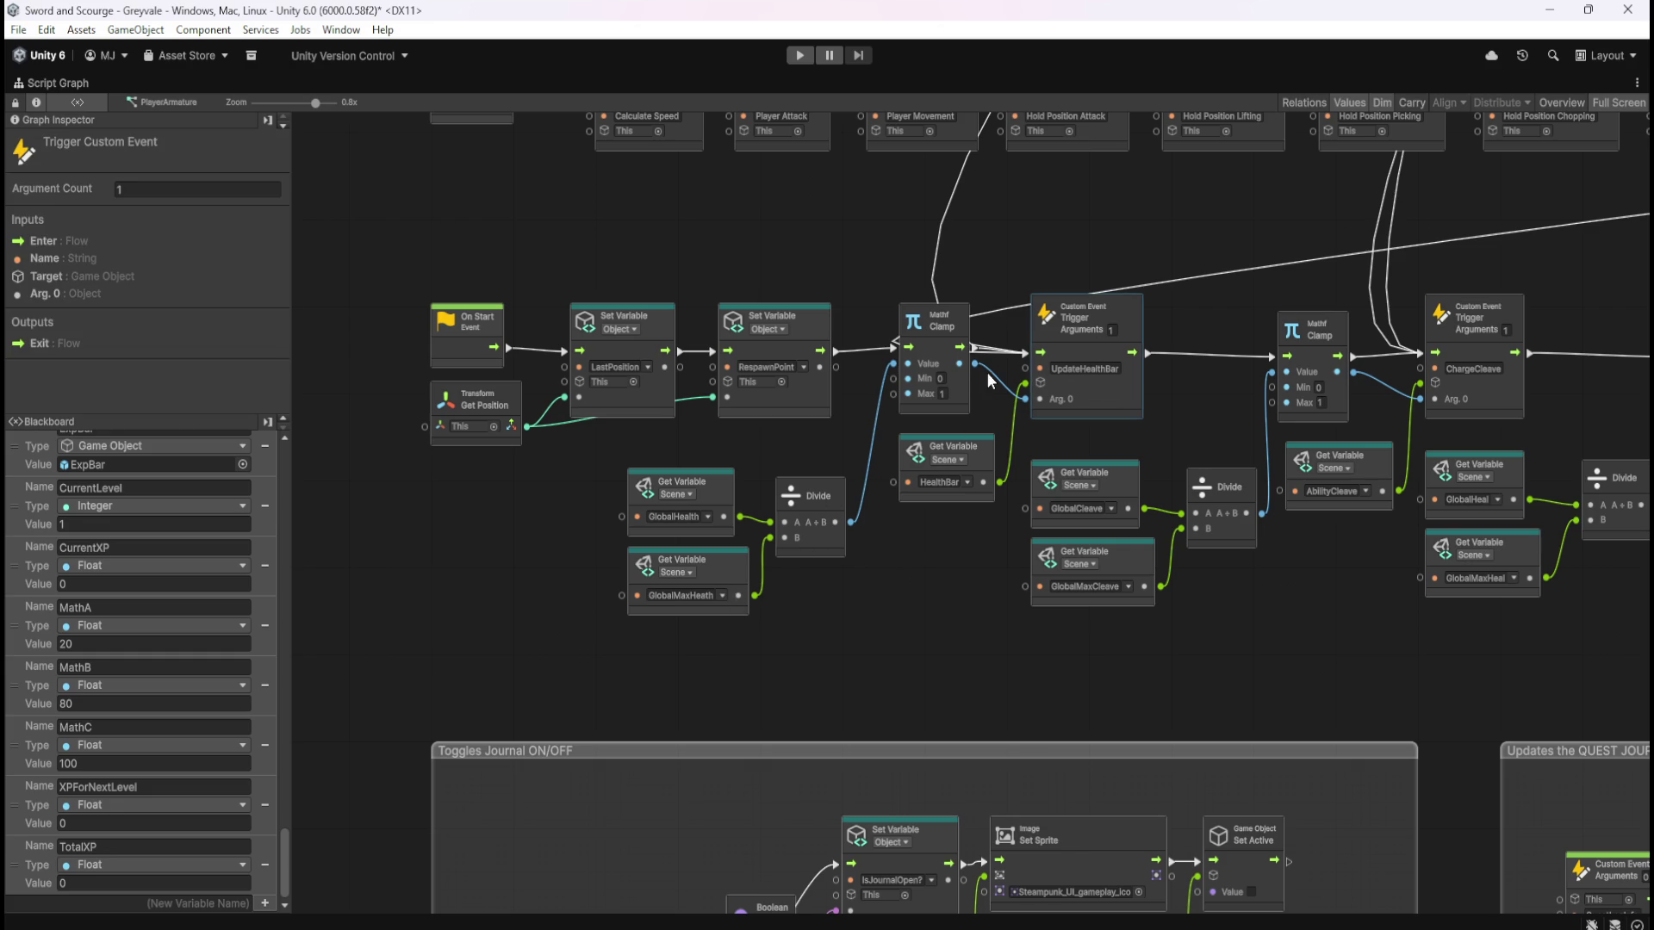
Select the UpdateHealthBar trigger and the other health-bar nodes in the Player Character graph, then restore the editor layout
click(1115, 386)
shift+click(938, 346)
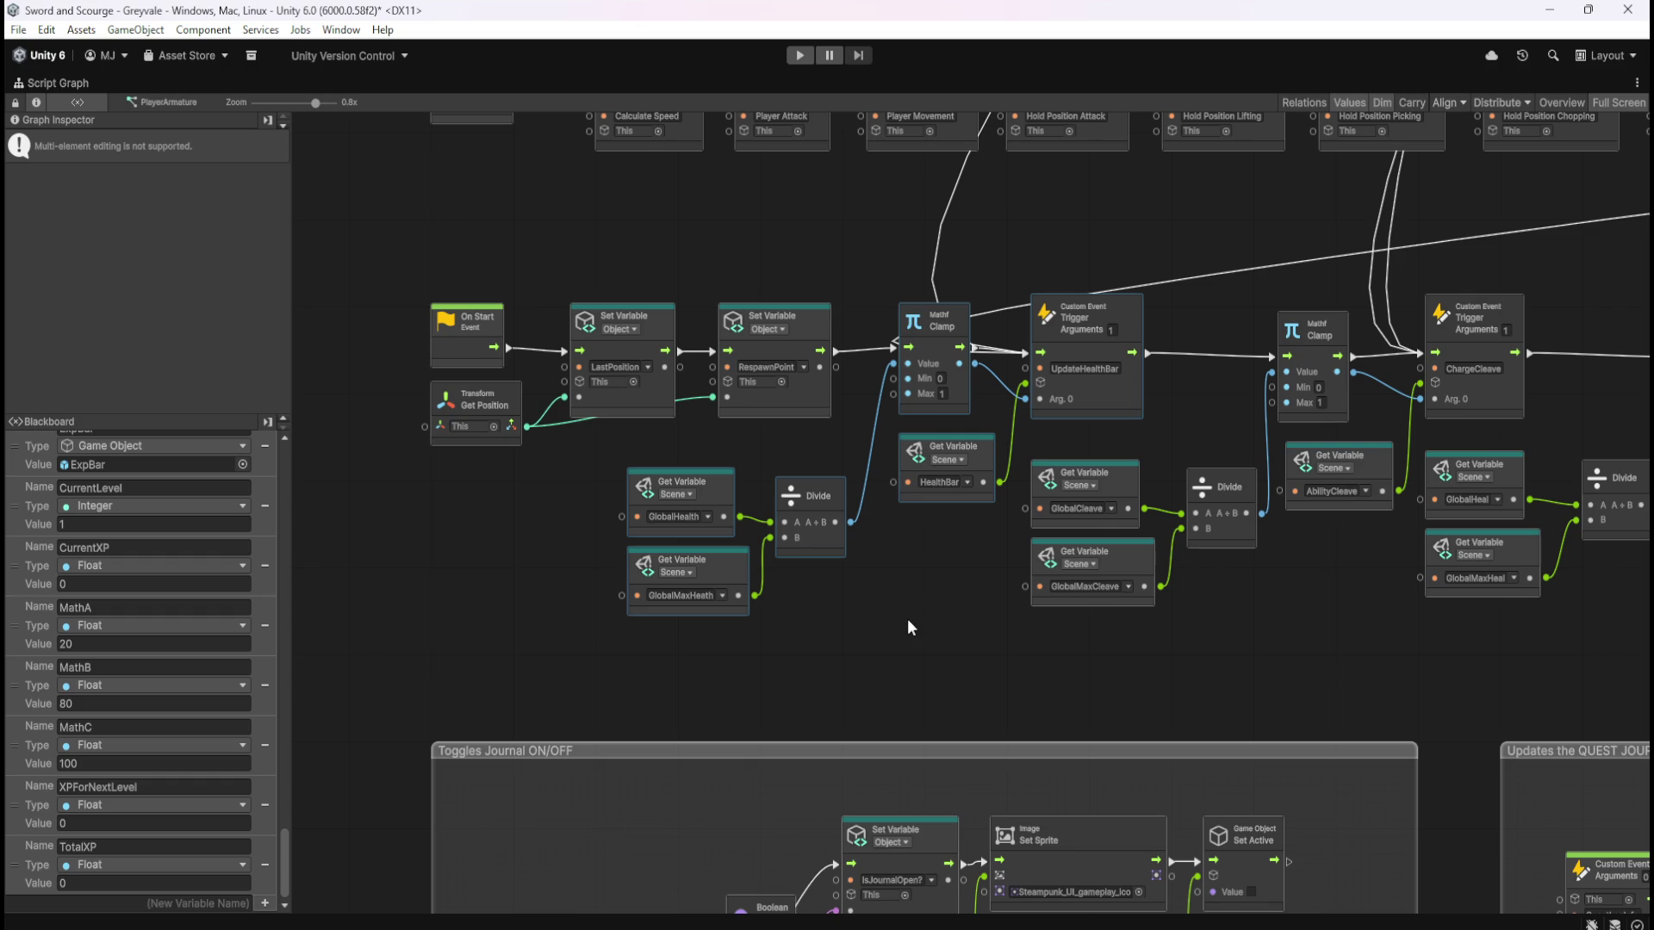
click(860, 638)
key(shift+space)
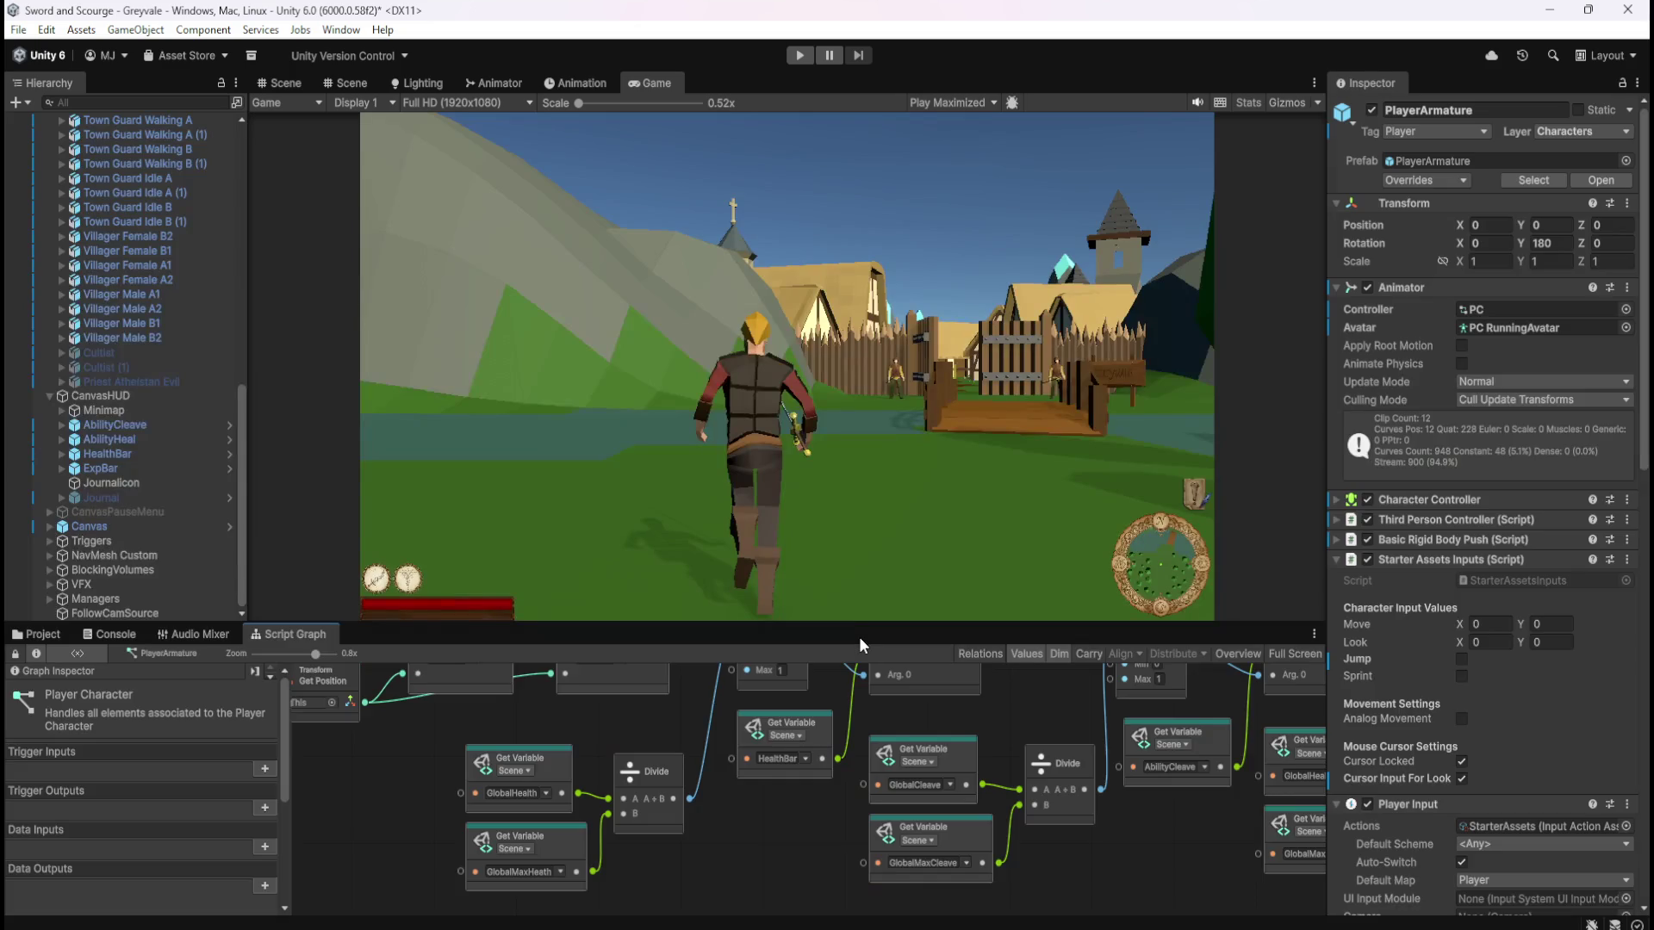
Show the Skeleton's Script Graph maximized and pan to an empty area of the canvas
scroll(150, 515, up, 15)
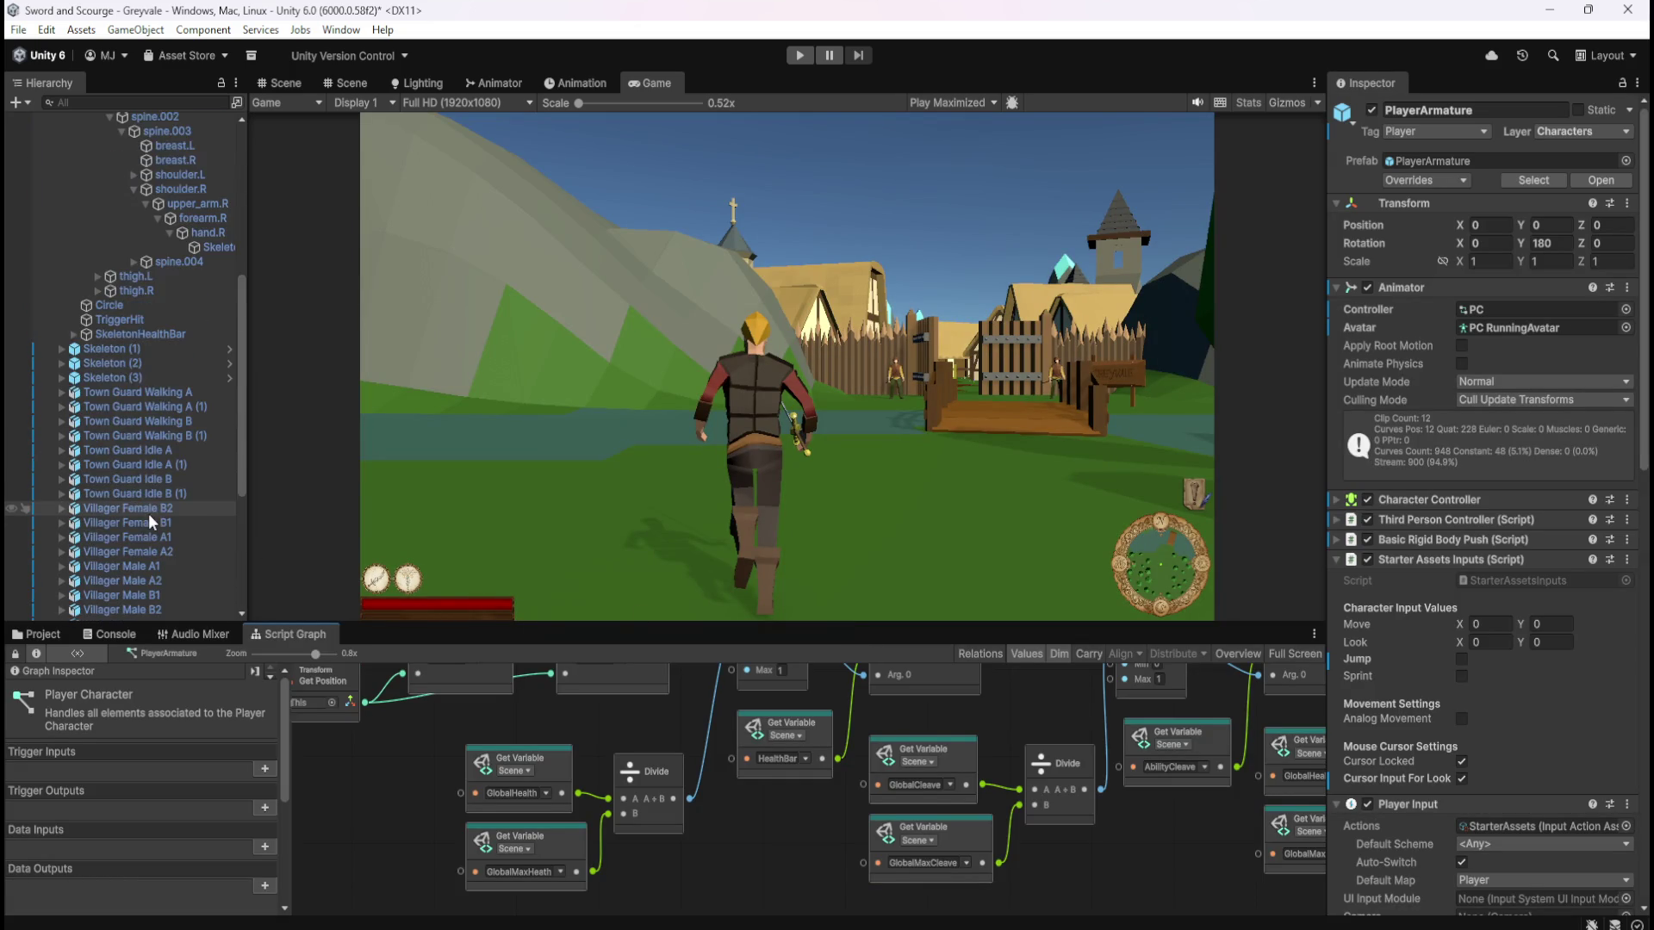
click(112, 218)
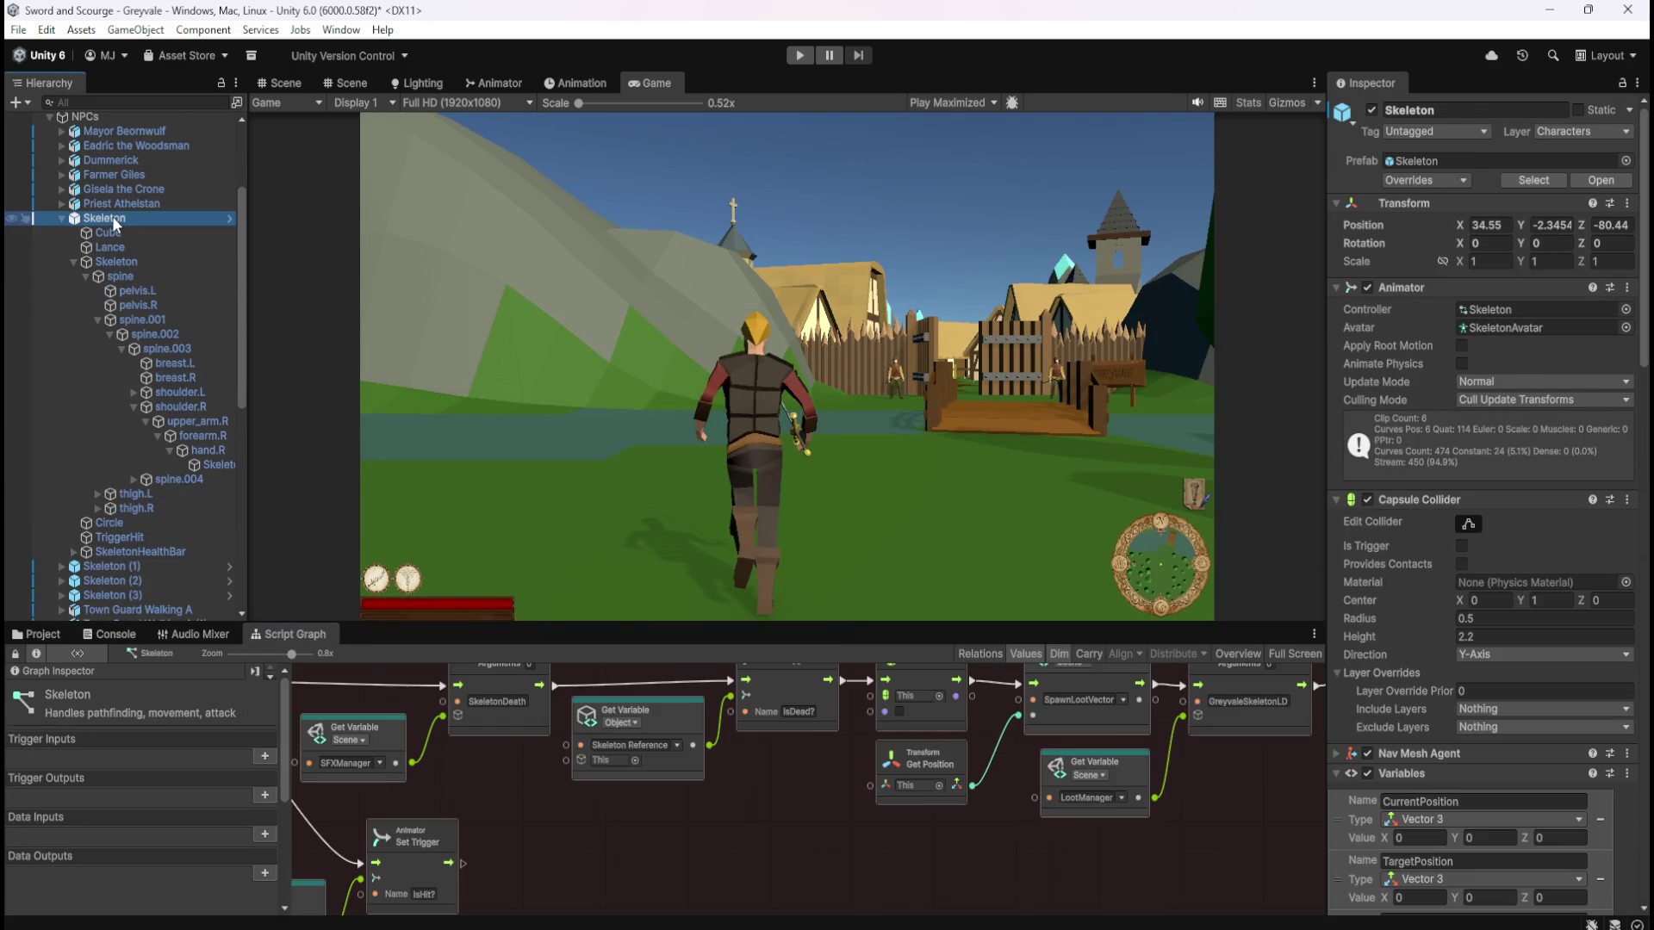
key(shift+space)
scroll(913, 556, down, 5)
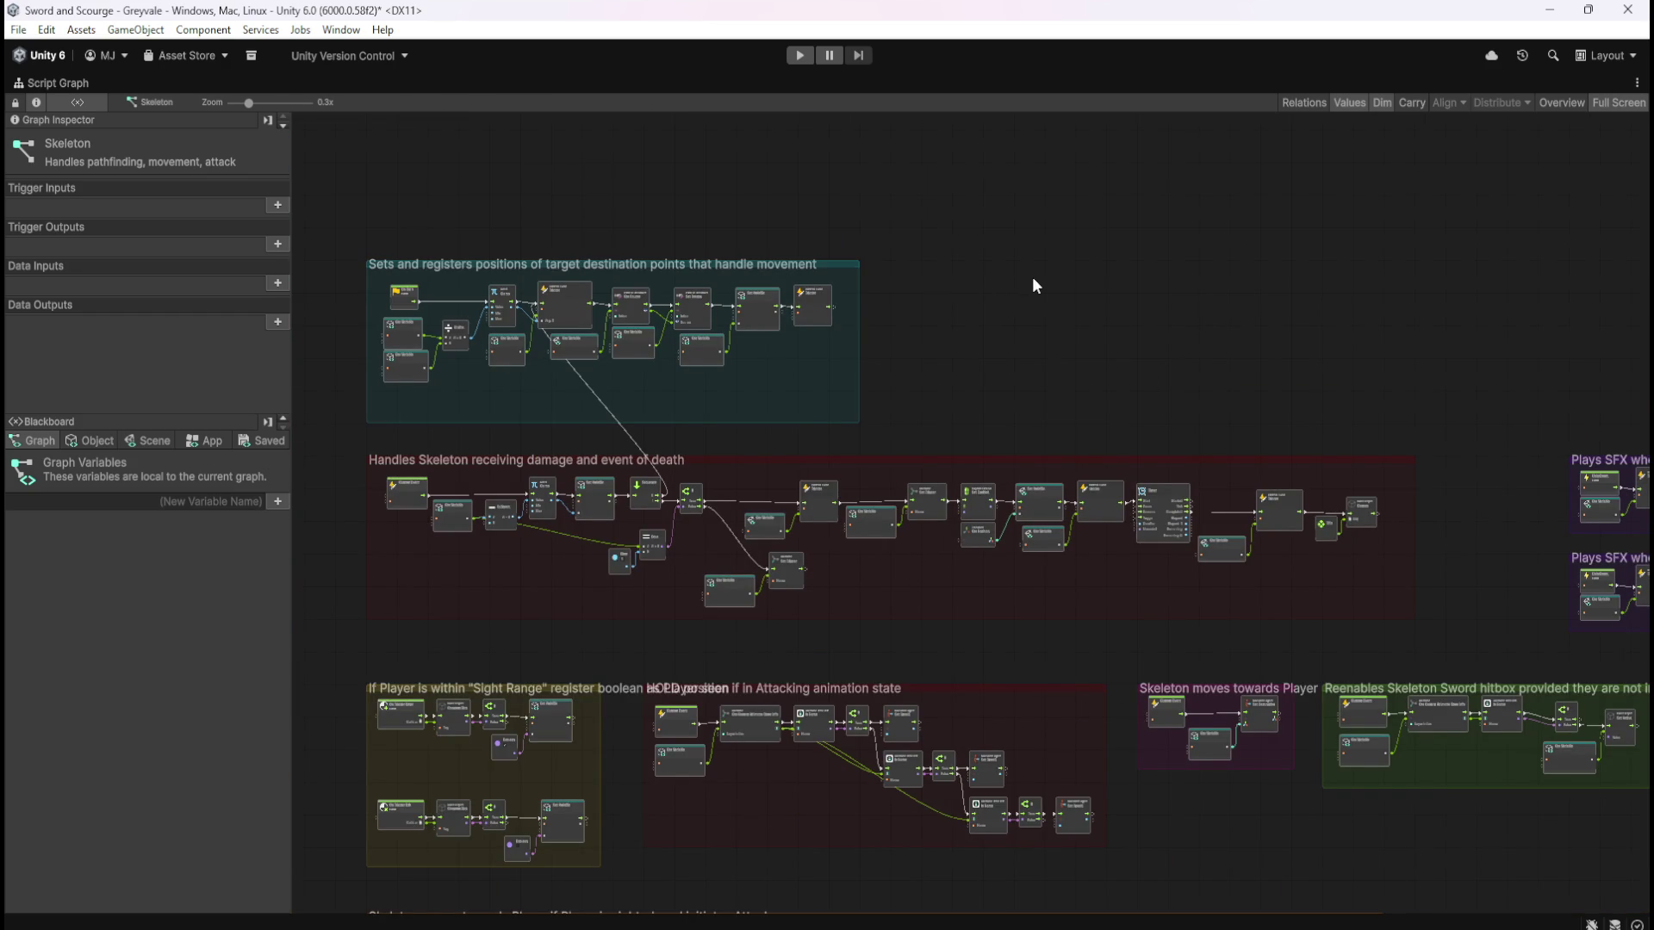
scroll(1030, 284, up, 4)
scroll(1123, 338, left, 10)
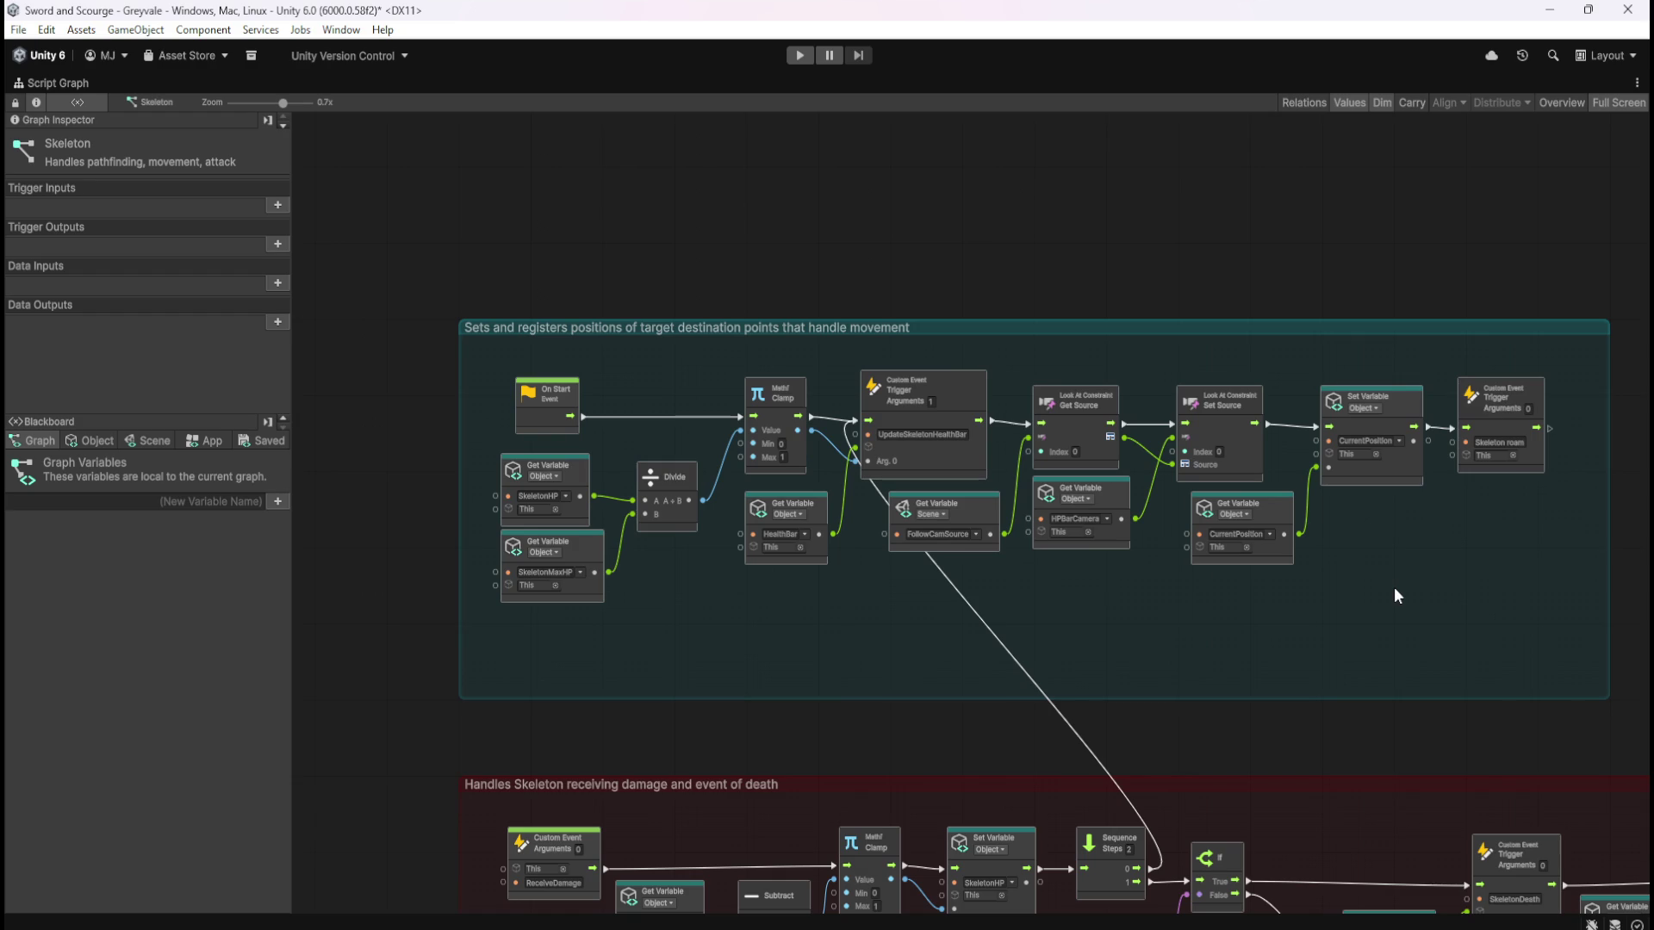
scroll(1087, 567, right, 7)
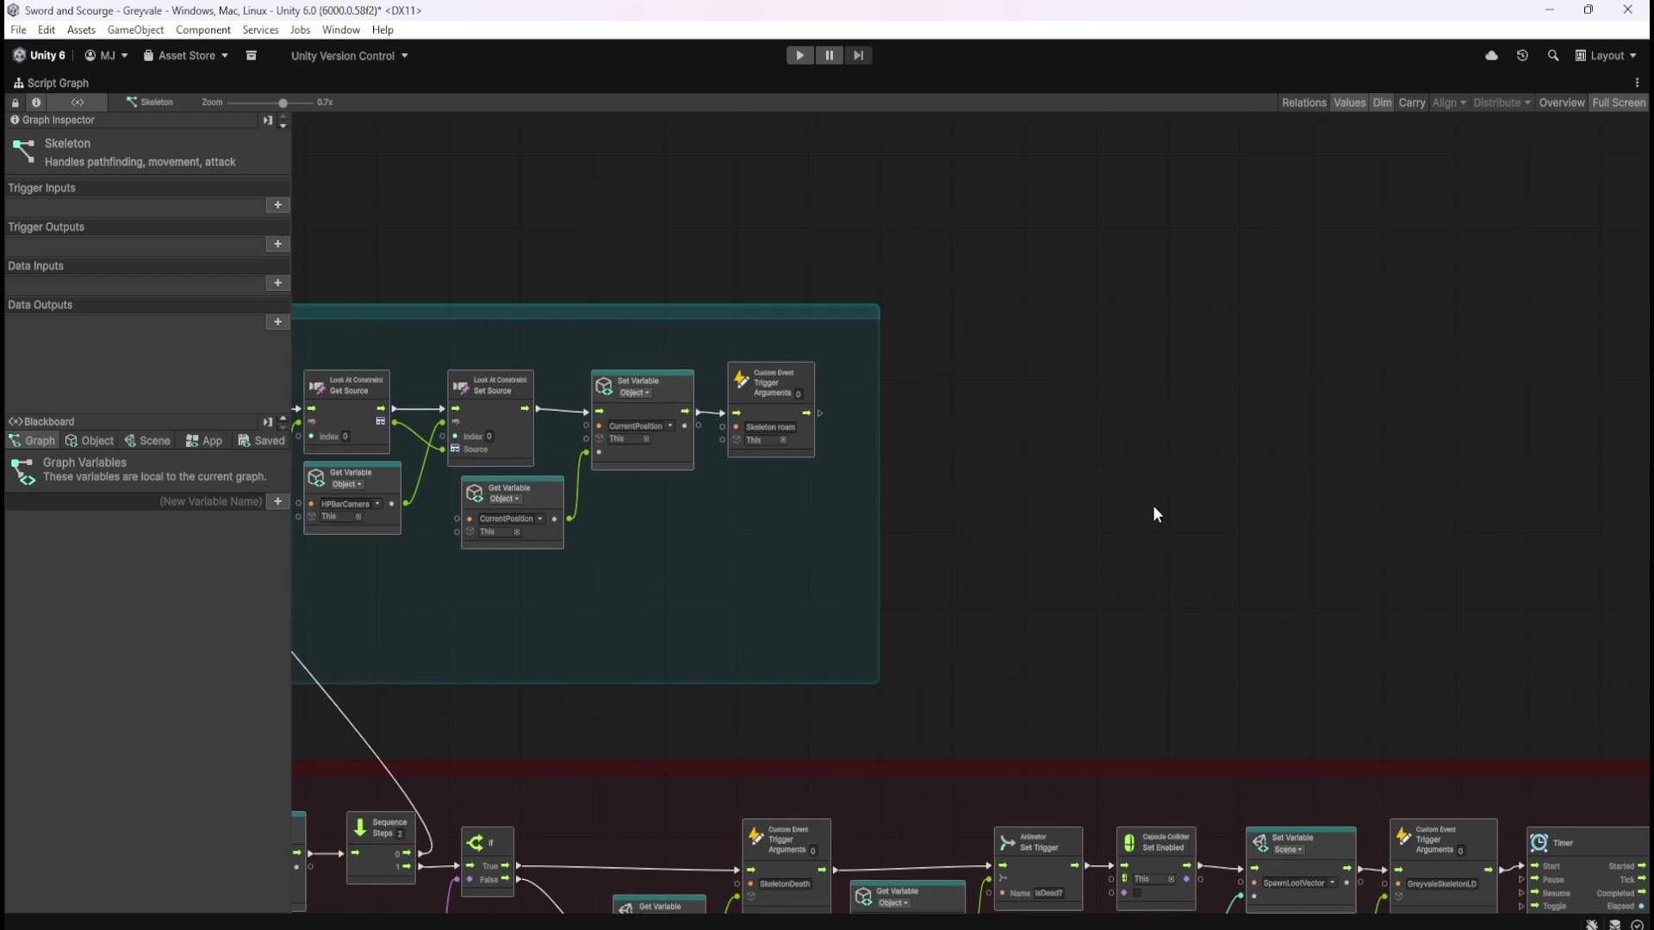
drag(1131, 525, 932, 584)
Paste the health-bar nodes into the Skeleton graph, nudge them lower, and list the Blackboard's Scene variables
key(ctrl+v)
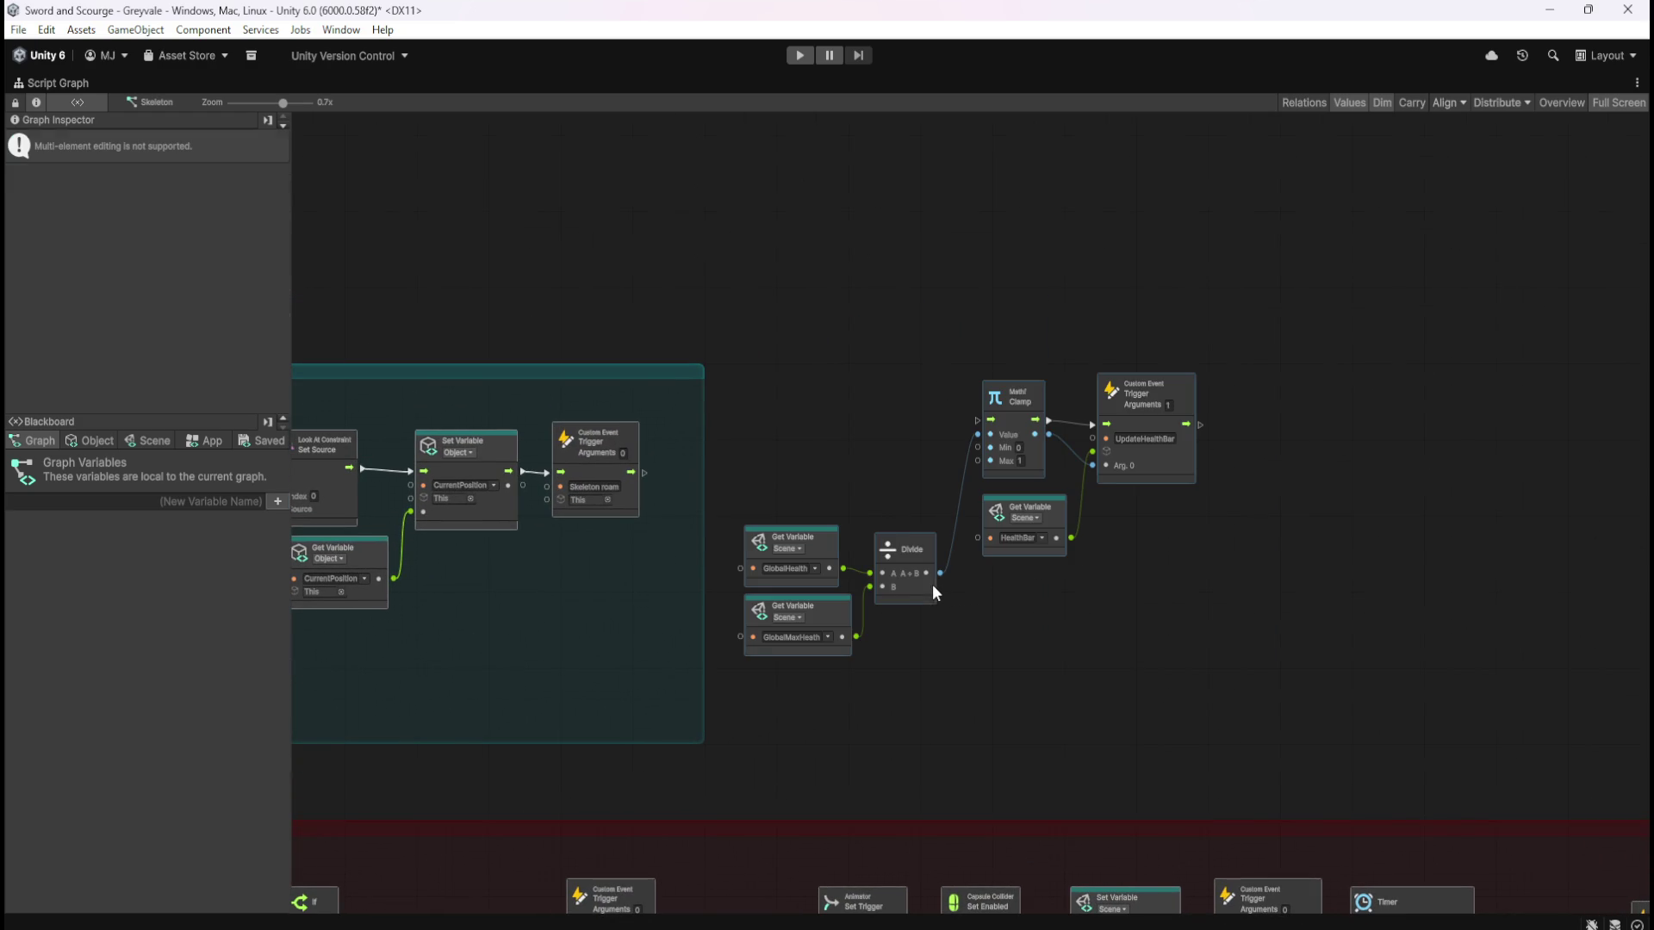
drag(1165, 463, 1179, 521)
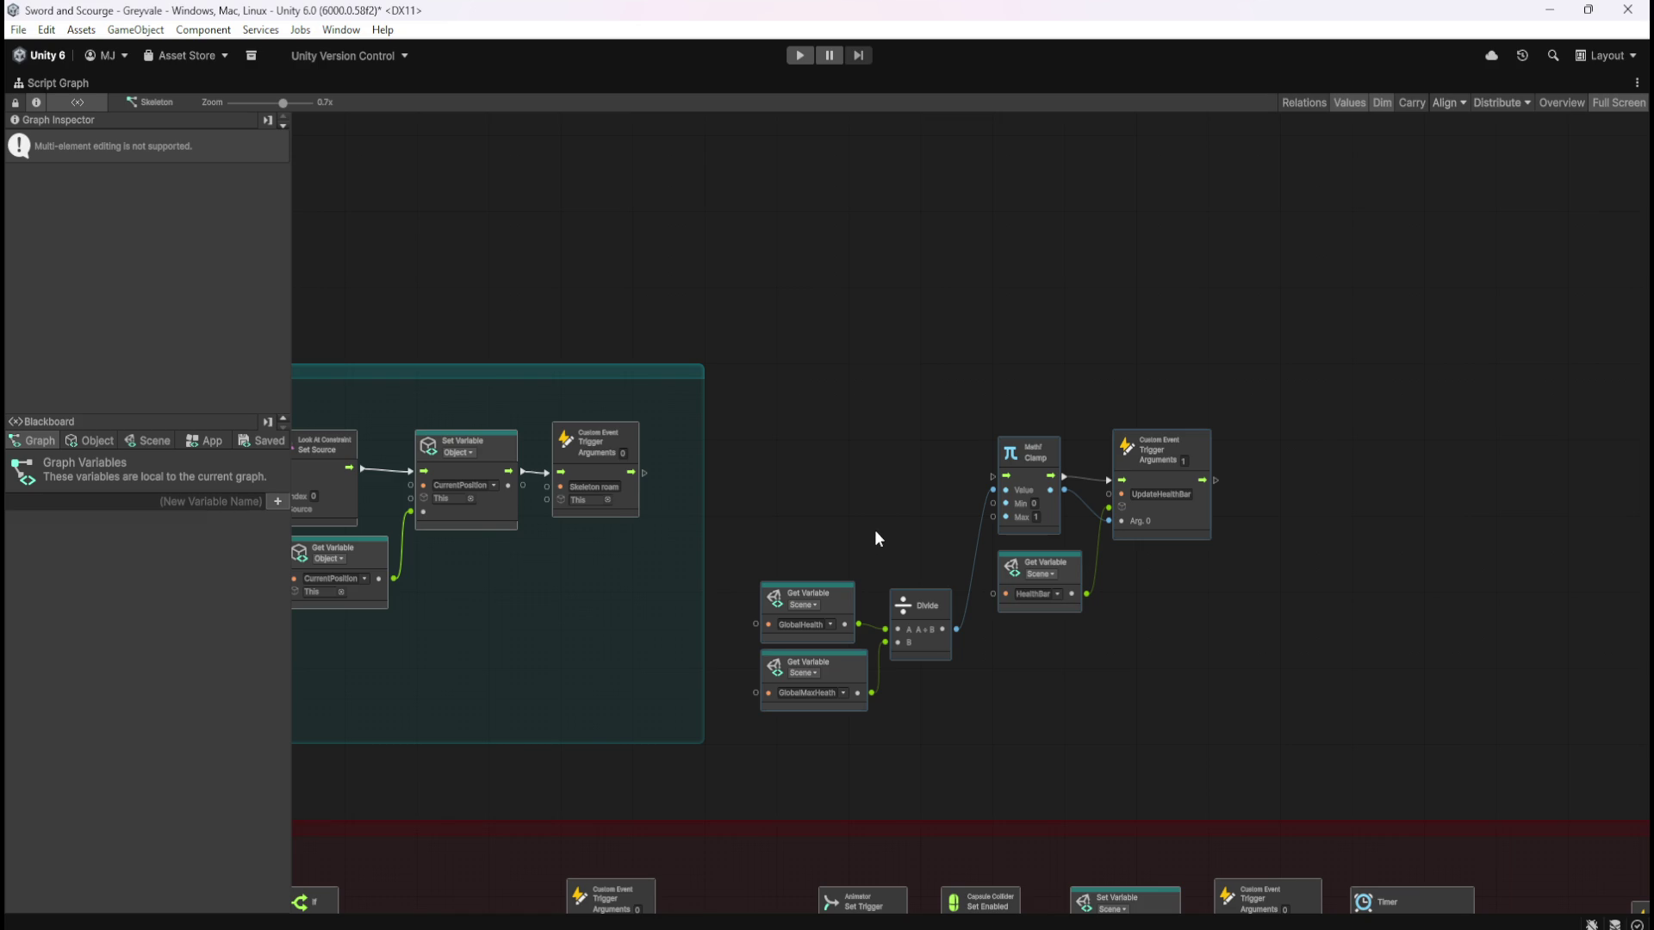
mouse_move(872, 530)
mouse_down()
mouse_move(1021, 435)
mouse_move(1263, 484)
mouse_move(1390, 489)
mouse_move(1270, 482)
mouse_up()
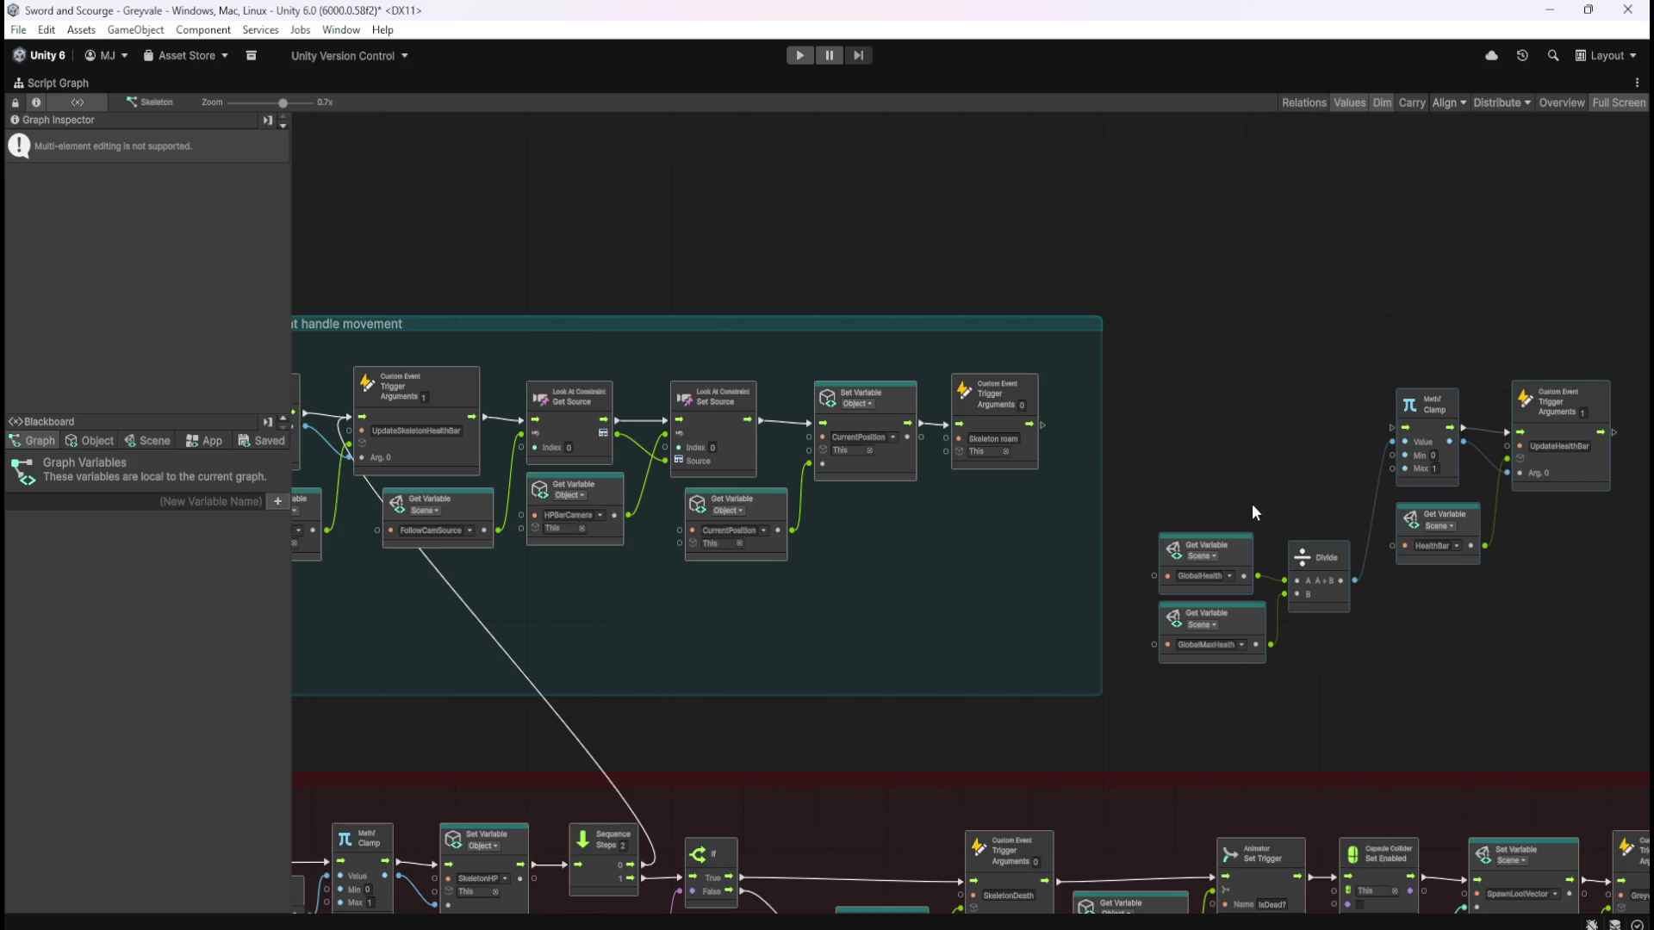
drag(1267, 499, 1036, 474)
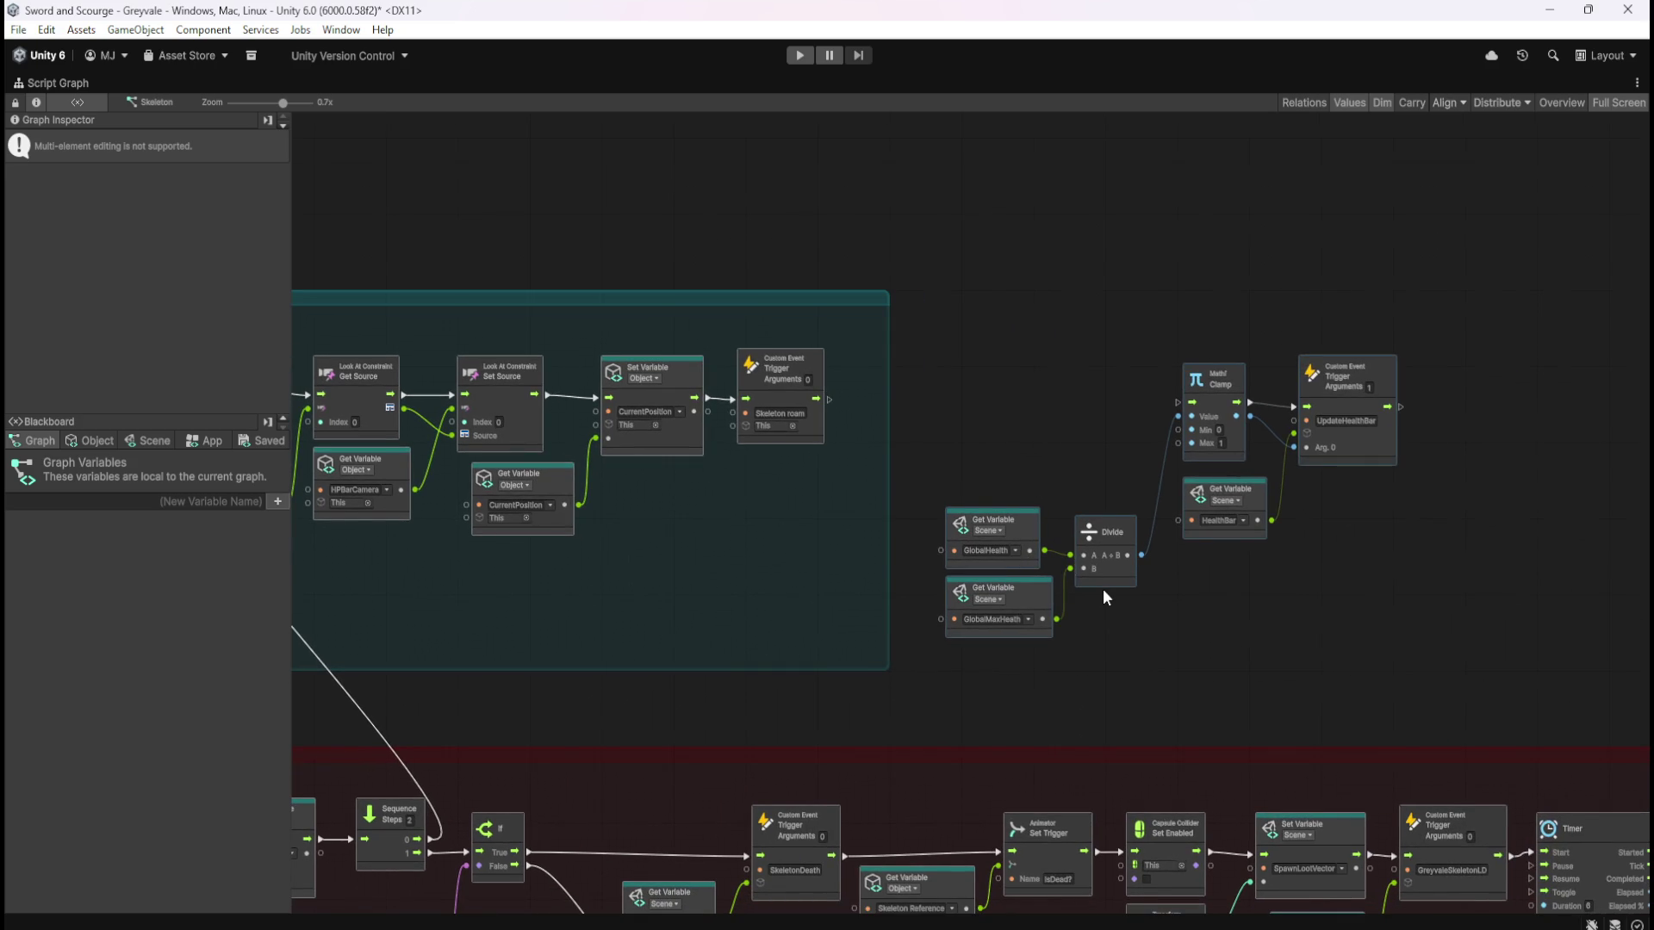
scroll(1102, 588, up, 3)
click(148, 441)
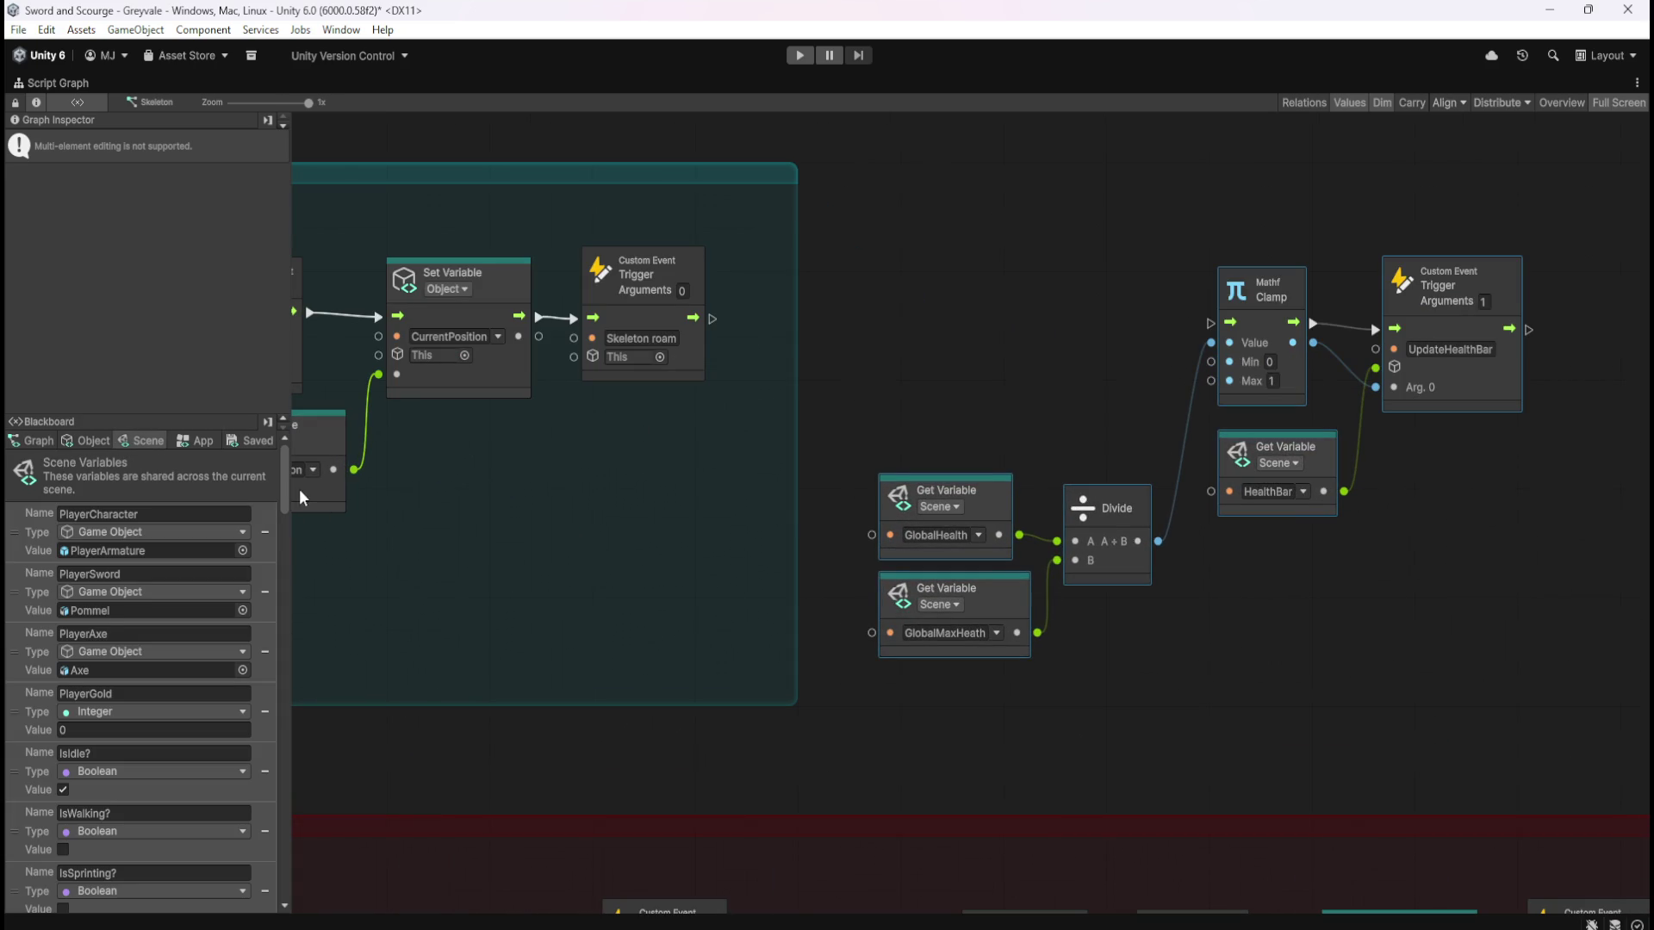
Switch the pasted Get Variable nodes from GlobalHealth and GlobalMaxHealth to CurrentXP and XPForNextLevel
drag(286, 489, 319, 902)
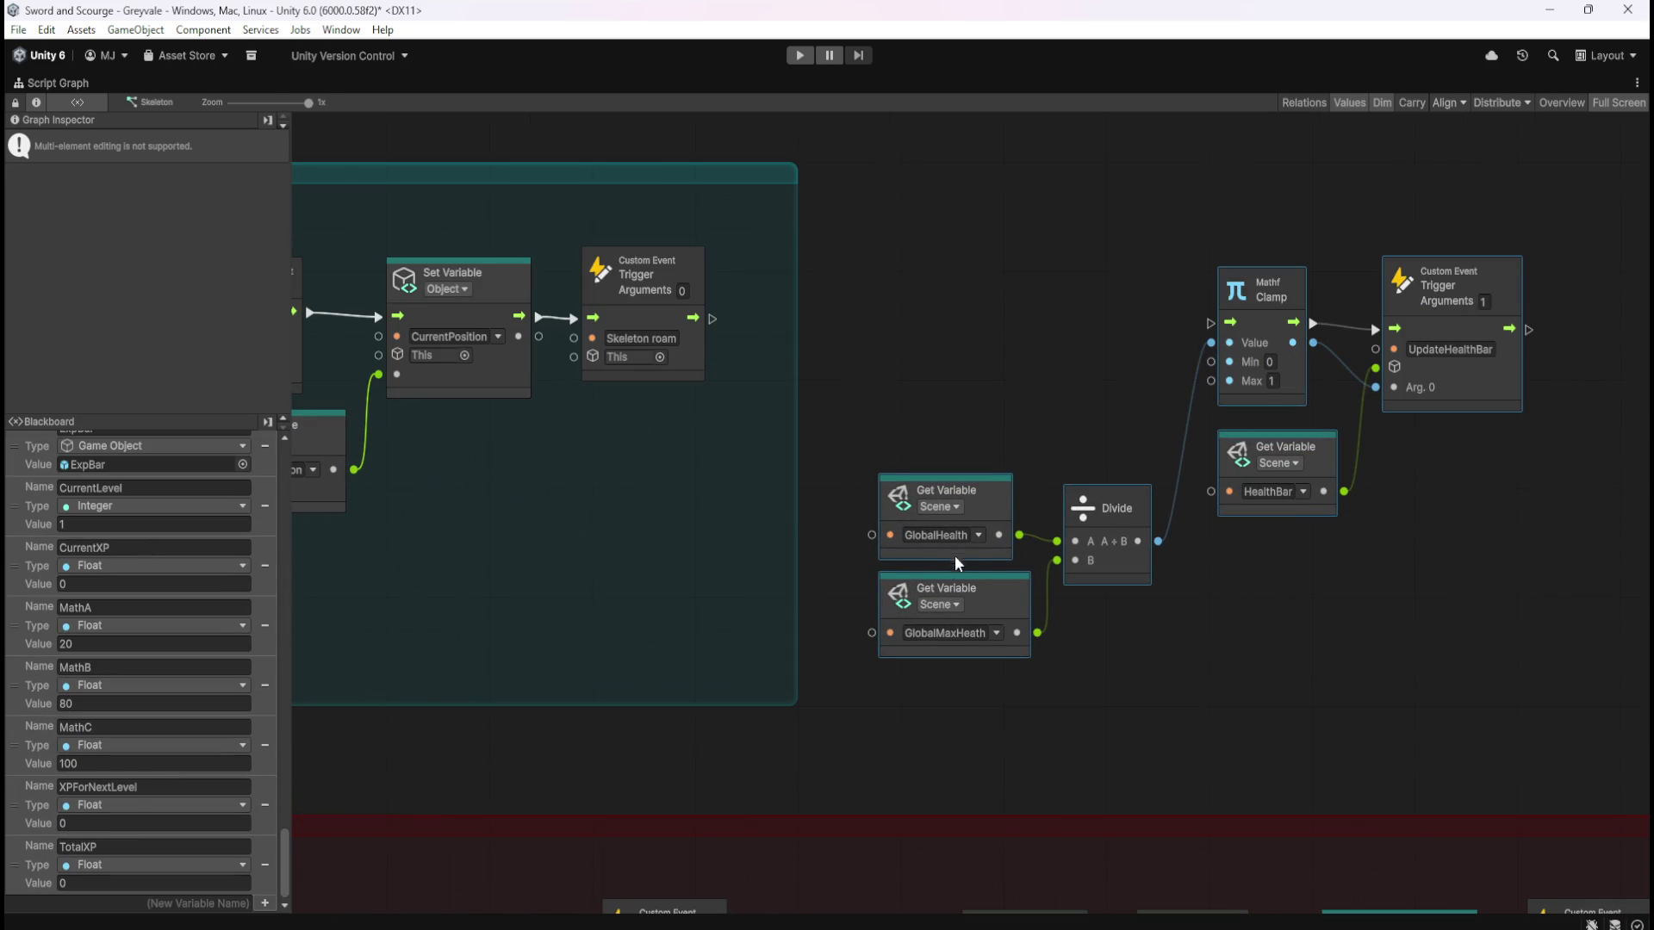
click(982, 534)
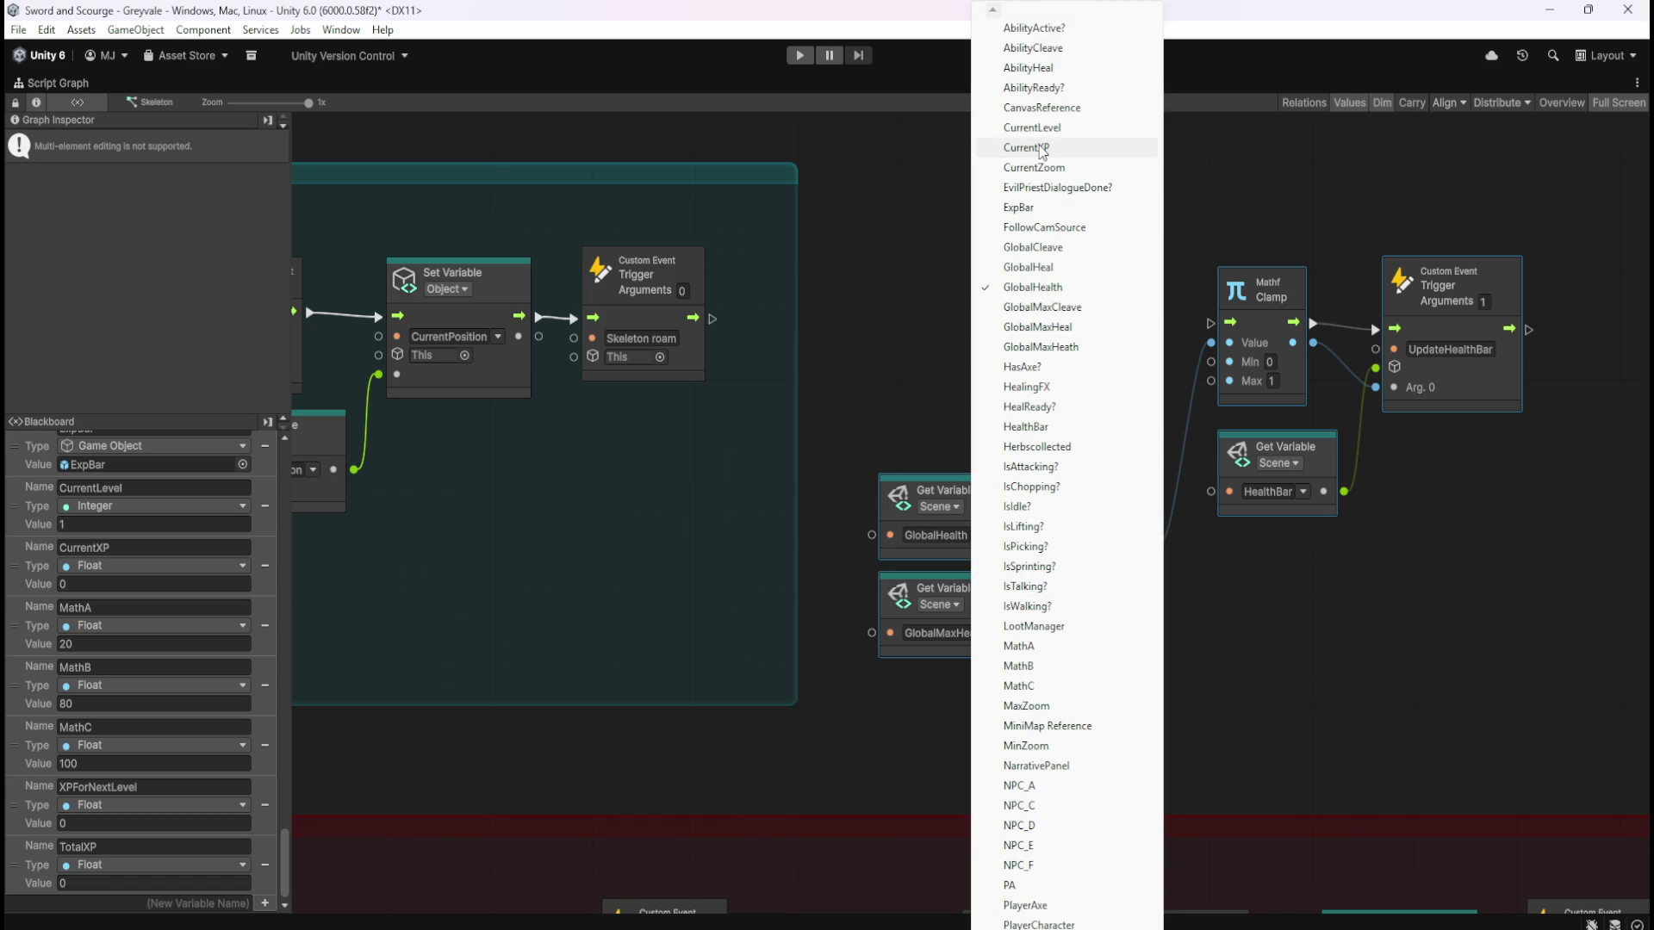
click(1042, 148)
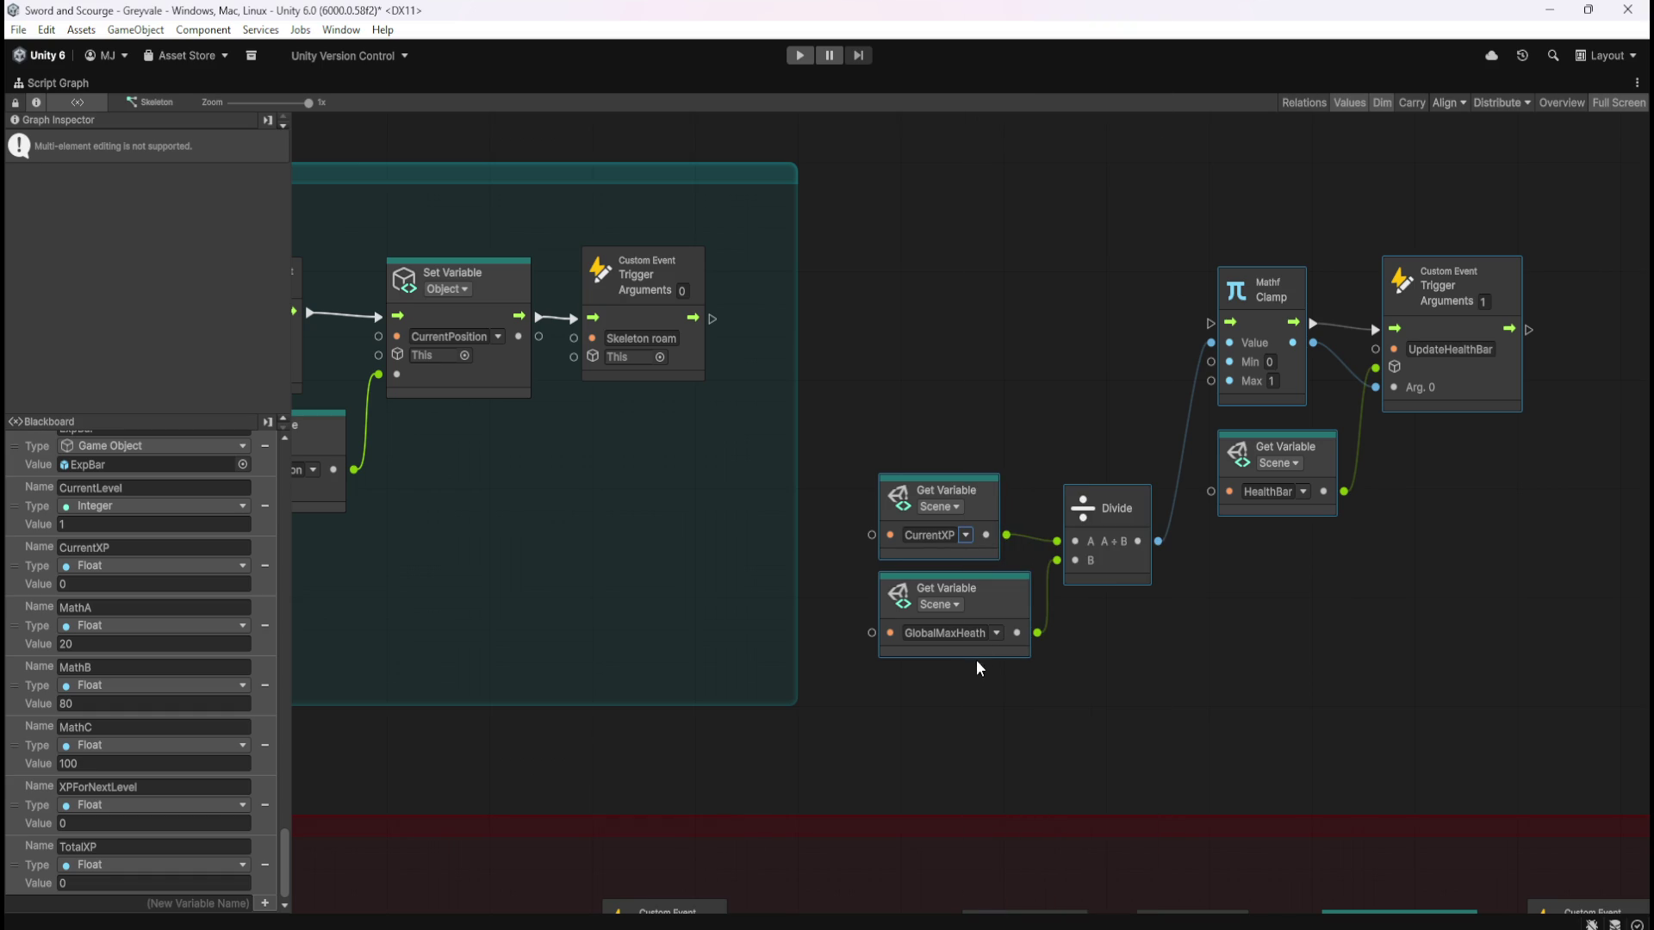
click(996, 634)
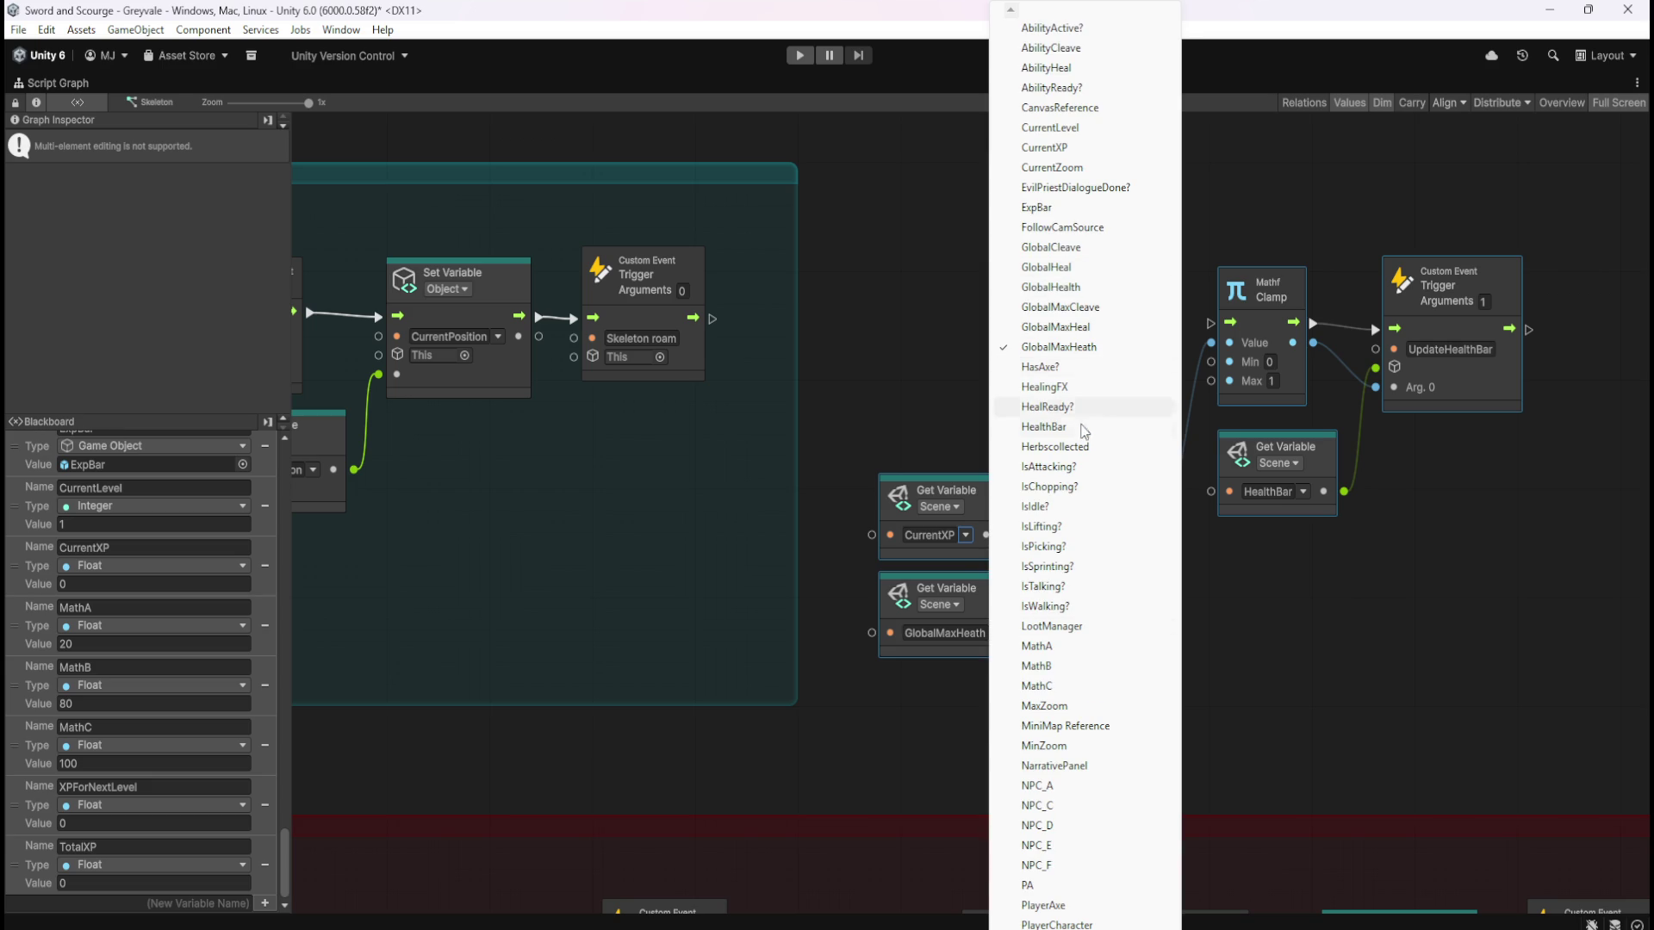
scroll(1085, 474, down, 5)
scroll(1085, 474, down, 2)
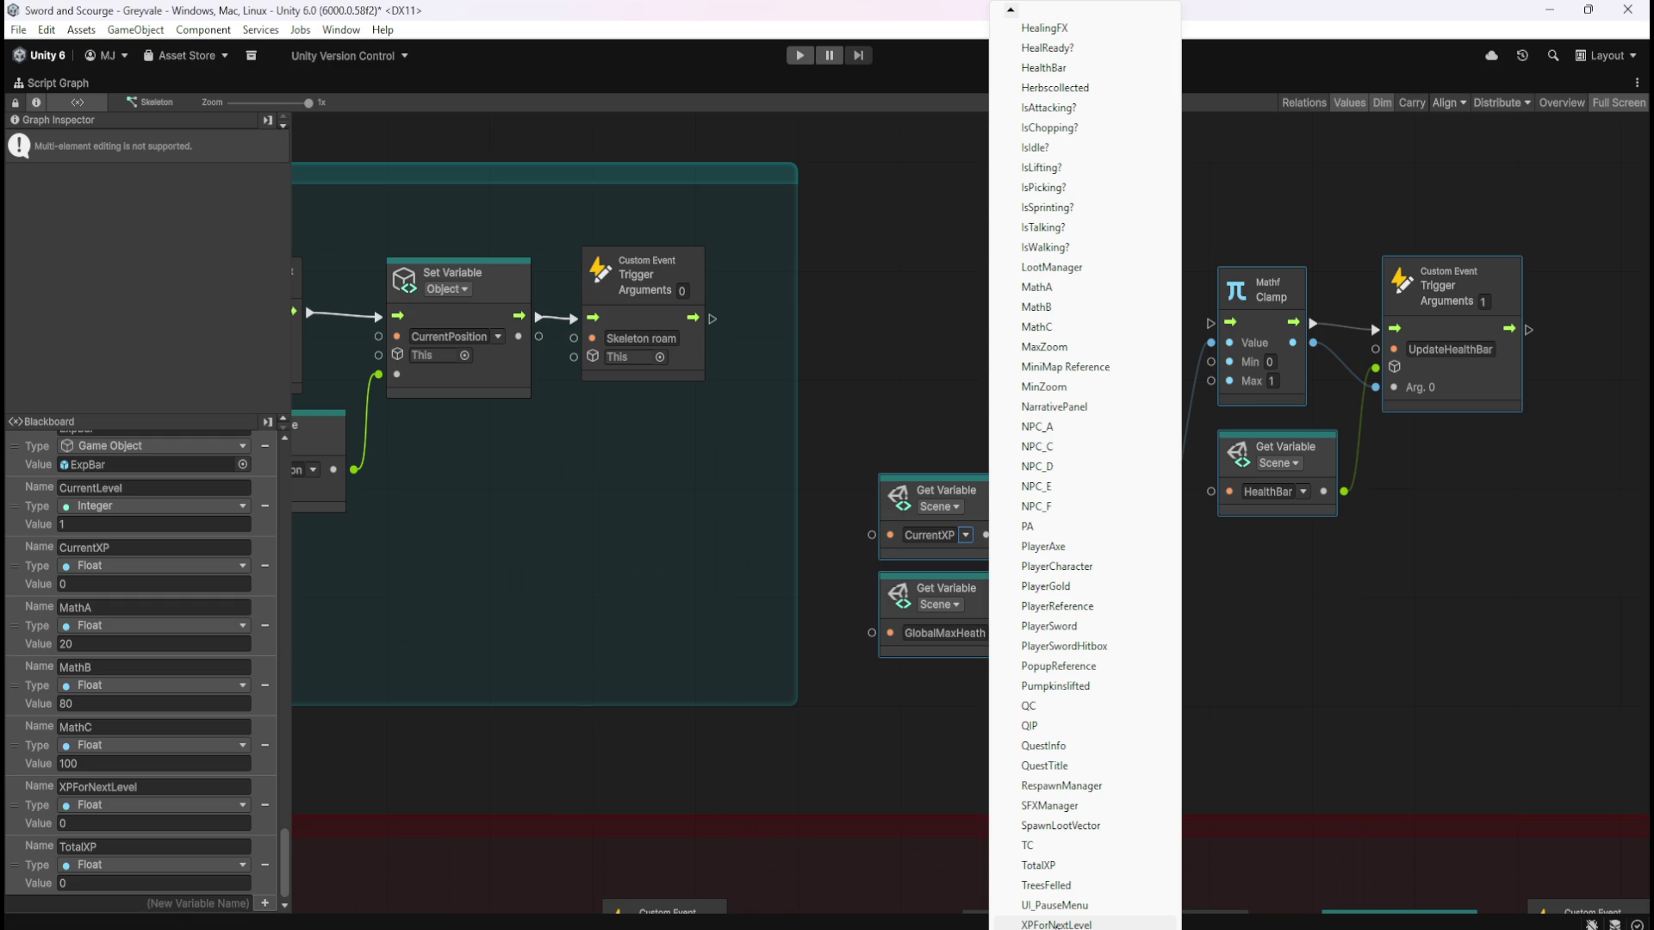
click(1056, 925)
Retarget the HealthBar Get Variable to ExpBar and restore the full editor layout
click(1141, 669)
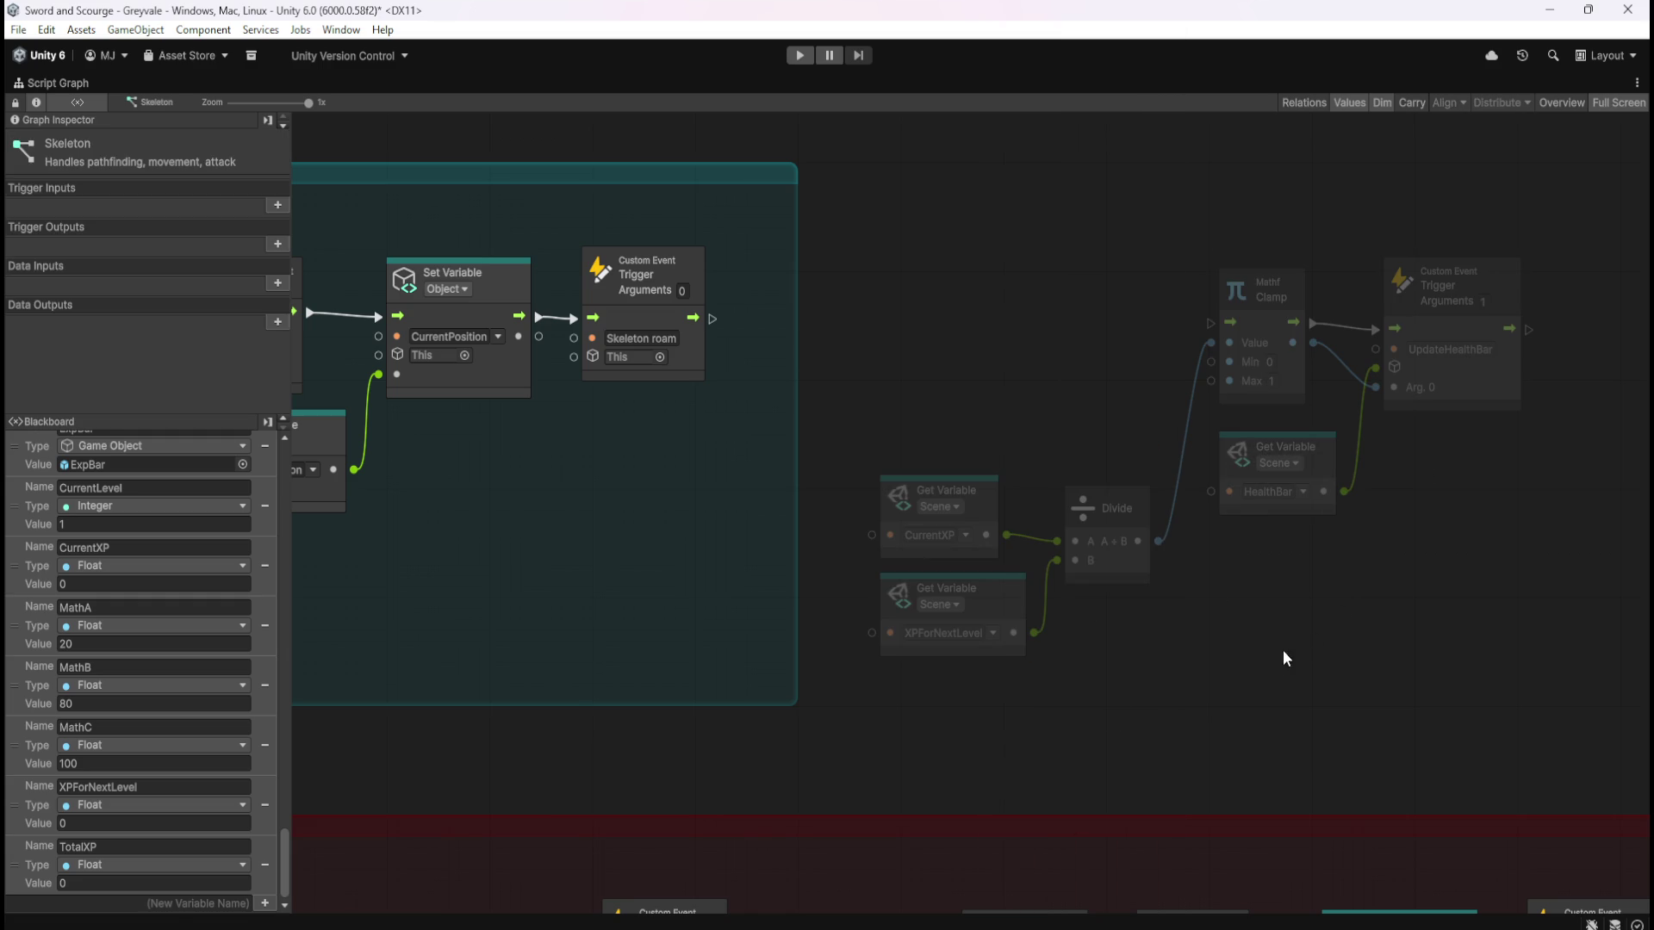
click(1303, 493)
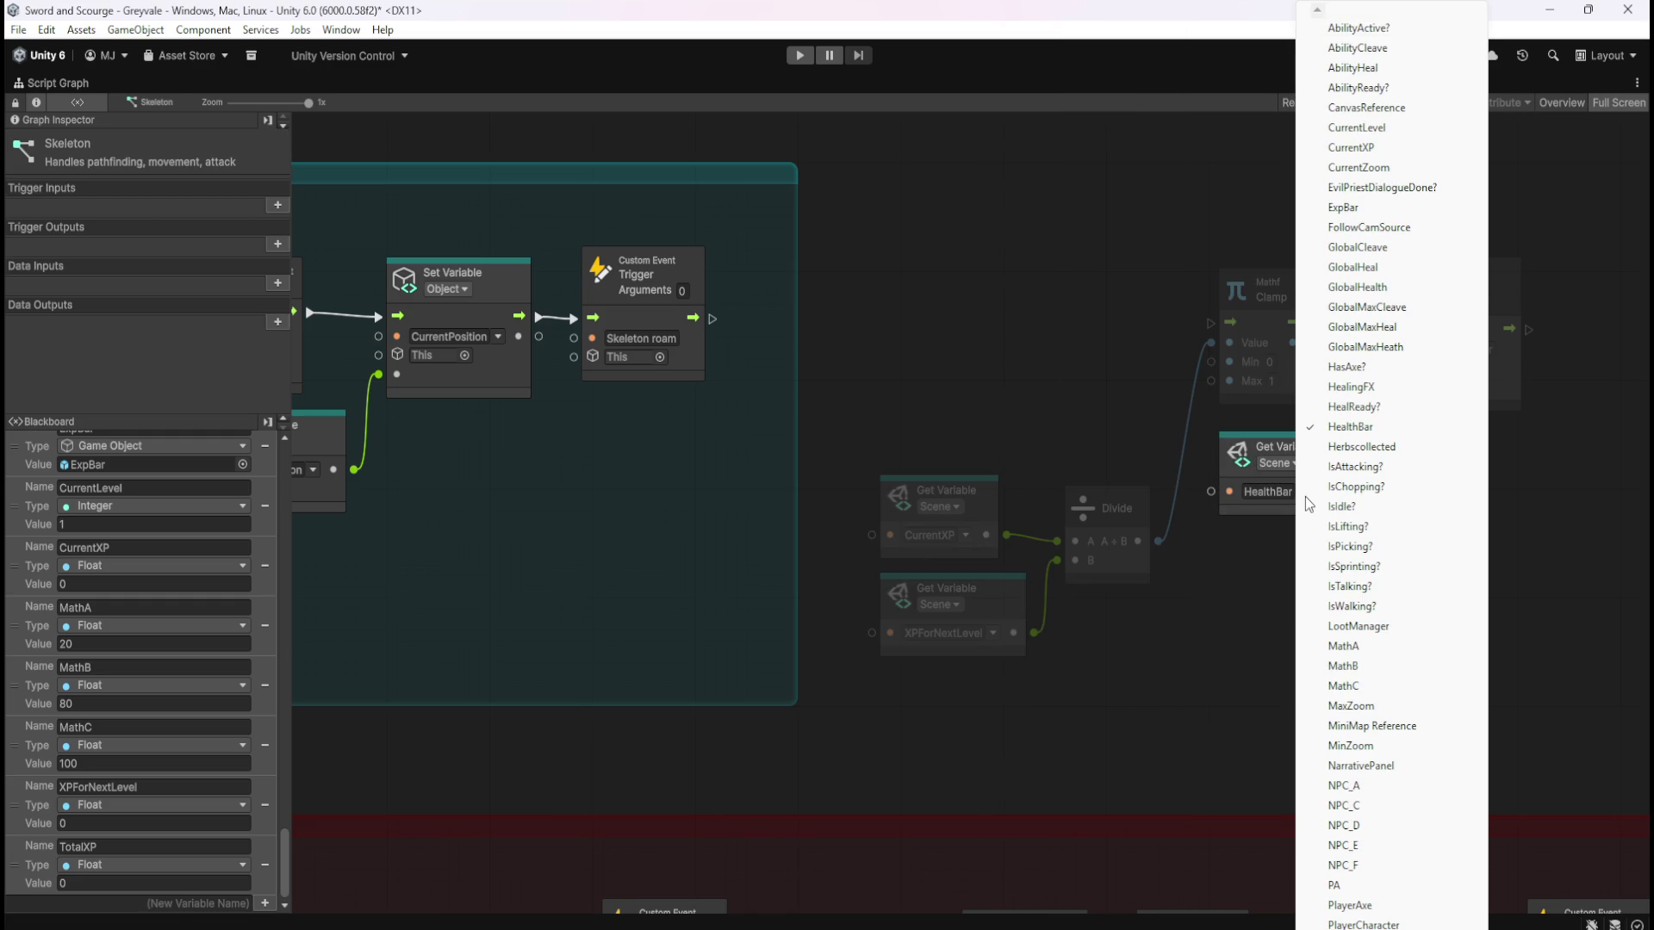
key(shift+space)
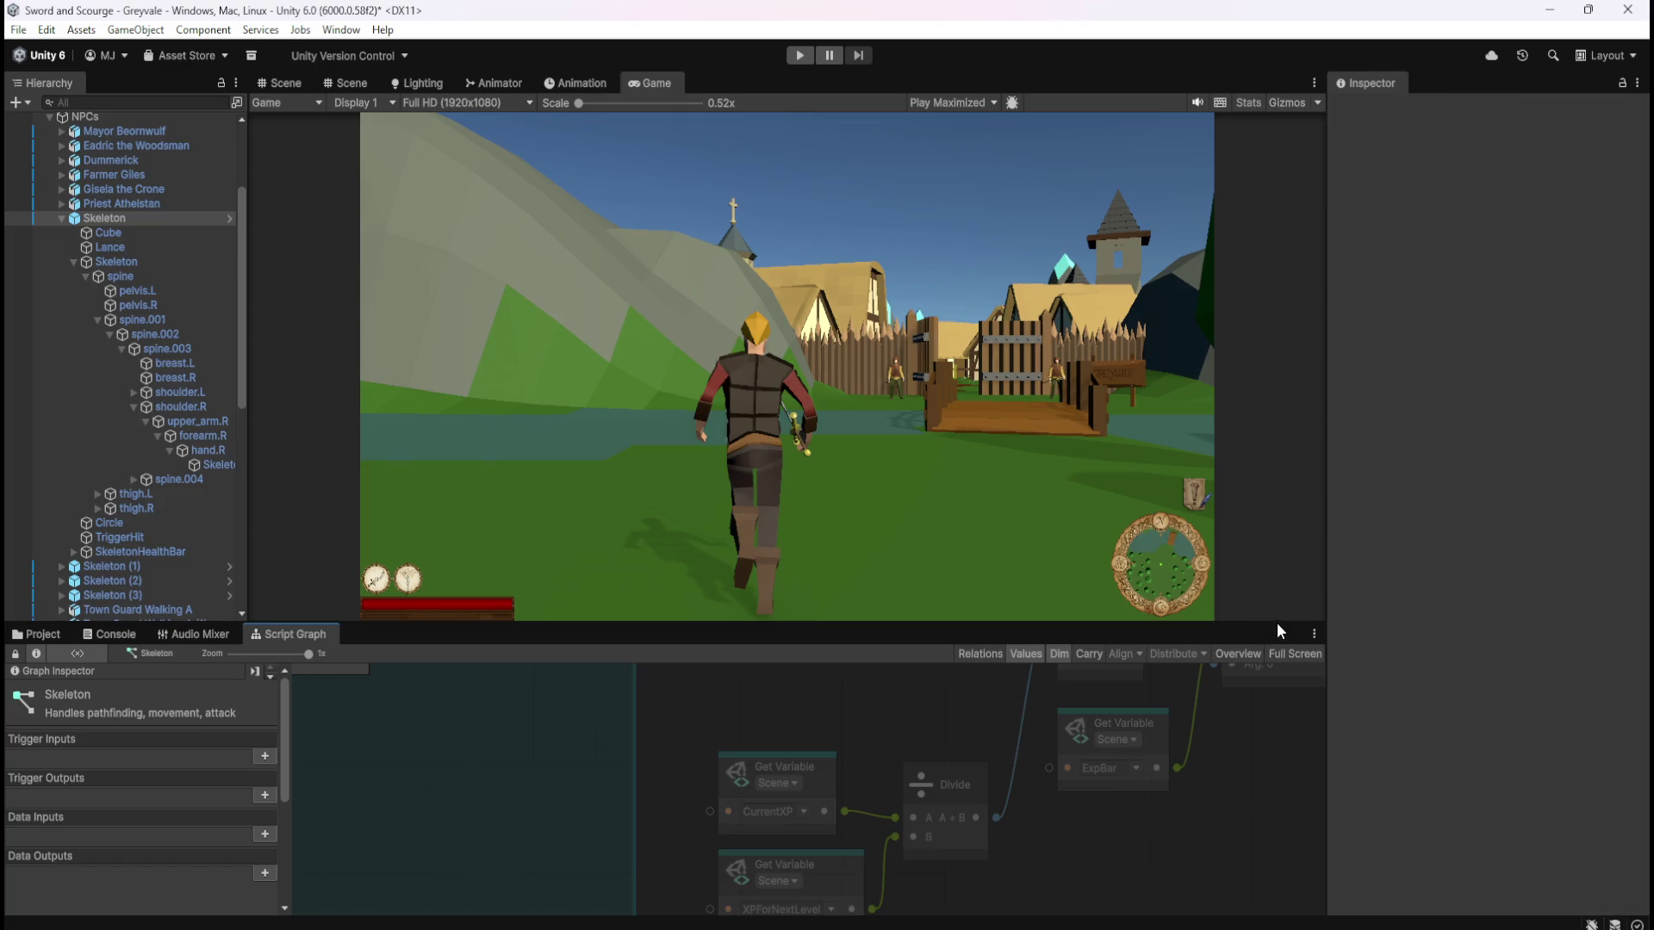
Check the UpdateExpBar event name in ExpBar's graph, then reopen the Skeleton graph maximized
scroll(103, 560, down, 5)
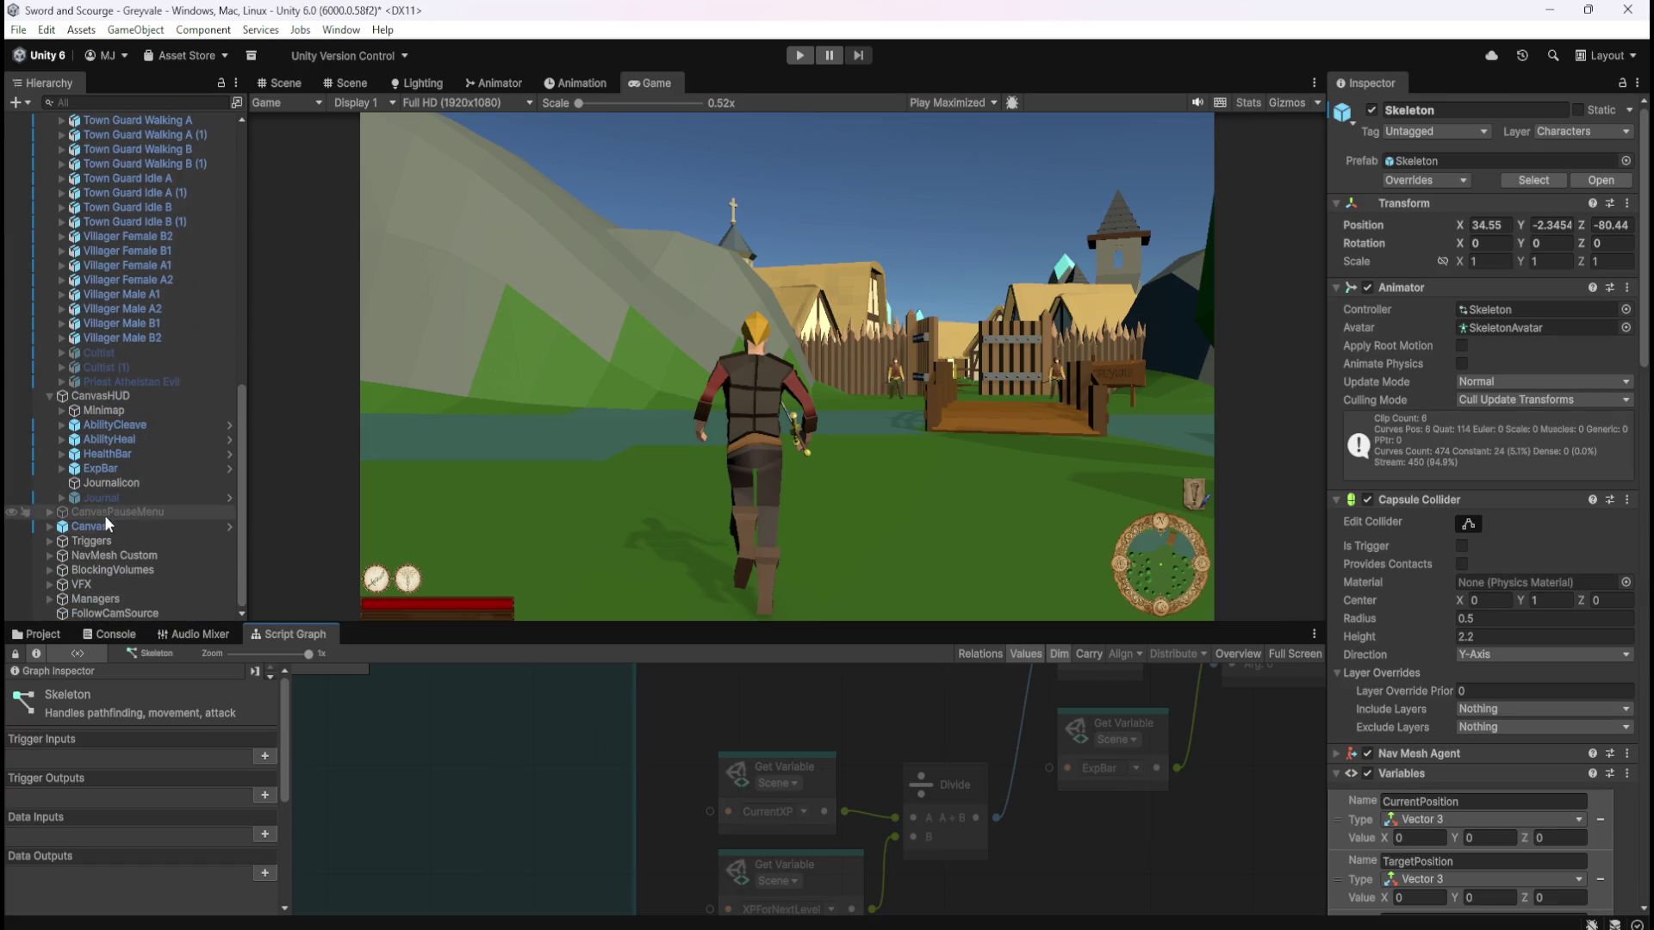
click(103, 468)
click(717, 811)
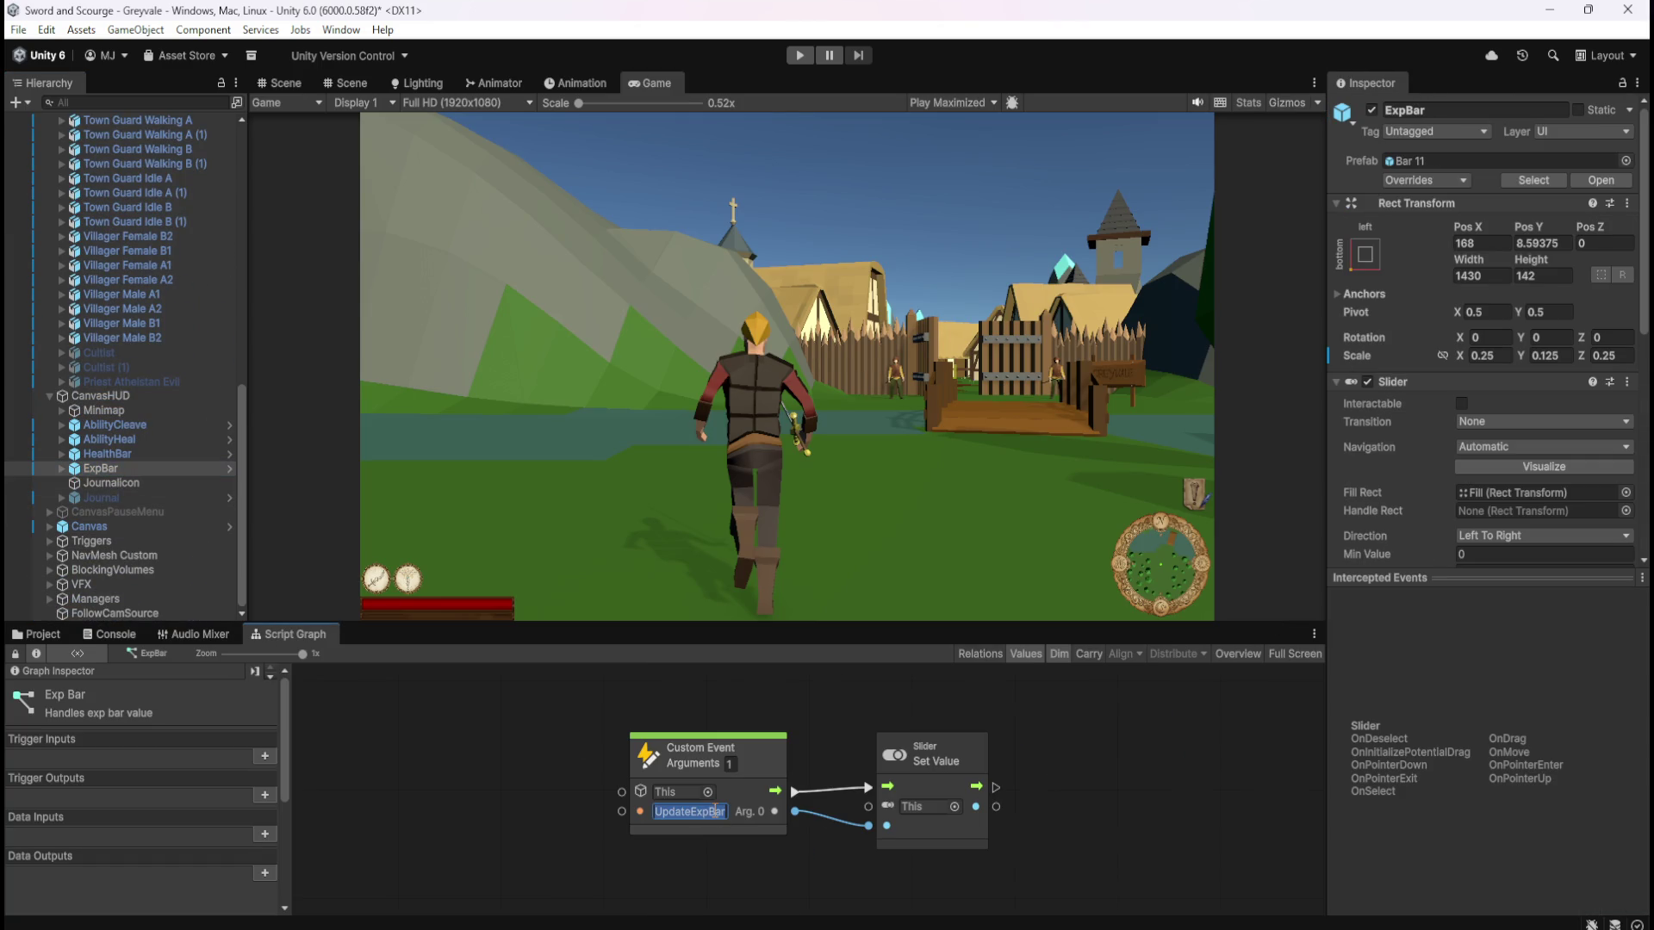
click(438, 758)
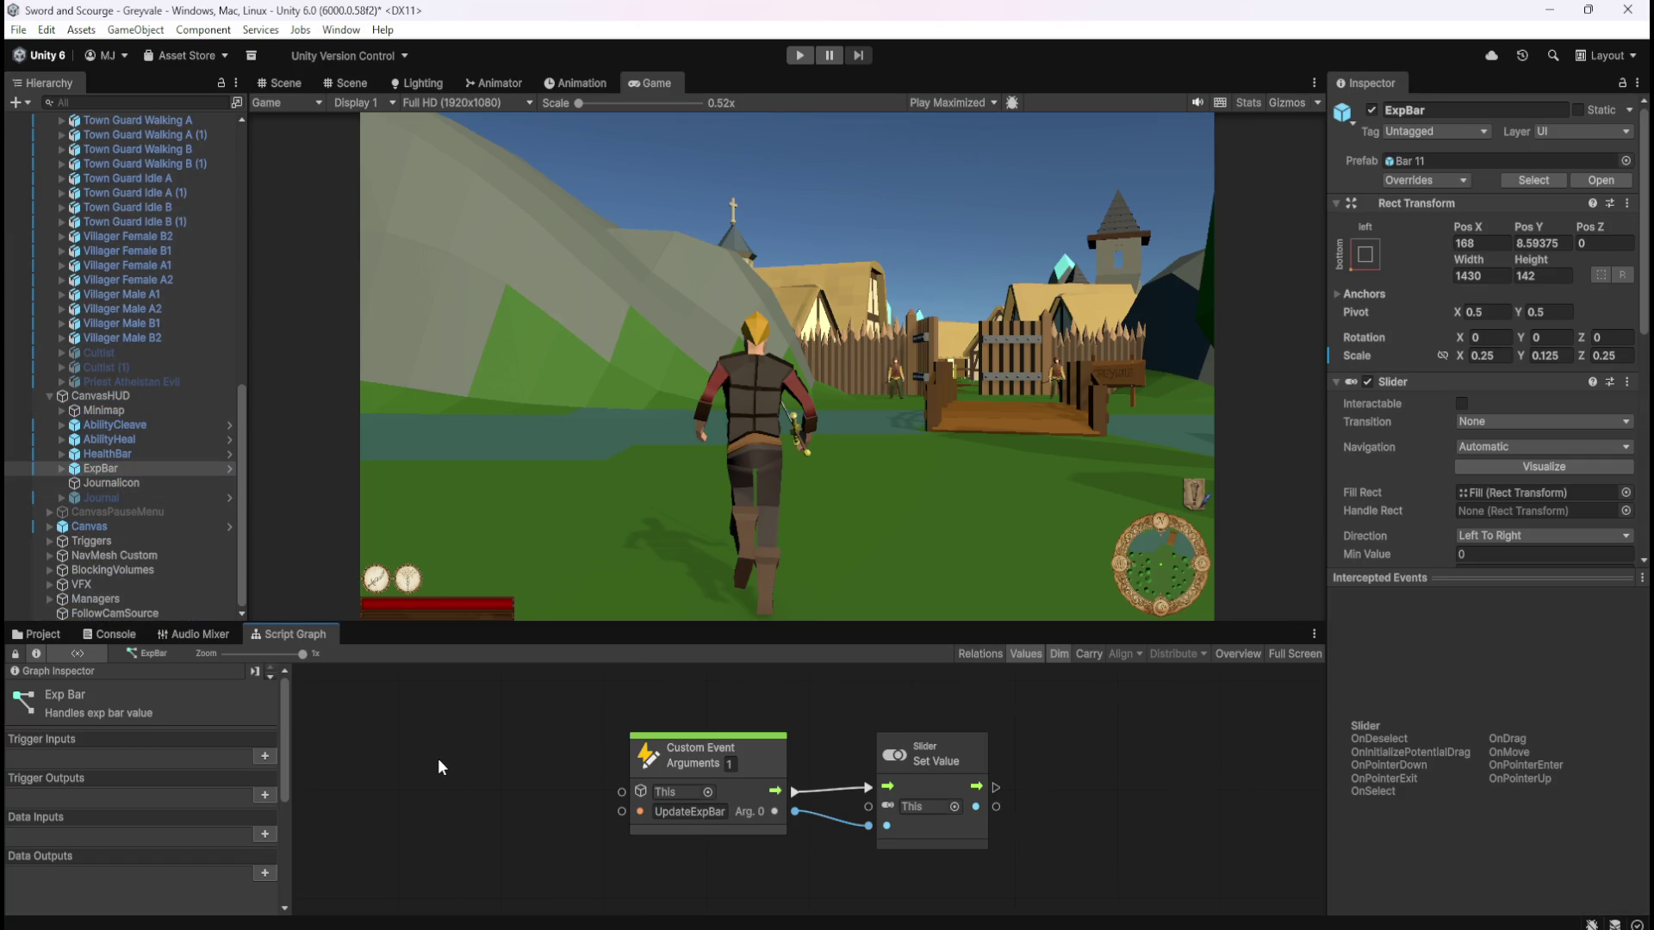
scroll(97, 521, up, 10)
click(130, 369)
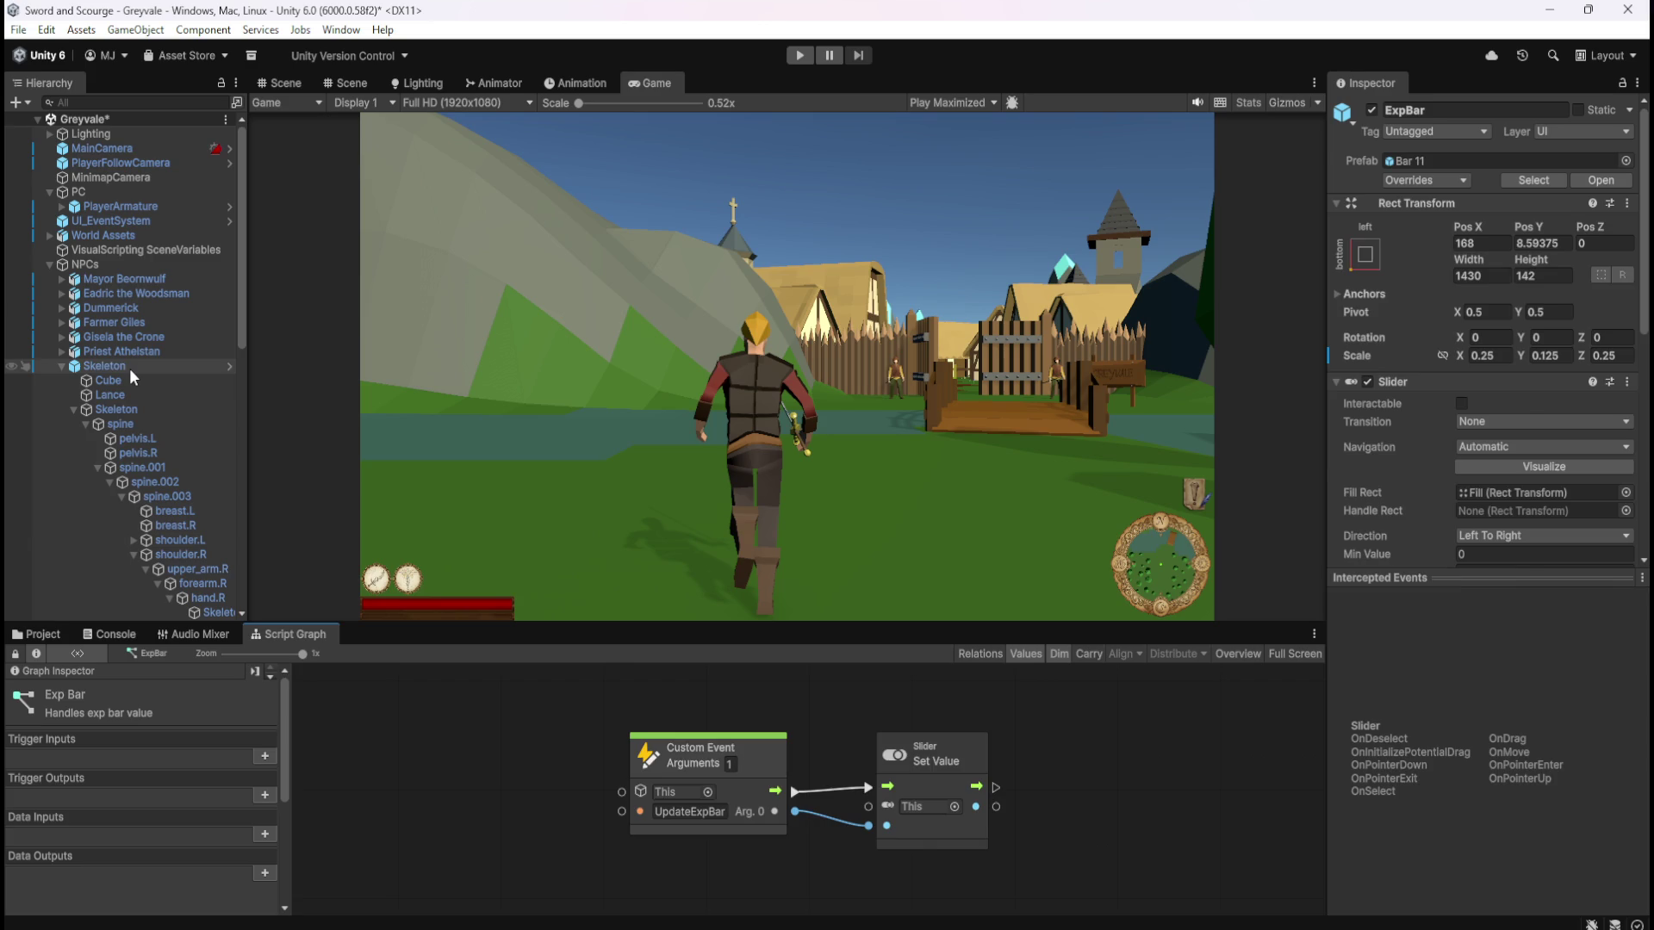
key(shift+space)
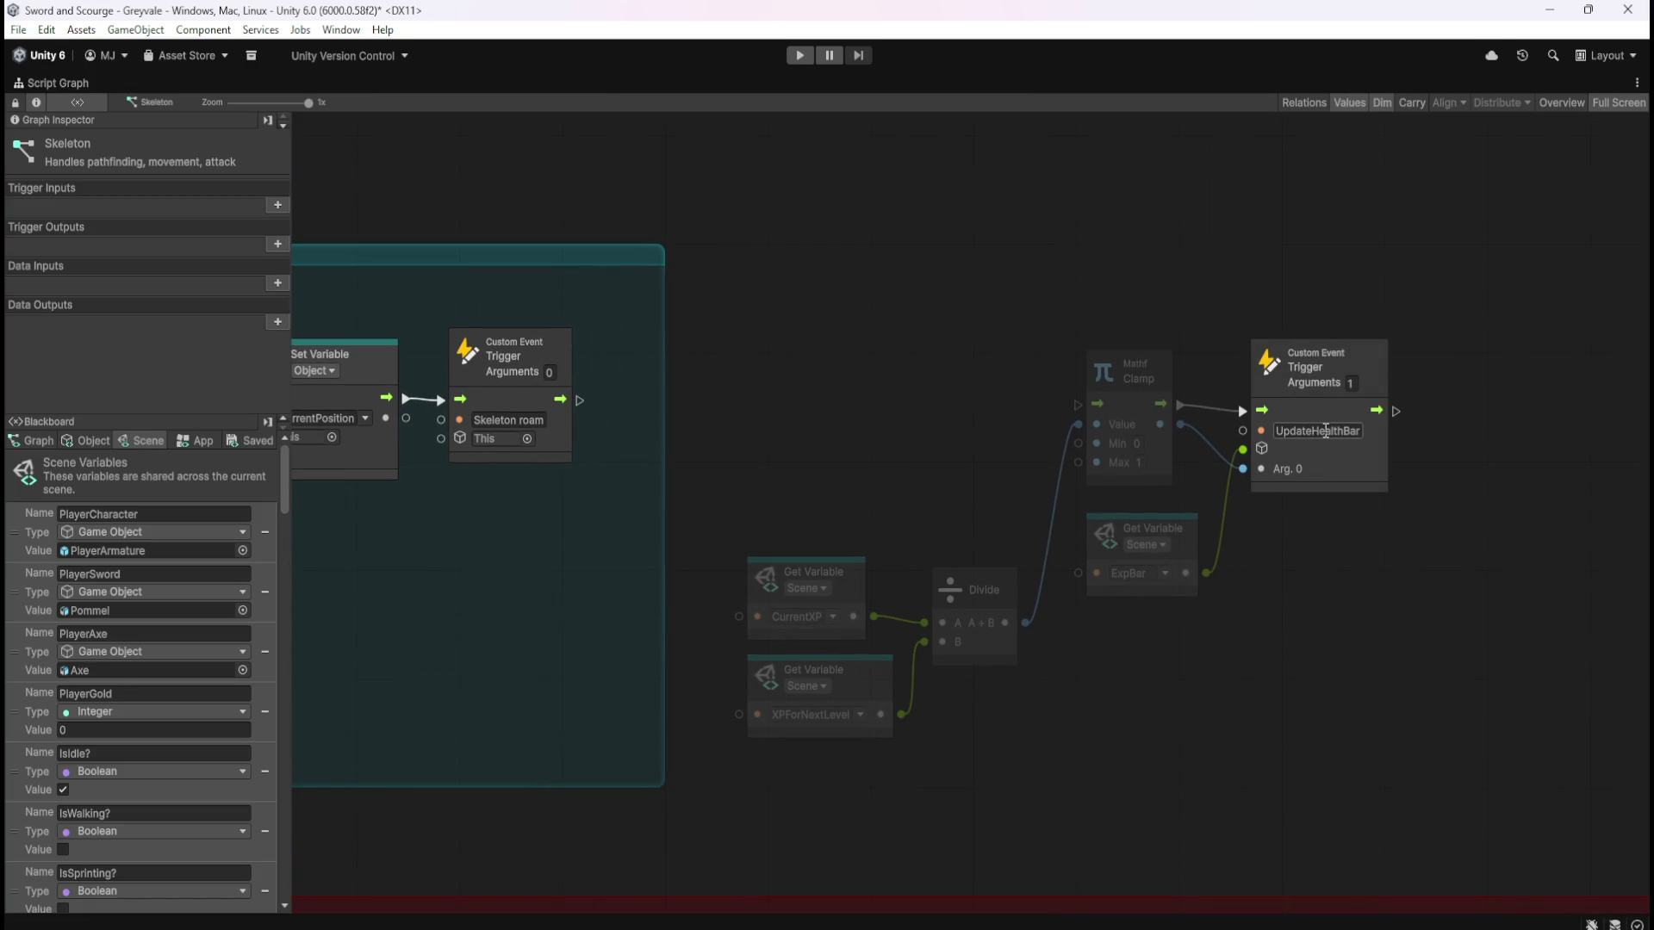
Rename the pasted trigger's event from UpdateHealthBar to UpdateExpBar and save the scene
double_click(1325, 431)
text(UpdateExpBar)
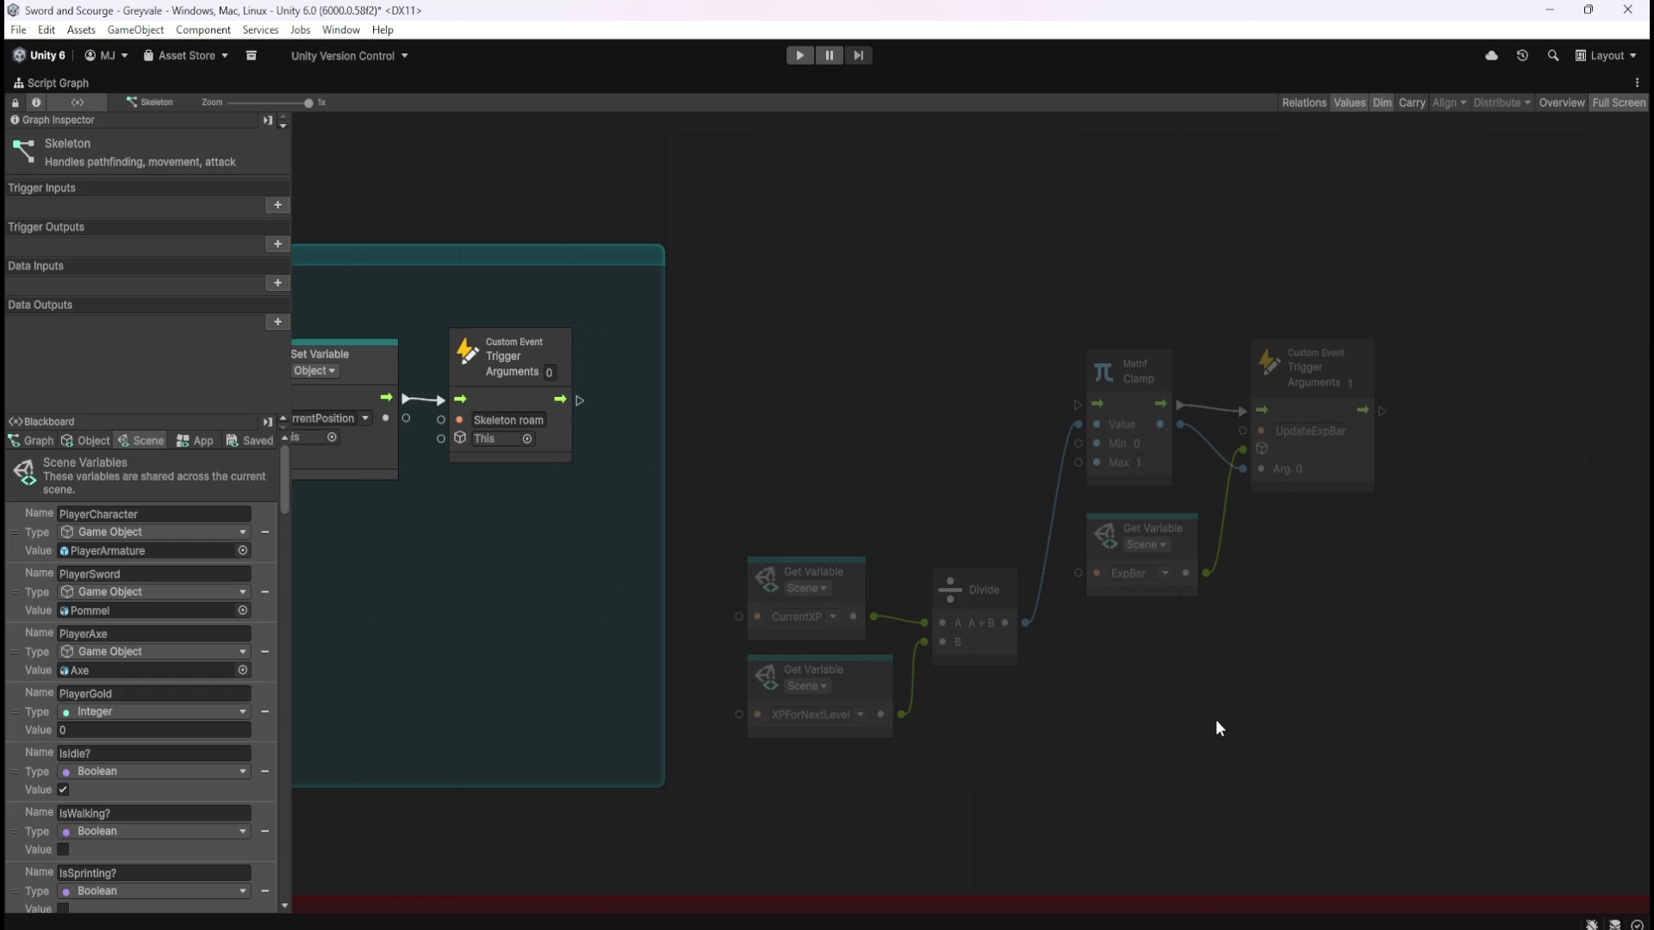
mouse_move(988, 755)
mouse_down()
mouse_move(1268, 442)
mouse_move(1280, 407)
mouse_move(1145, 448)
mouse_move(1055, 617)
mouse_up()
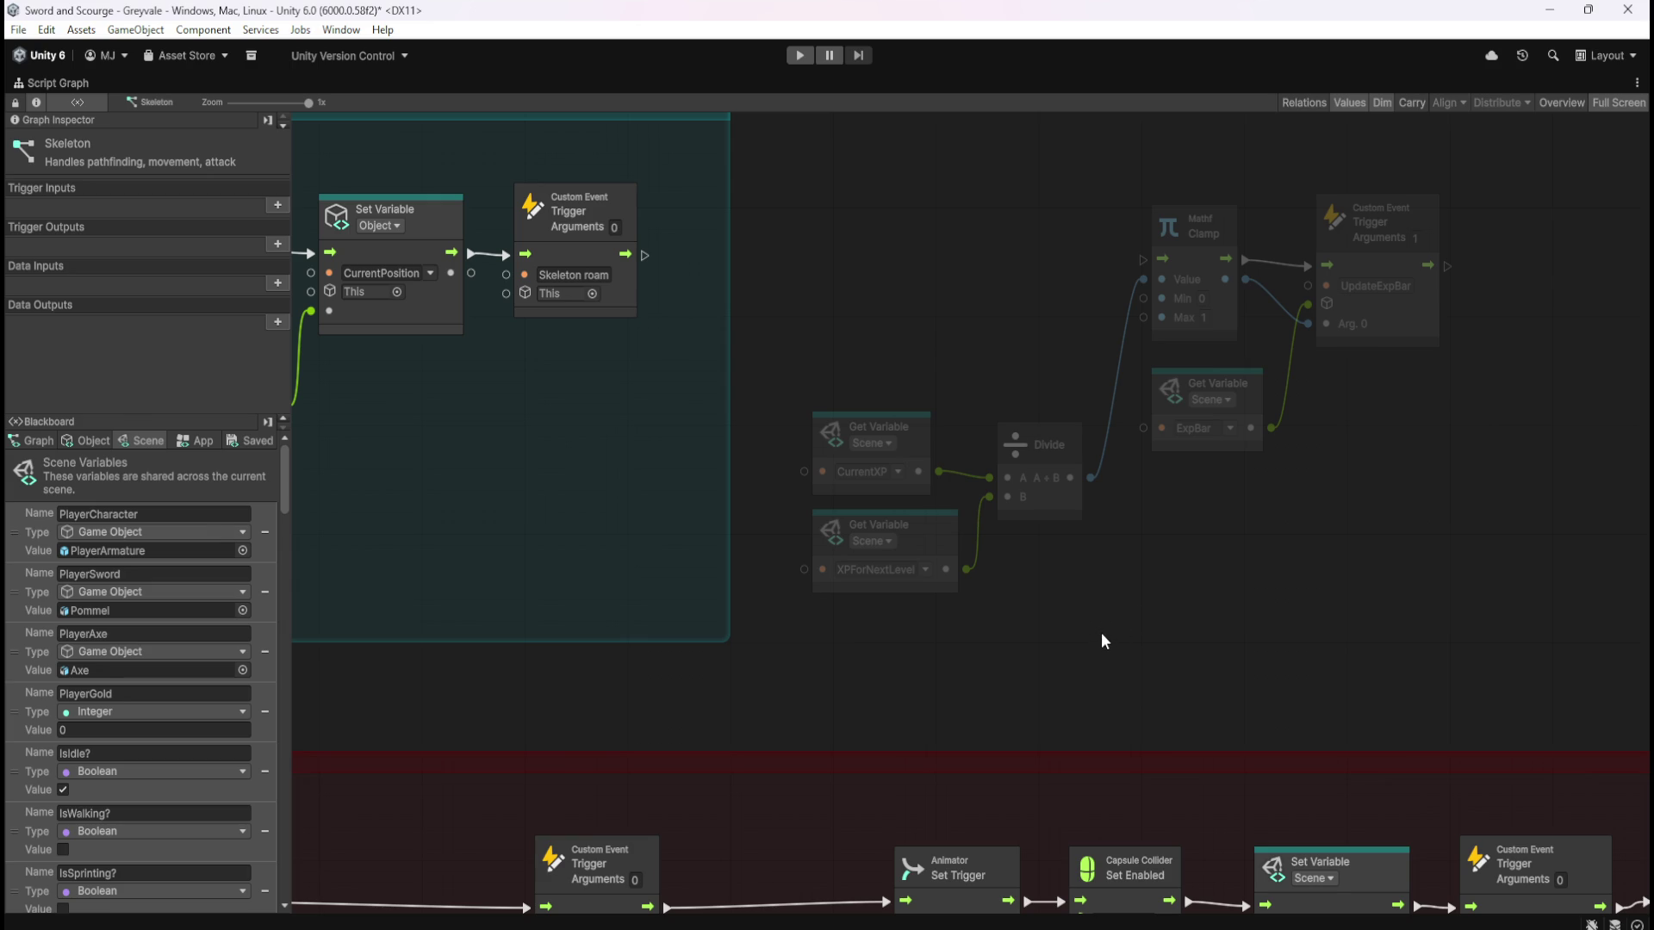
key(shift+space)
key(ctrl+s)
key(shift+space)
key(shift+space)
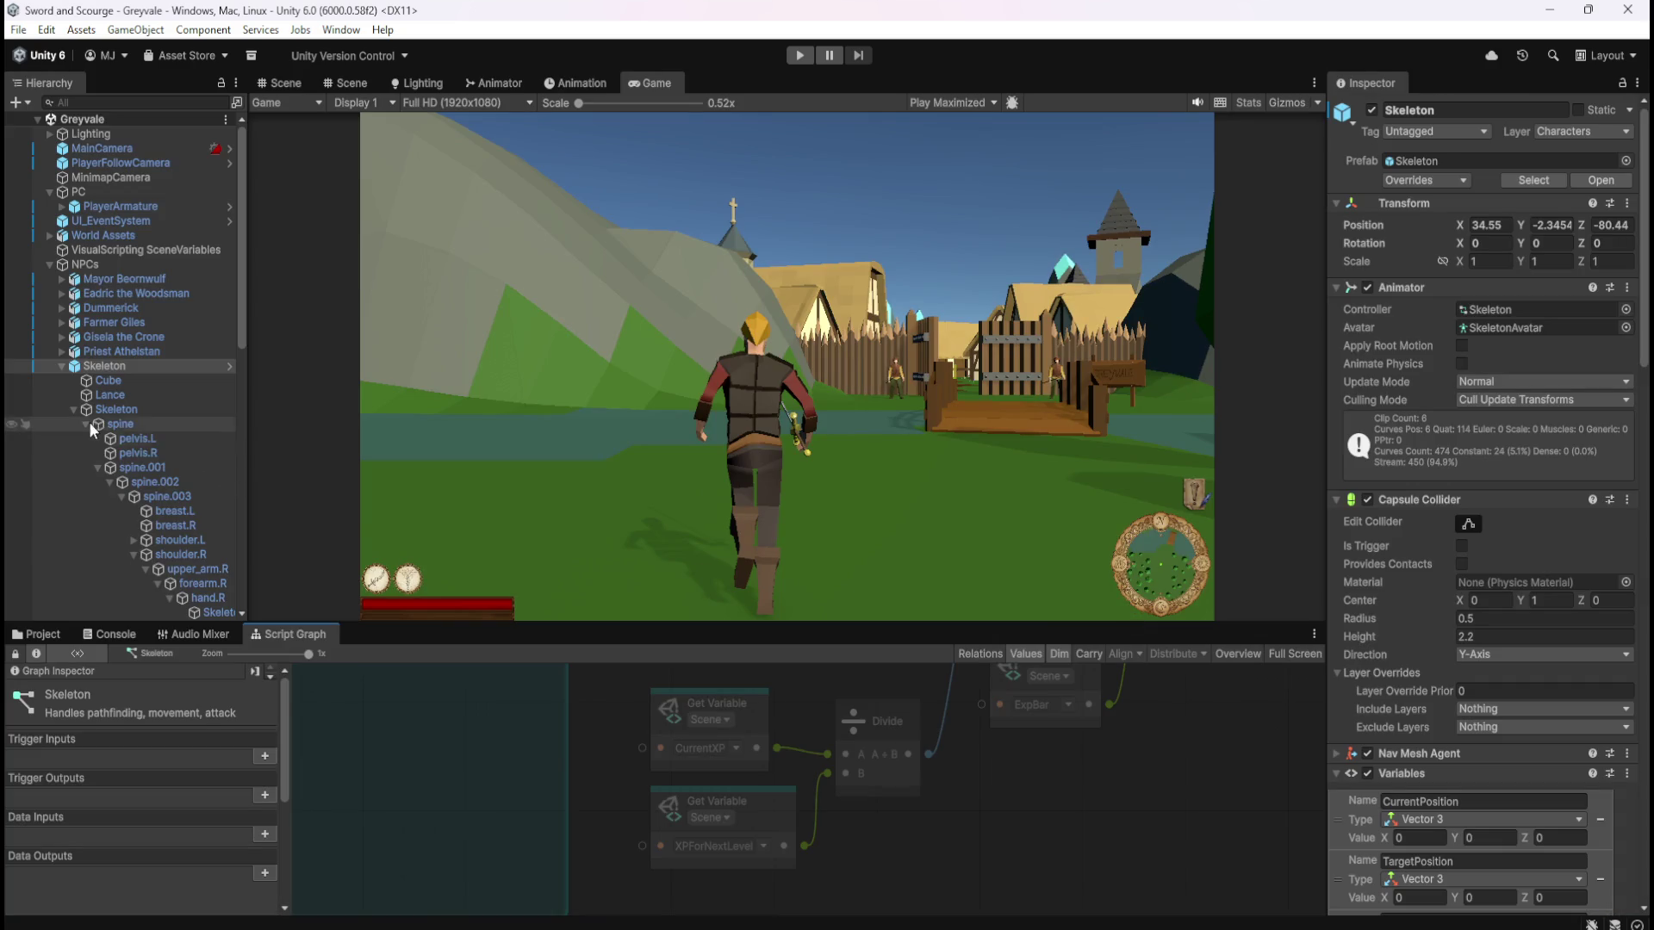
Open SkeletonHitbox's Skeleton Sword graph at full size and pan to the red GlobalHealth damage group
scroll(204, 535, down, 3)
click(200, 504)
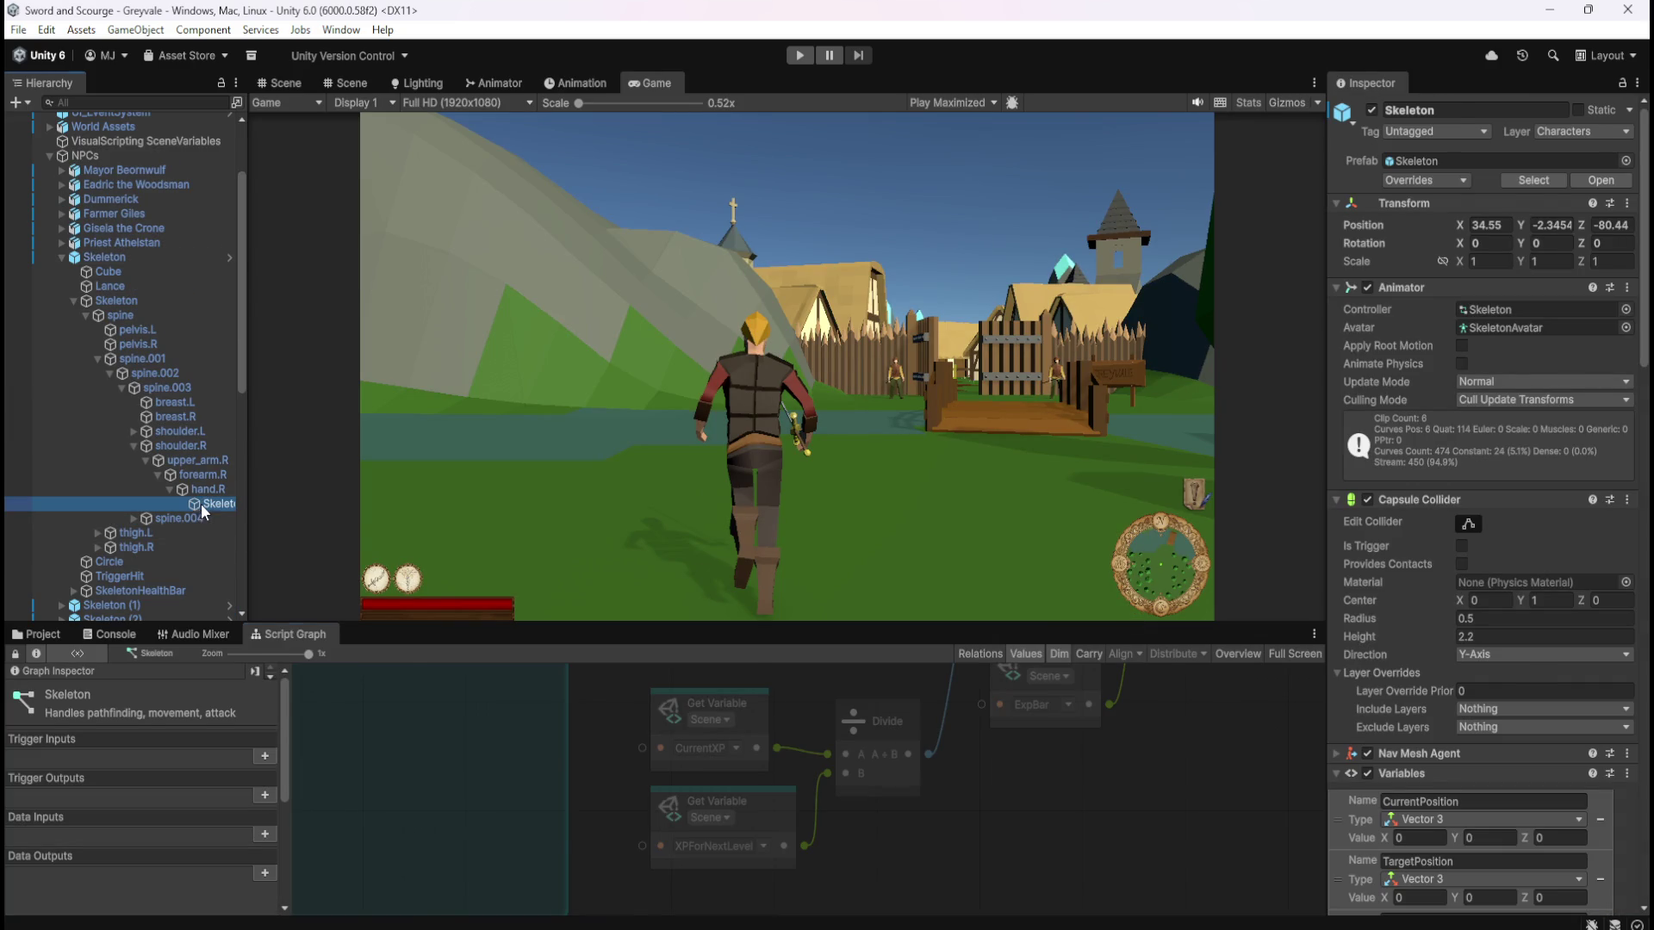
key(shift+space)
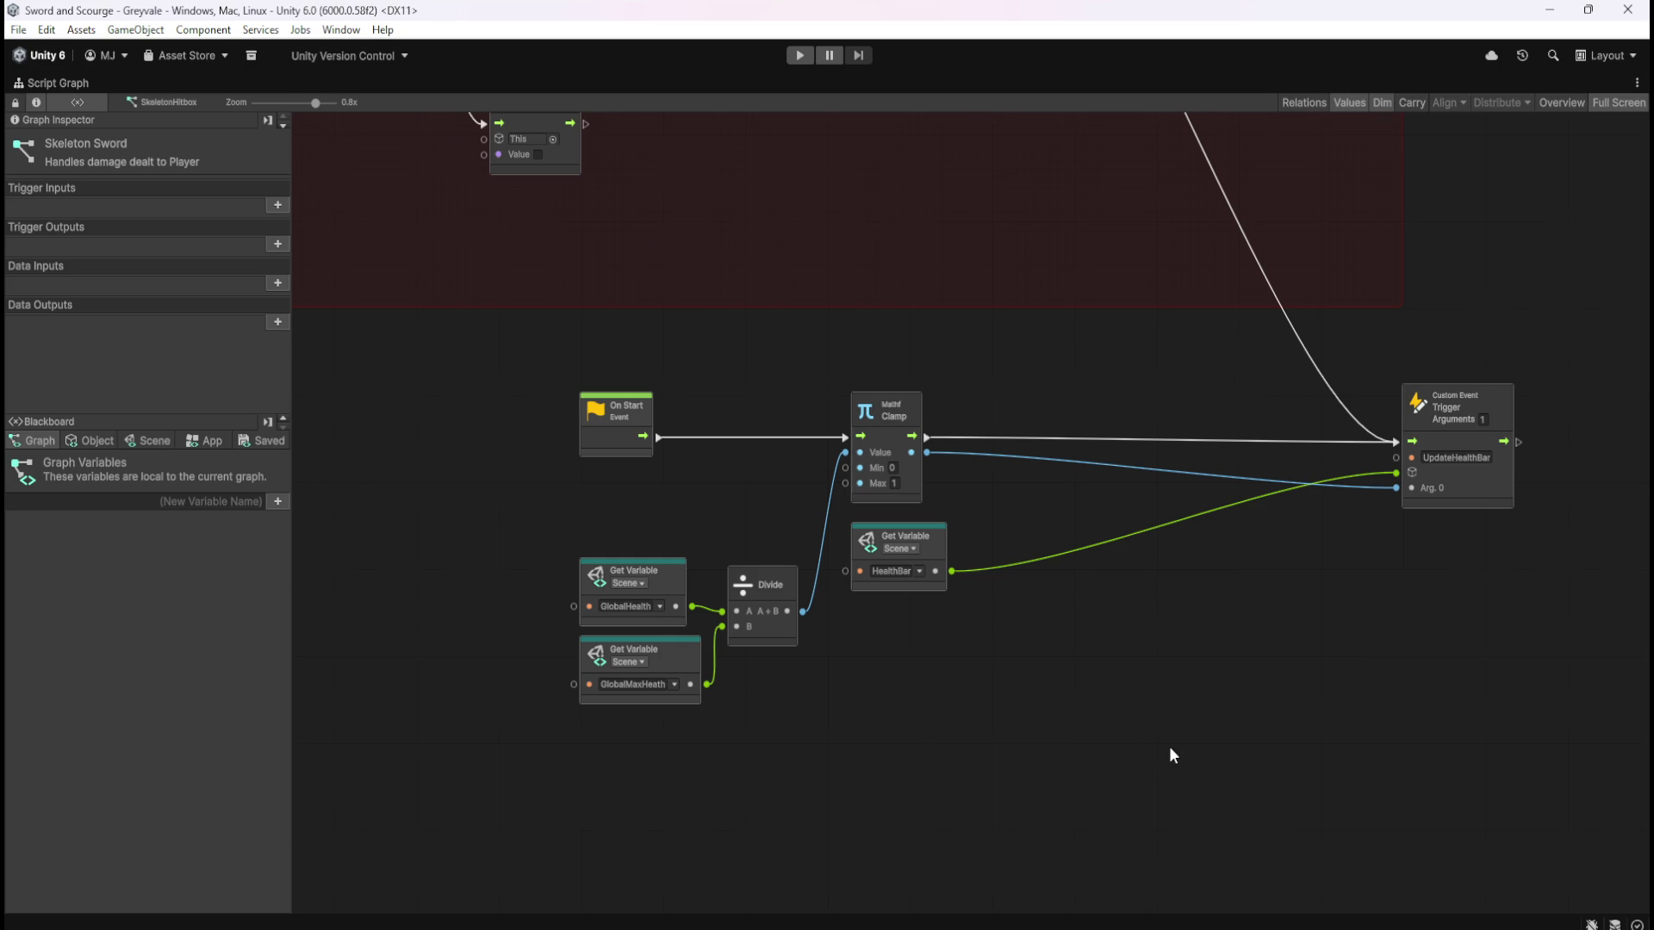
scroll(1163, 742, down, 4)
drag(1015, 436, 1108, 647)
scroll(984, 405, up, 5)
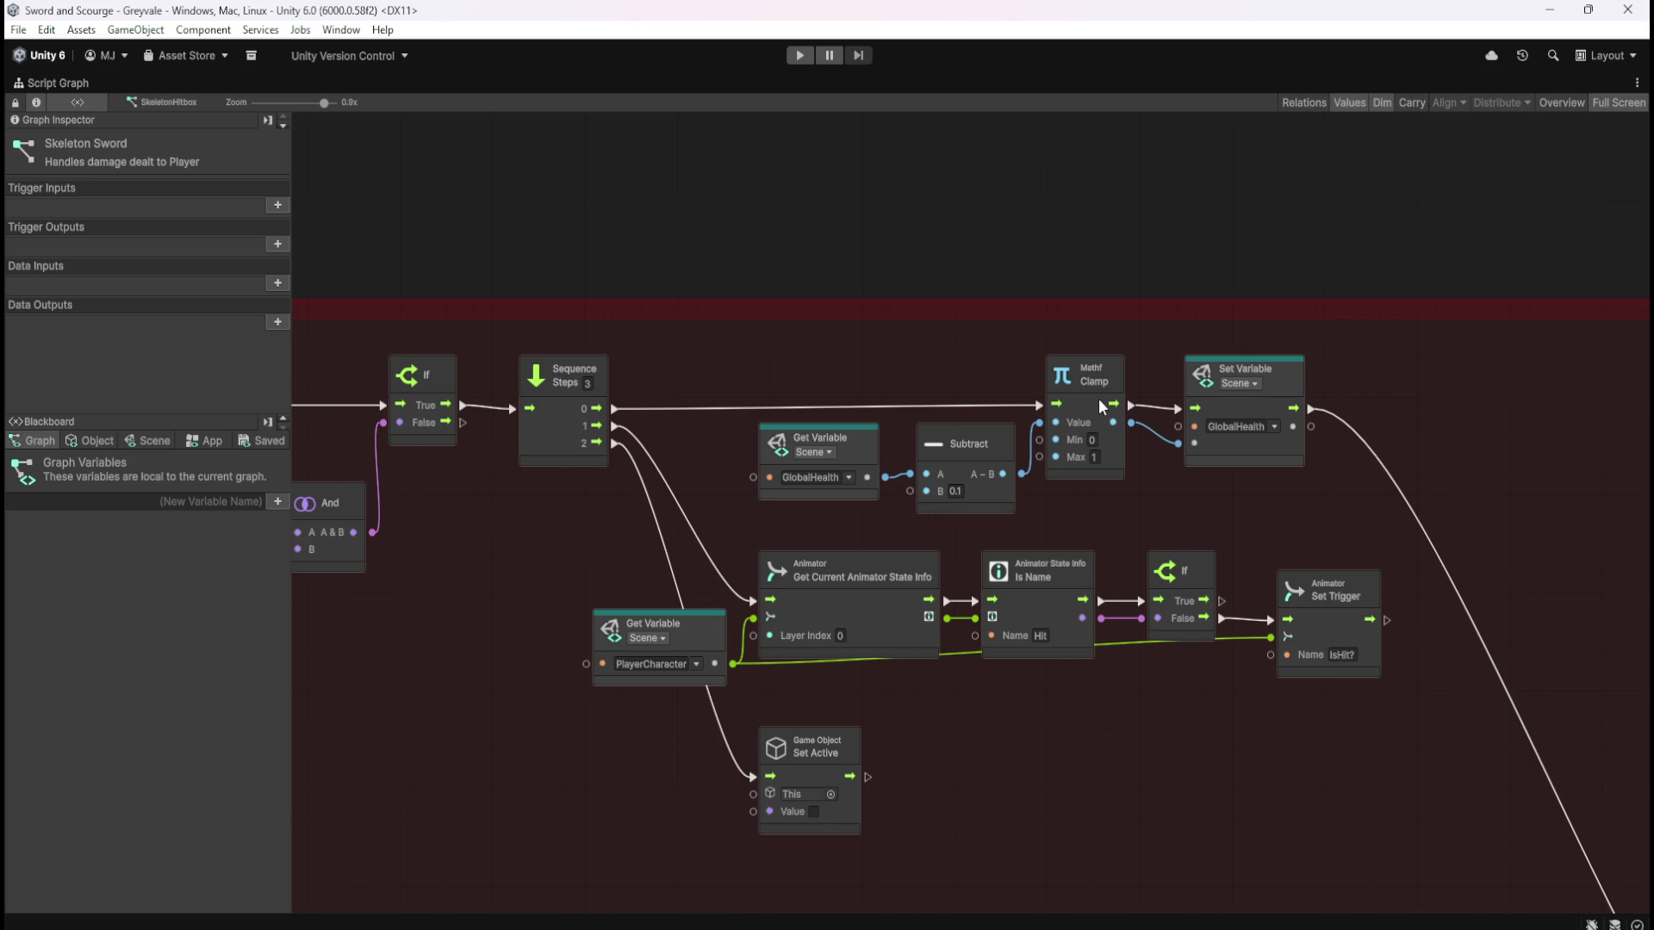
key(shift+space)
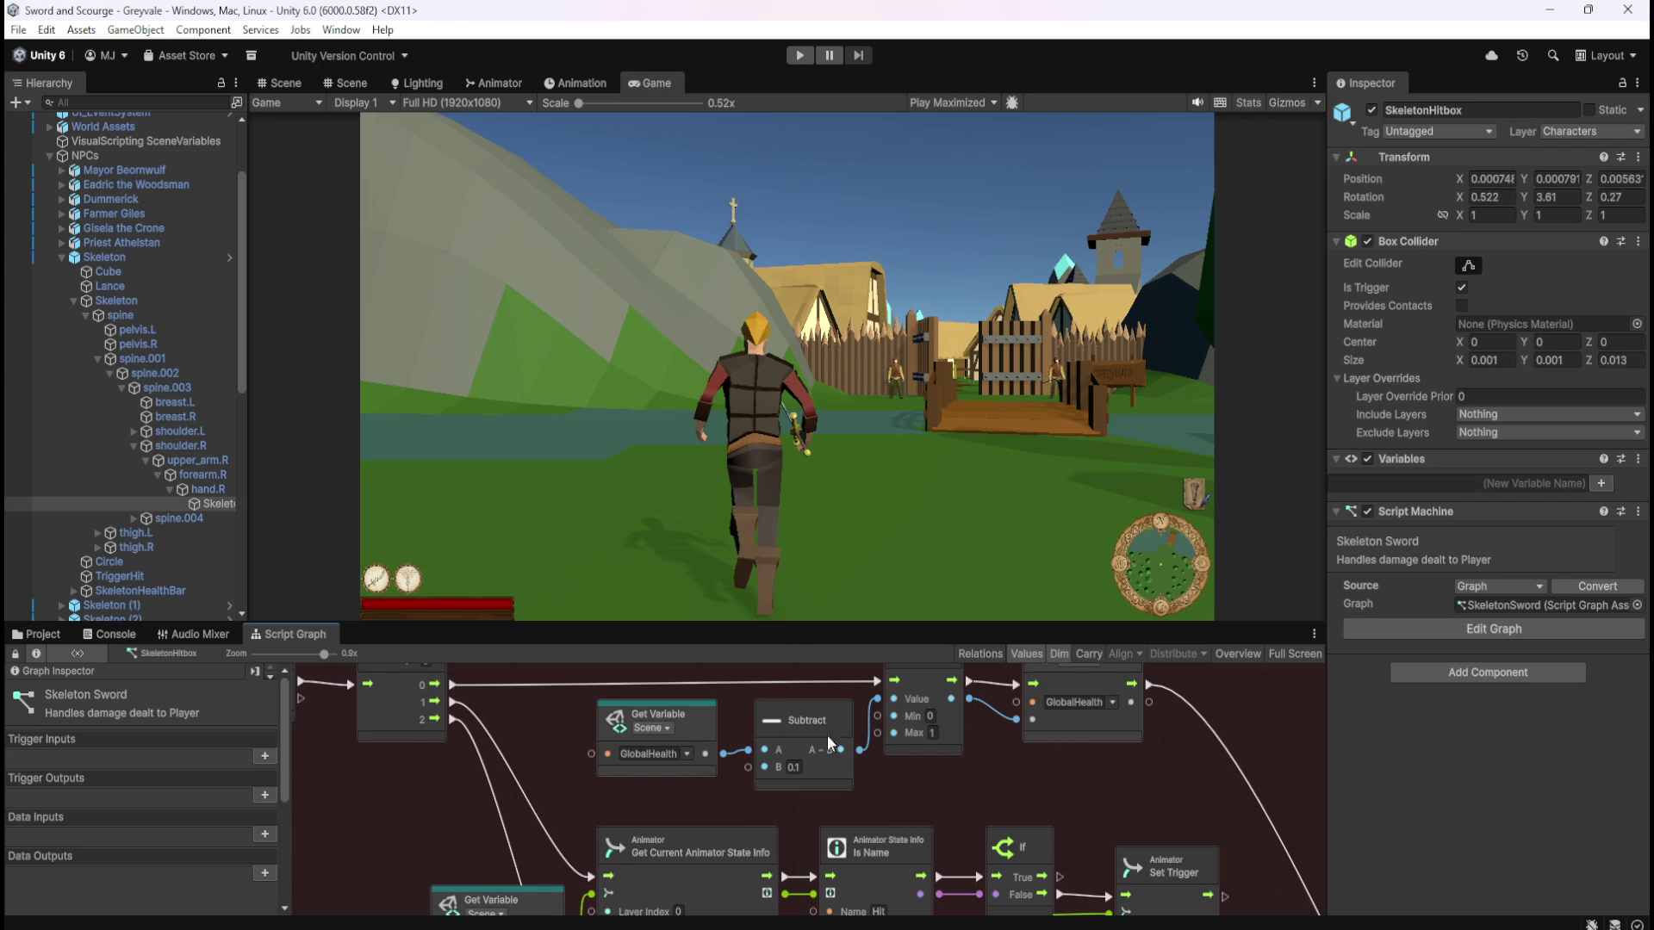
key(shift+space)
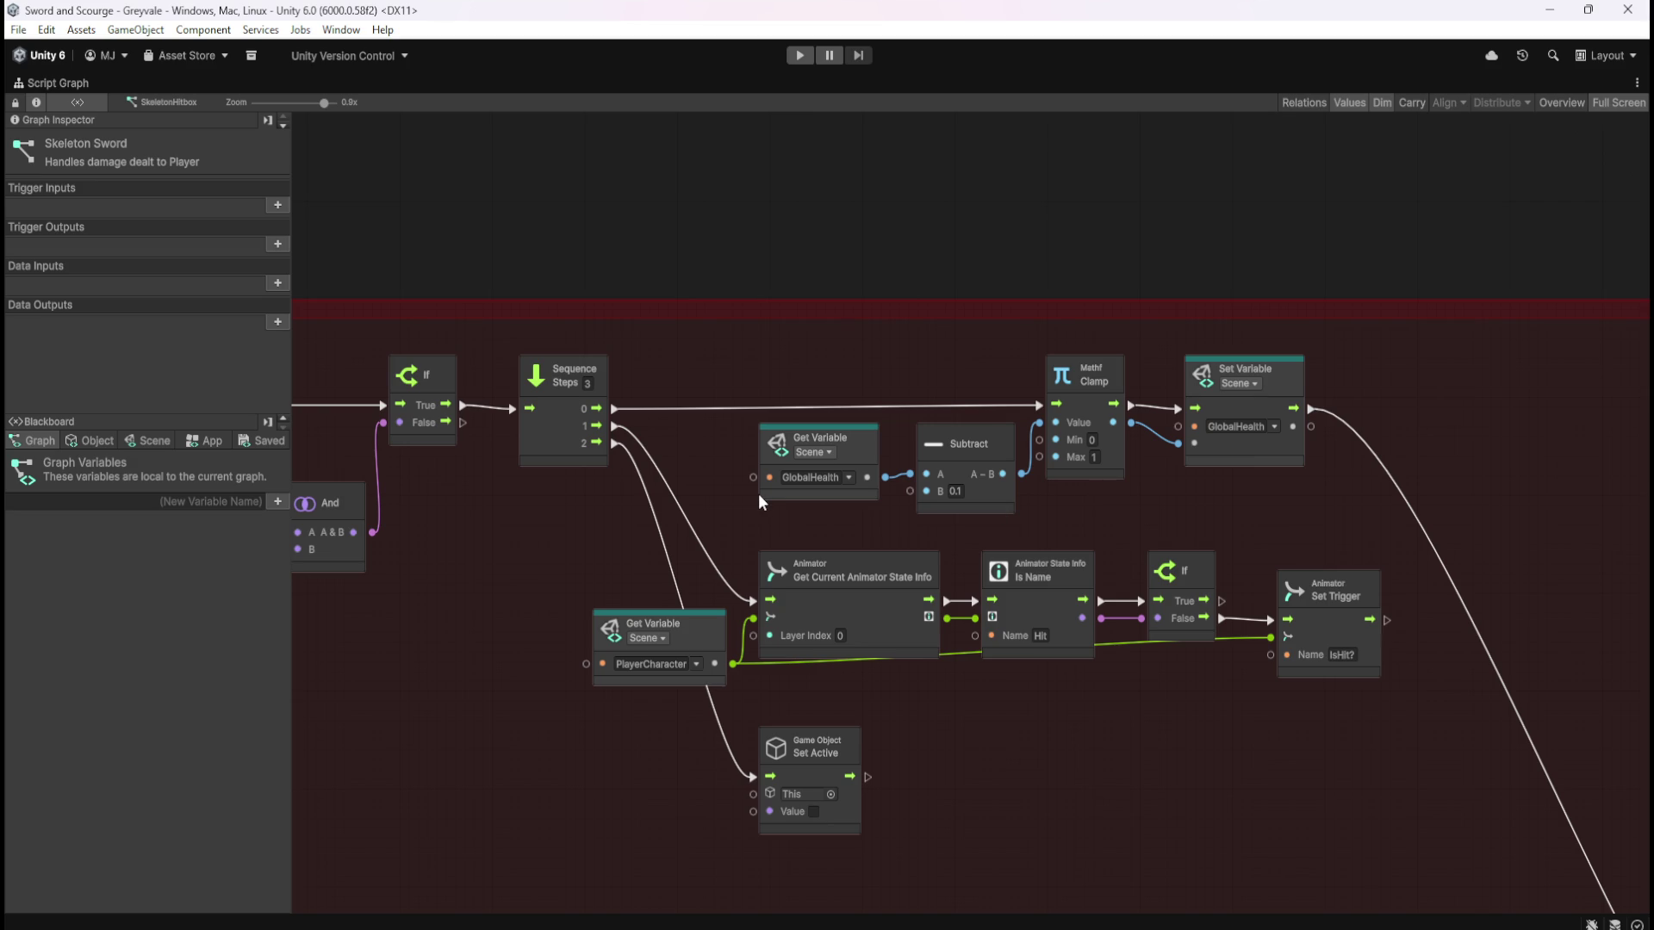
click(94, 441)
List the Blackboard's Scene variables down to GlobalHealth and the ability entries
click(149, 441)
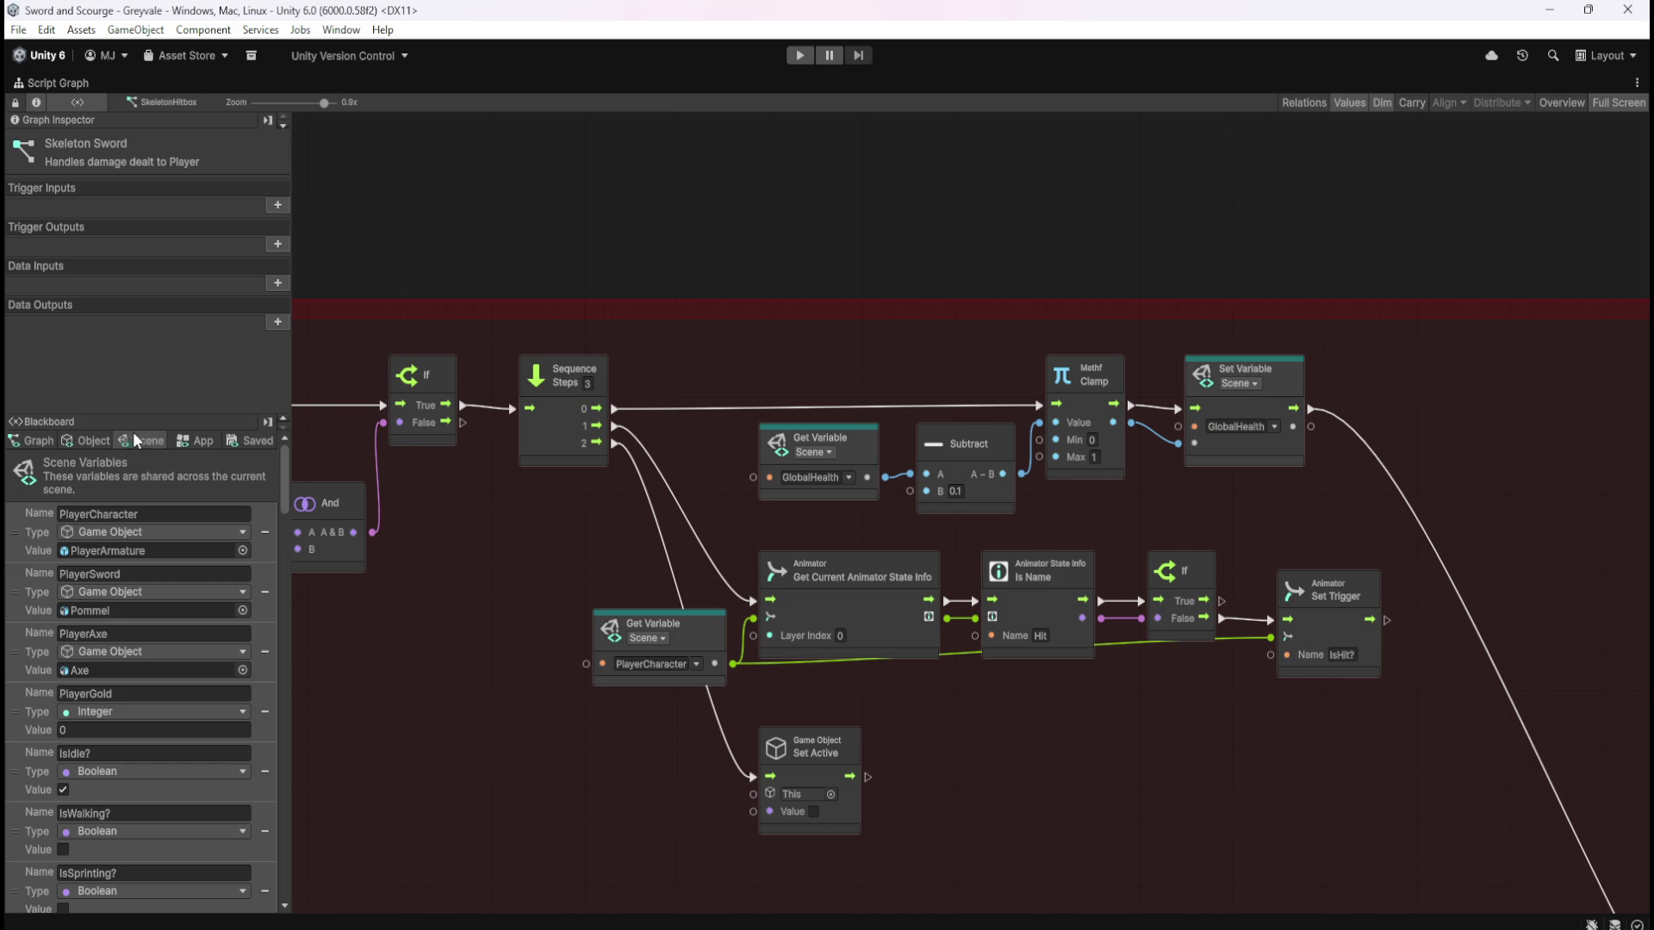
mouse_move(286, 478)
mouse_down()
mouse_move(282, 752)
mouse_move(296, 675)
mouse_up()
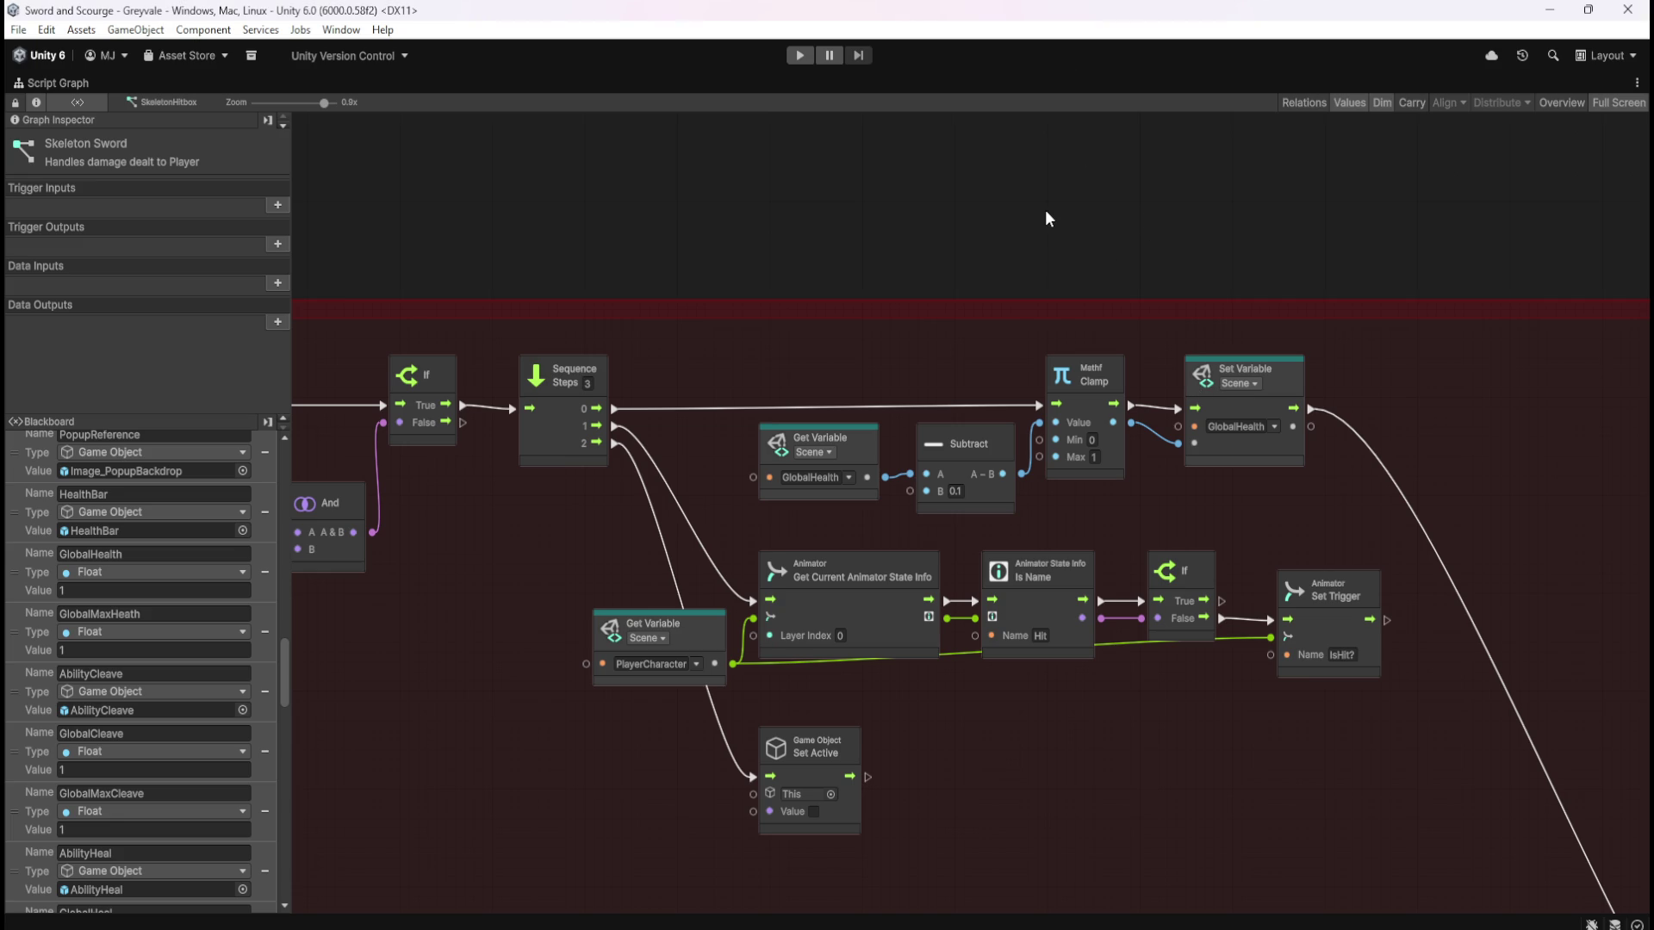
Pan to the On Start/UpdateHealthBar nodes, then restore the normal editor layout
mouse_move(1321, 503)
mouse_down()
mouse_move(1249, 370)
mouse_move(1134, 352)
mouse_up()
mouse_move(1316, 592)
mouse_down()
mouse_move(916, 340)
mouse_move(1146, 316)
mouse_up()
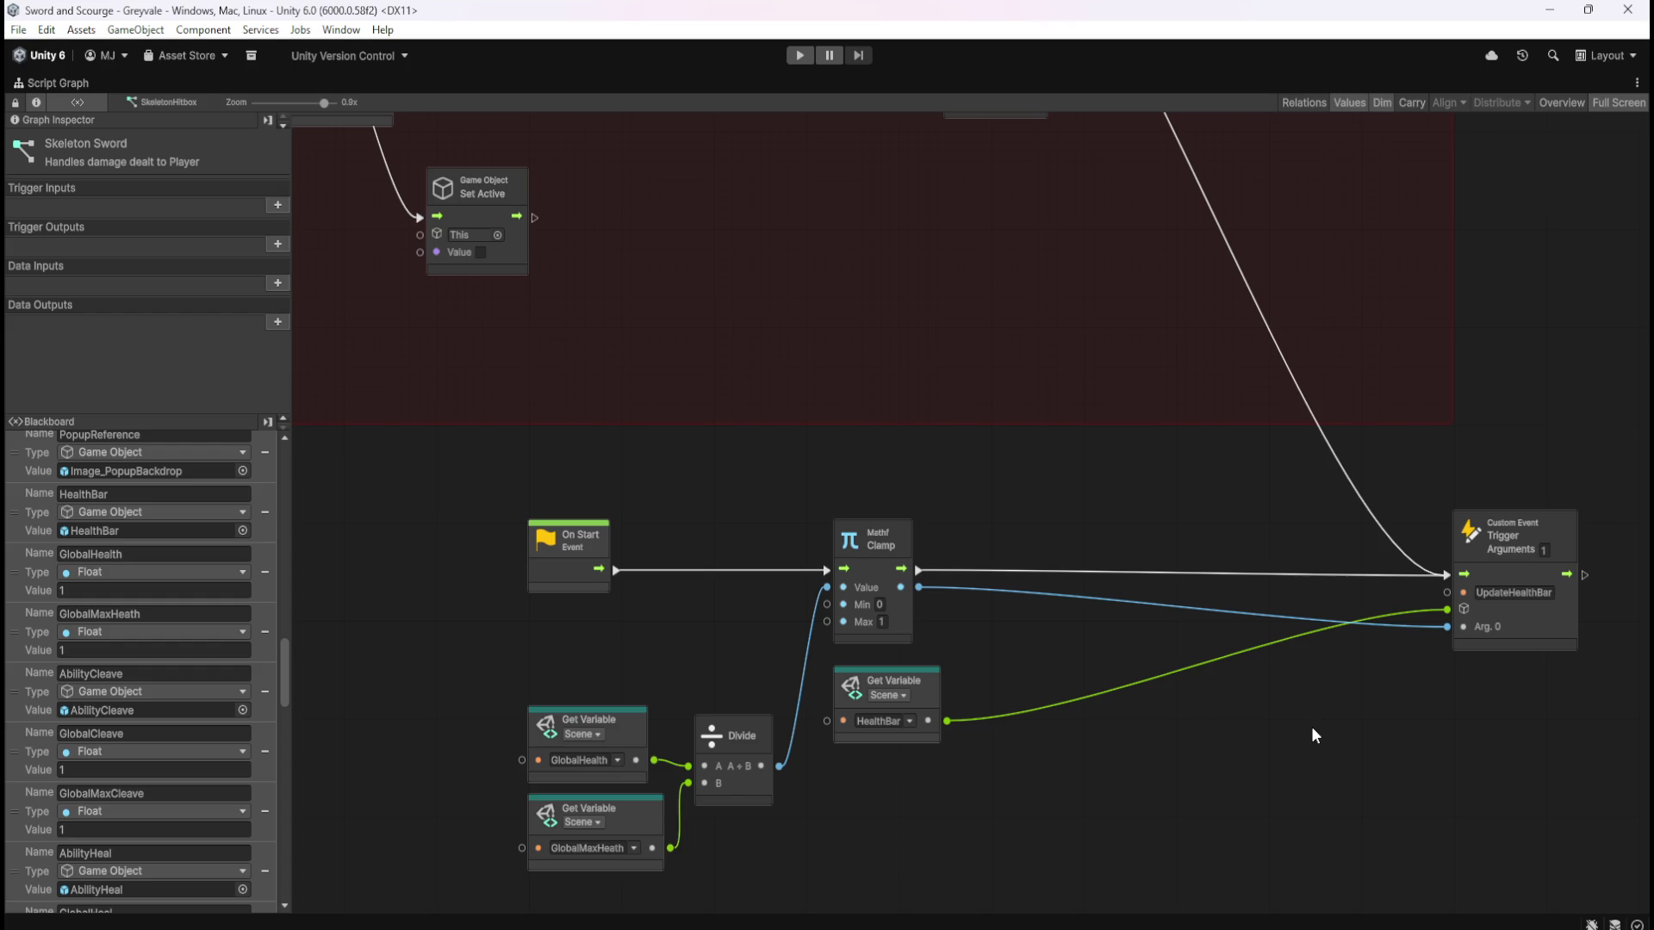
key(shift+space)
Select the Skeleton object in the Hierarchy to load its pathfinding, movement and attack graph
scroll(151, 481, down, 2)
scroll(146, 487, down, 3)
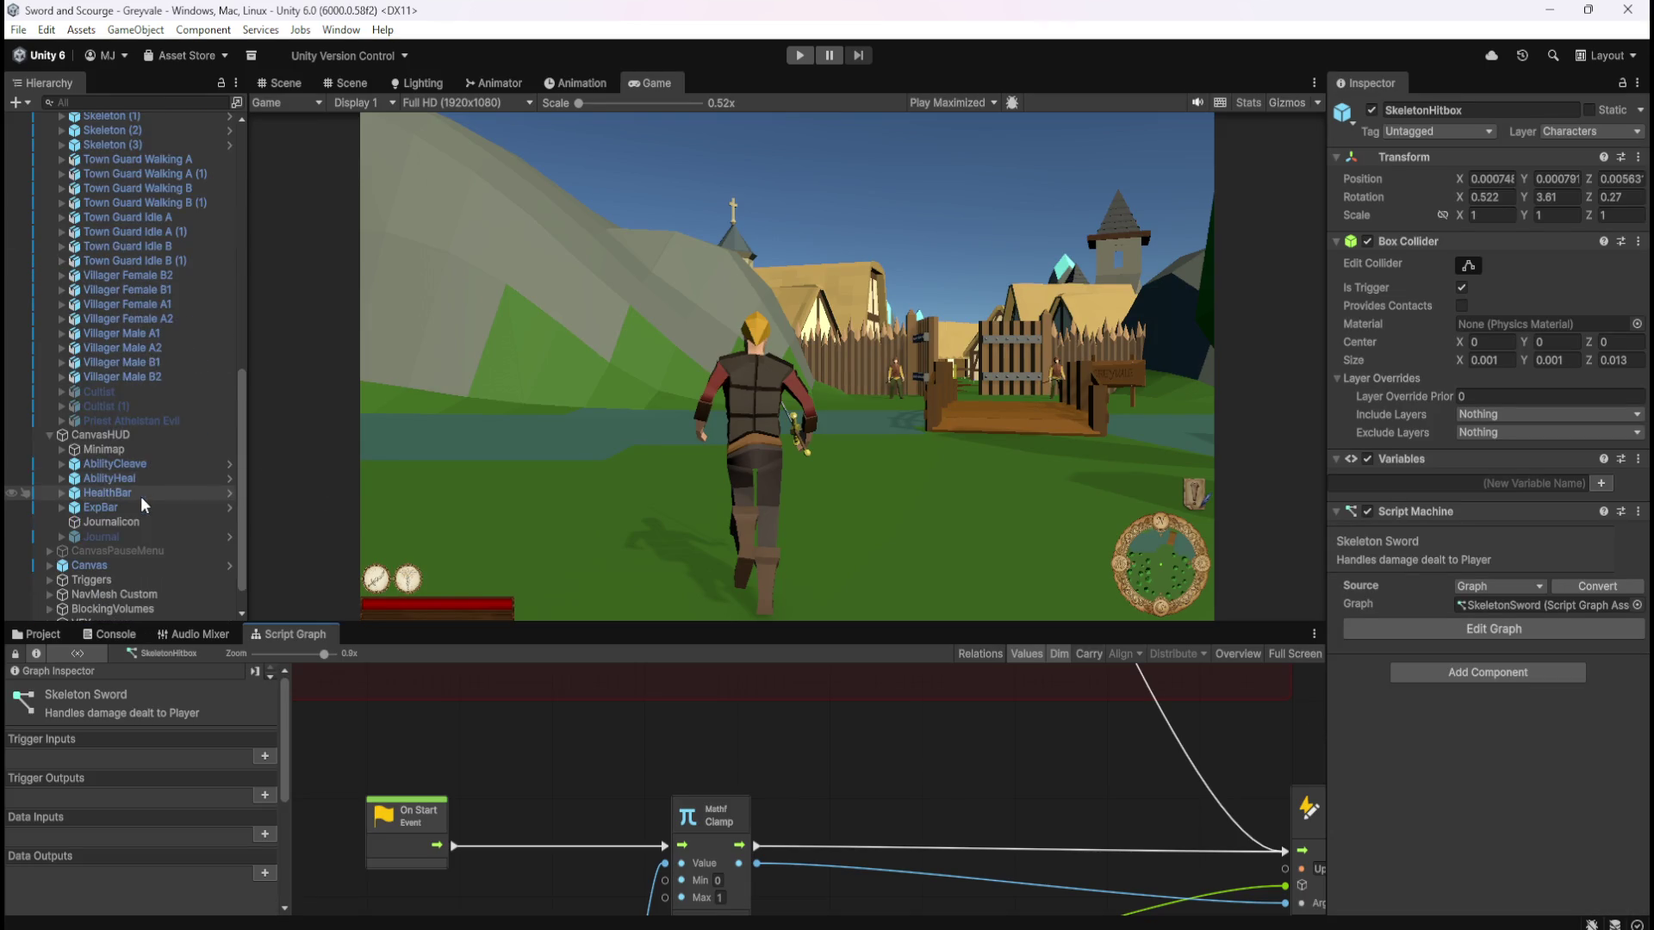
scroll(119, 470, up, 6)
scroll(121, 469, up, 8)
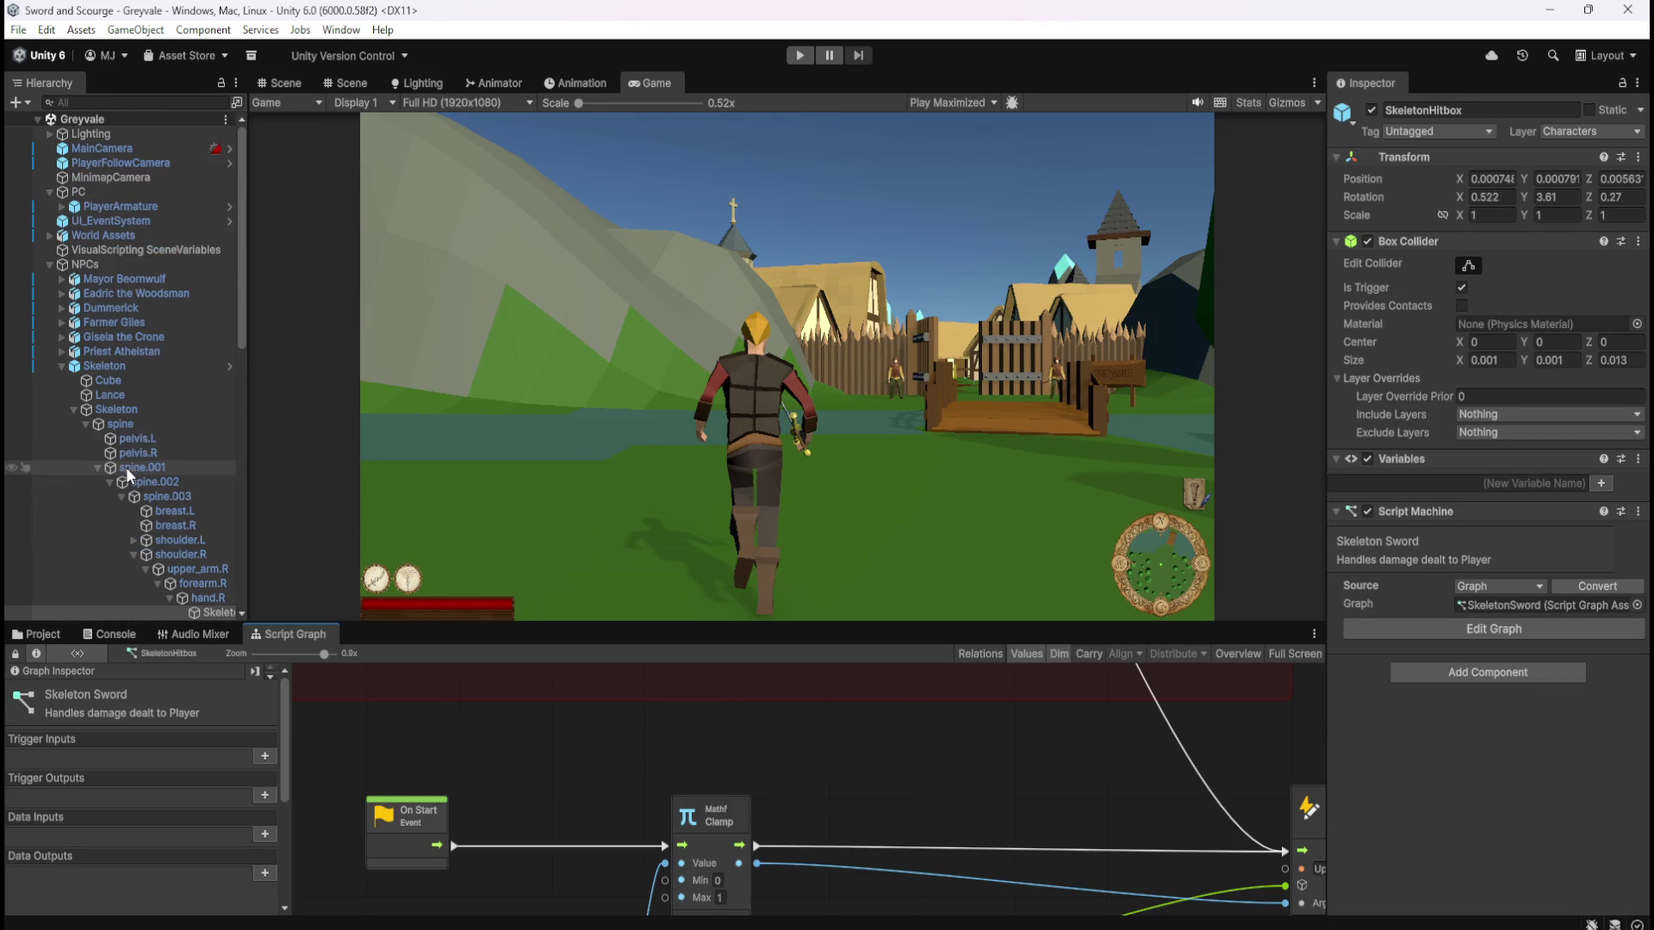
click(157, 365)
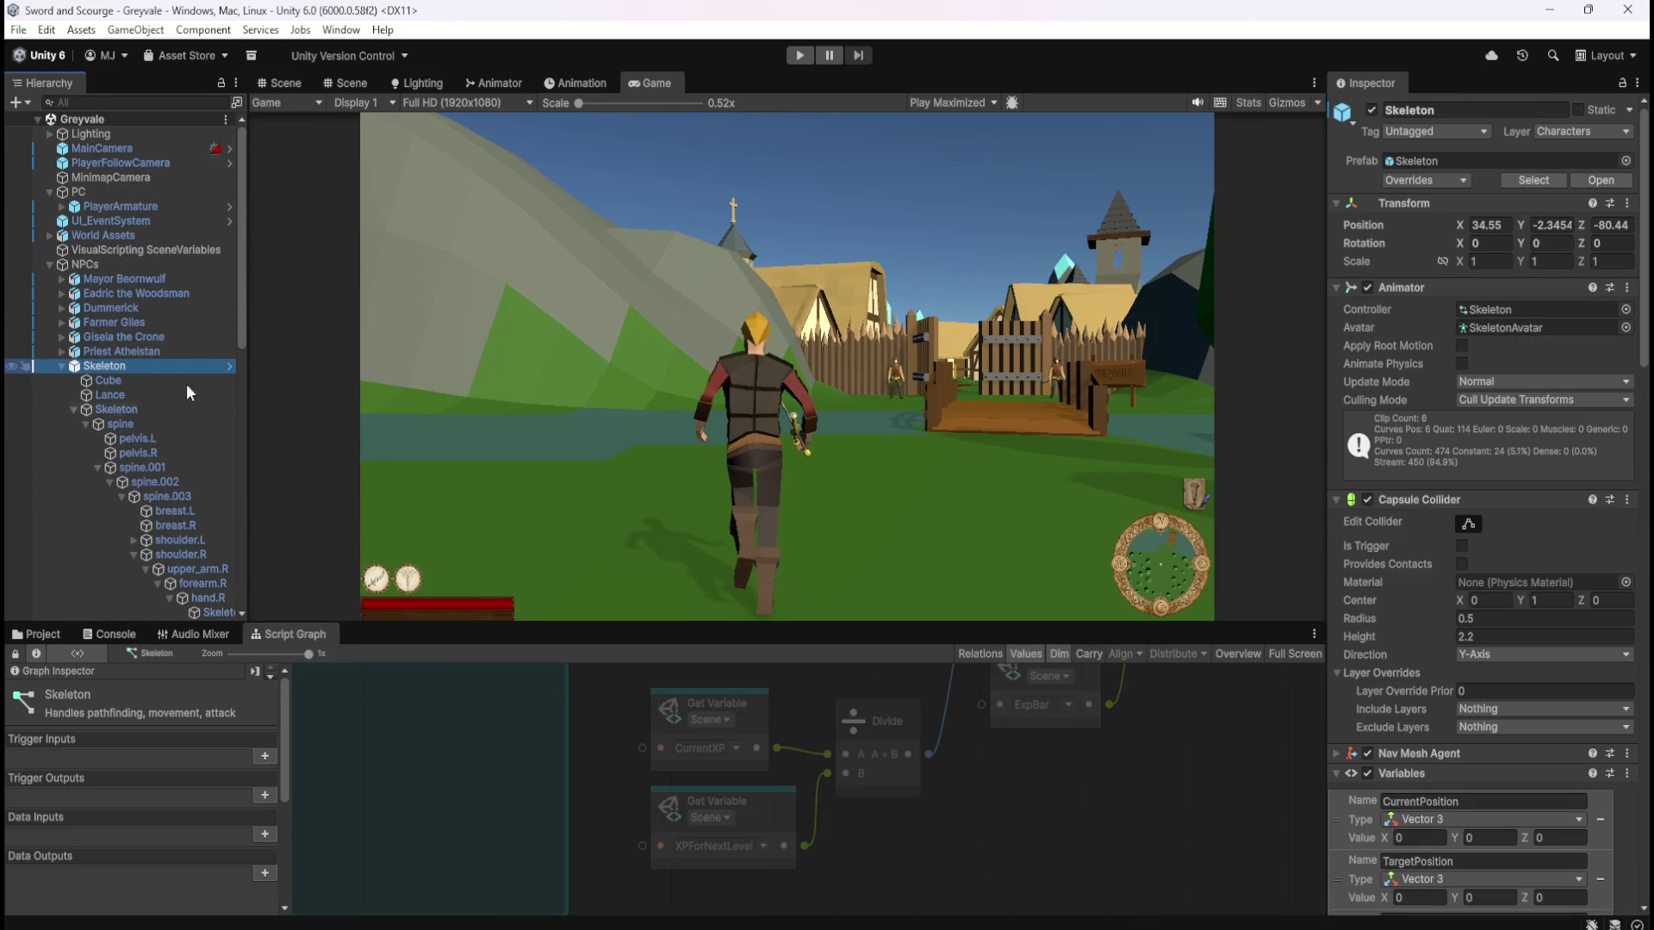
Maximize the Skeleton graph and box-select the CurrentXP and XPForNextLevel variables with their Divide node
key(shift+space)
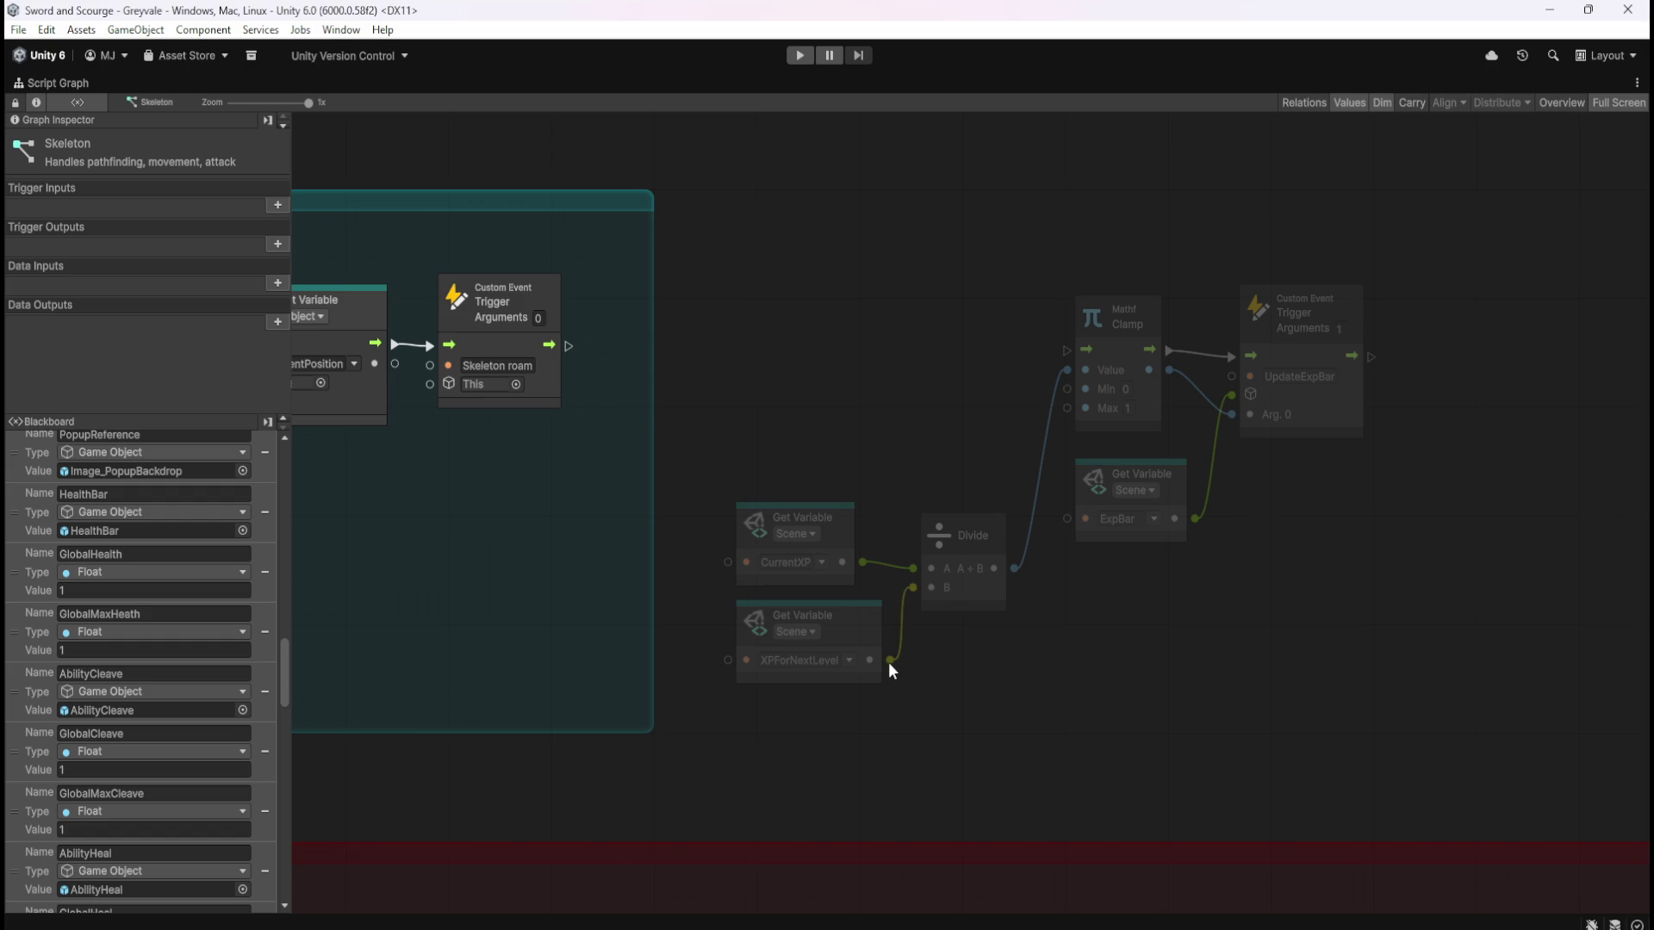
mouse_move(891, 664)
mouse_down()
mouse_move(989, 658)
mouse_move(1066, 410)
mouse_move(1057, 679)
mouse_up()
drag(817, 411, 972, 695)
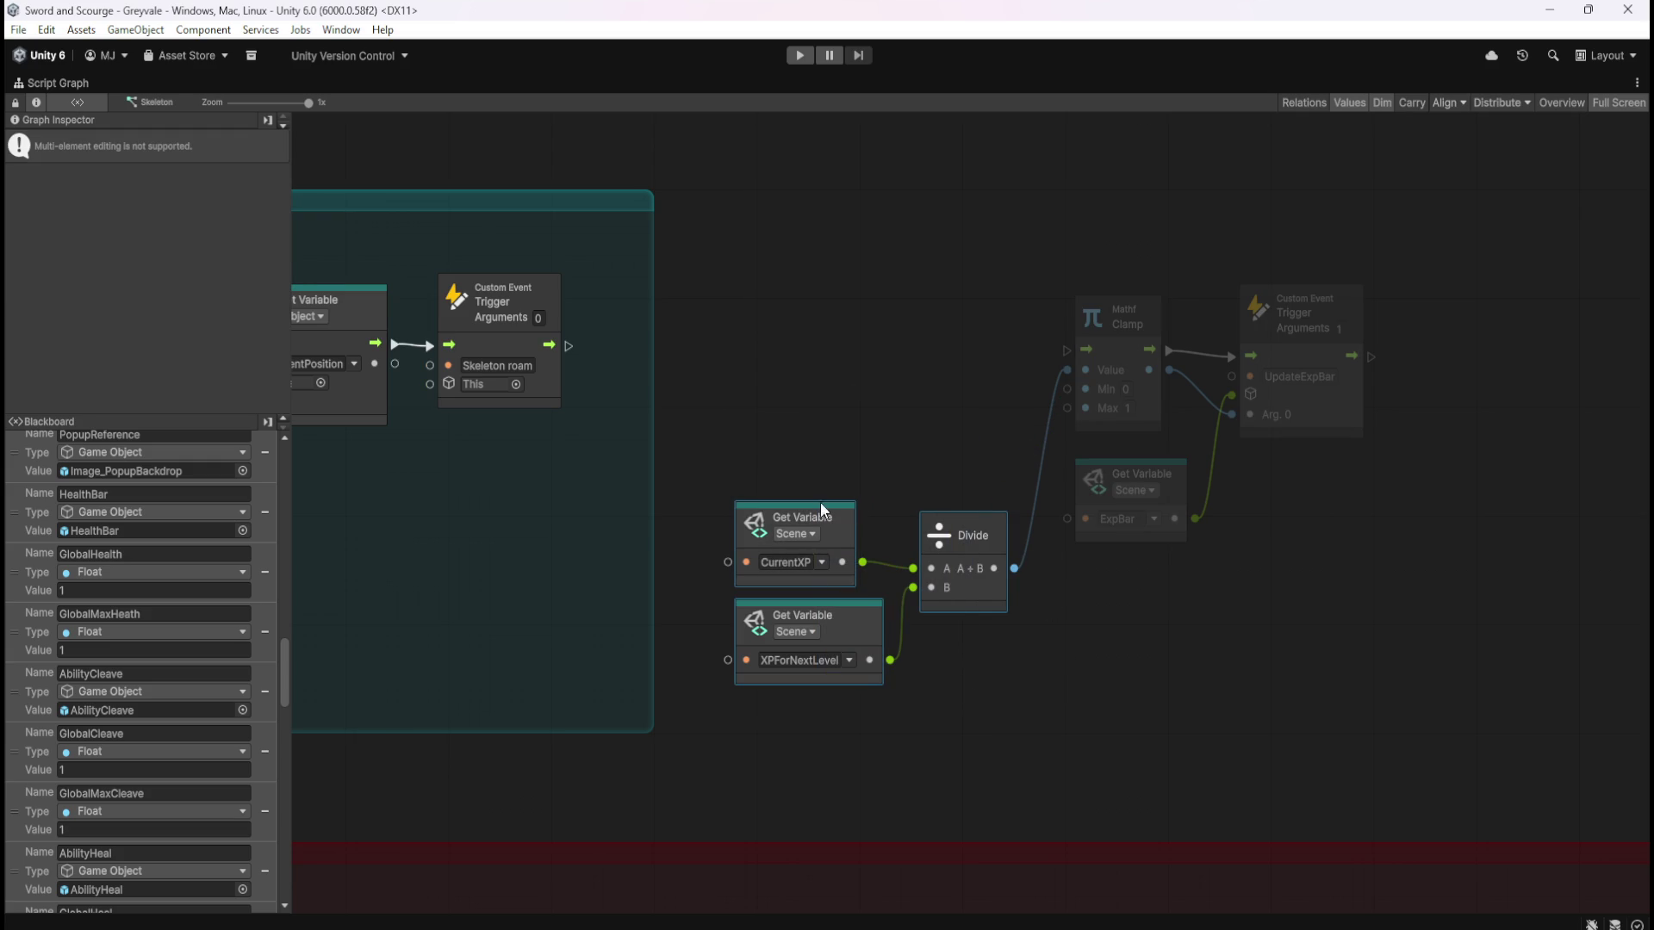
drag(754, 470, 991, 673)
Restore the layout, select CanvasHUD > ExpBar, and scroll to its Slider component (Max Value 100)
key(shift+space)
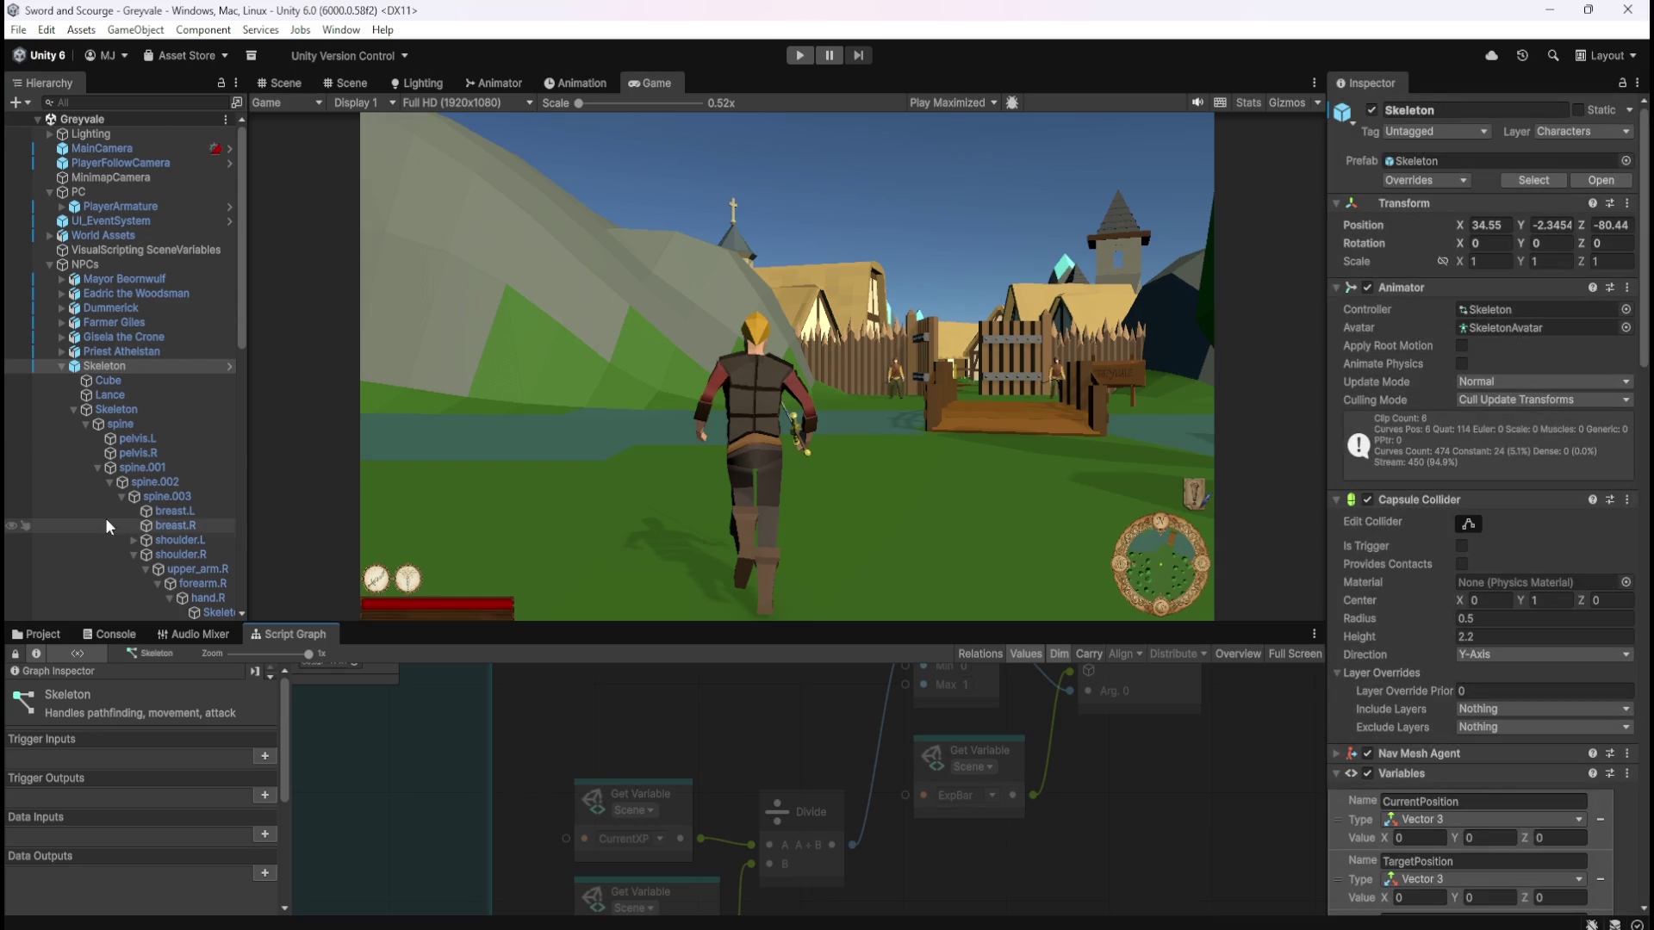
scroll(115, 499, down, 4)
scroll(122, 515, down, 3)
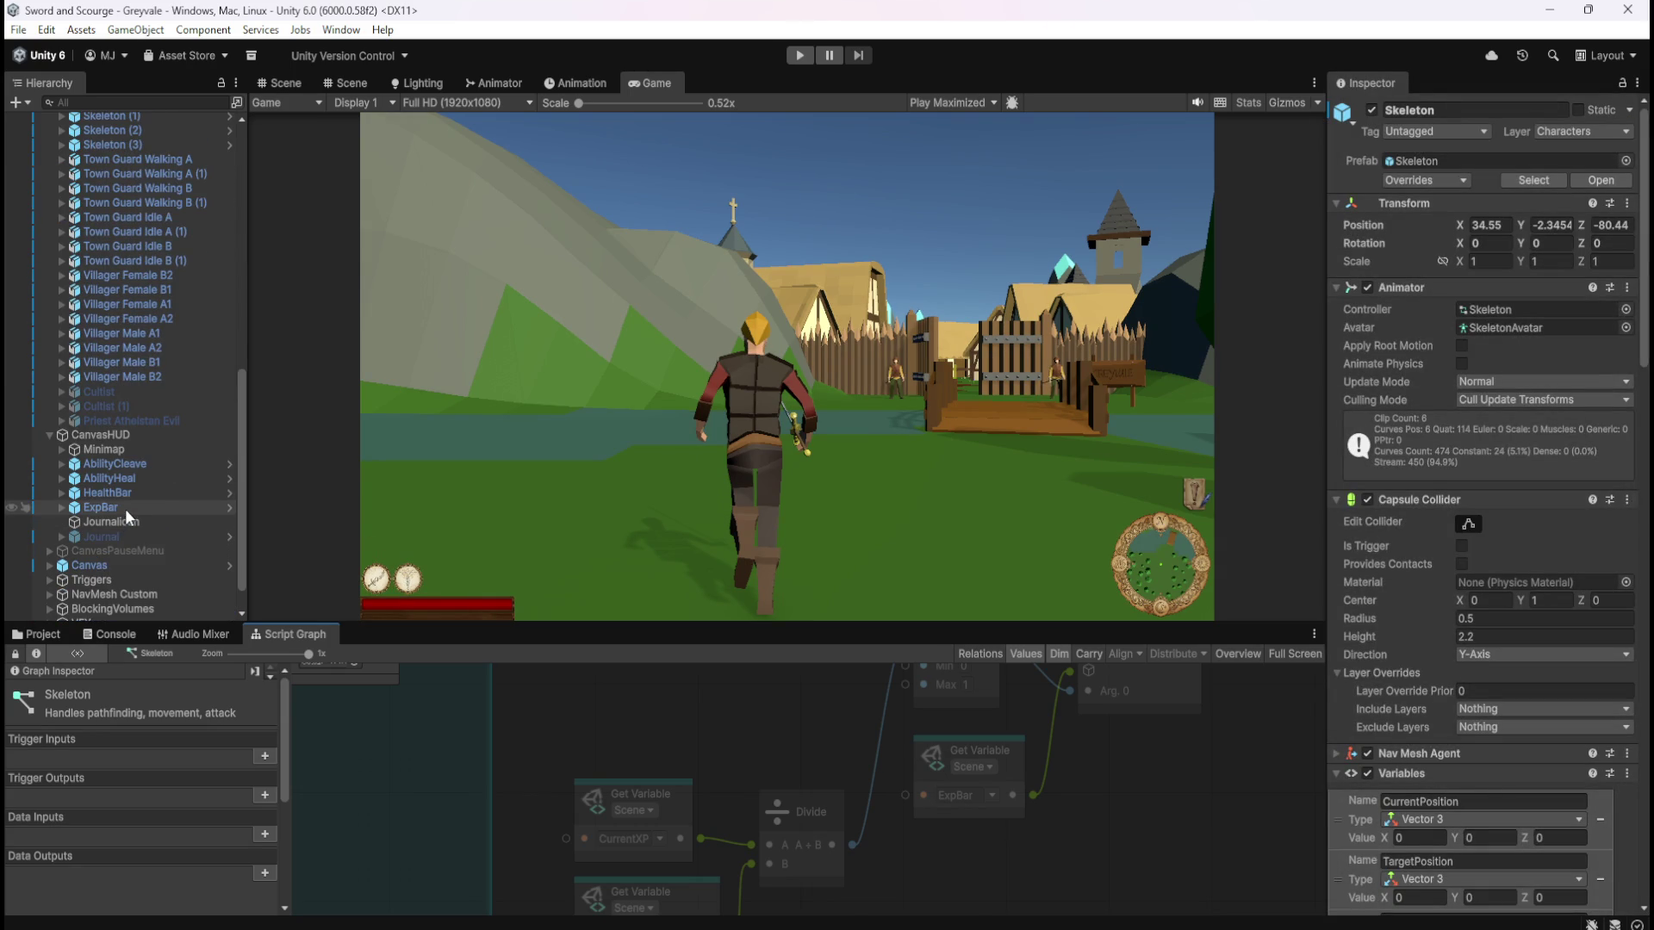
click(126, 507)
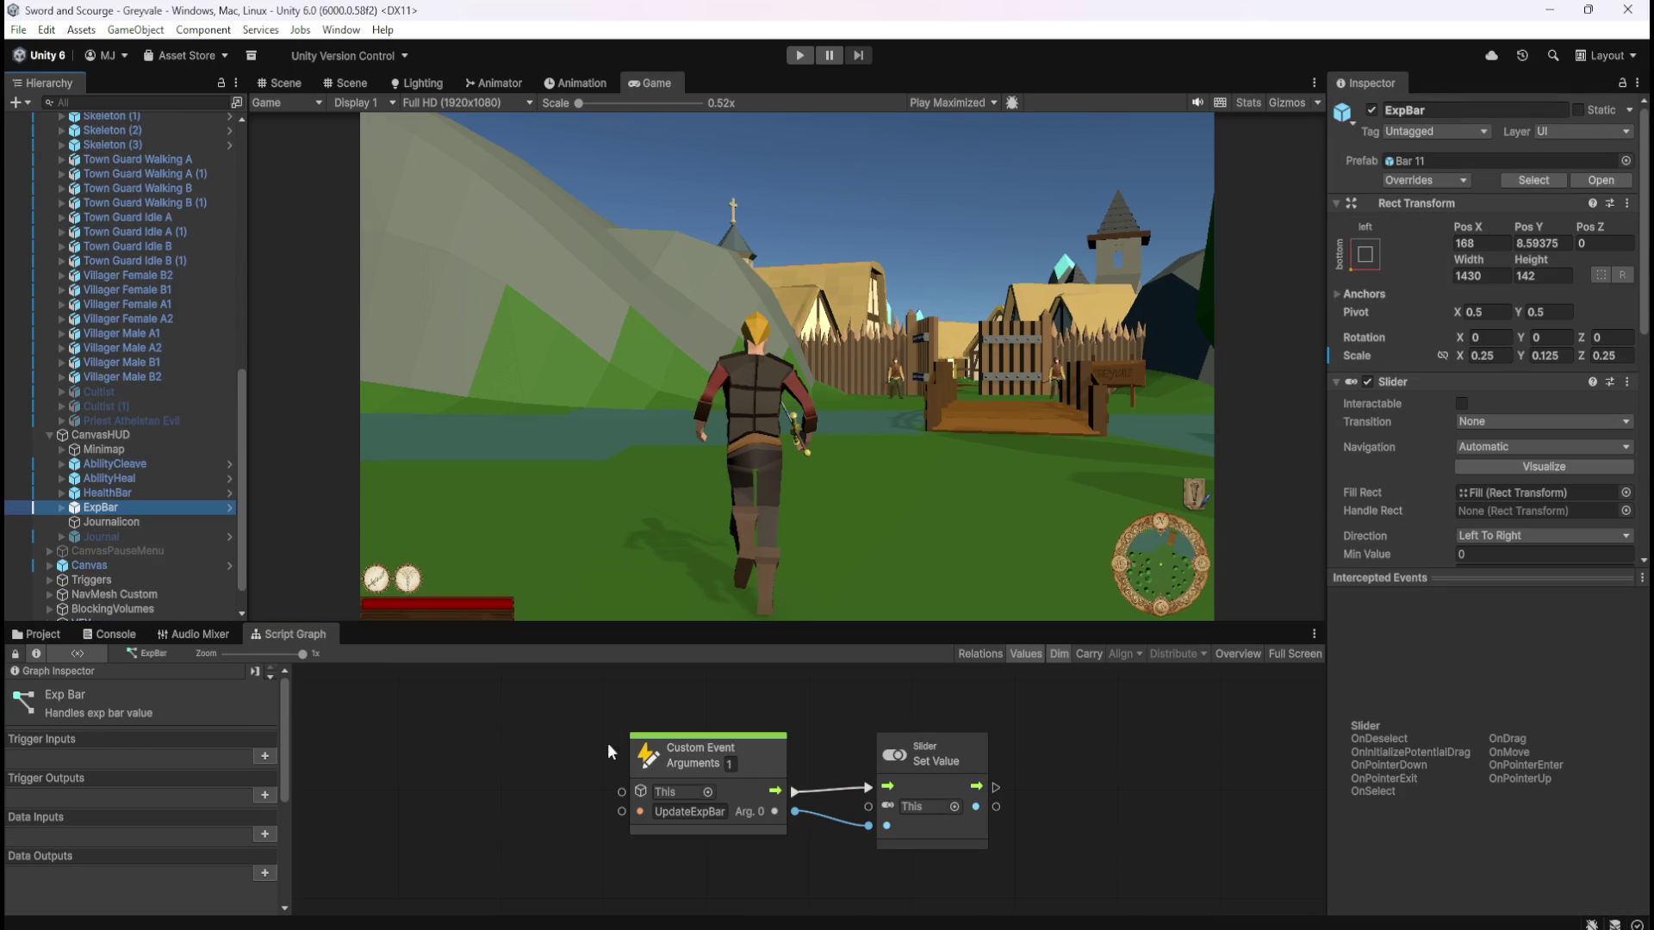
scroll(1417, 531, down, 5)
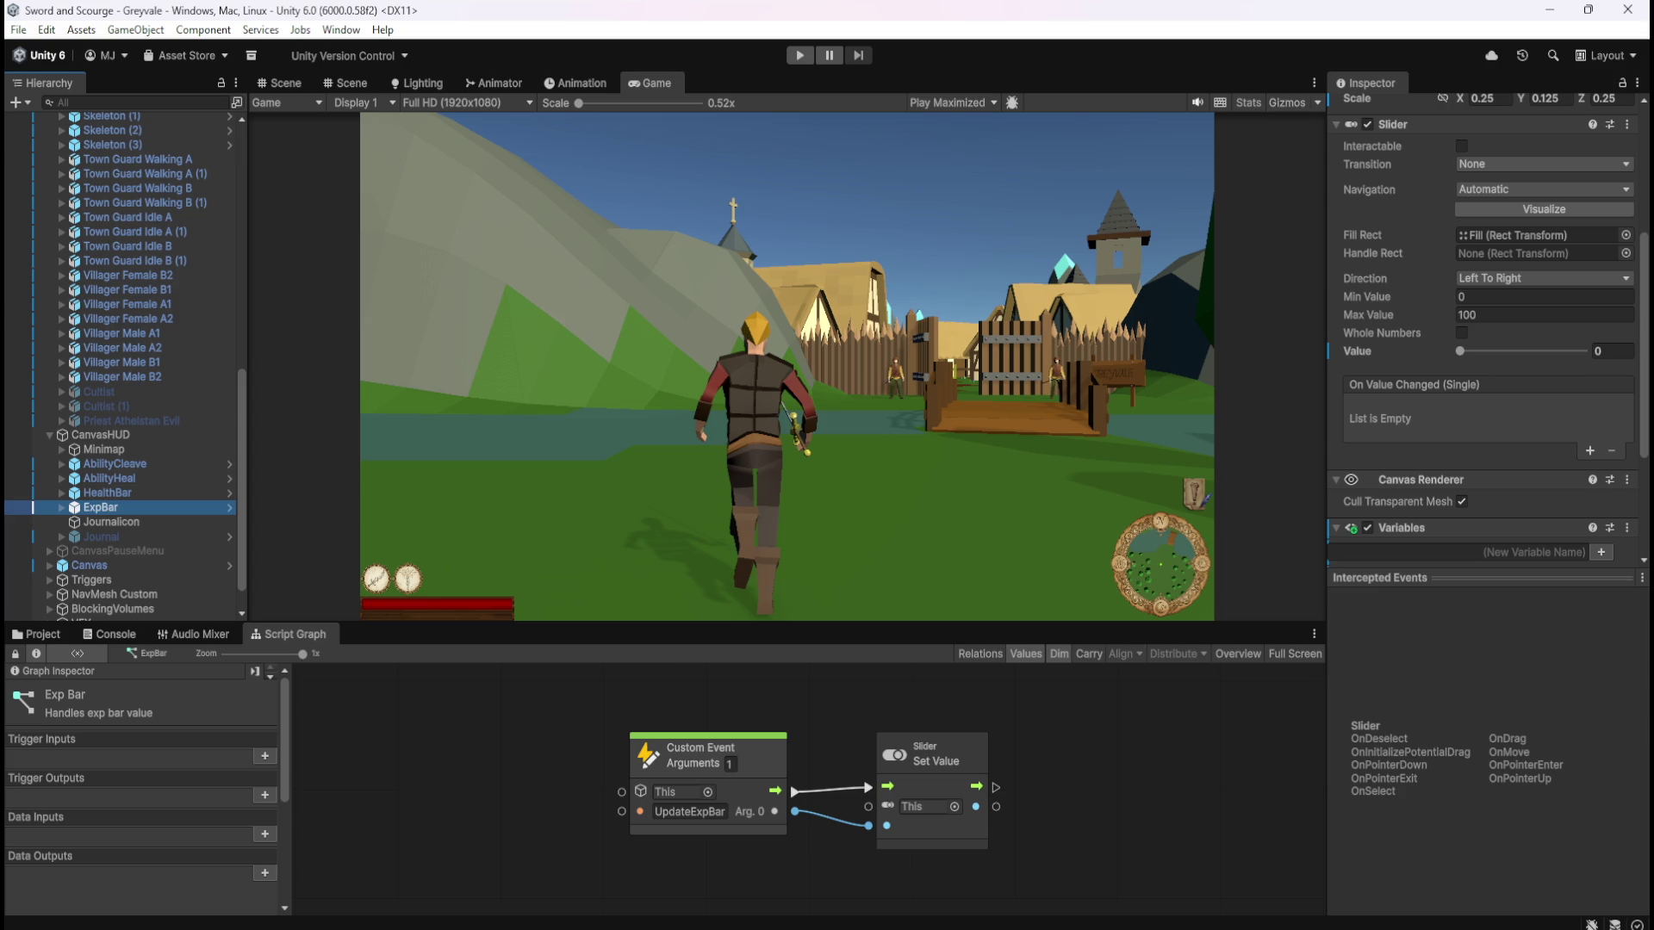
Drag the ExpBar slider's Value to 100, matching its Max Value of 100
mouse_move(1460, 350)
mouse_down()
mouse_move(1599, 352)
mouse_move(1419, 354)
mouse_move(1608, 360)
mouse_move(1366, 360)
mouse_move(1631, 374)
mouse_move(1475, 360)
mouse_up()
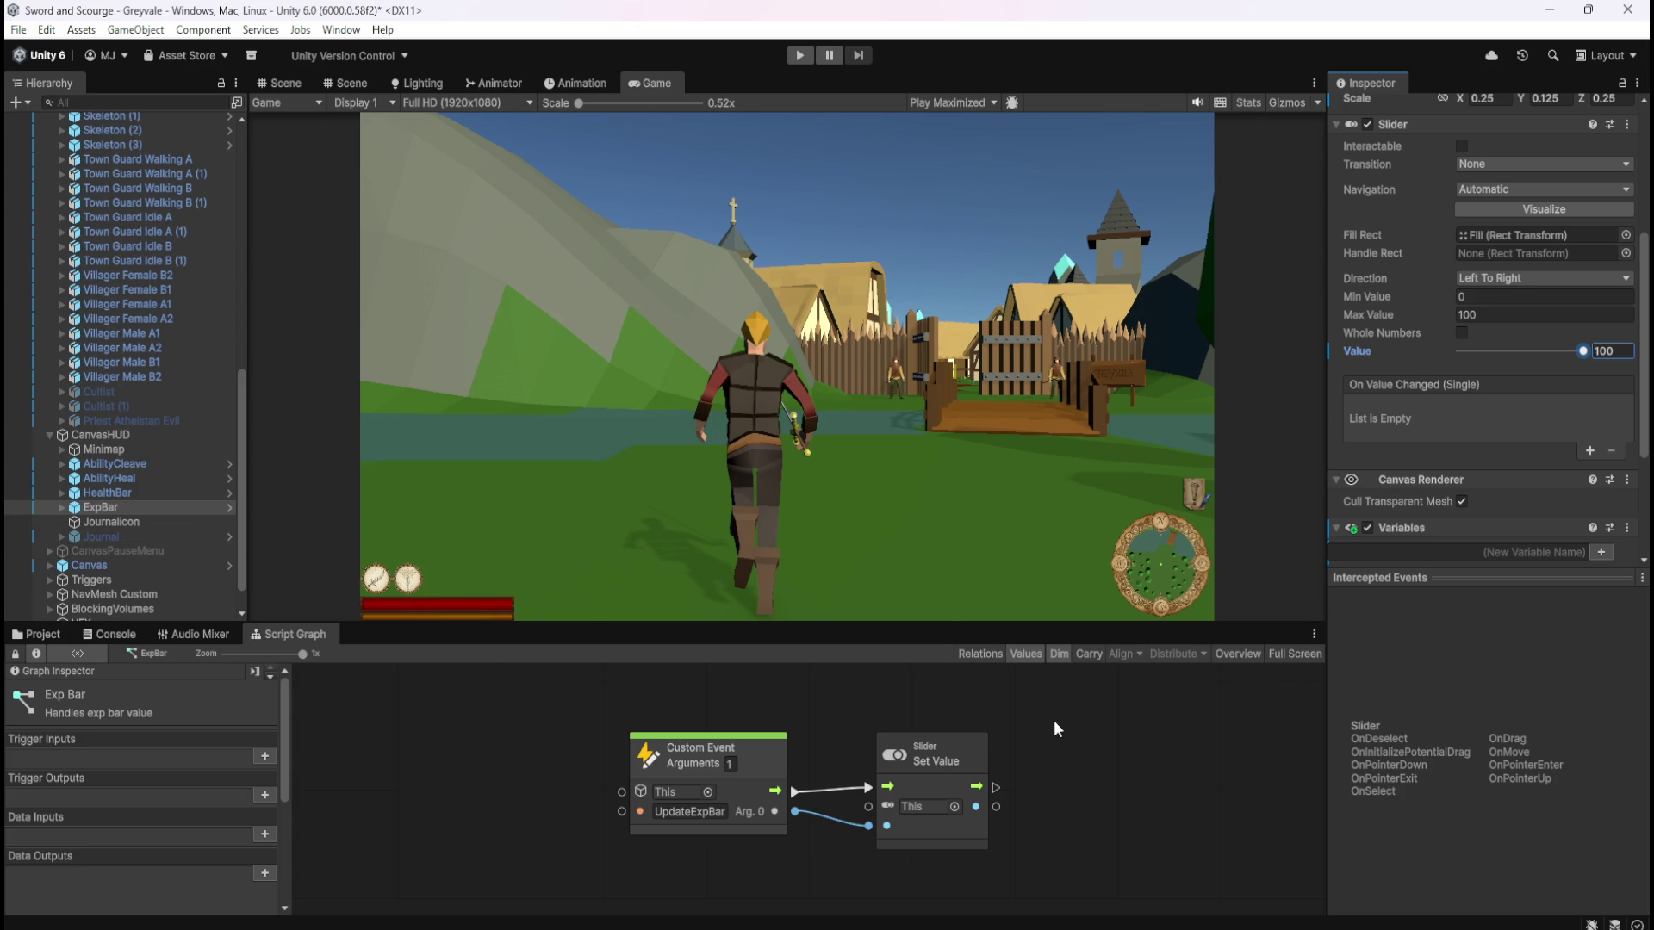
Change the ExpBar slider's Max Value to 1 and enlarge the script graph
click(1492, 317)
text(1)
key(shift+space)
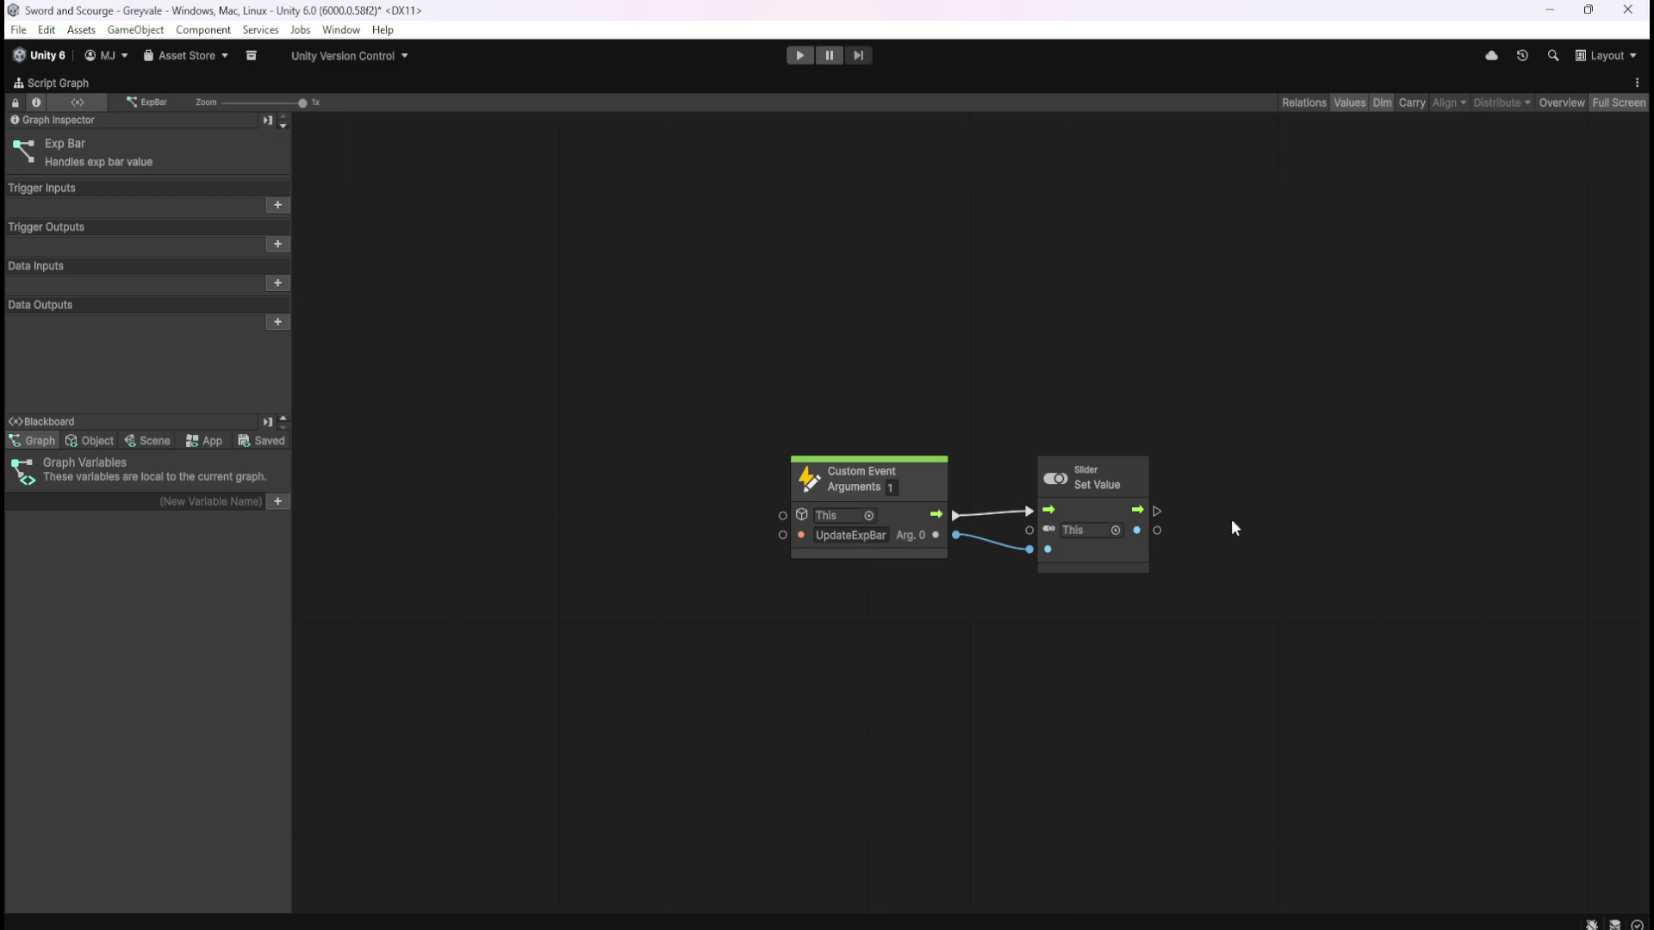
Add an On Update event node and move the Custom Event and Set Value nodes below it
right_click(725, 431)
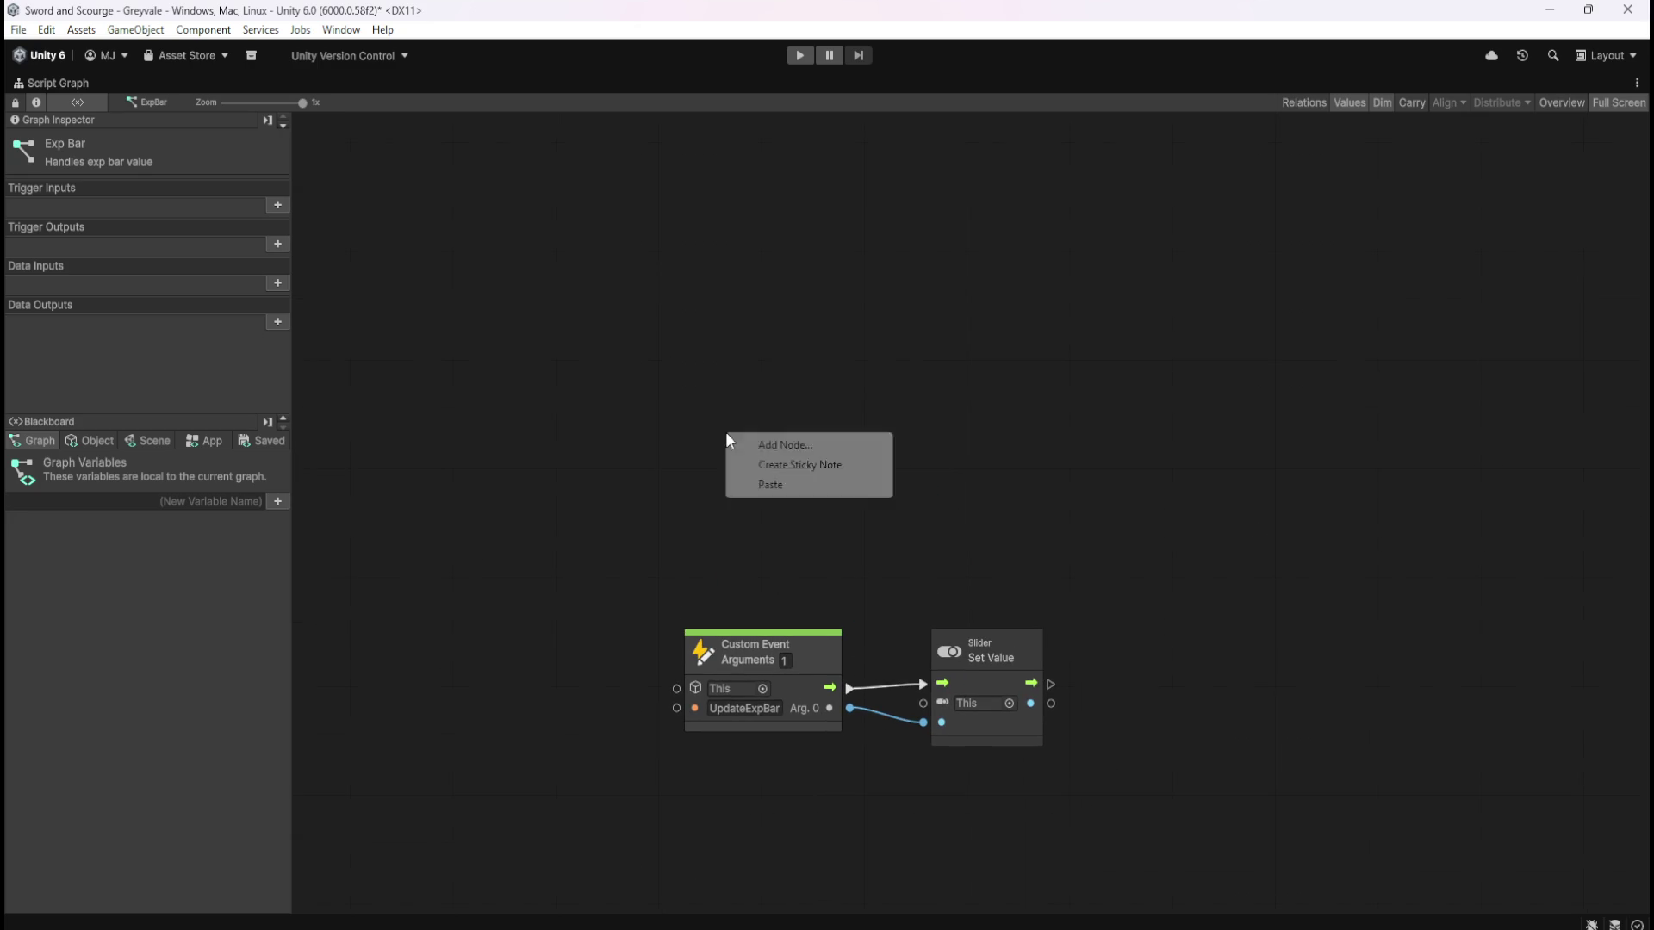
click(791, 444)
text(update)
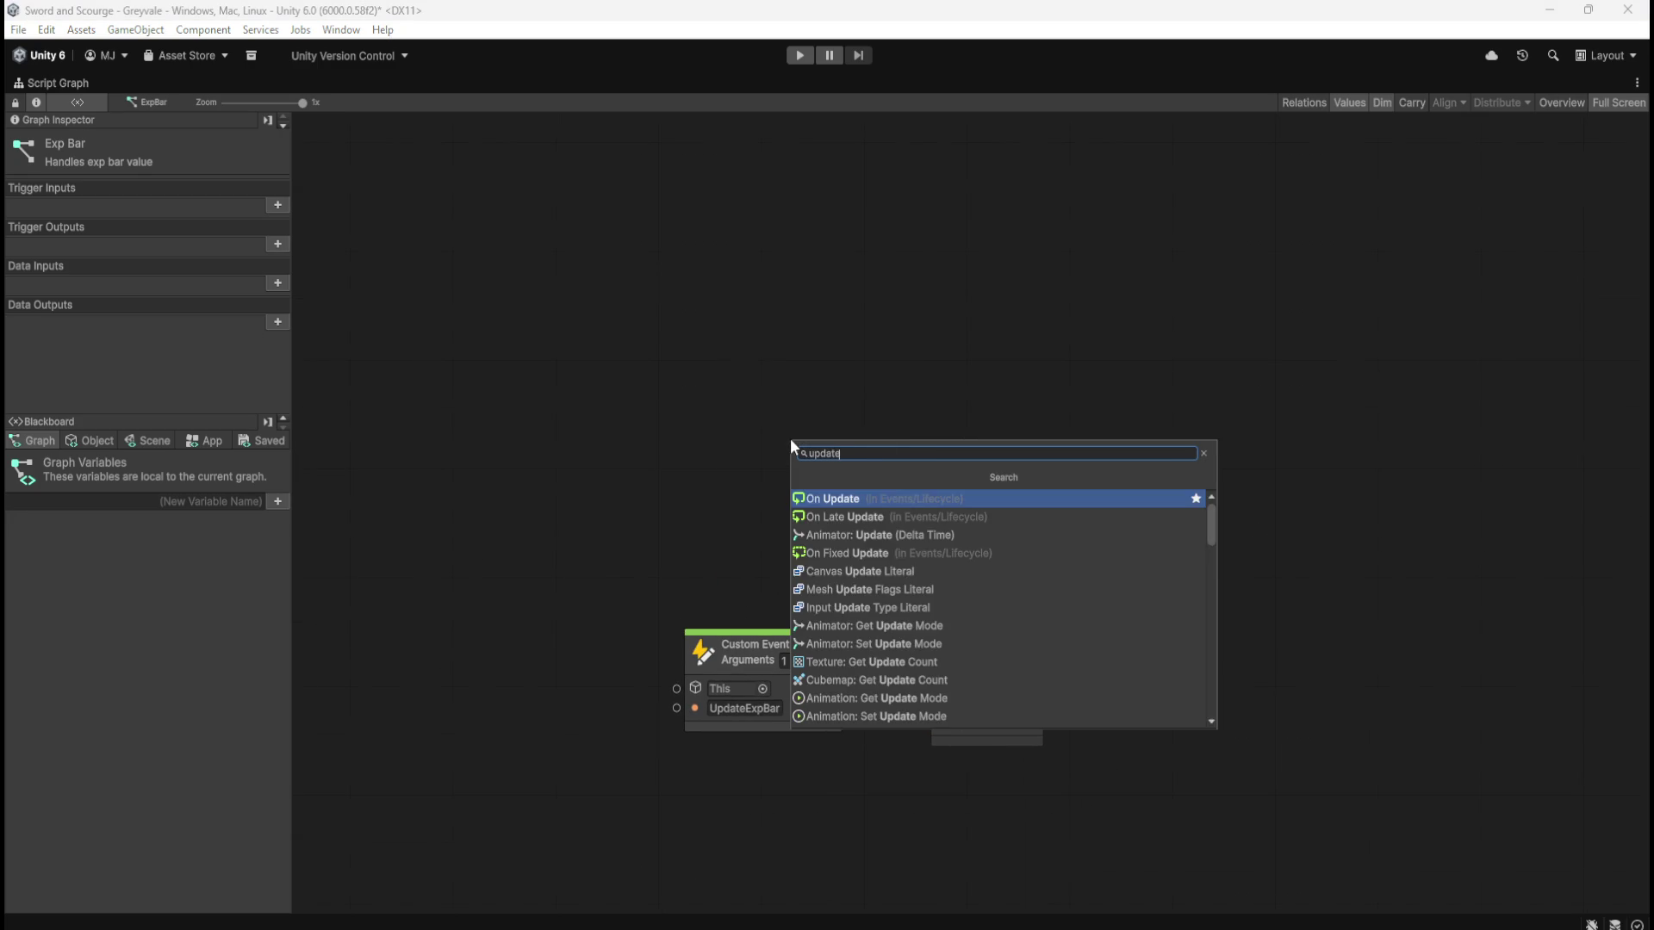
key(Return)
drag(789, 438, 722, 378)
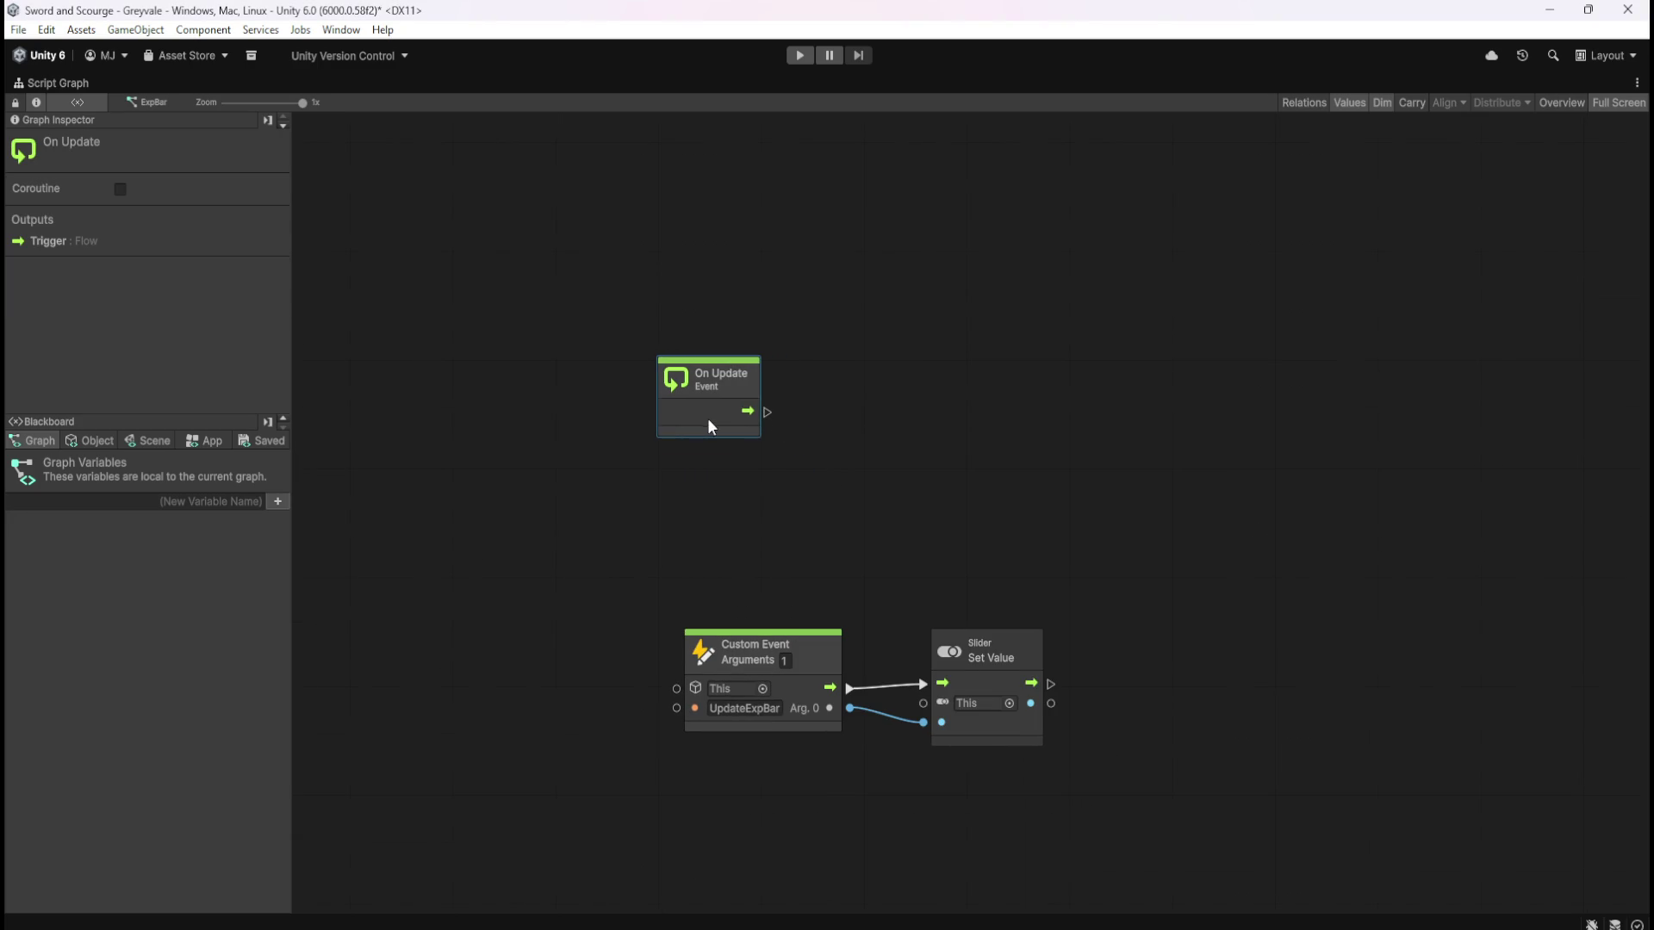
drag(722, 542, 1075, 717)
drag(799, 658, 773, 713)
click(858, 519)
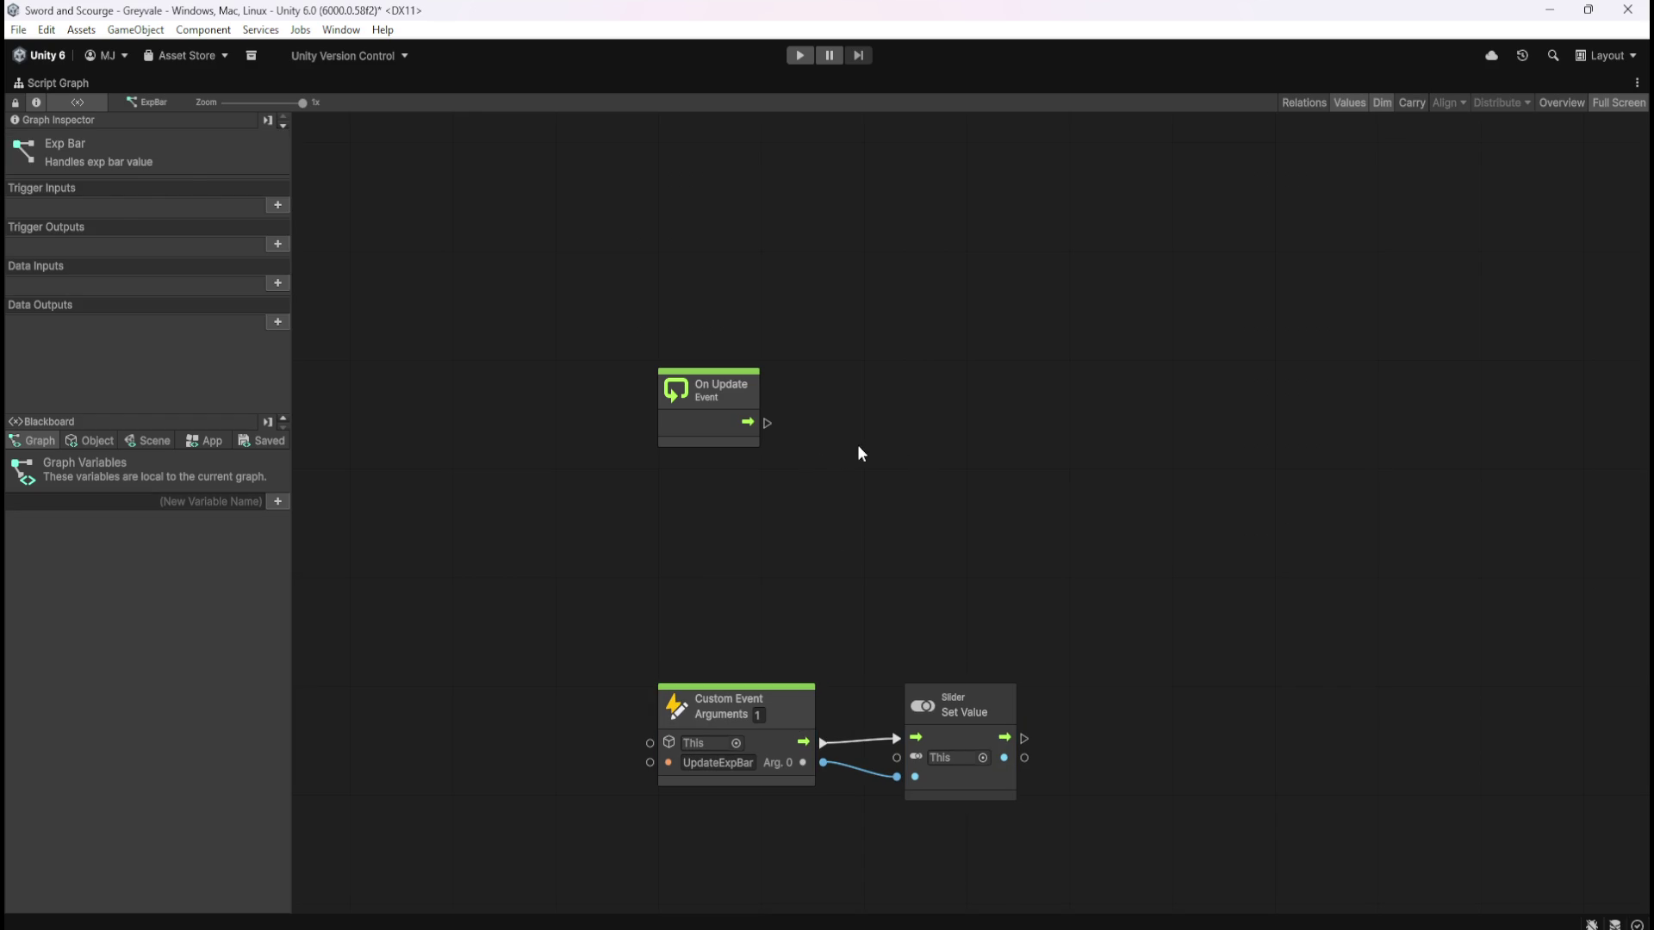
Compare ExpBar's slider and graph with HealthBar's, then maximize the ExpBar graph again
key(shift+space)
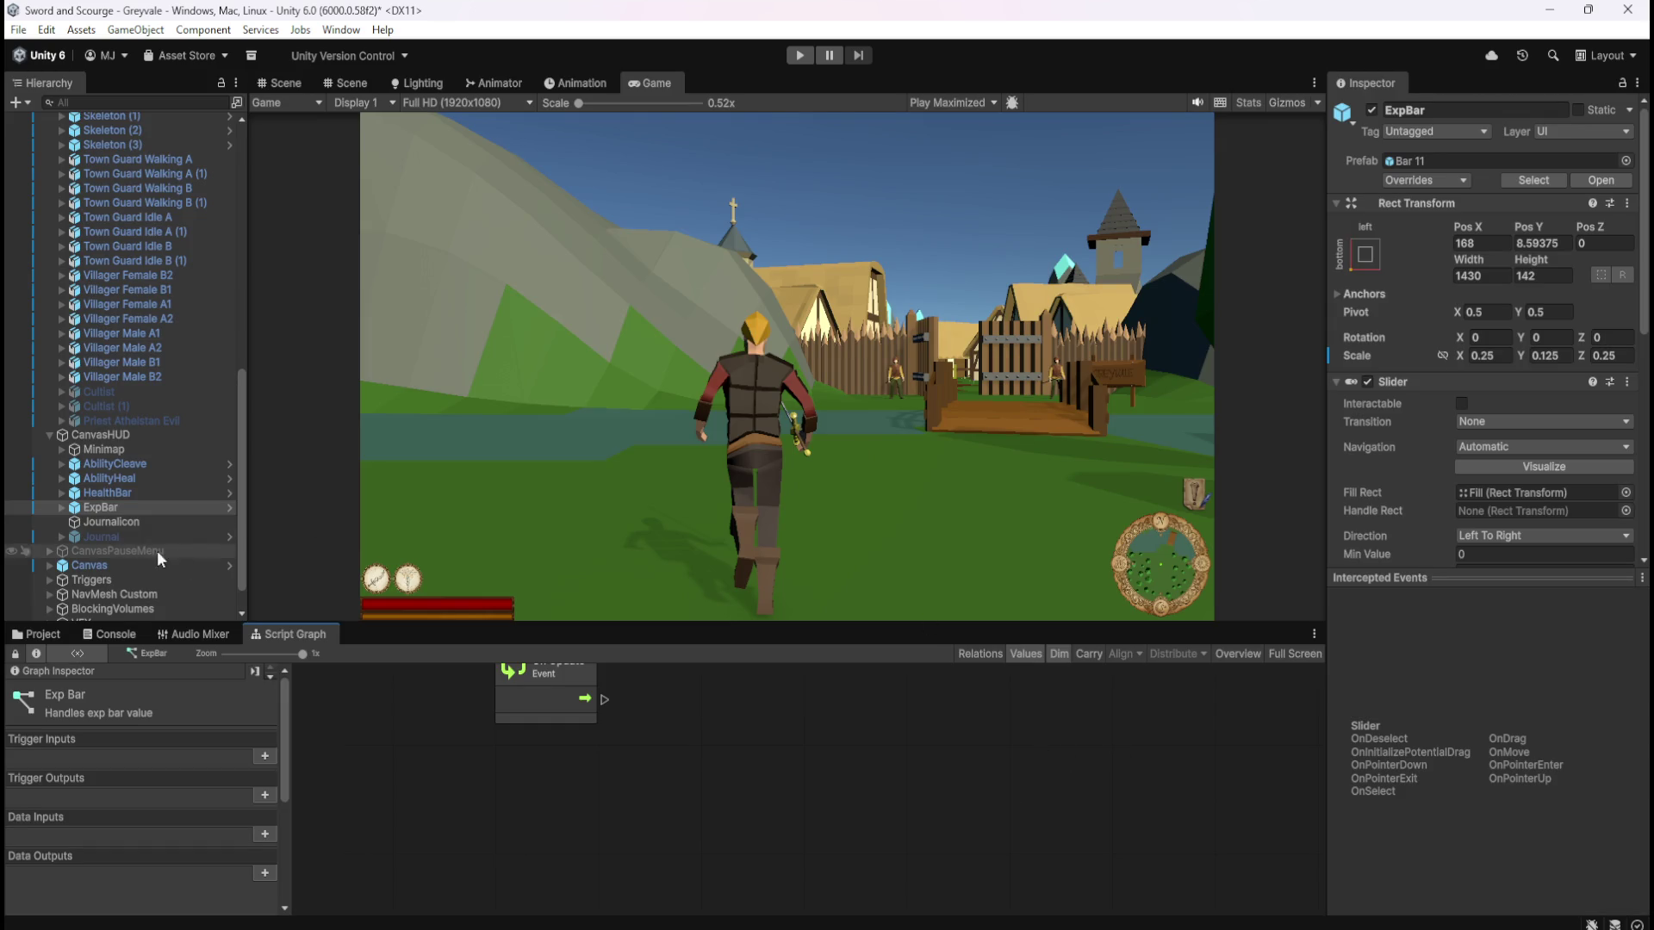
click(130, 506)
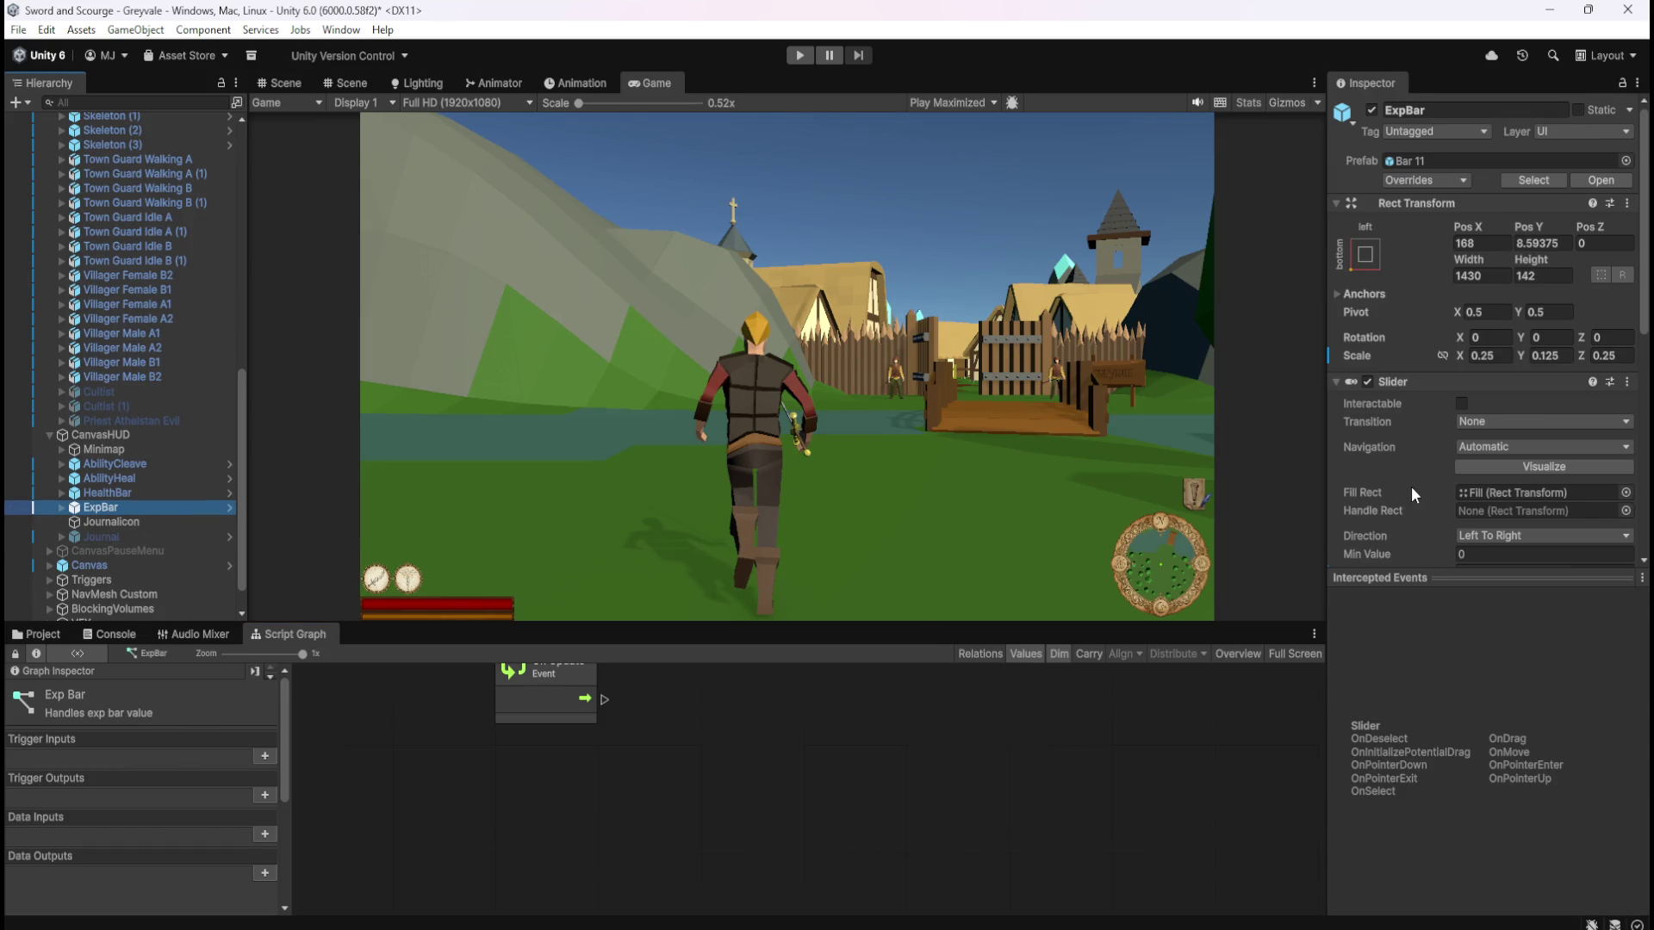
scroll(1411, 486, down, 2)
click(107, 493)
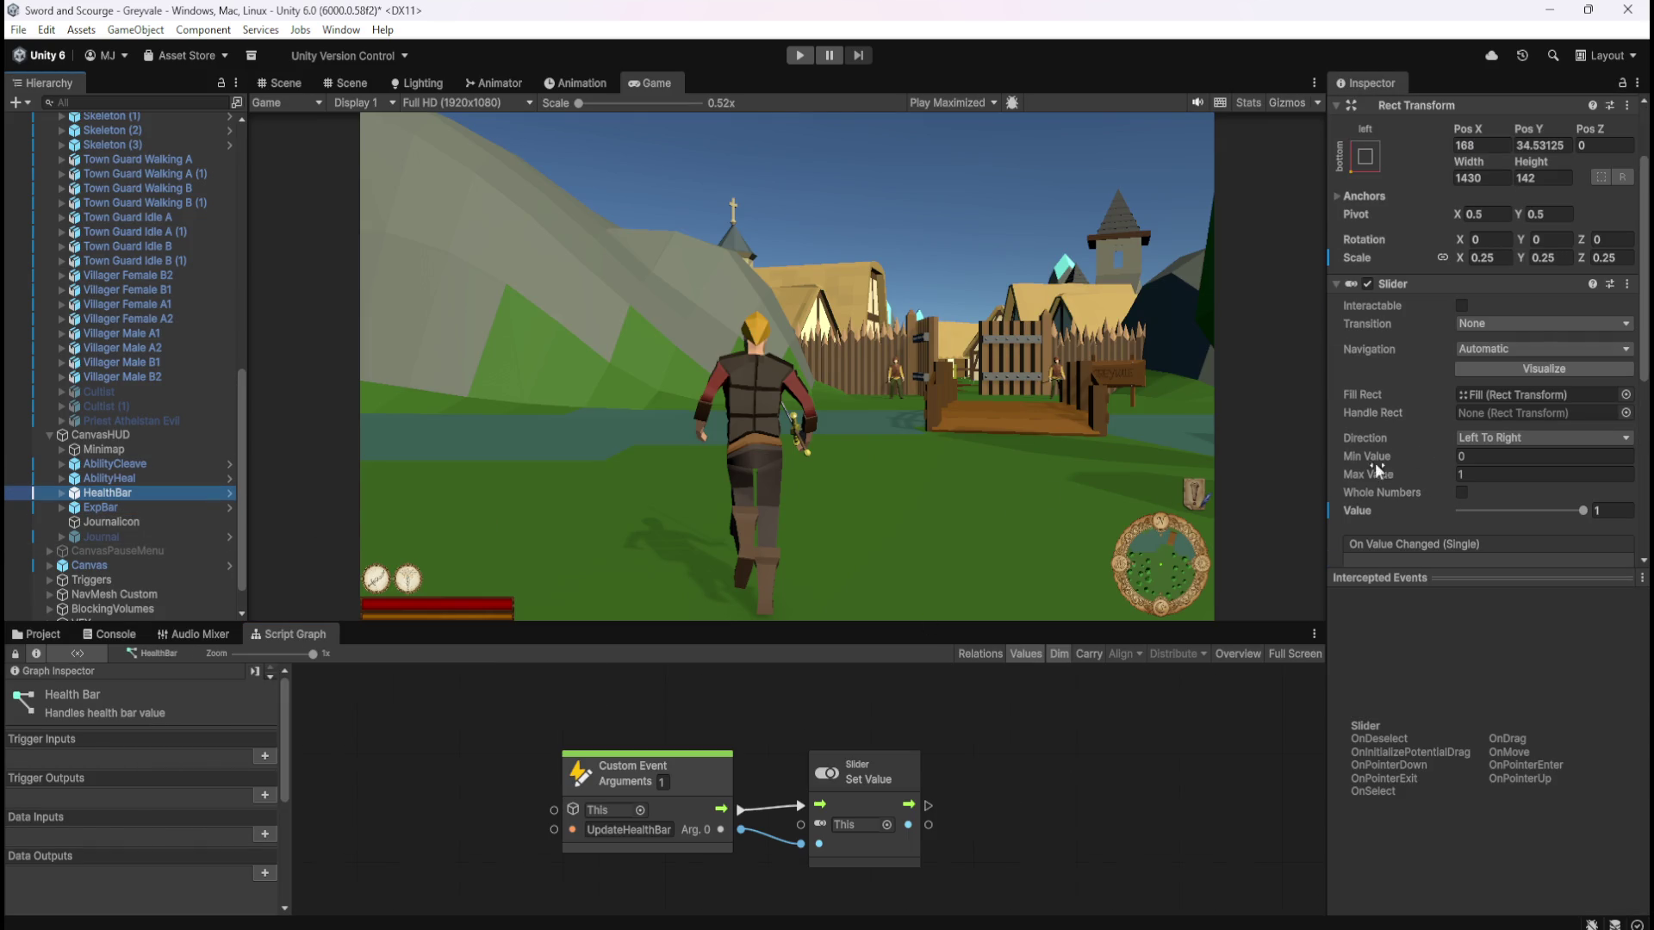
click(138, 507)
scroll(1410, 480, down, 3)
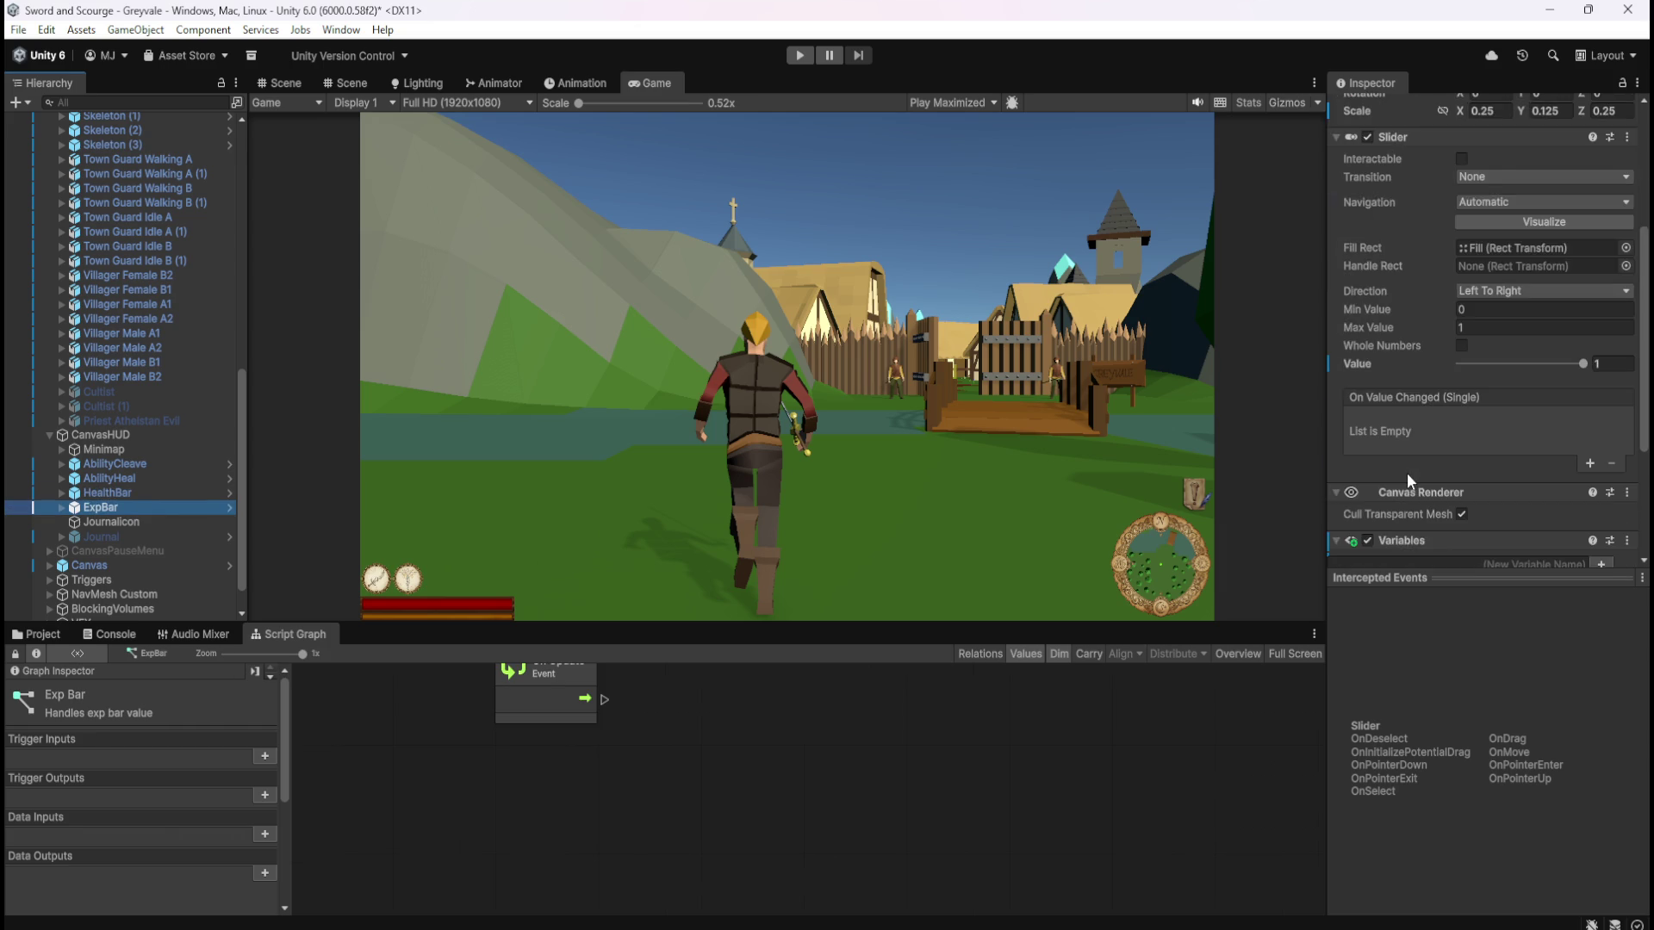
scroll(1408, 473, down, 2)
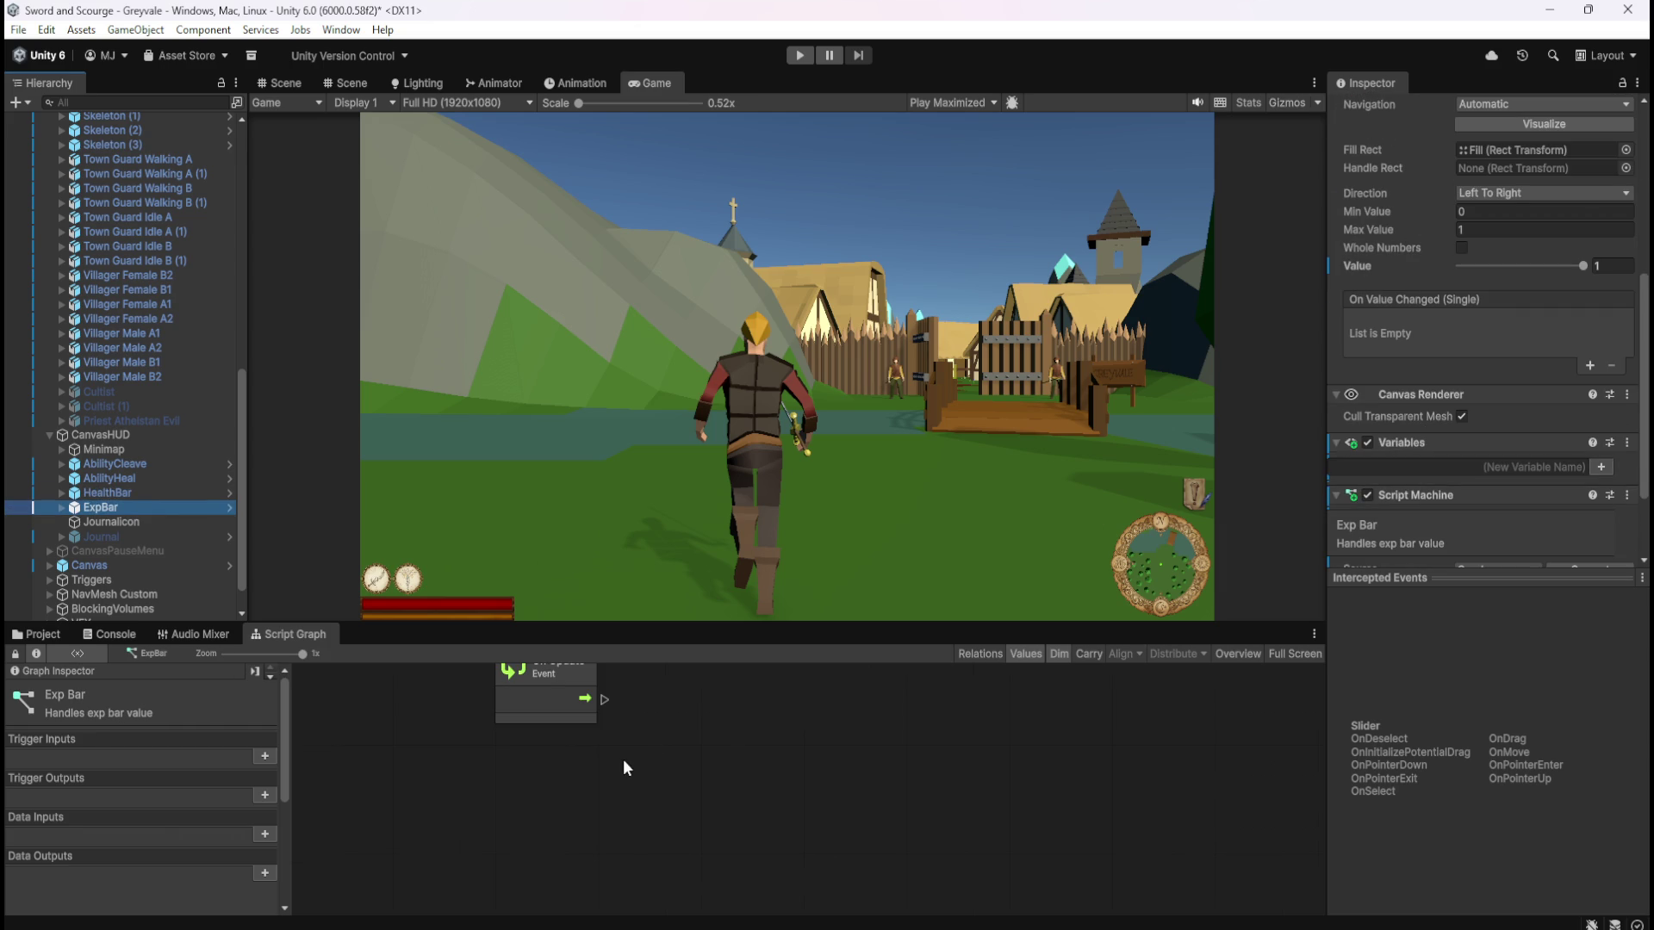
key(shift+space)
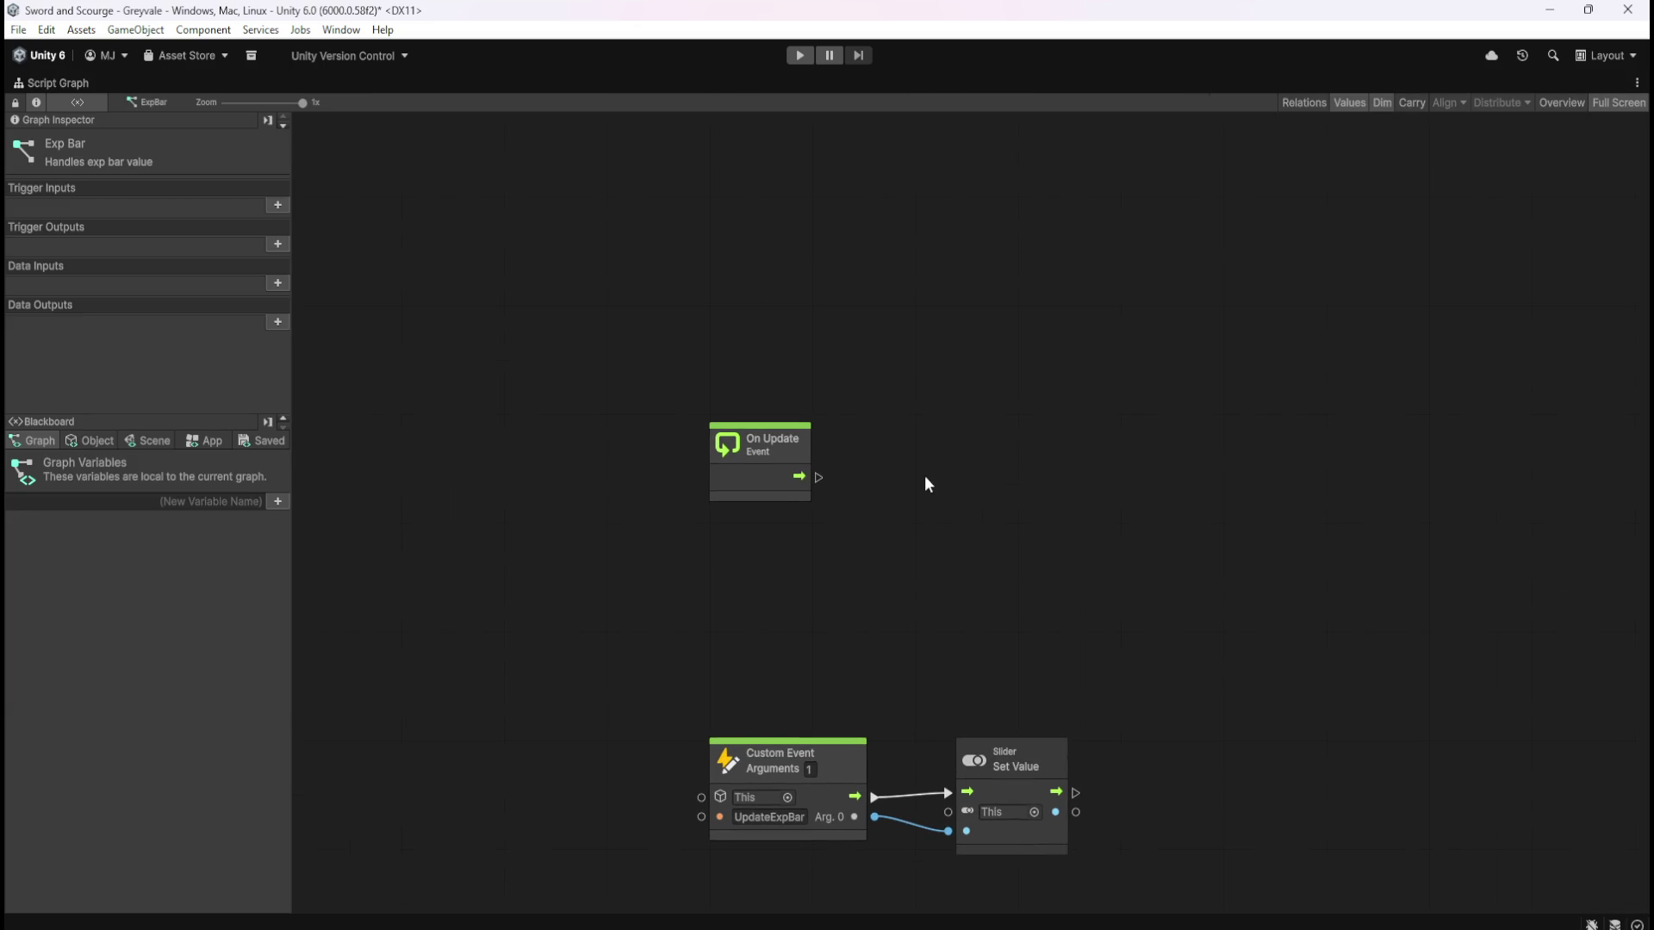
Search 'slider', place a Slider Set Max Value node beside On Update, and connect On Update's flow to it
right_click(897, 484)
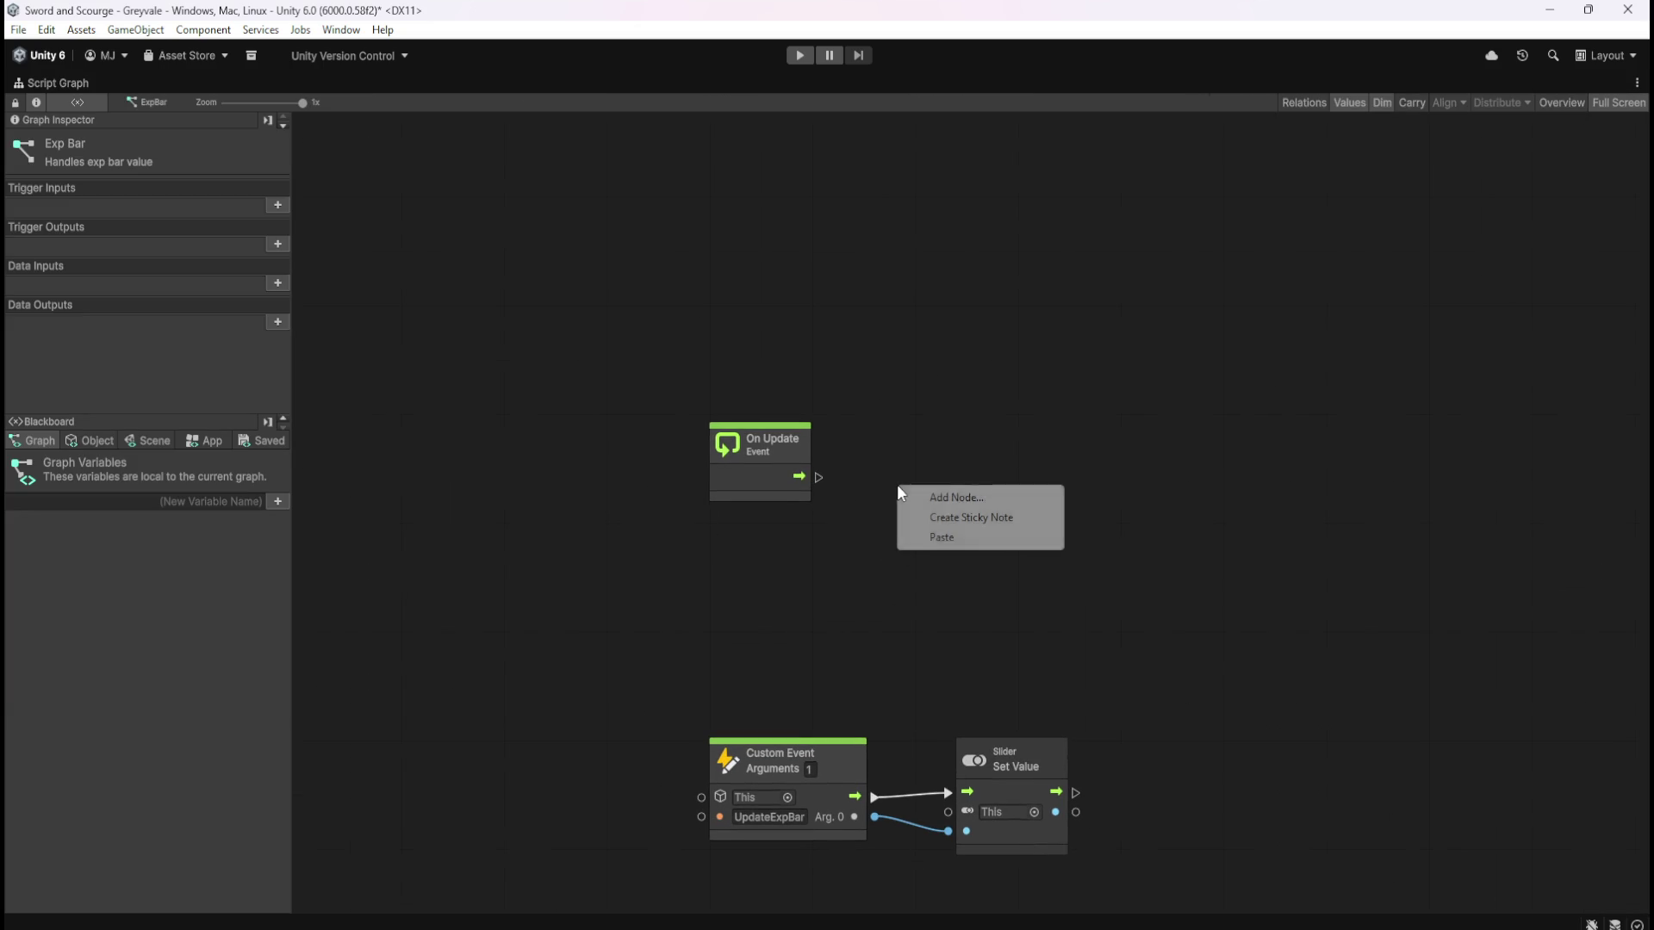
click(928, 496)
text(sli)
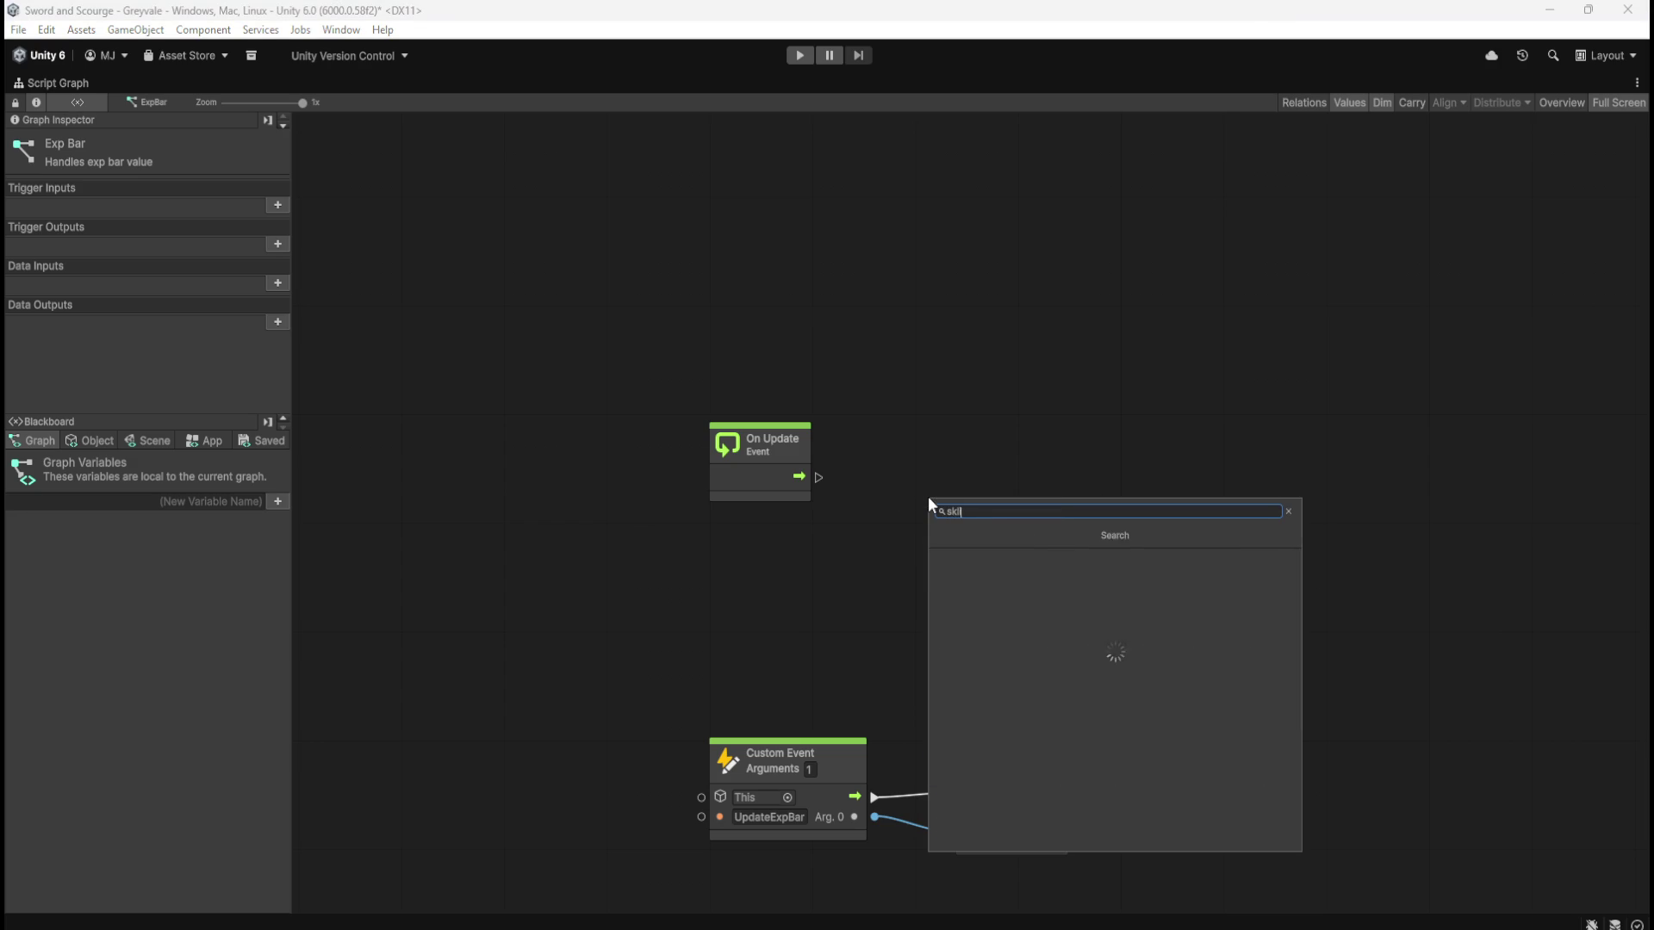
text(der)
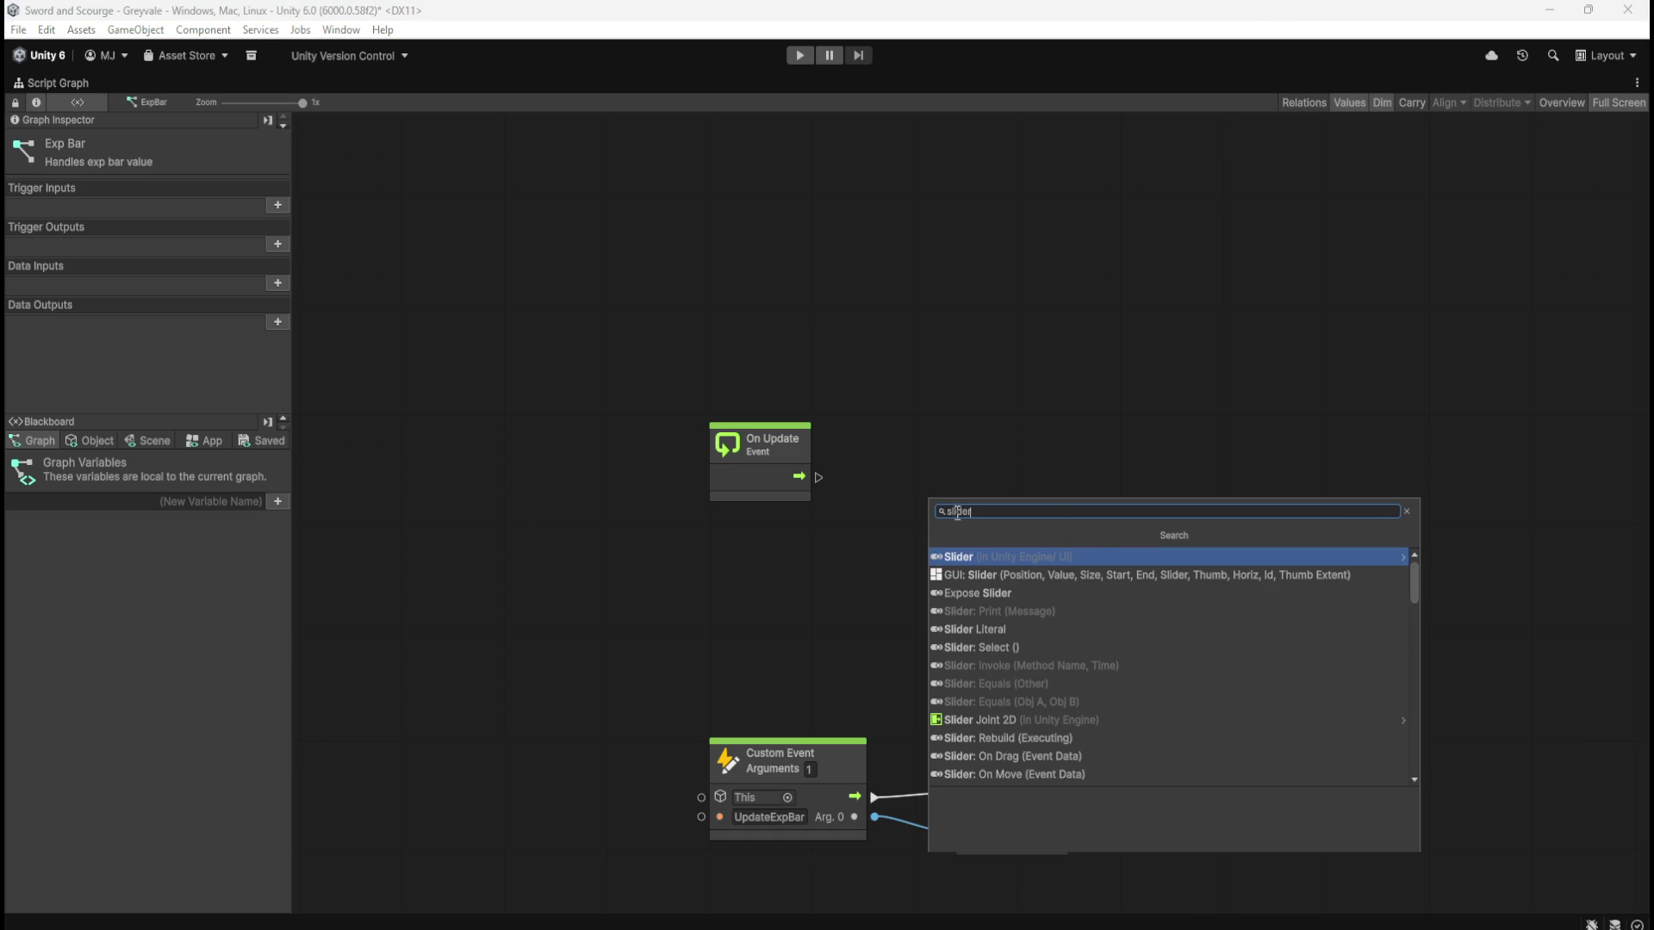
click(1042, 556)
scroll(1094, 685, down, 10)
scroll(1094, 677, down, 3)
click(1005, 677)
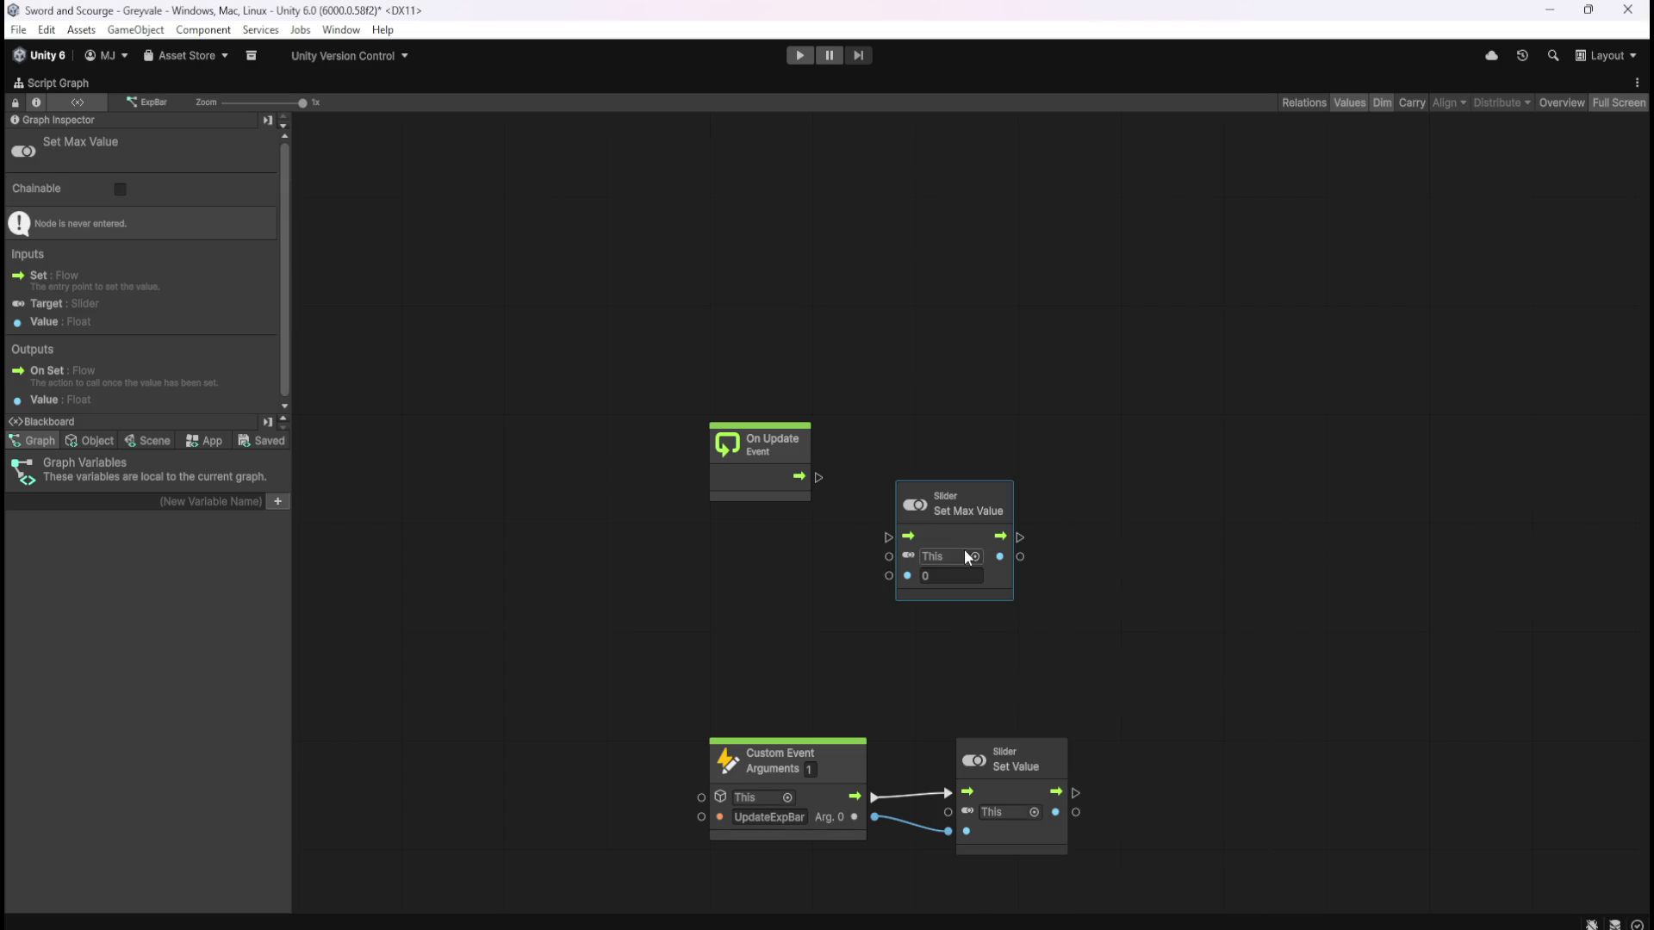
drag(991, 574, 982, 519)
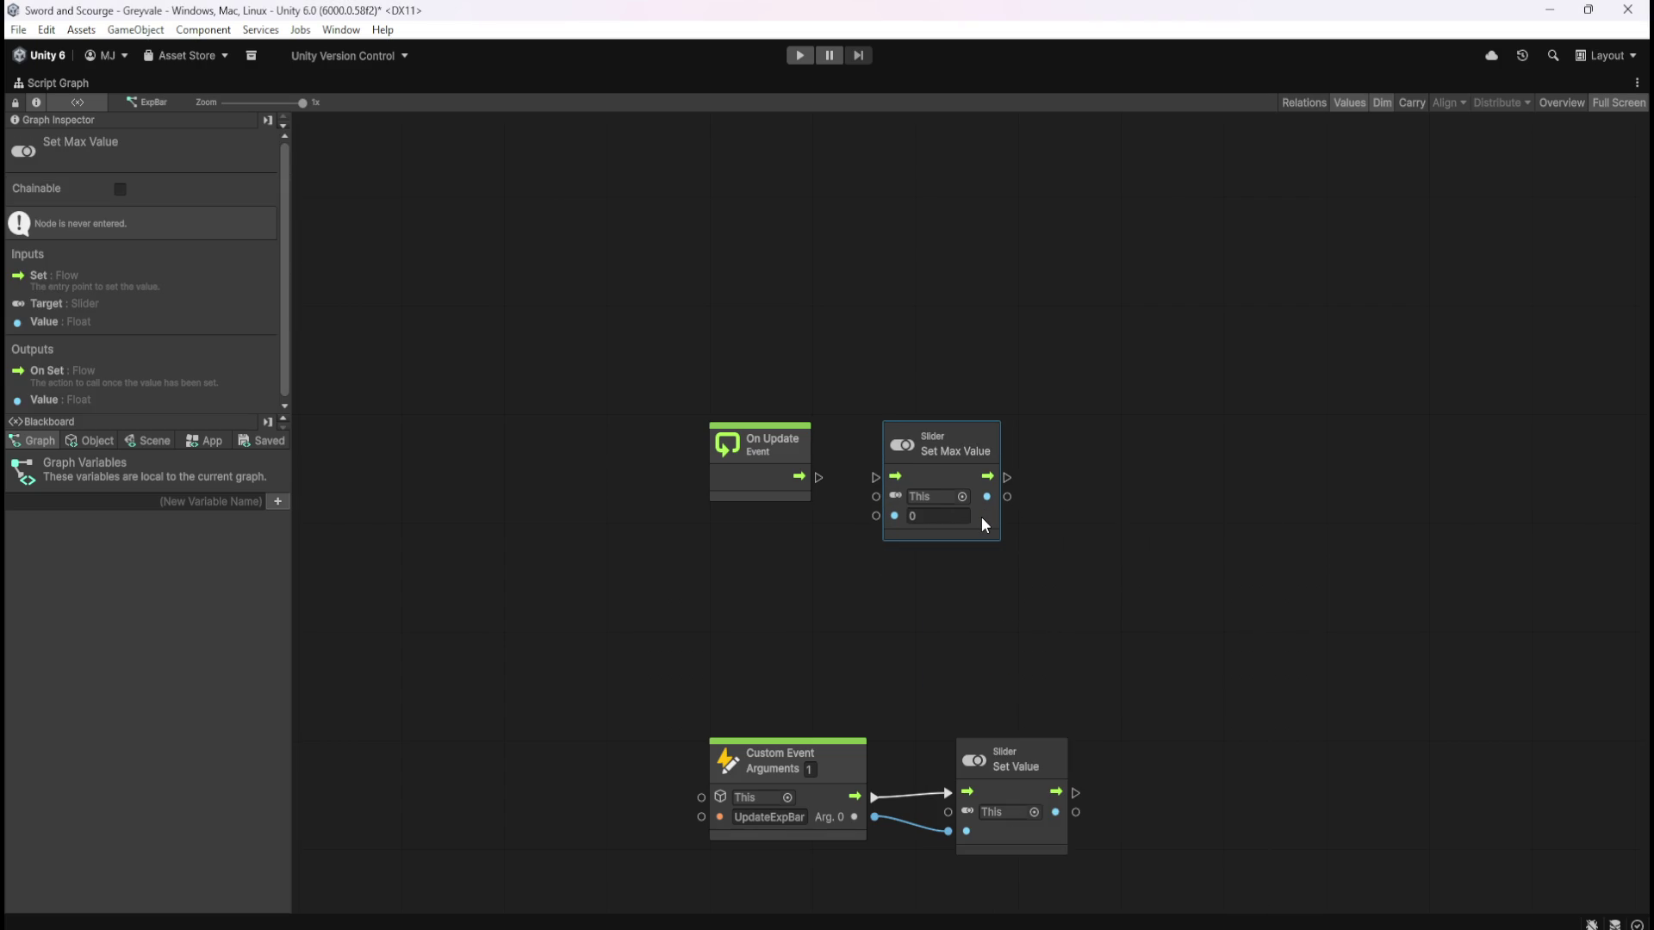
drag(816, 477, 875, 477)
key(shift+space)
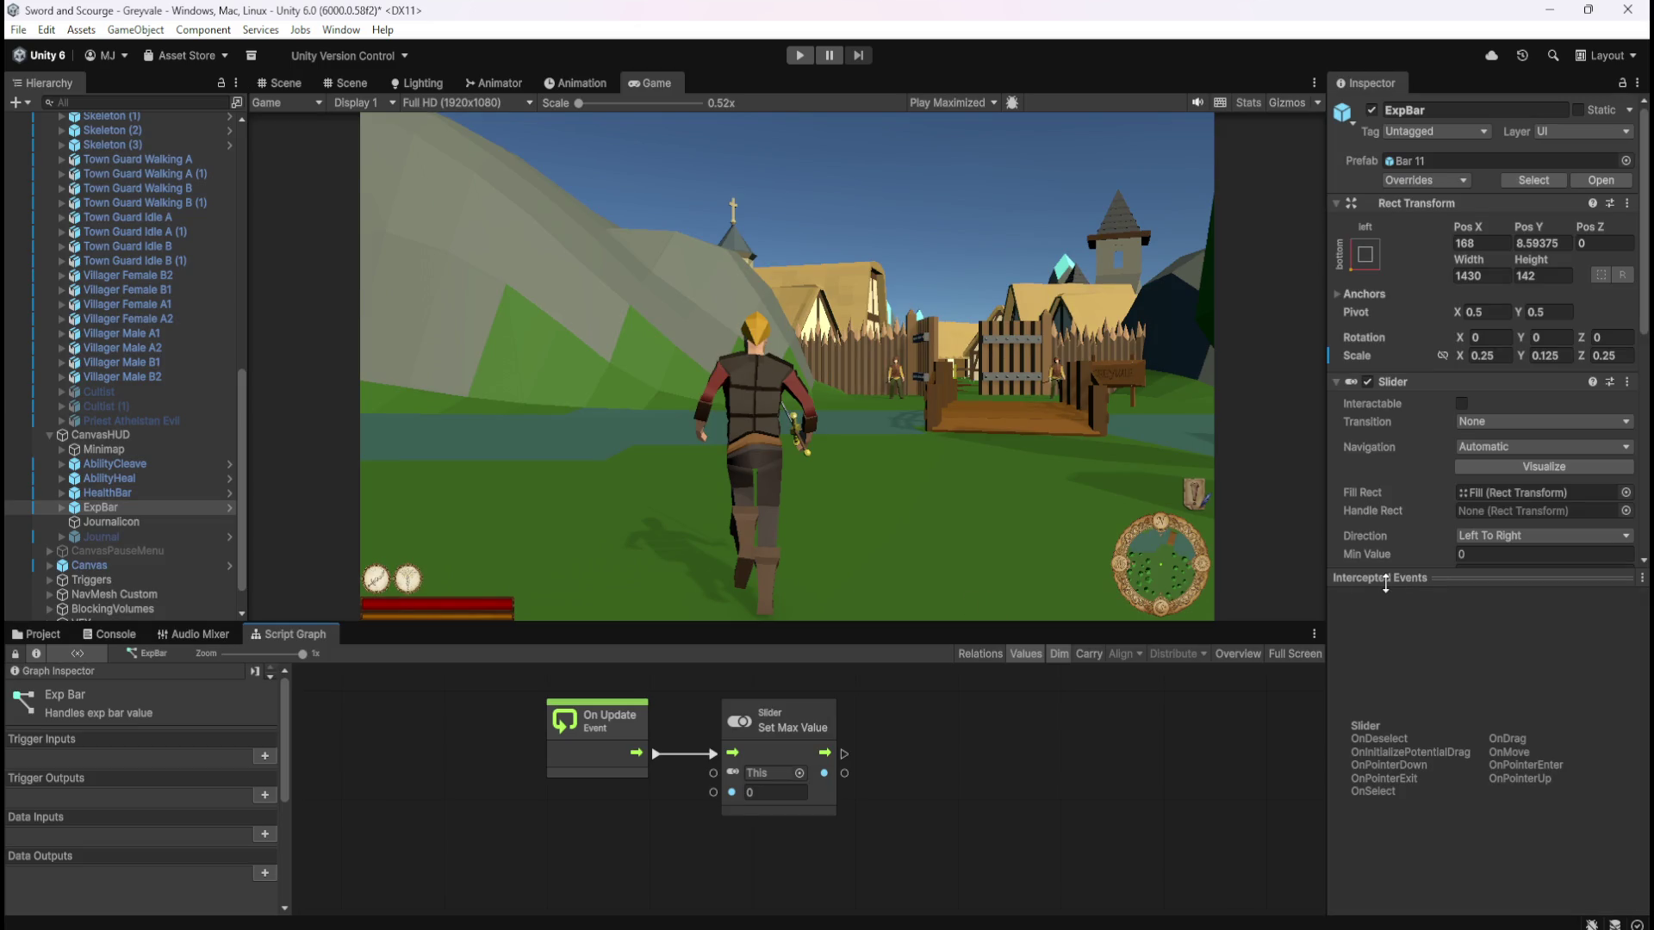
scroll(1413, 551, down, 3)
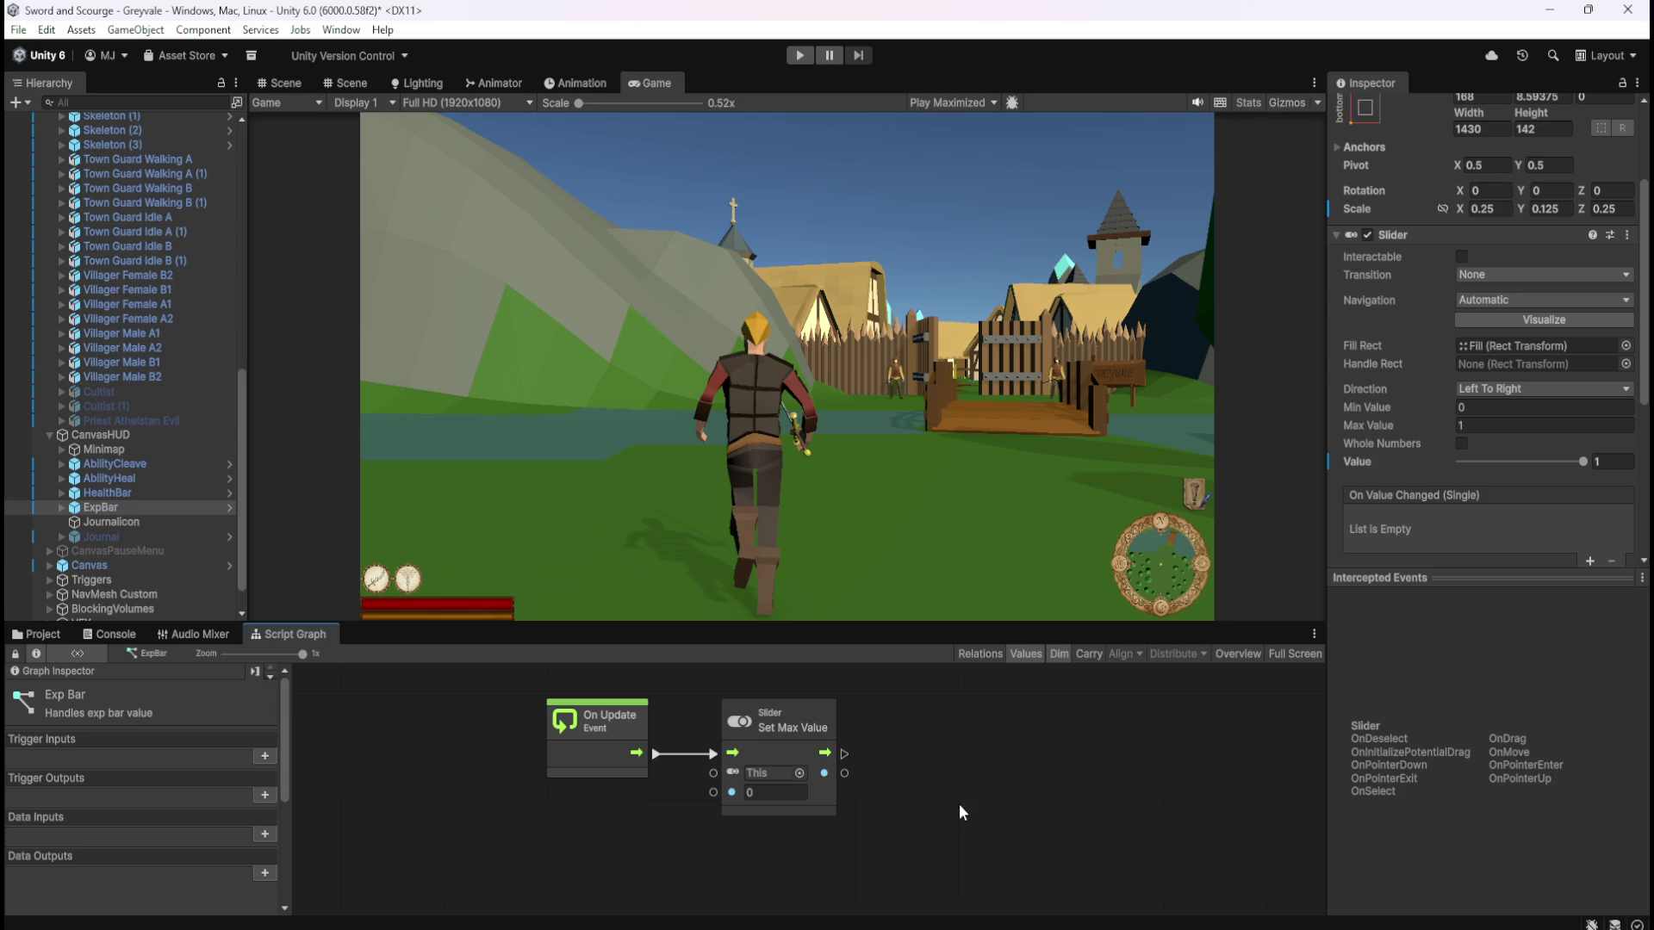
key(shift+space)
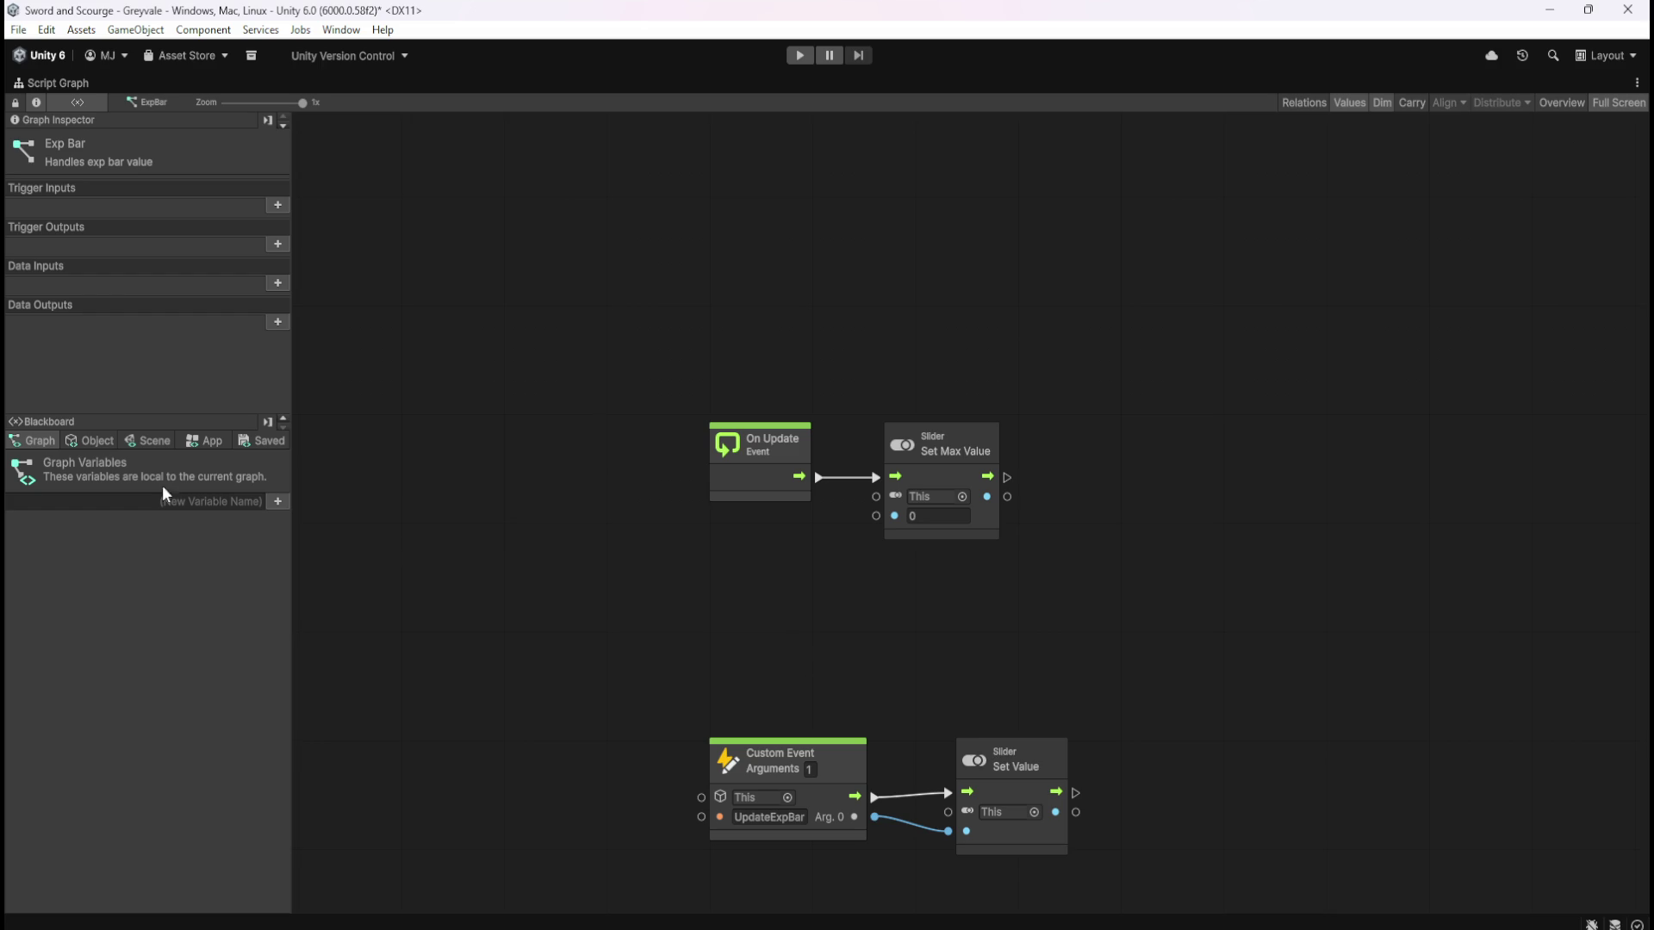
Drag XPForNextLevel from the Scene variables as a Get Variable node and wire it into Set Max Value's value
click(143, 440)
mouse_move(286, 472)
mouse_down()
mouse_move(301, 763)
mouse_move(334, 915)
mouse_up()
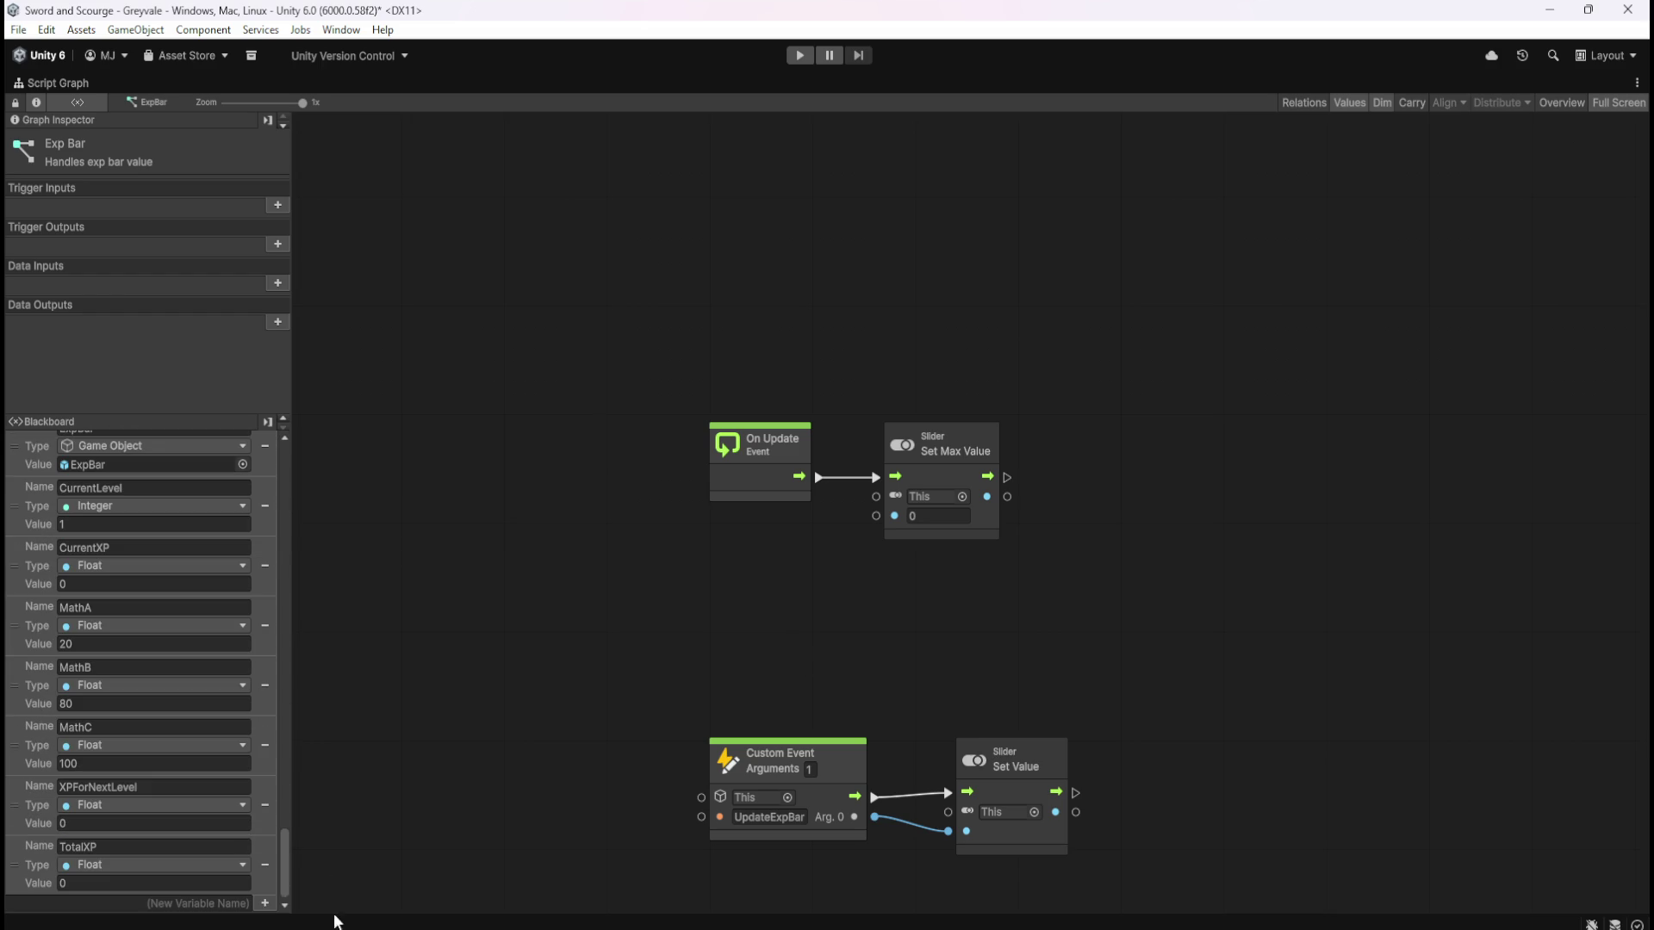
mouse_move(12, 794)
mouse_down()
mouse_move(616, 685)
mouse_move(763, 560)
mouse_up()
mouse_move(855, 589)
mouse_down()
mouse_move(887, 517)
mouse_move(832, 539)
mouse_up()
drag(982, 527, 1007, 522)
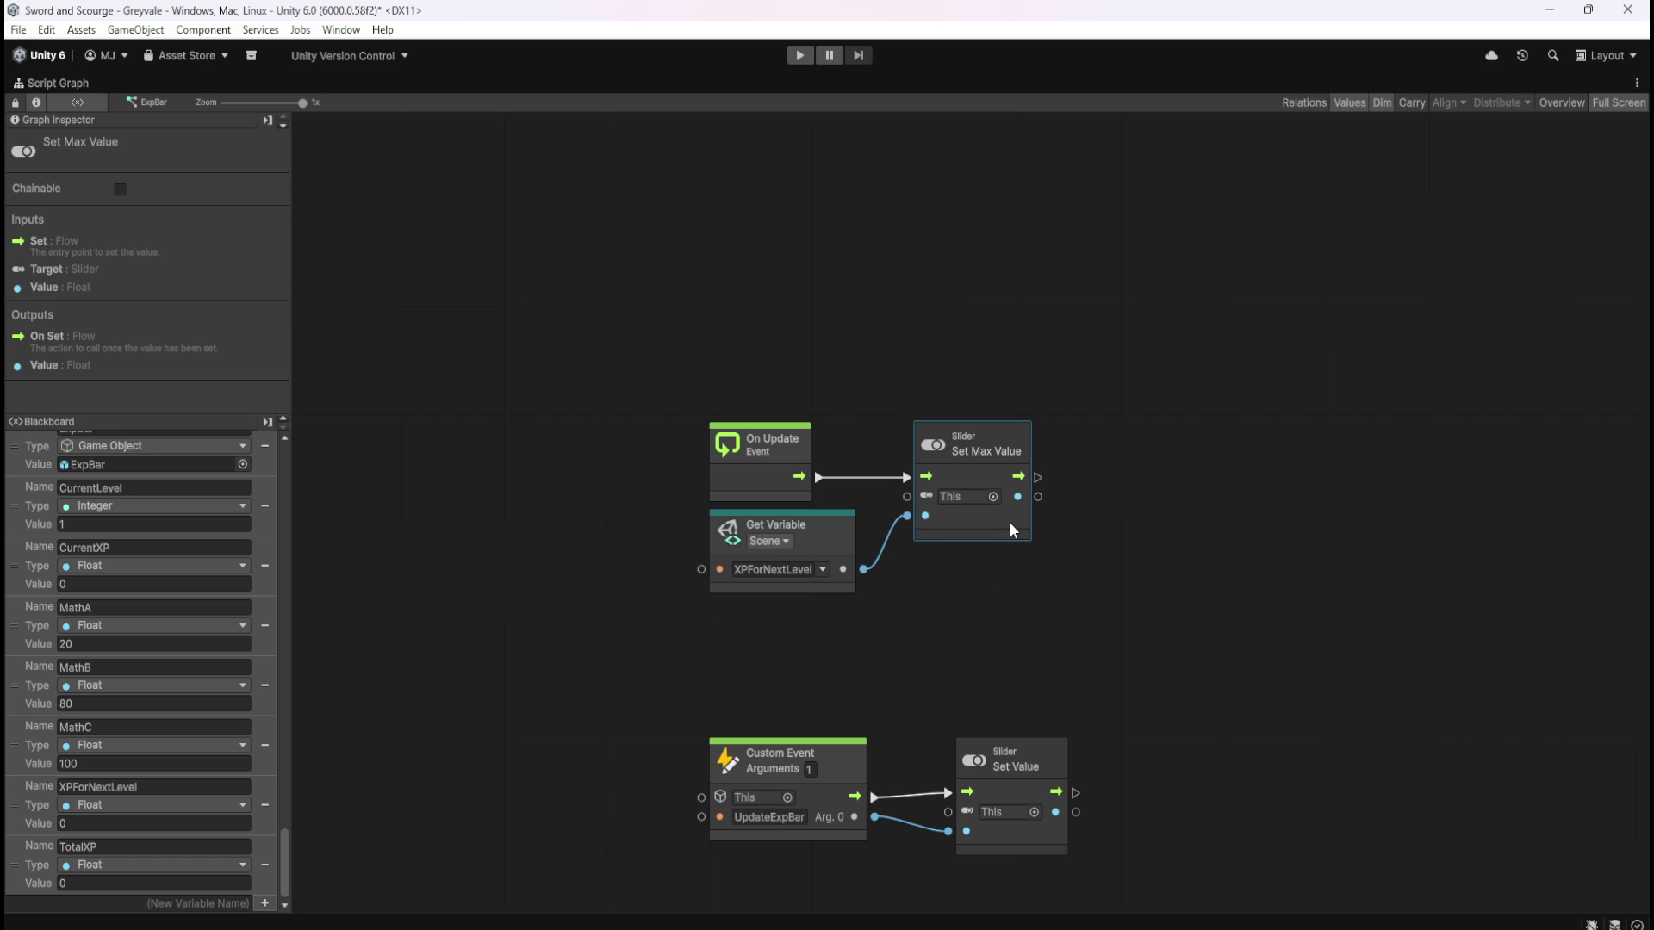
click(1000, 591)
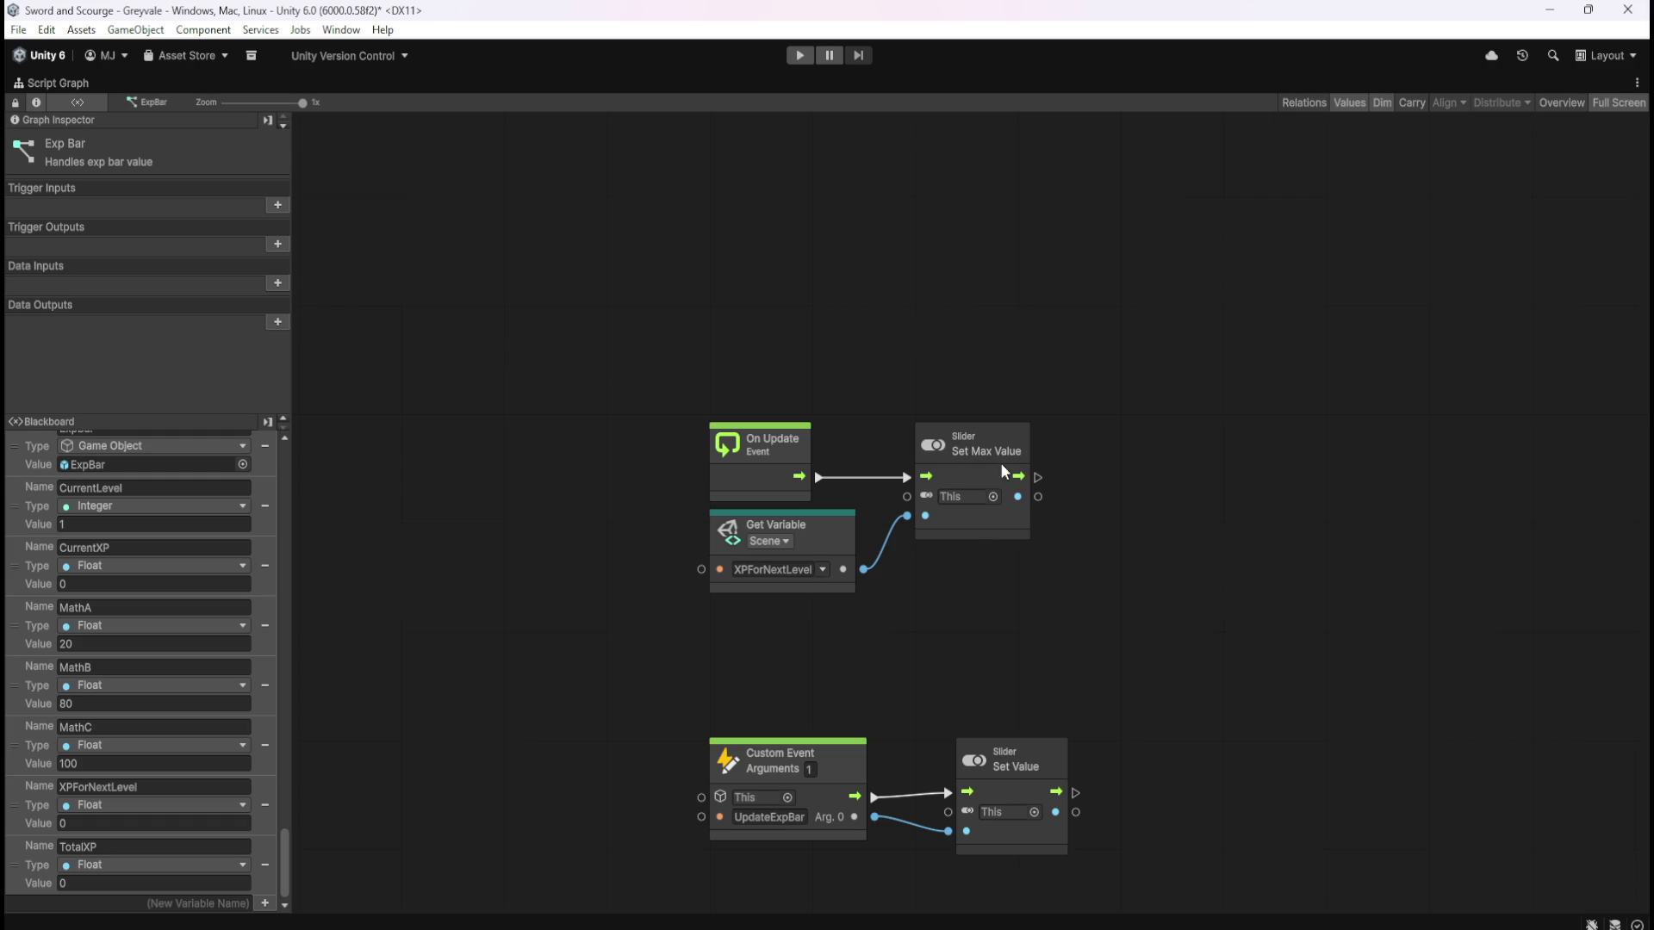
key(shift+space)
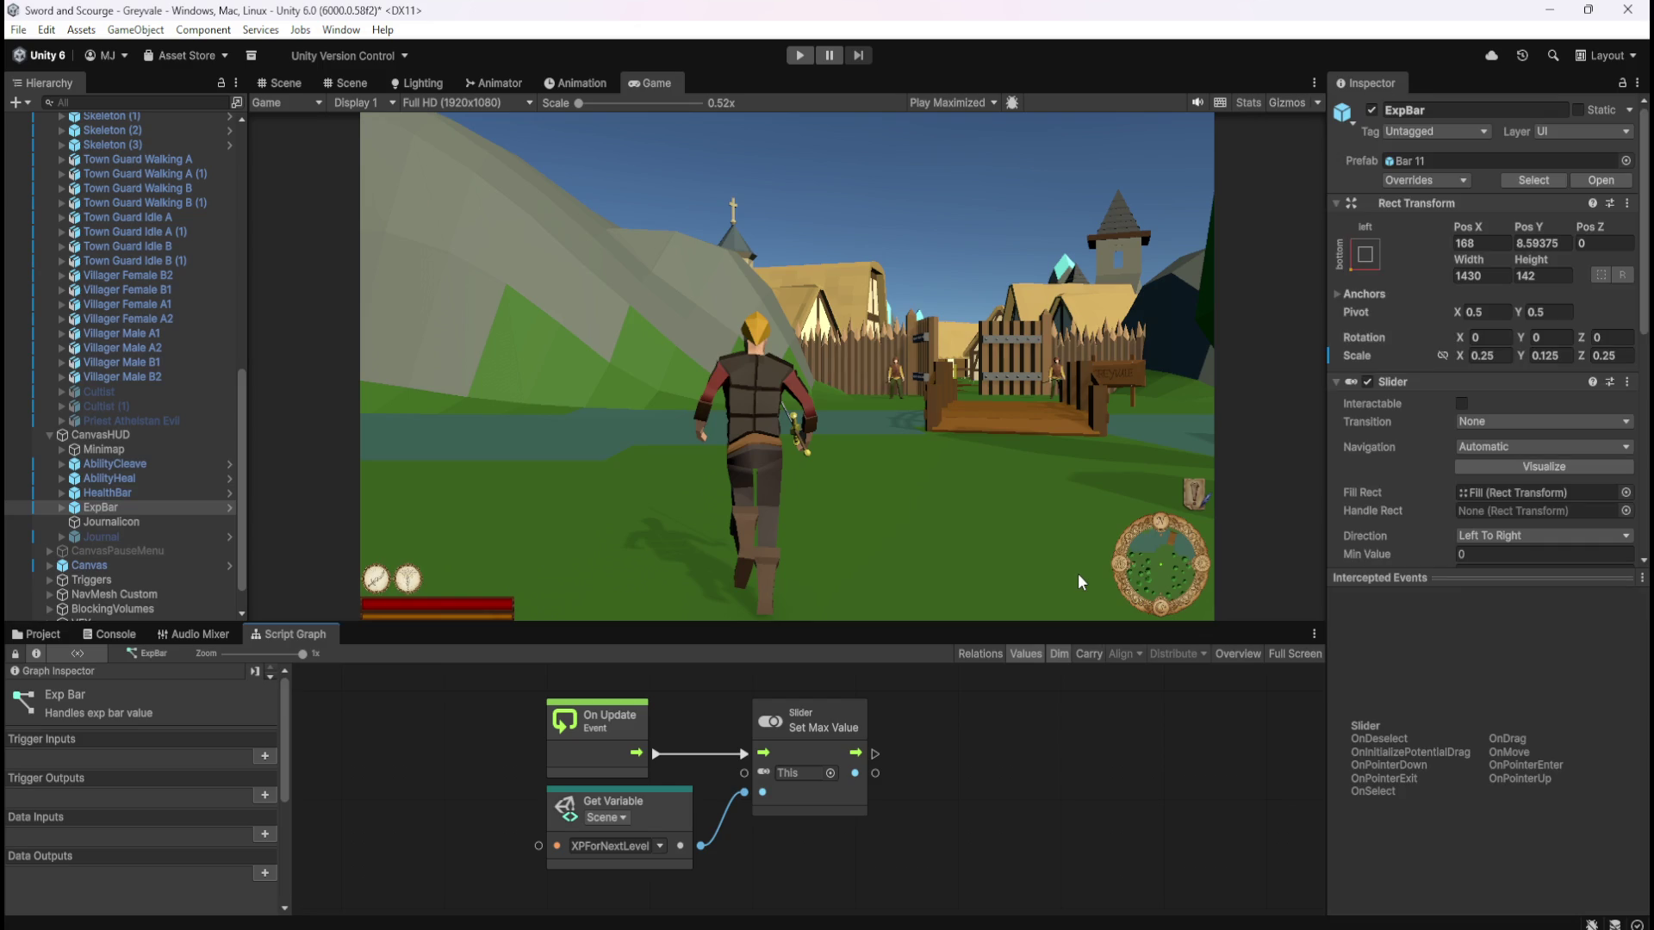
Save the village scene
scroll(1403, 507, down, 3)
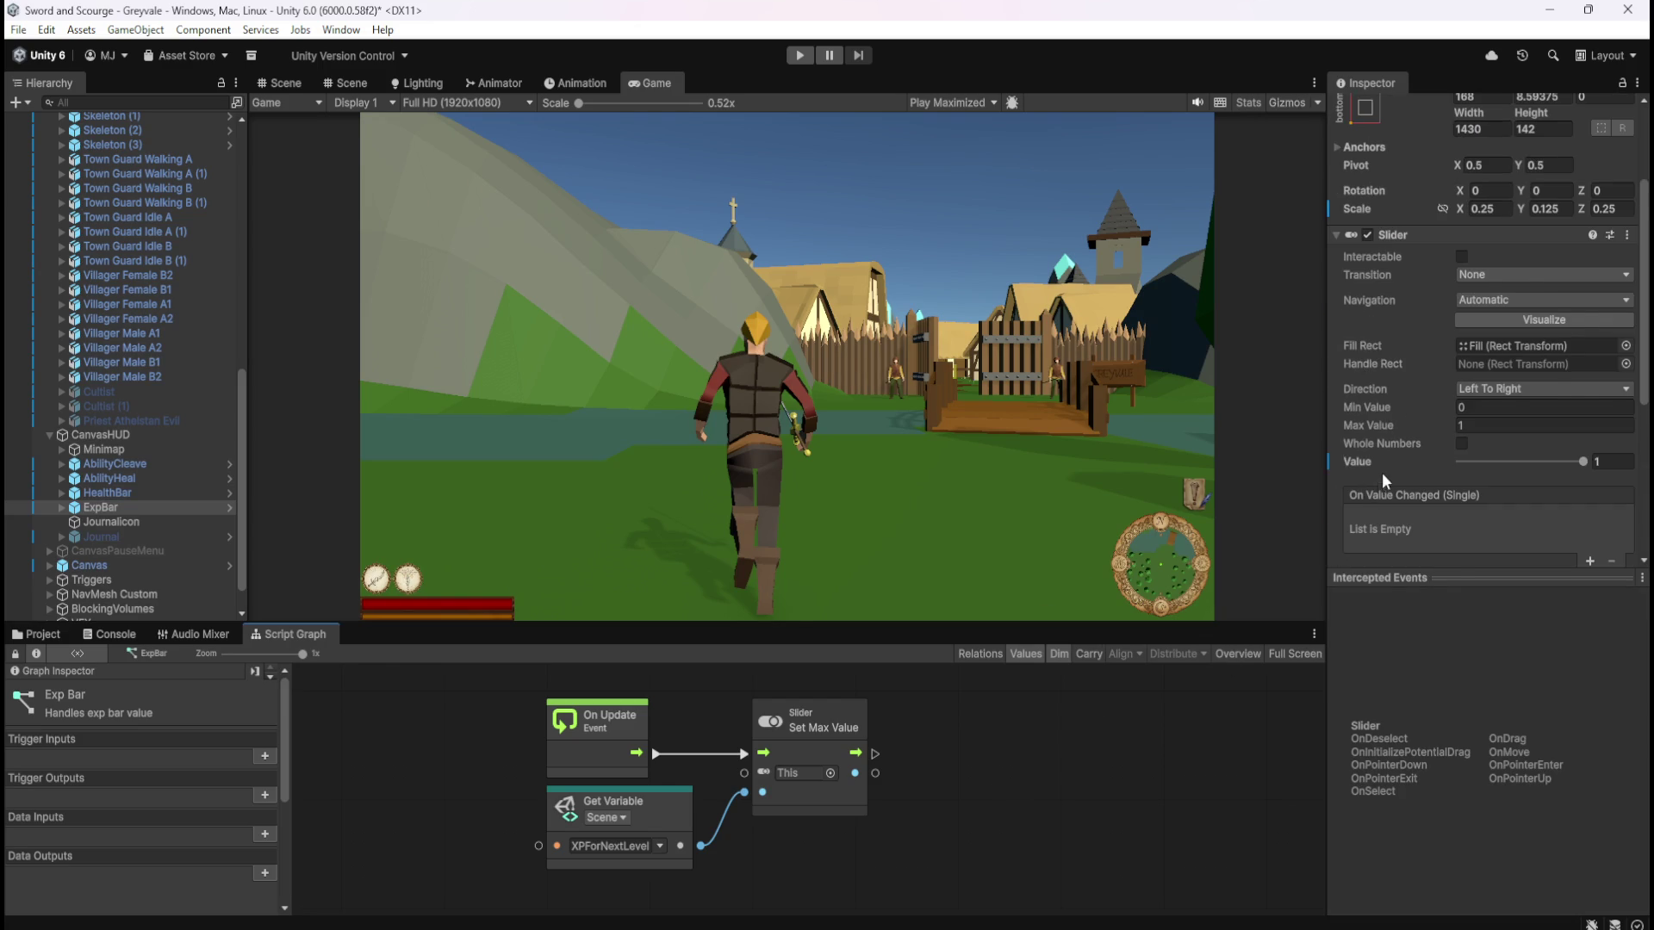
scroll(1381, 472, down, 3)
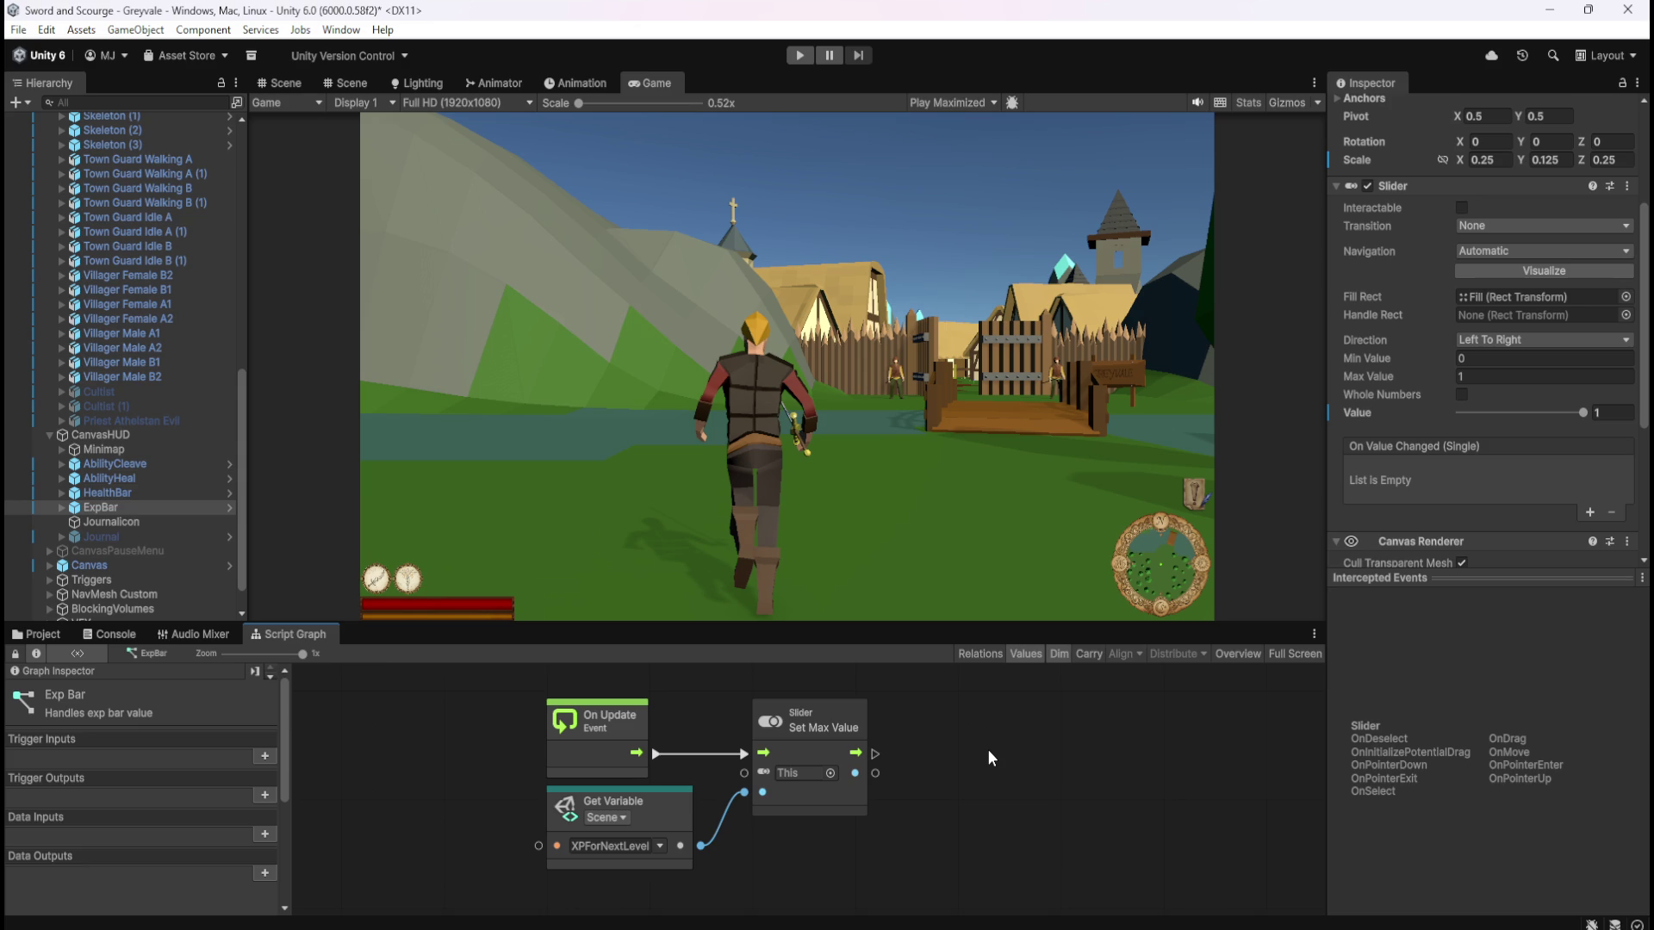
key(shift+space)
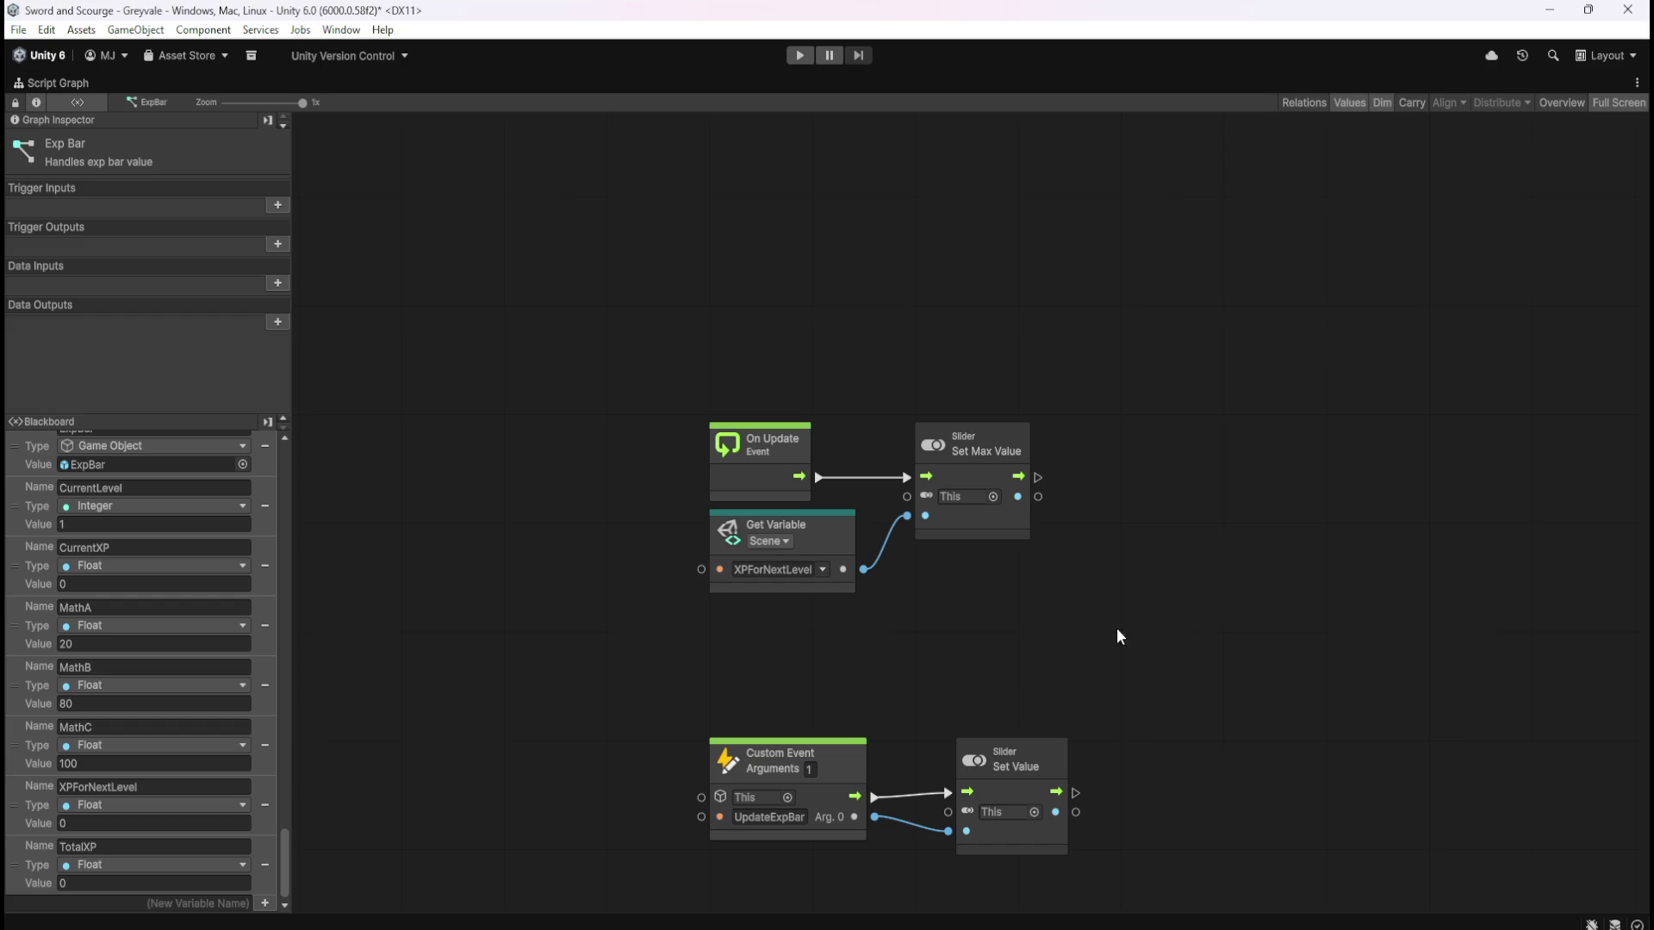
key(shift+space)
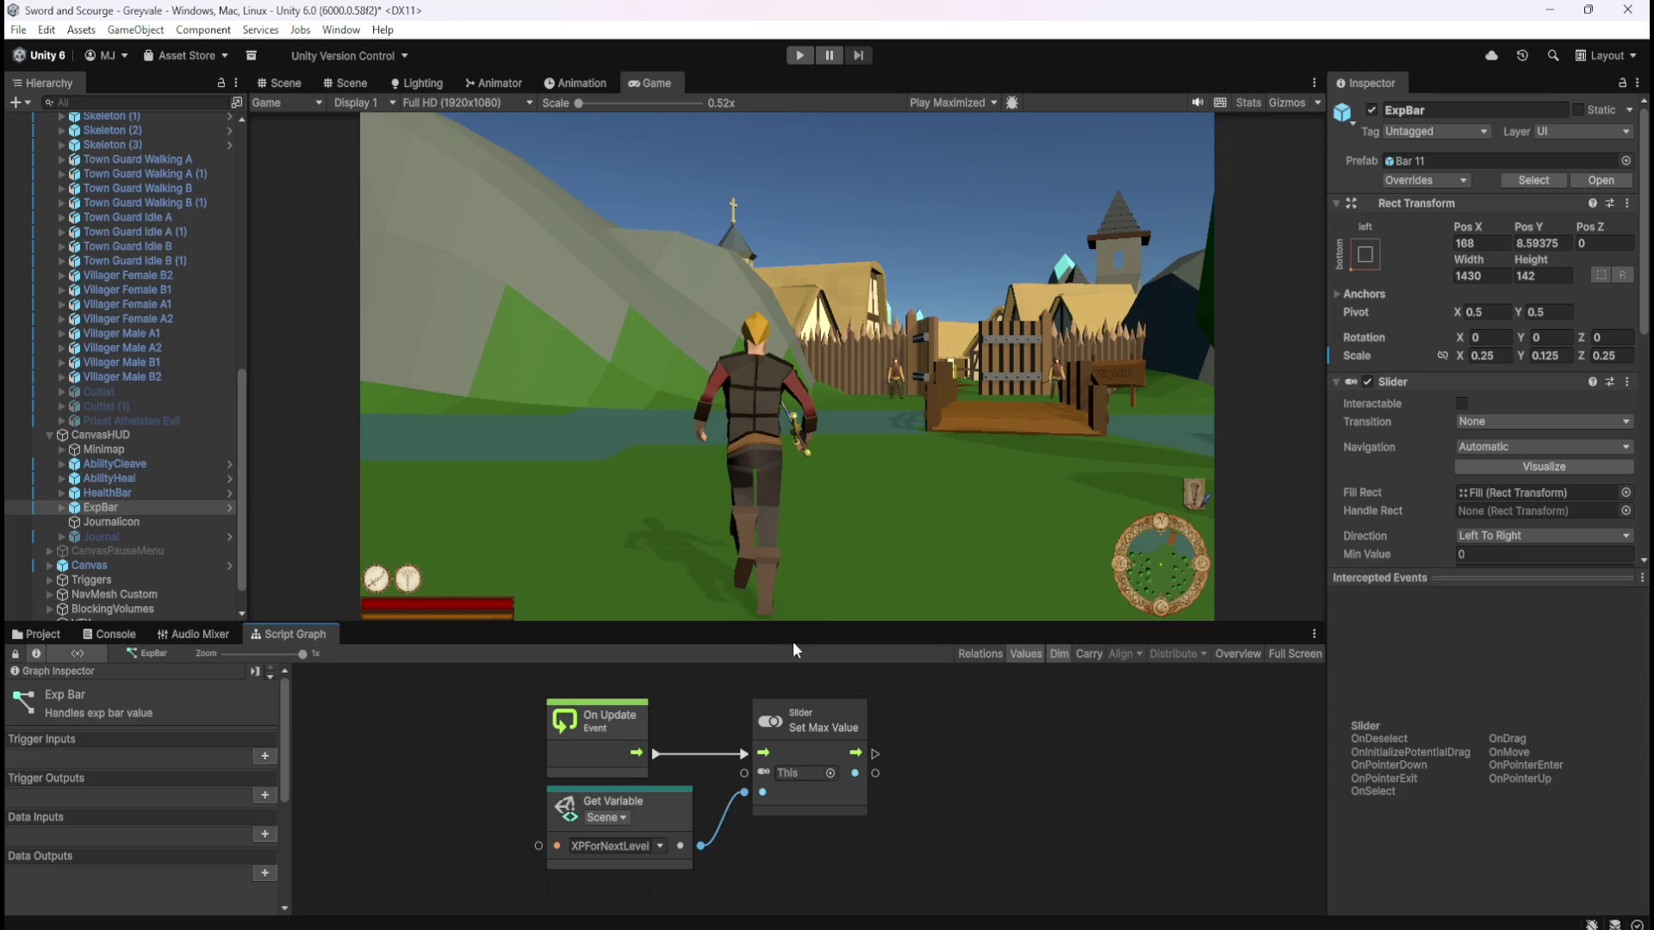
key(ctrl+s)
Run the game briefly in Play mode, then stop it
scroll(190, 376, up, 5)
click(800, 56)
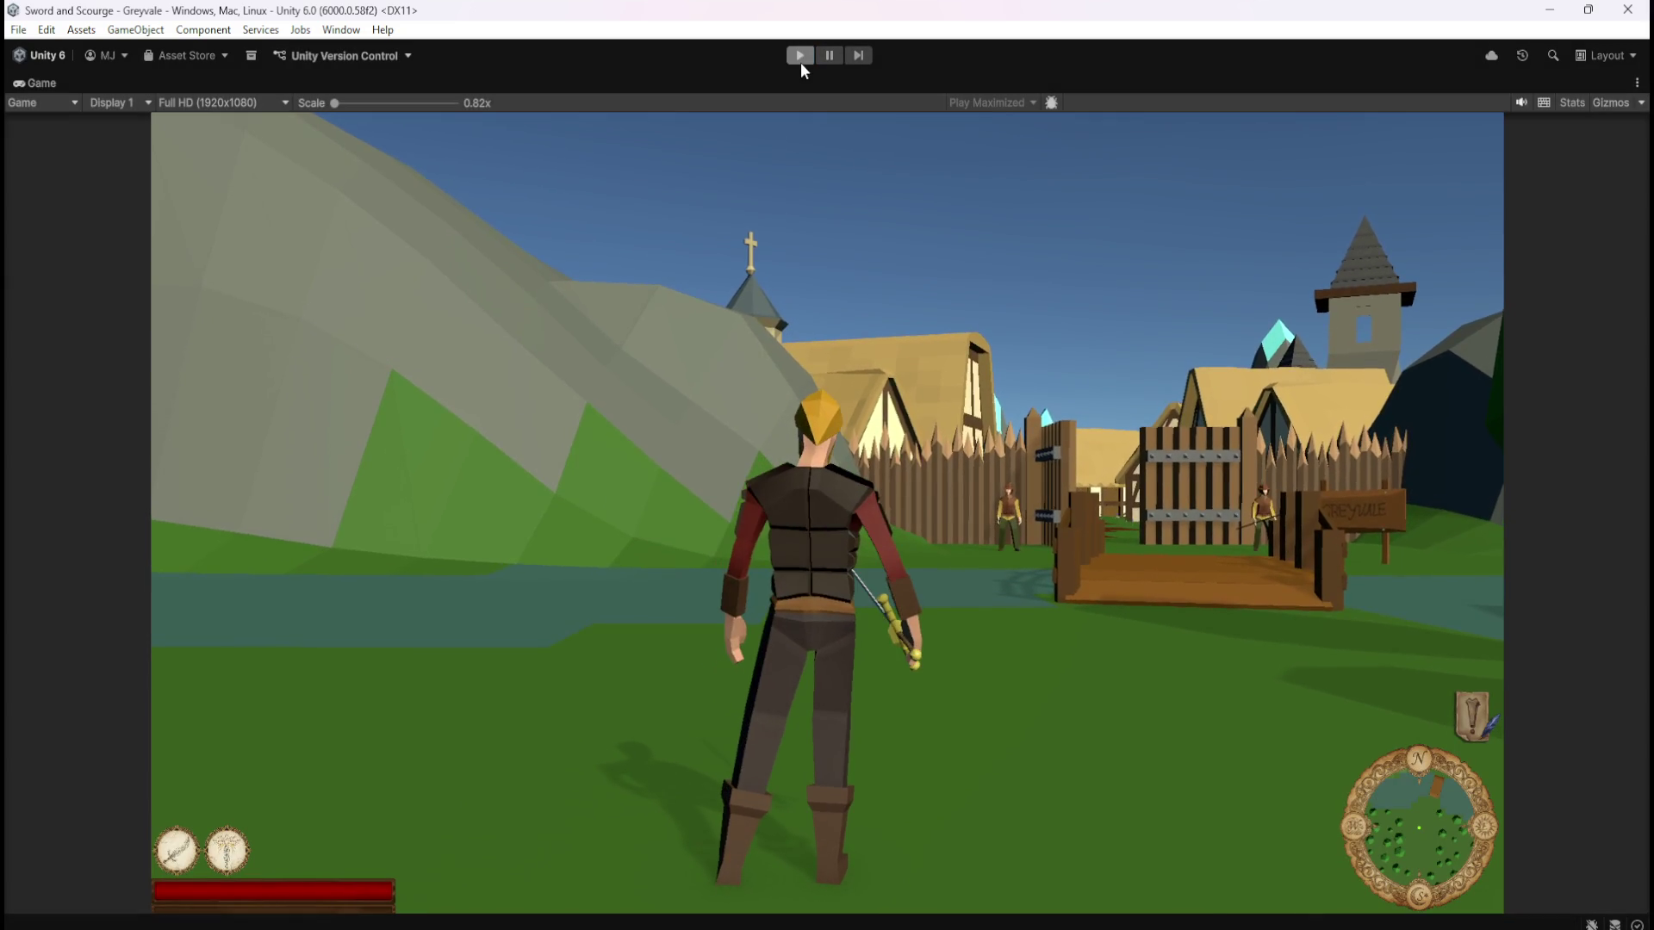
click(800, 57)
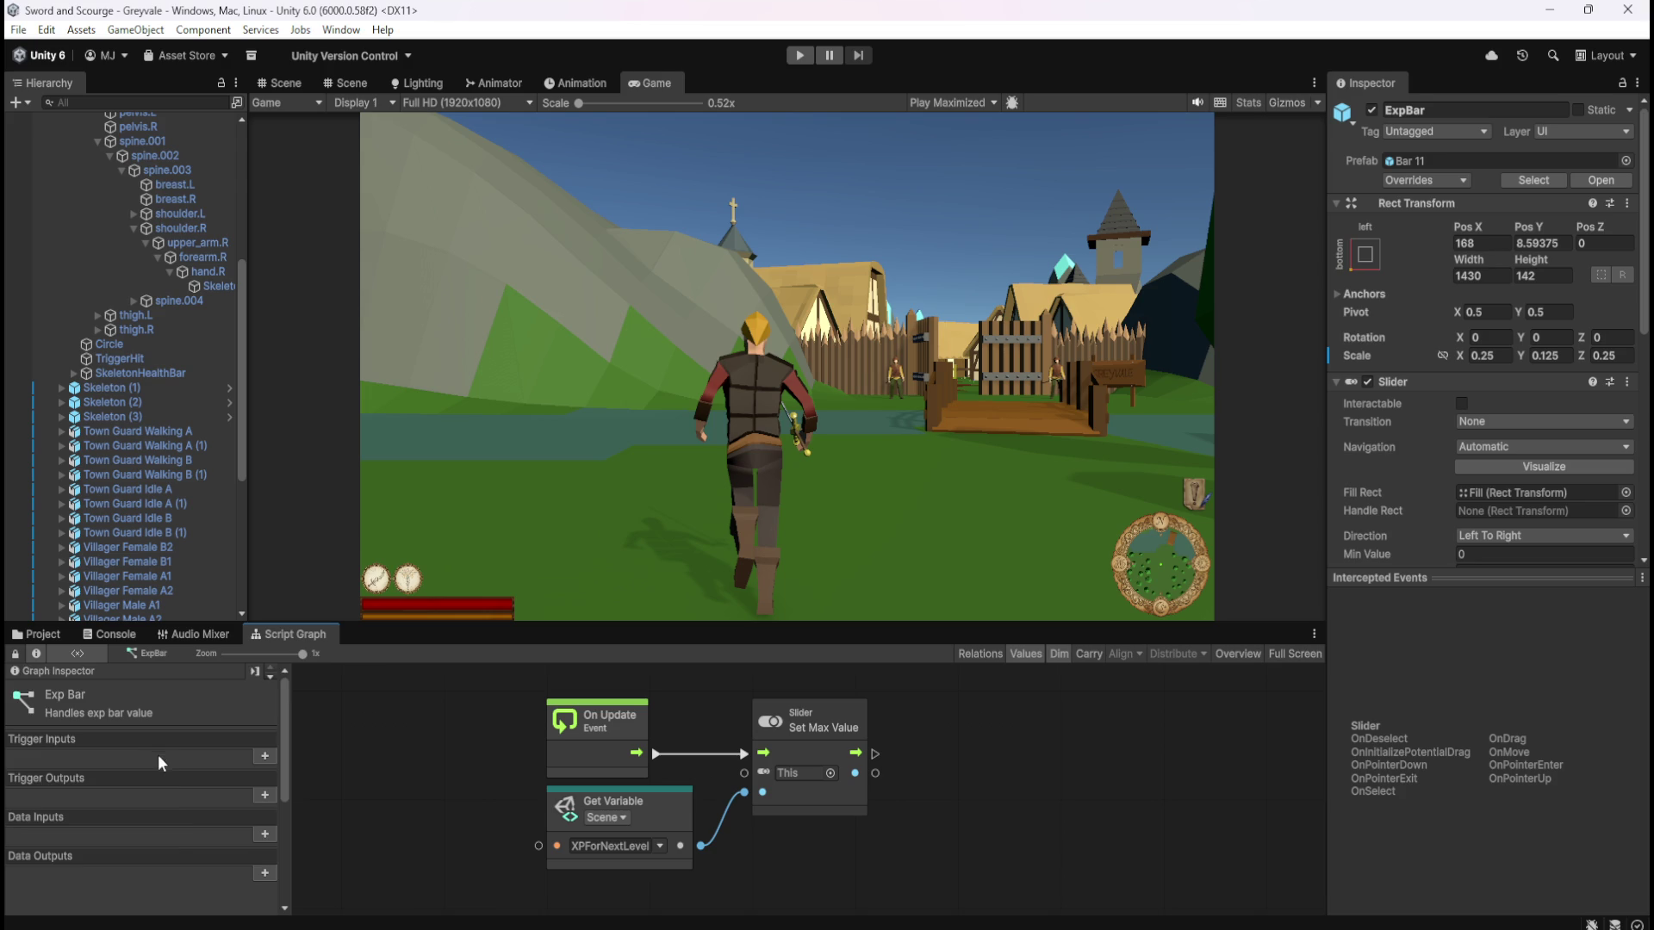
Show the Blackboard's Scene variables with XPForNextLevel and TotalXP, both 0
scroll(168, 784, down, 5)
click(121, 774)
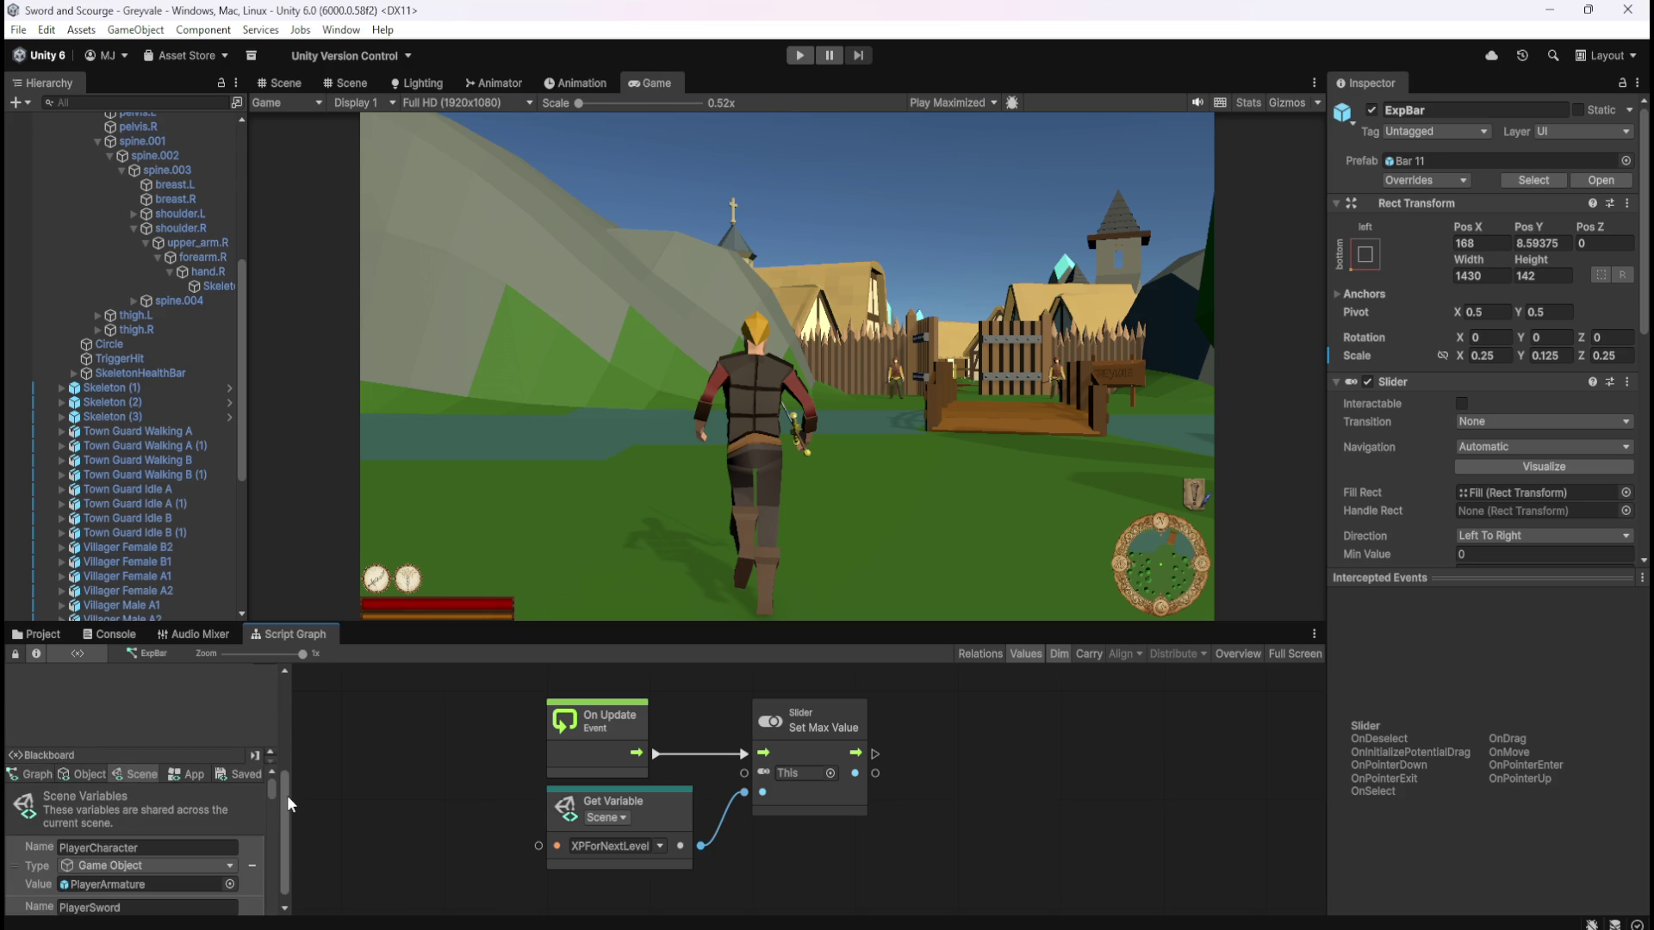
drag(287, 794, 288, 867)
drag(272, 774, 274, 897)
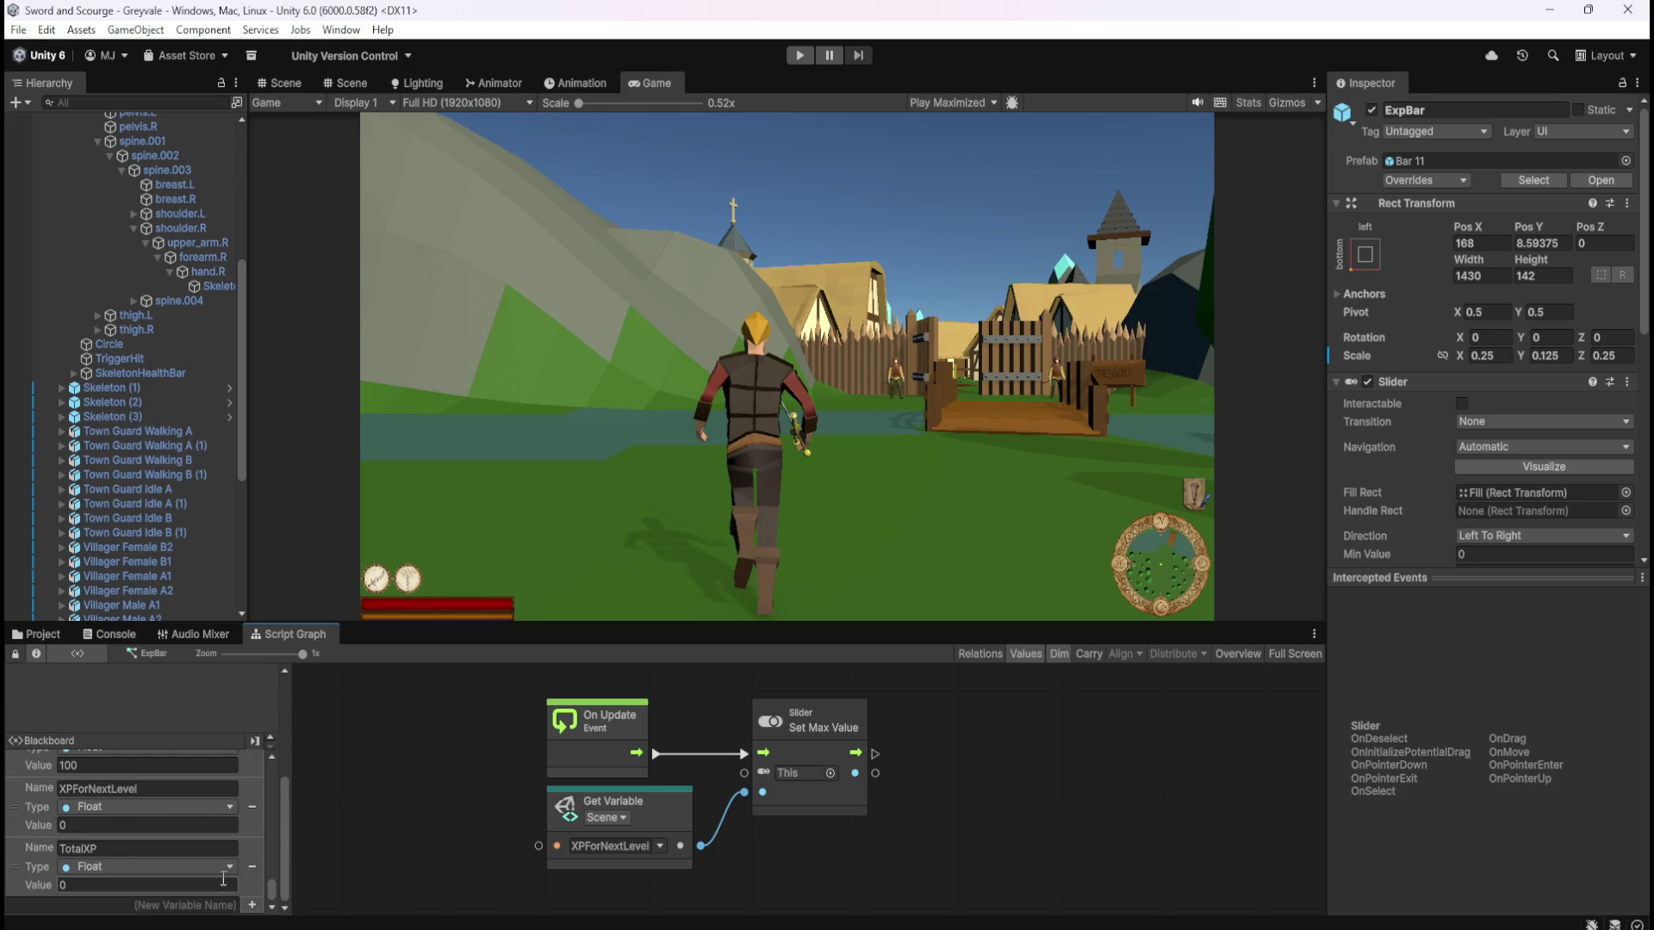
scroll(137, 870, up, 1)
scroll(137, 860, down, 2)
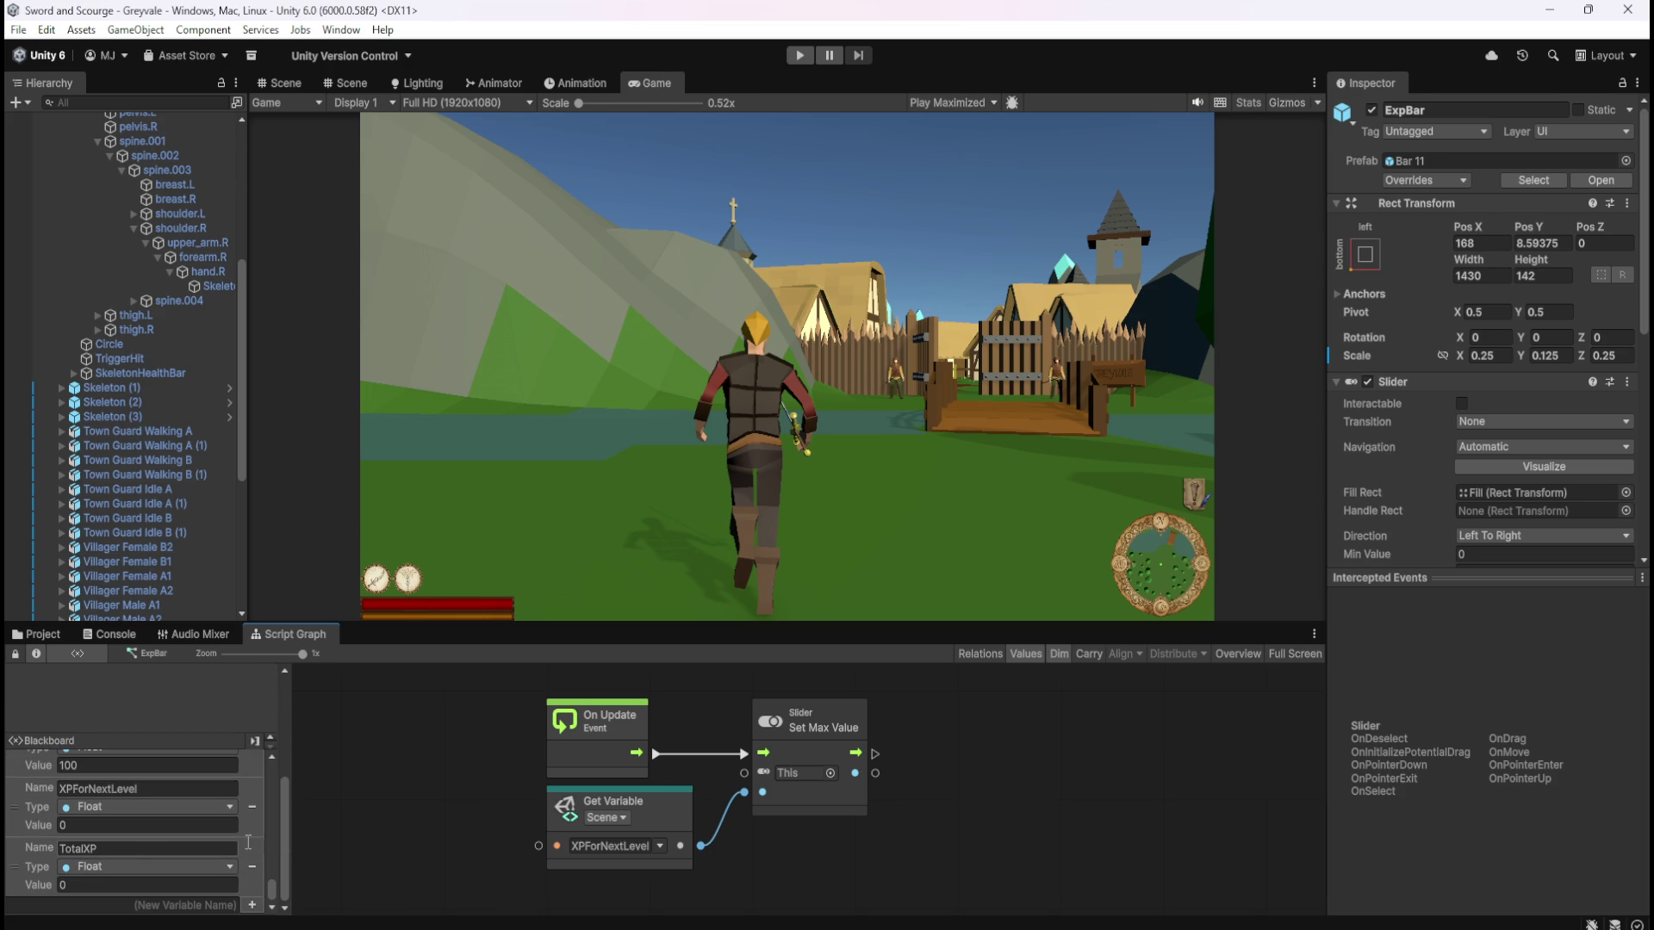
Select Skeleton and maximize its graph showing CurrentXP ÷ XPForNextLevel clamped and sent to UpdateExpBar
scroll(1450, 501, down, 3)
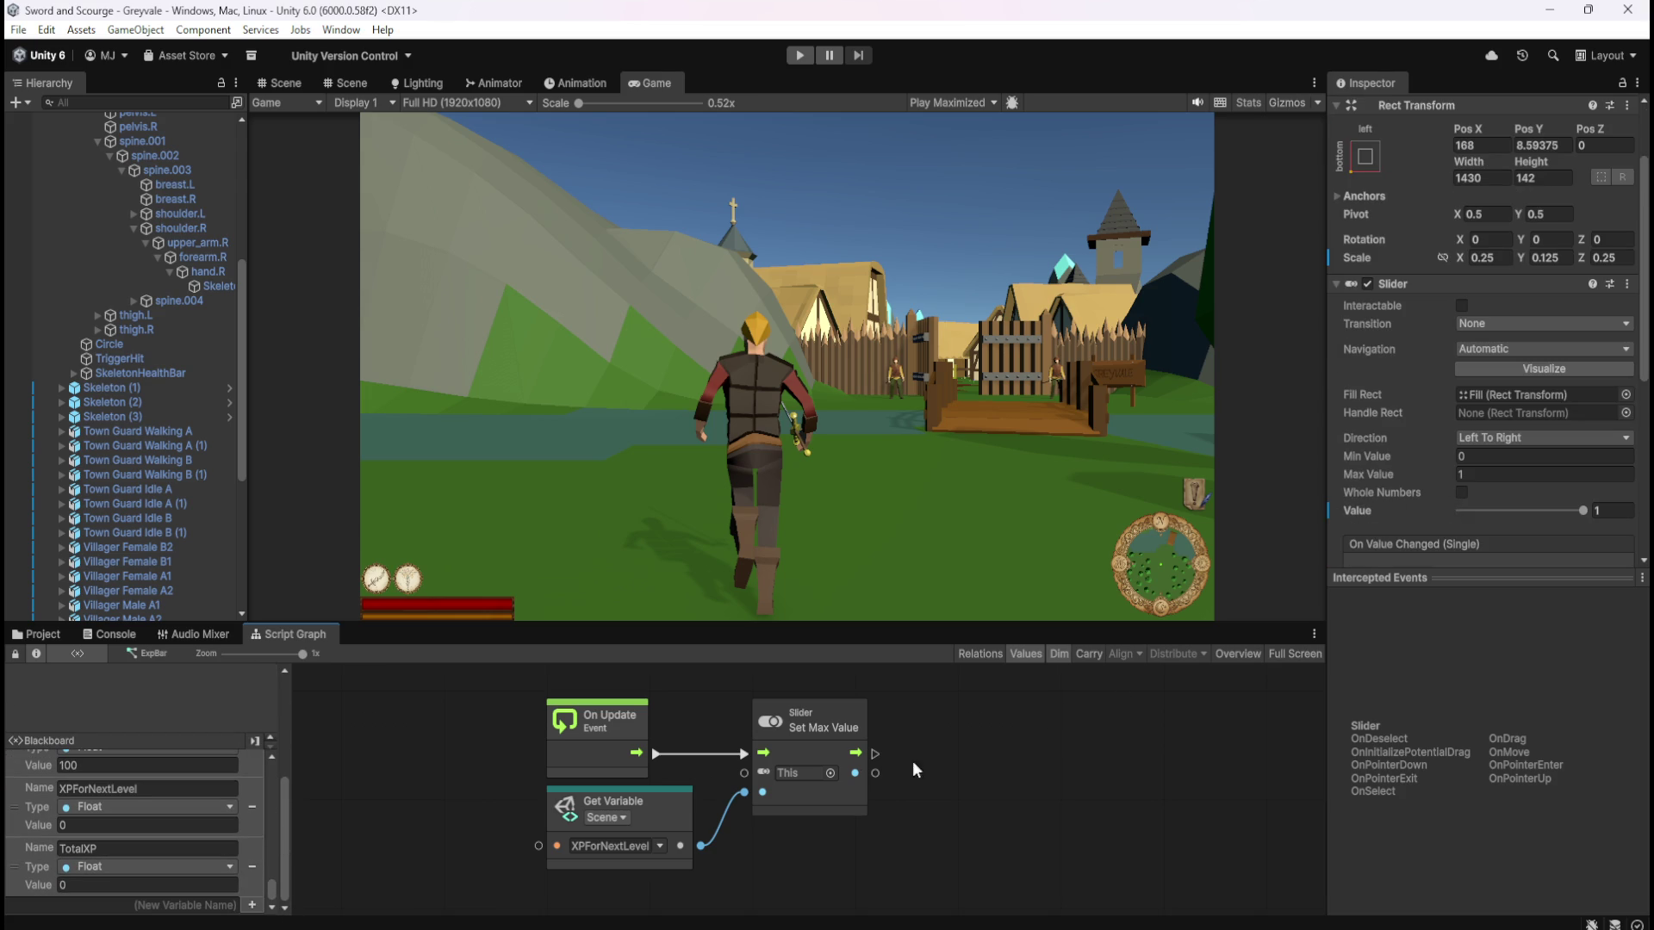
scroll(183, 399, up, 6)
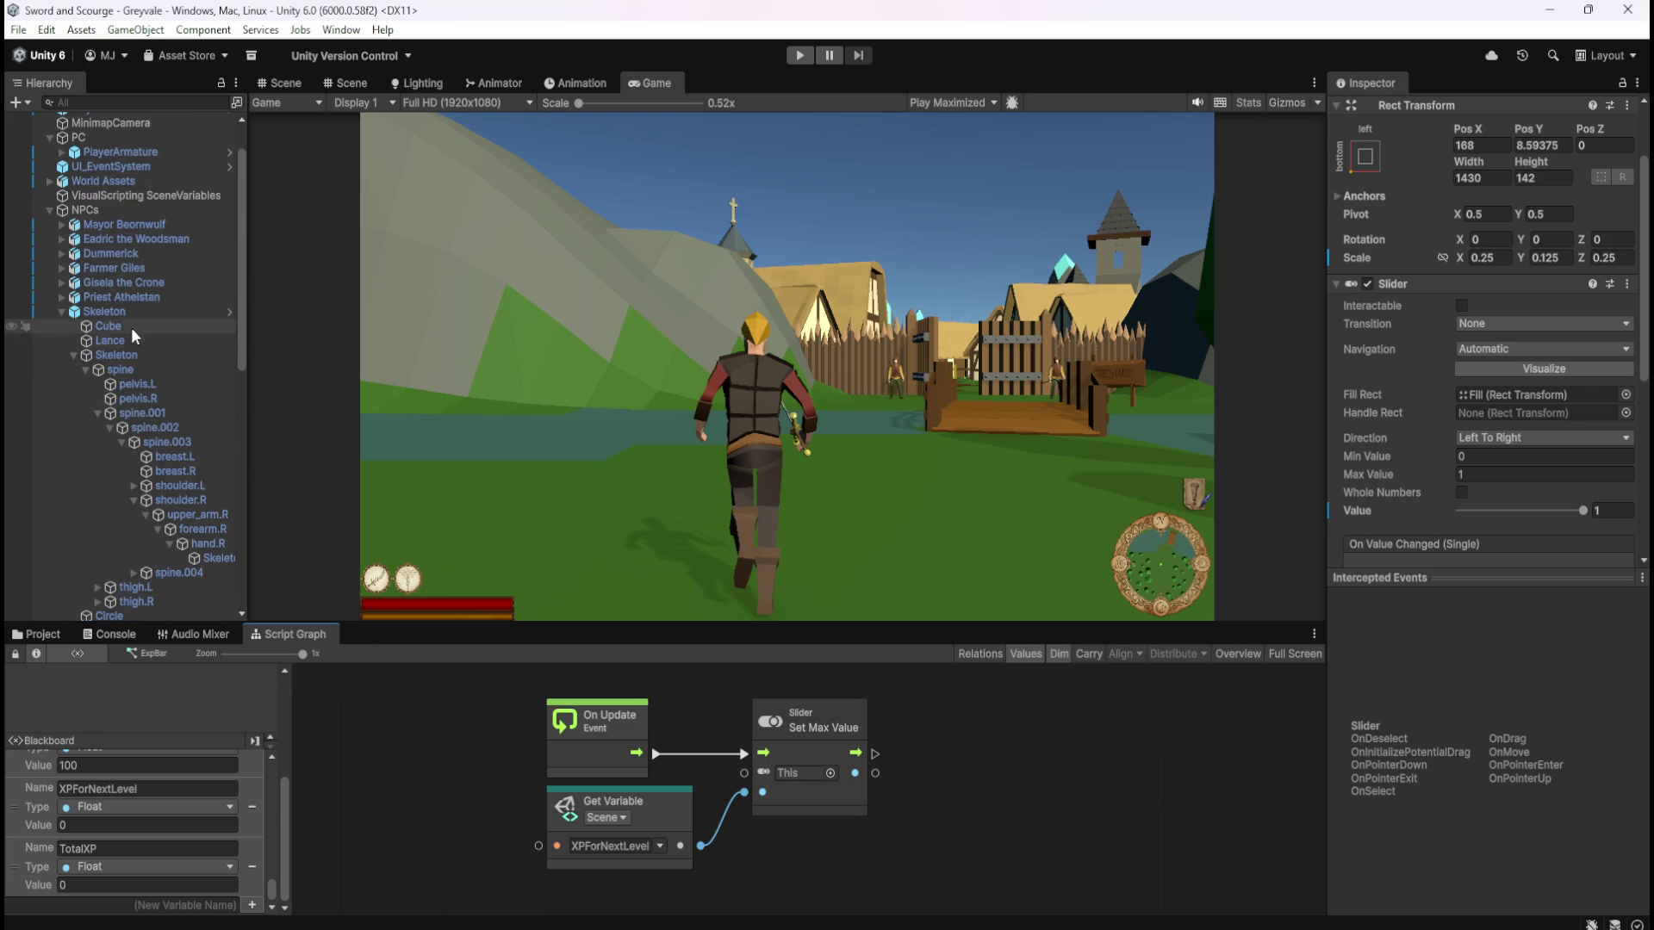
click(135, 312)
key(shift+space)
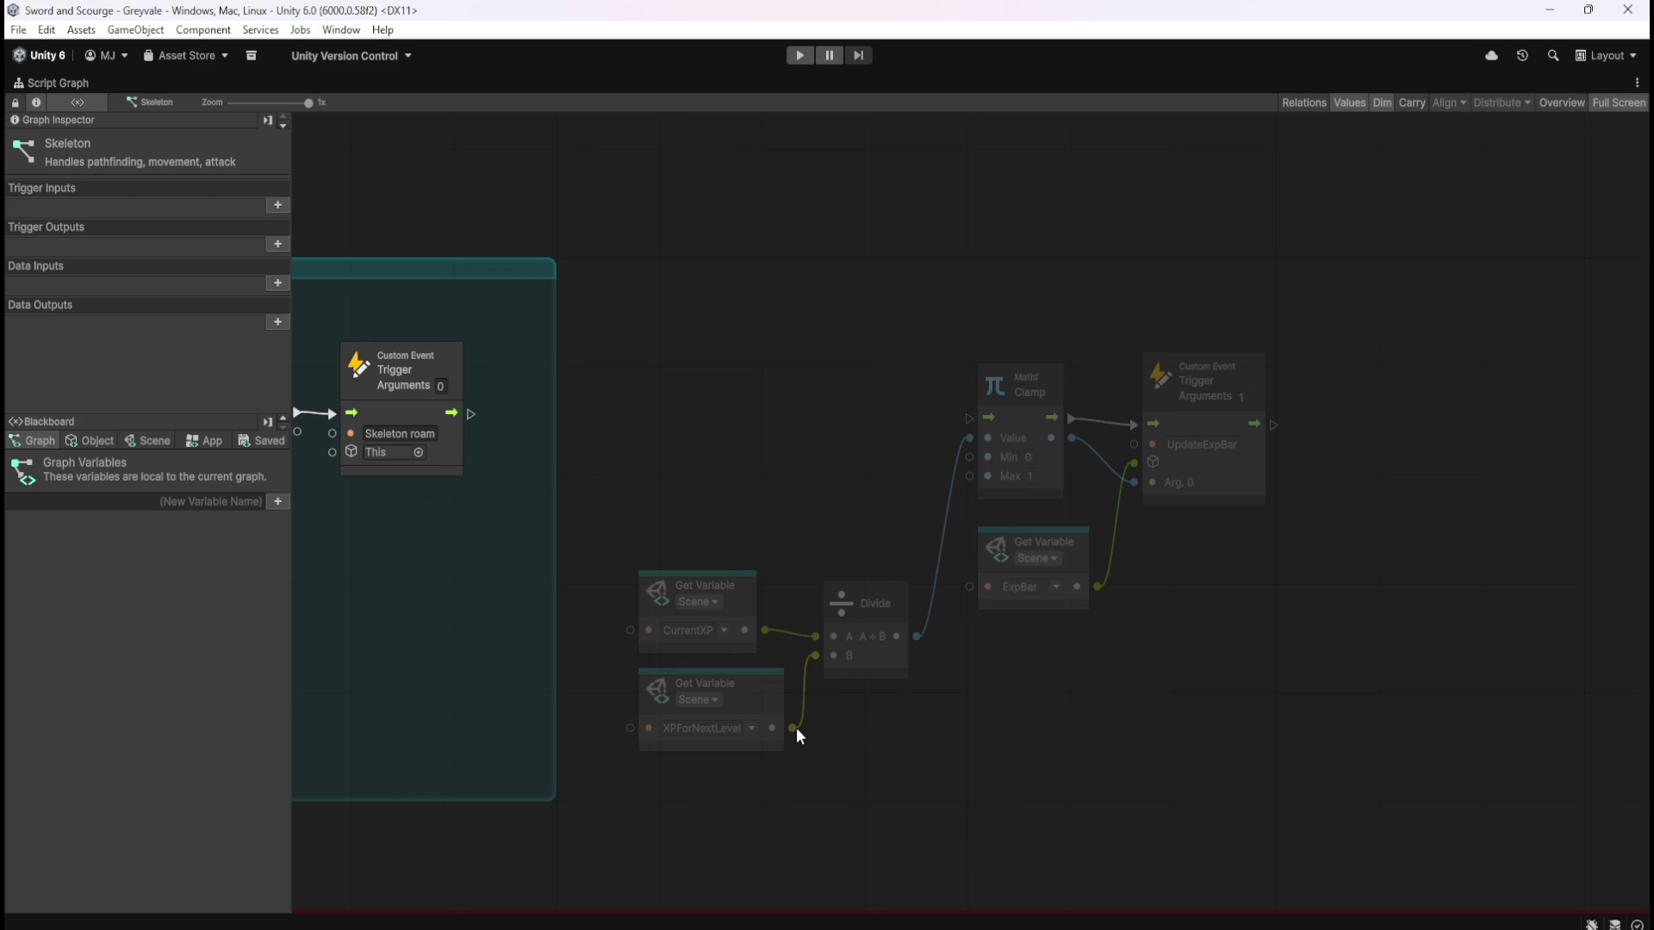
mouse_move(796, 727)
mouse_down()
mouse_move(896, 669)
mouse_move(975, 463)
mouse_move(913, 526)
mouse_move(803, 546)
mouse_up()
click(153, 441)
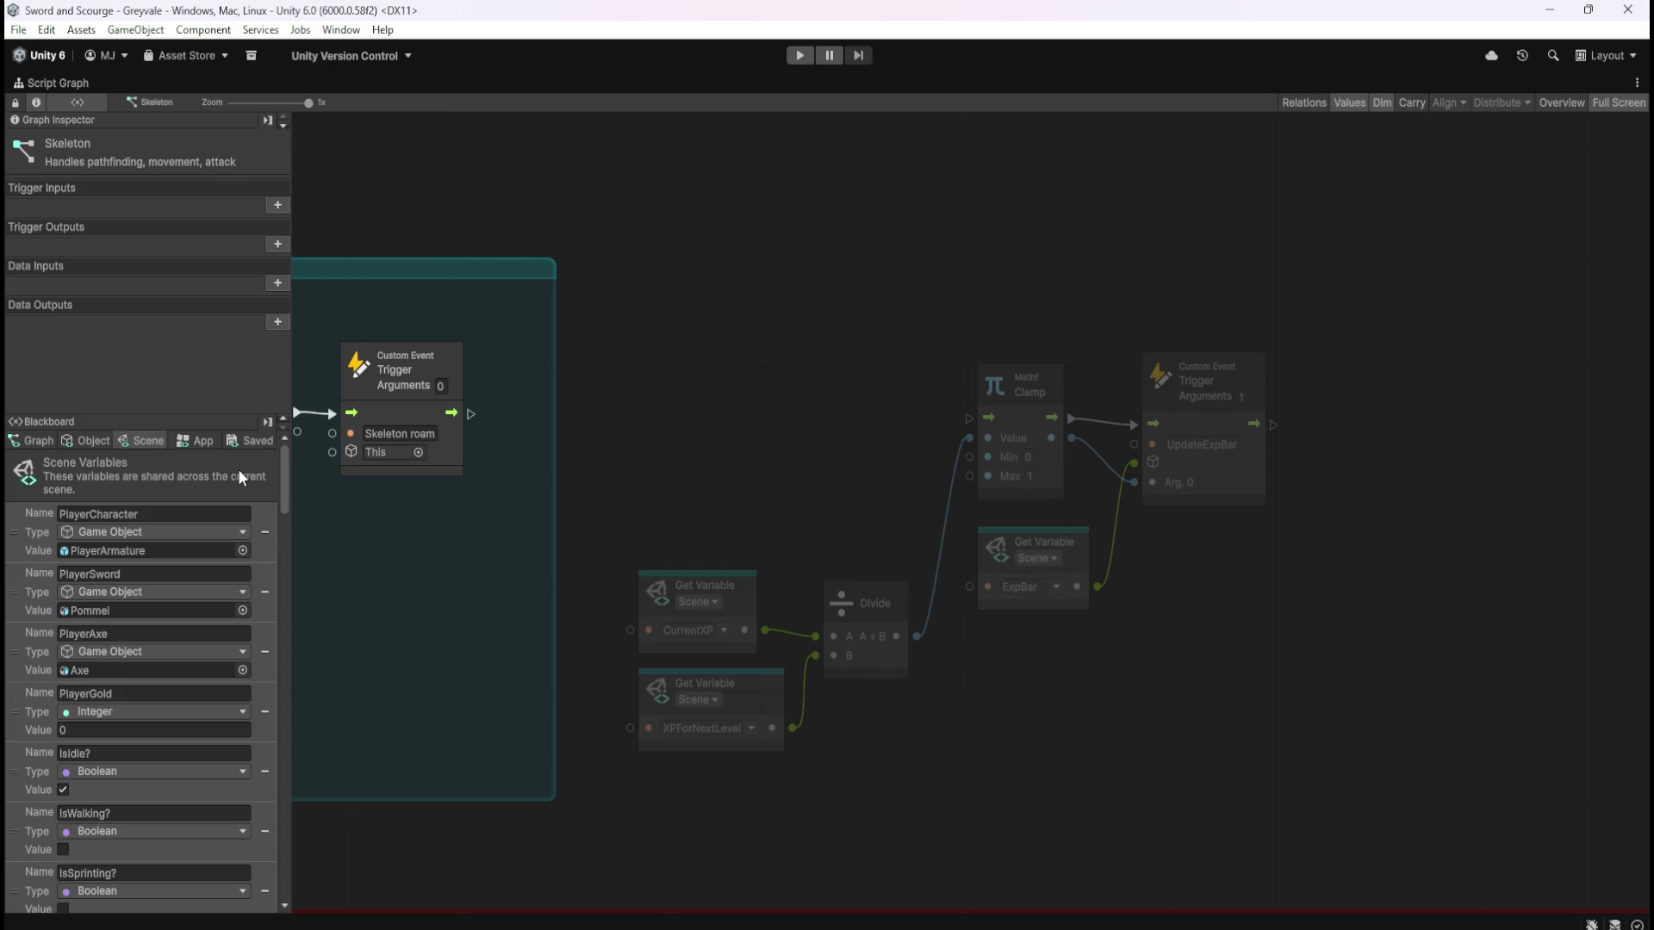
drag(281, 468, 344, 882)
drag(794, 727, 974, 479)
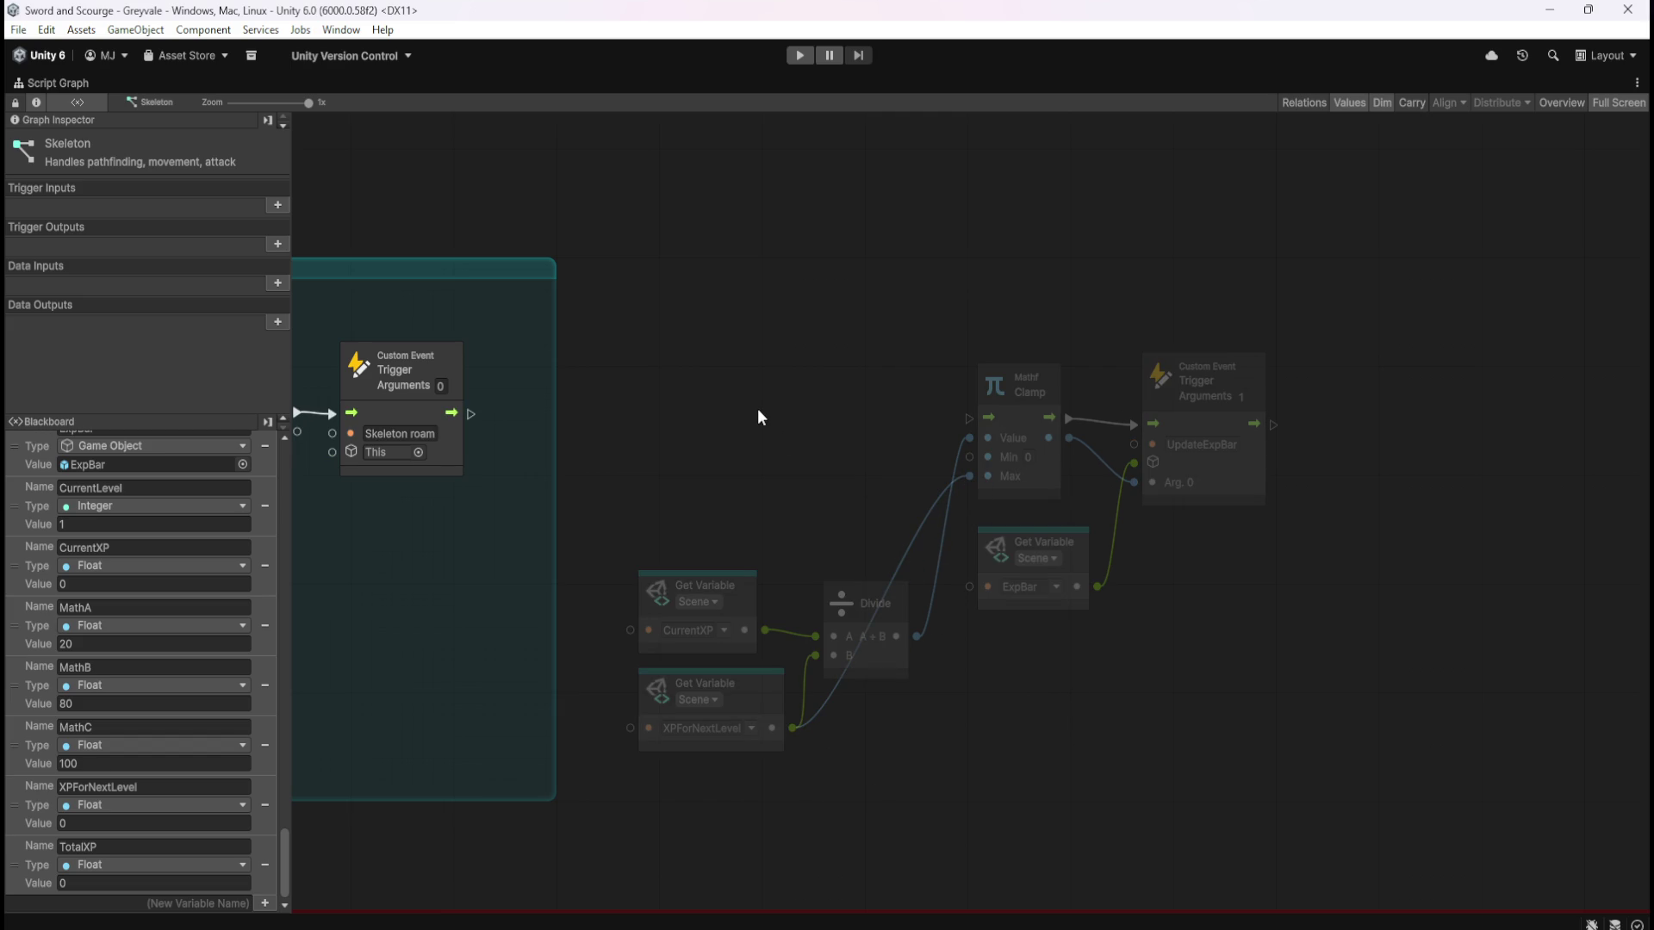
mouse_move(704, 336)
mouse_down()
mouse_move(758, 401)
mouse_move(1330, 726)
mouse_up()
drag(1223, 477, 1523, 498)
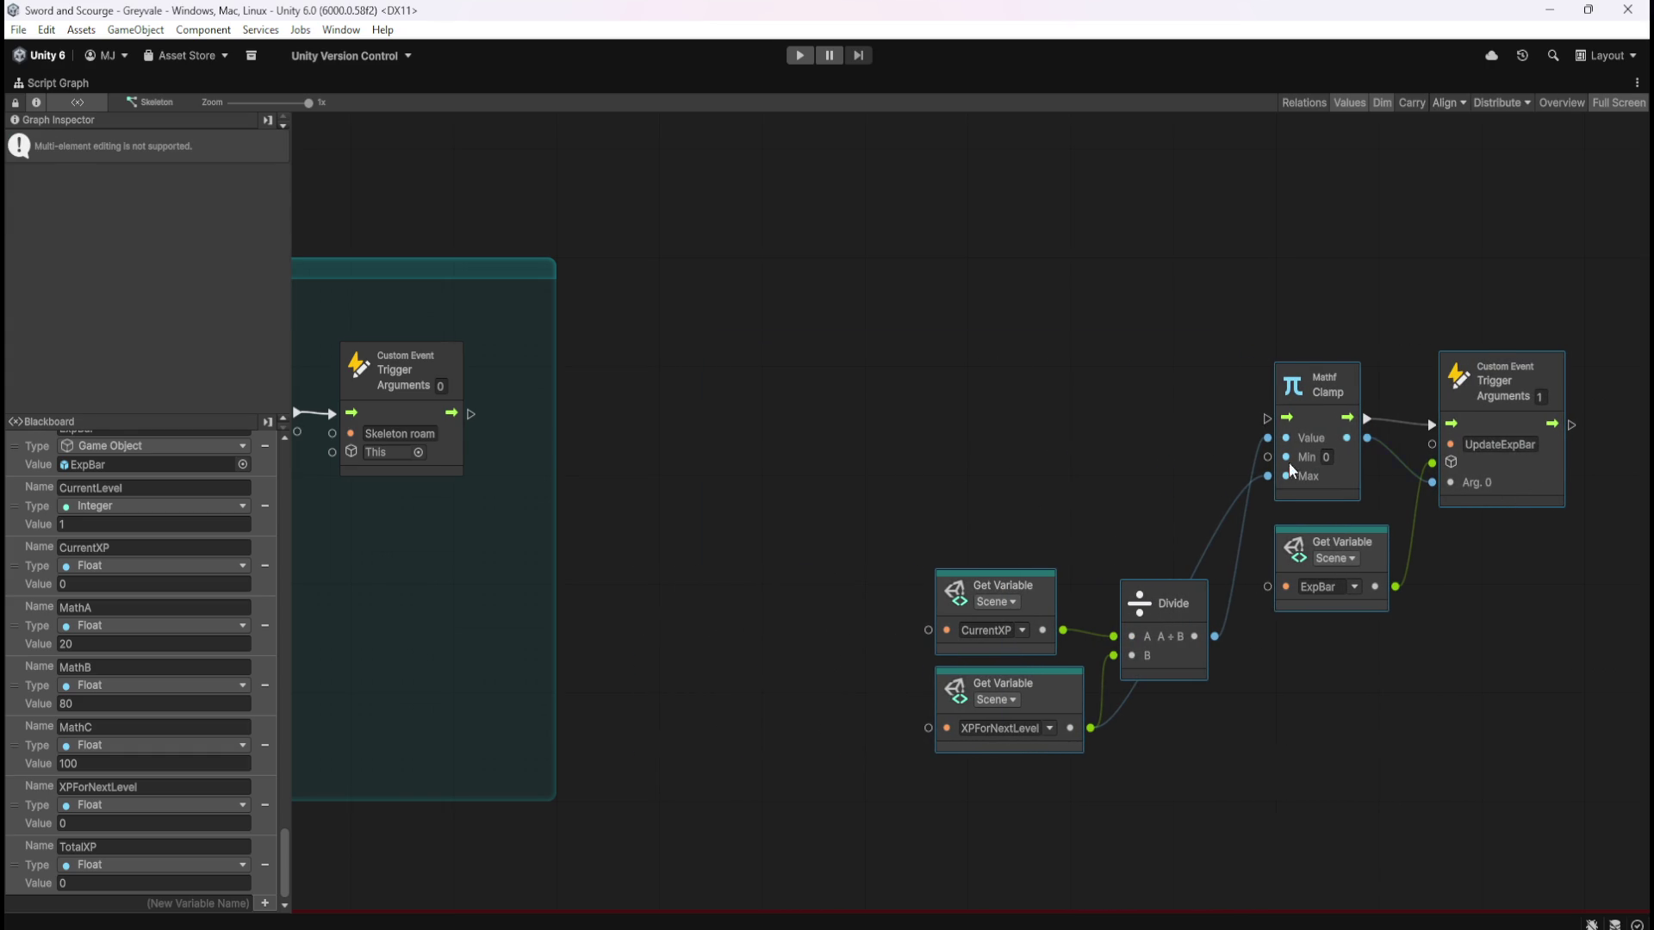
click(893, 422)
right_click(851, 419)
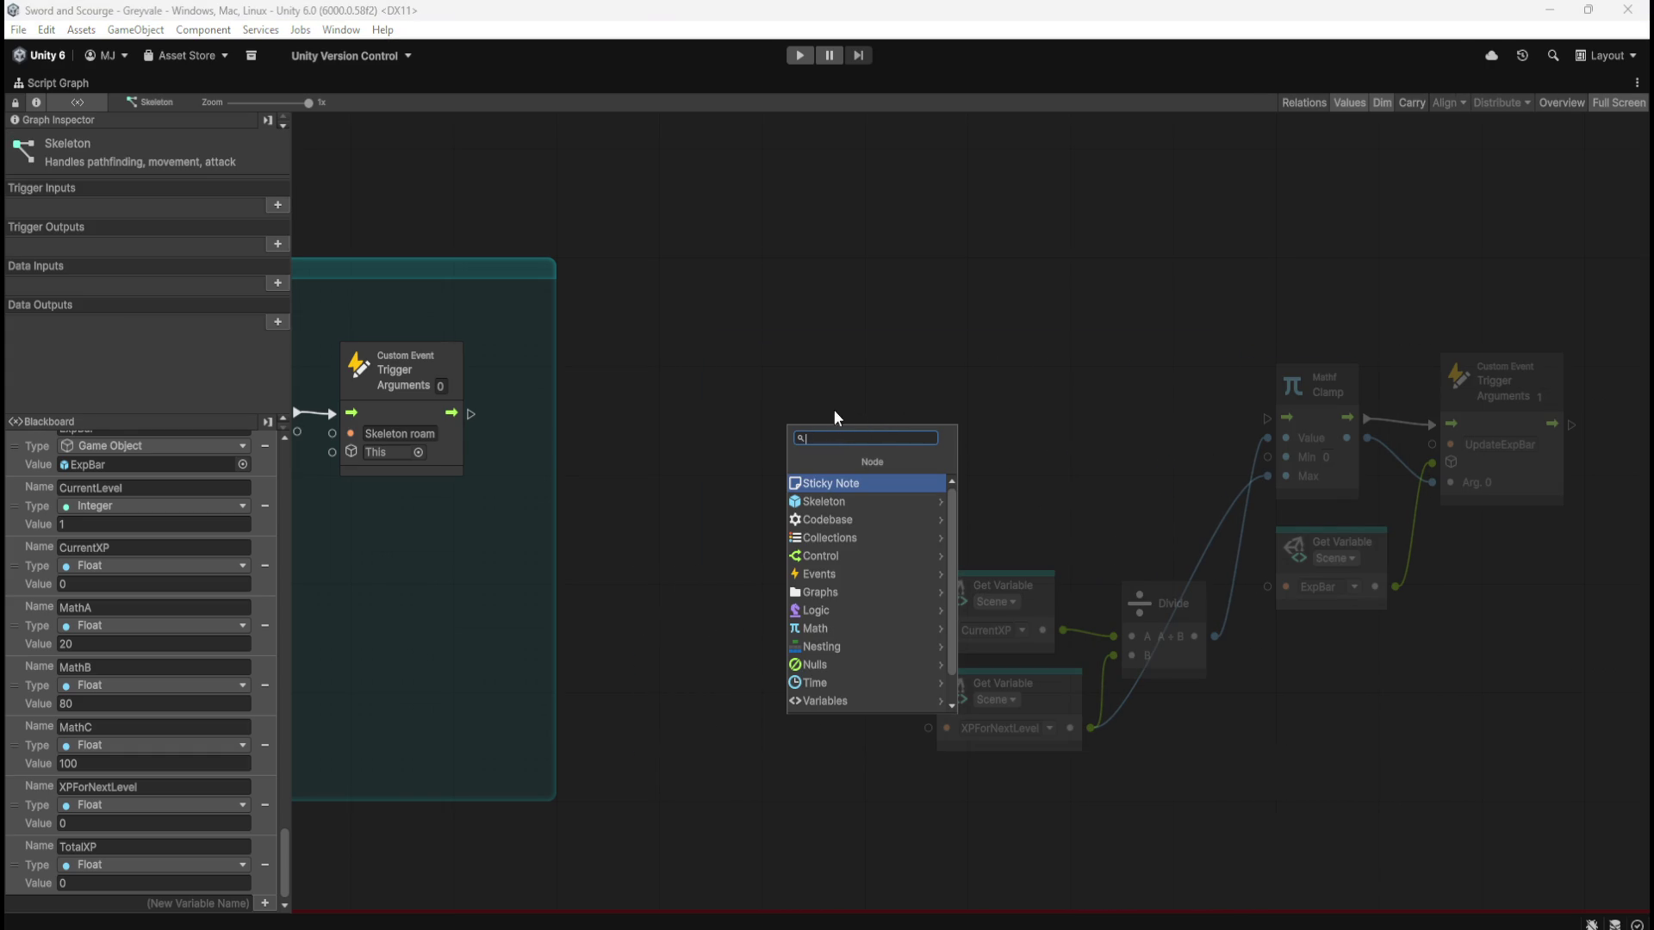
Add a Custom Event node named XPreward and position it up and left
click(880, 399)
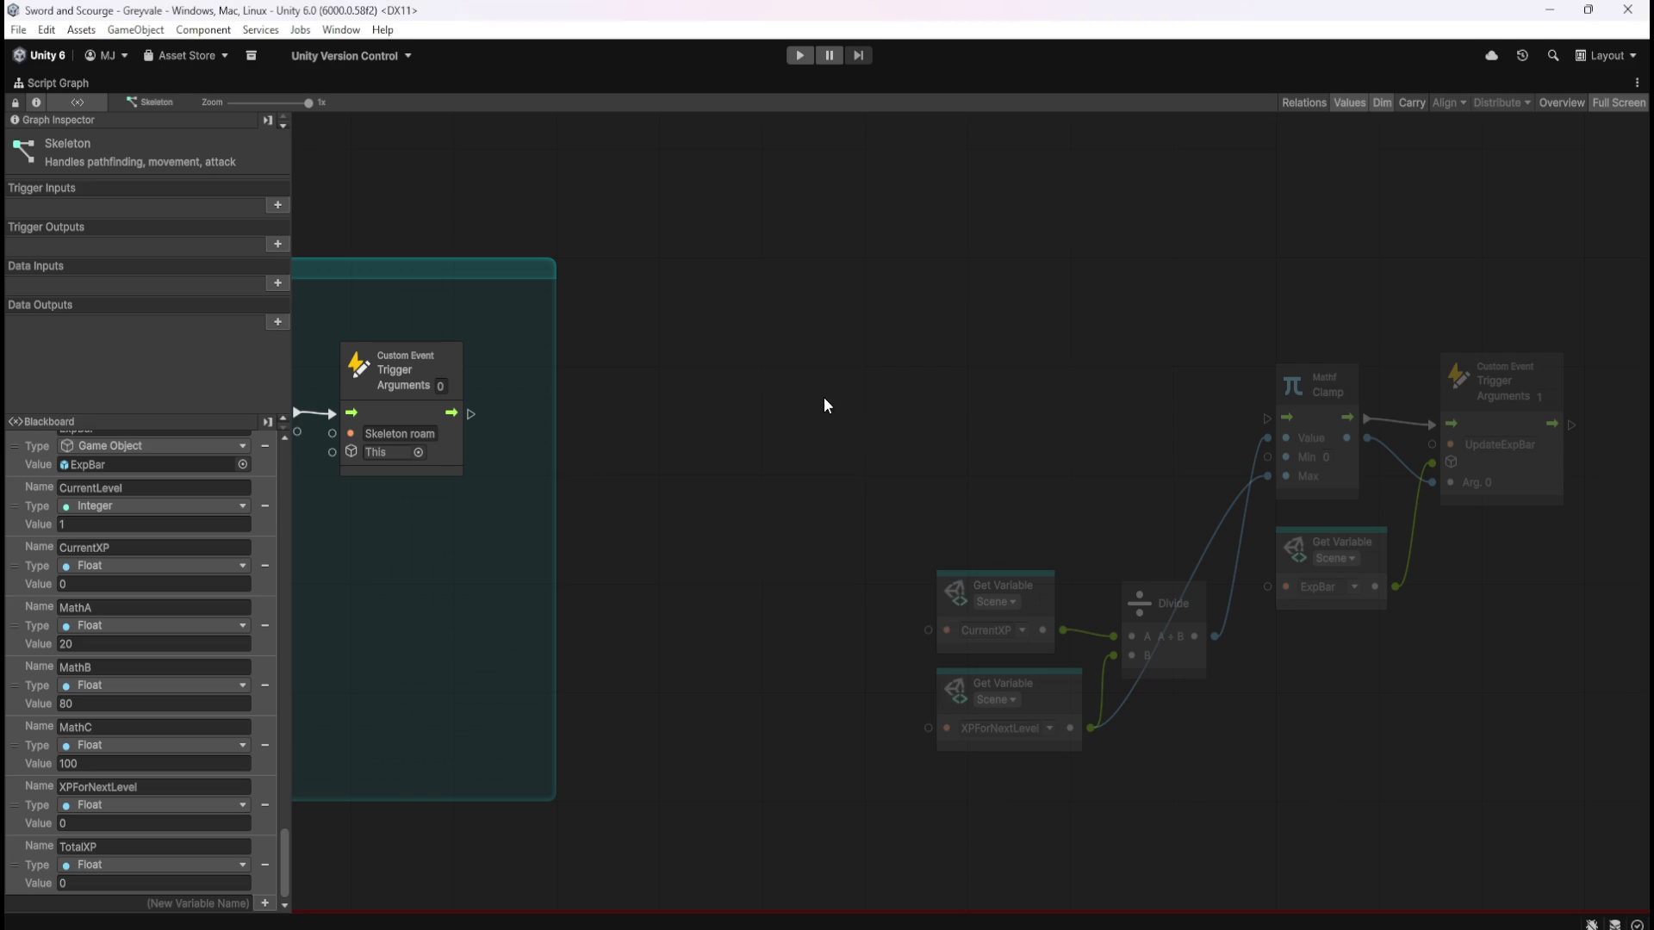
right_click(824, 399)
text(custom event)
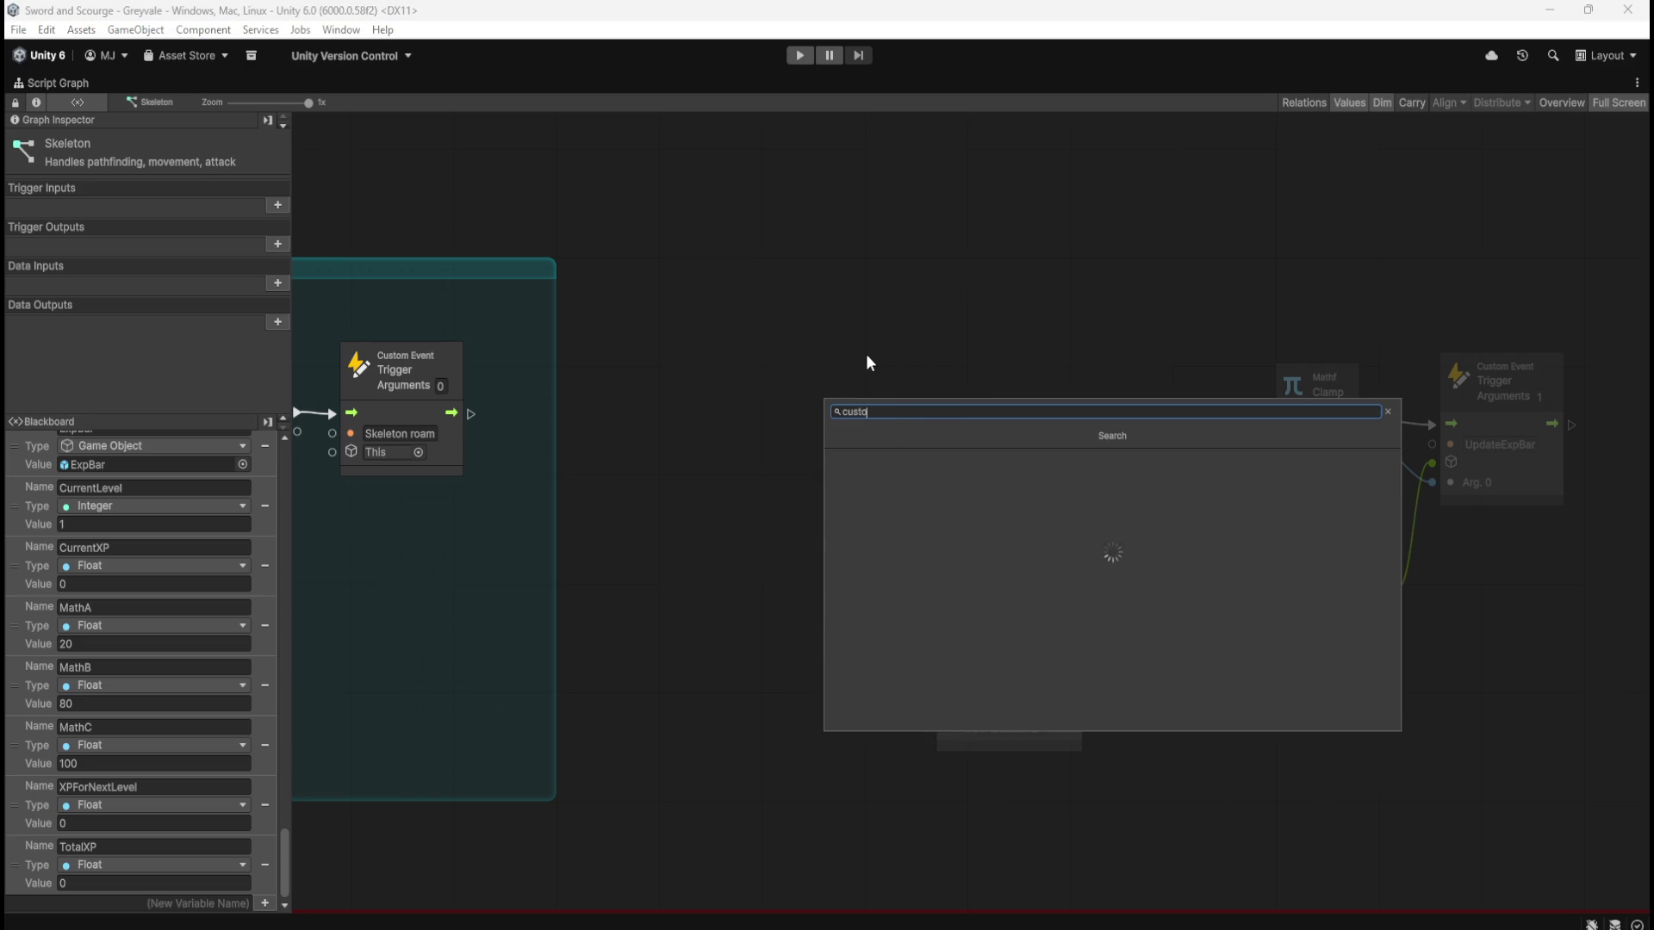
key(Return)
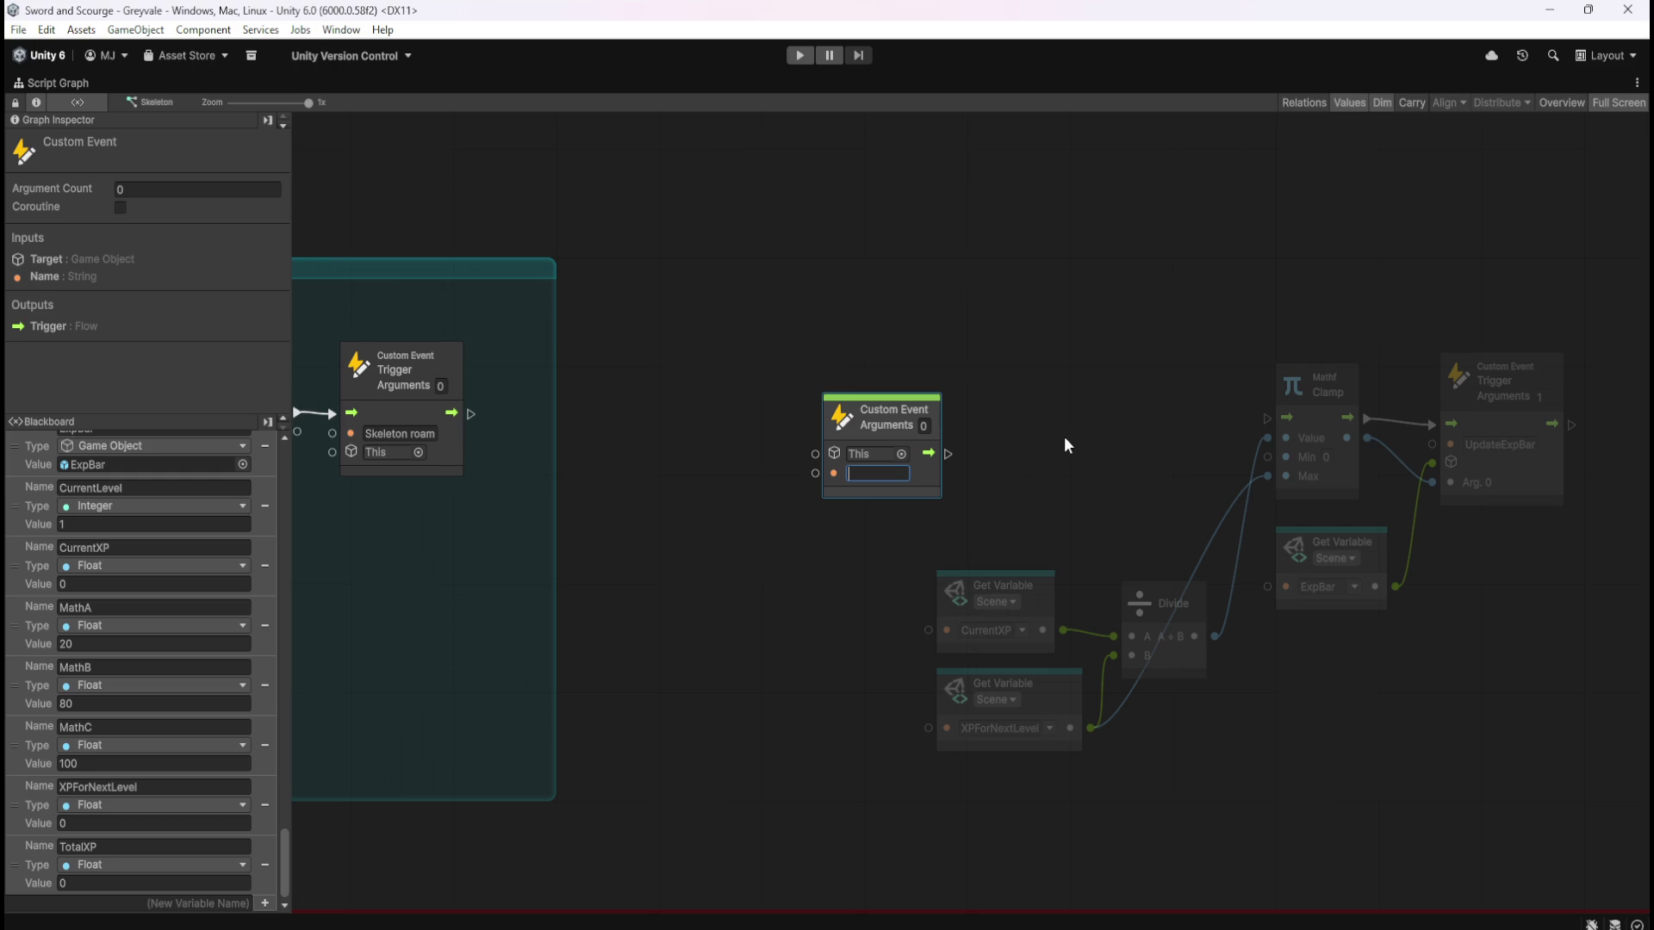
text(XPrewa)
text(rd)
click(985, 447)
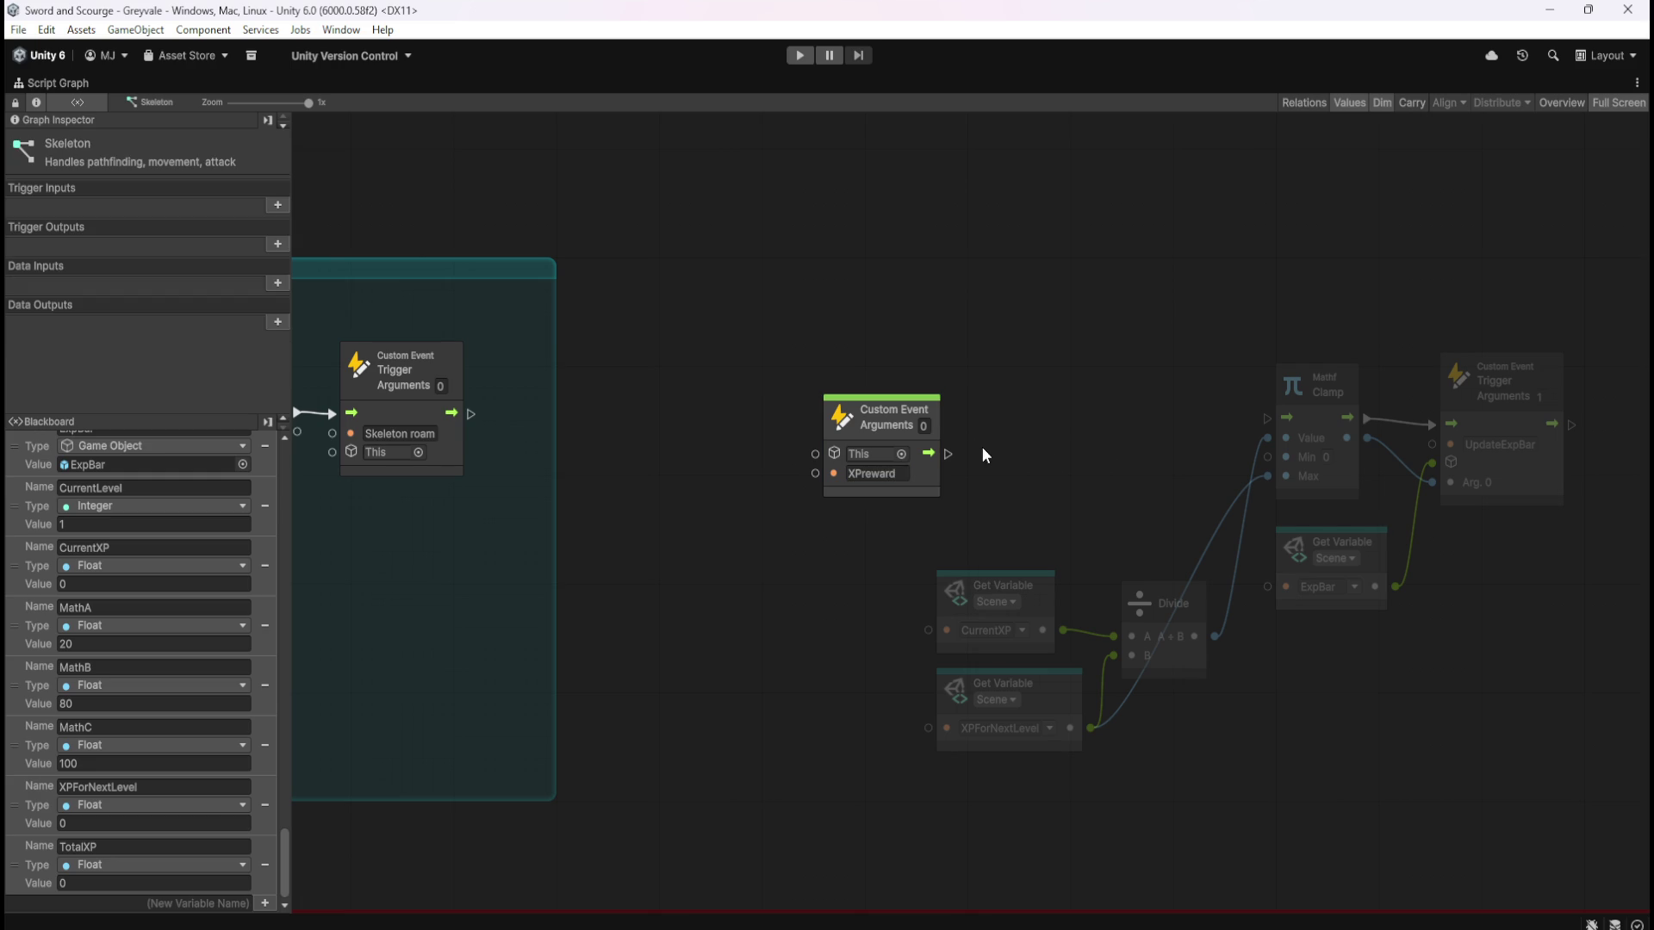
drag(927, 480, 866, 451)
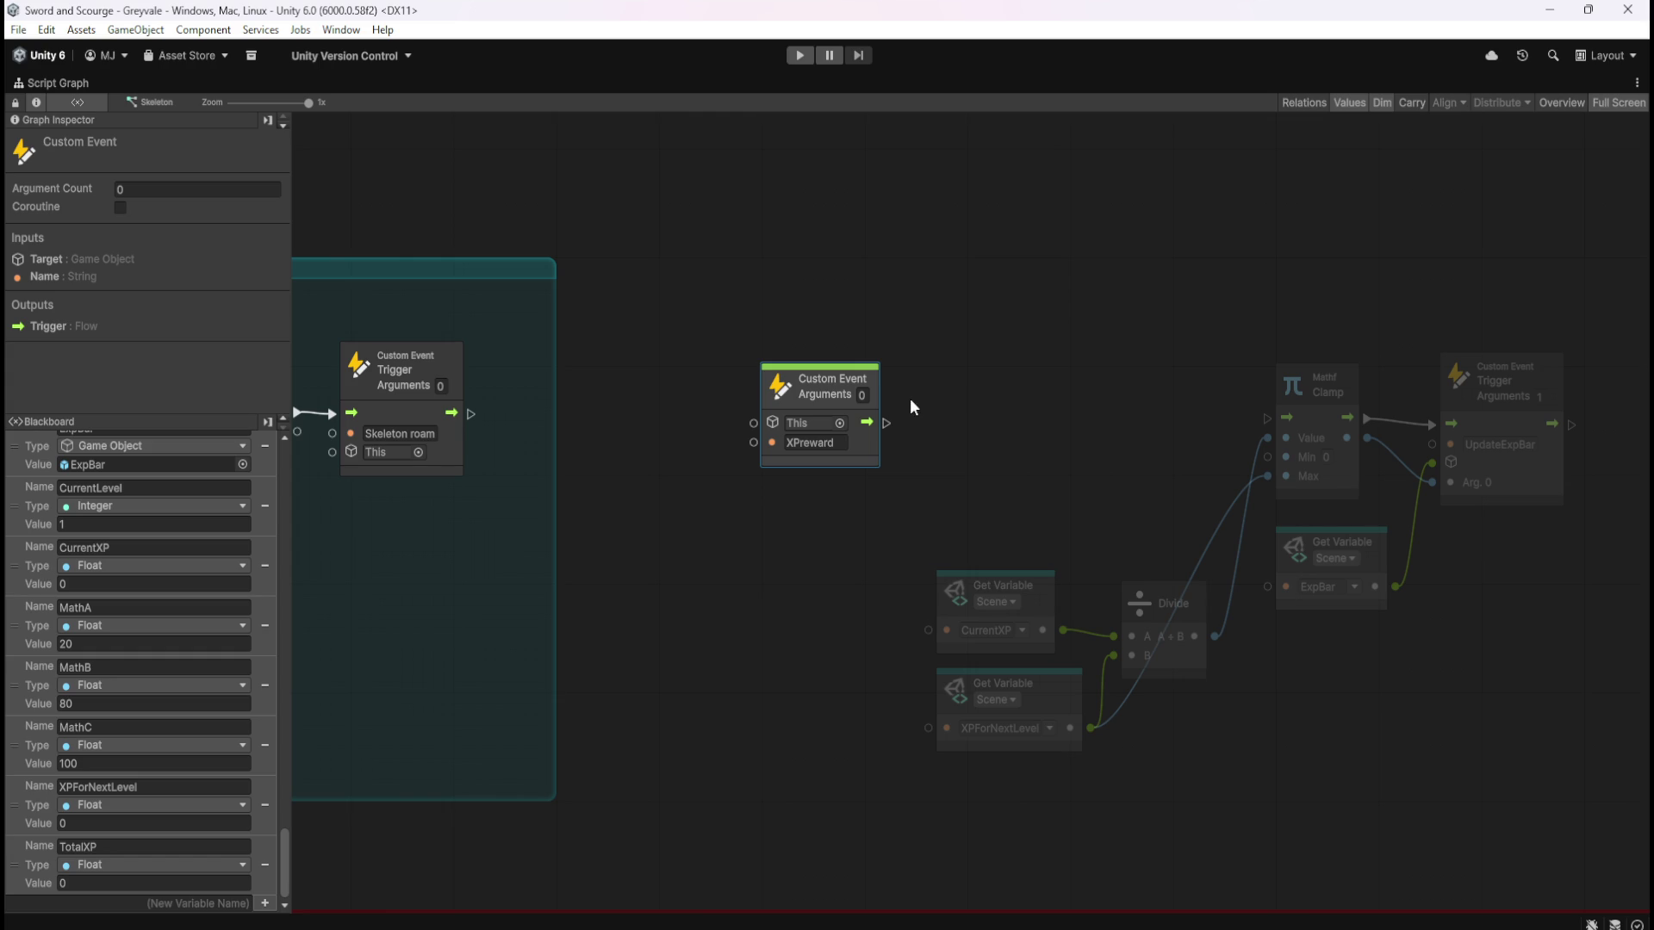
Shift the XP bar update nodes to the right and restore the full editor layout
click(1018, 418)
drag(972, 322, 1564, 782)
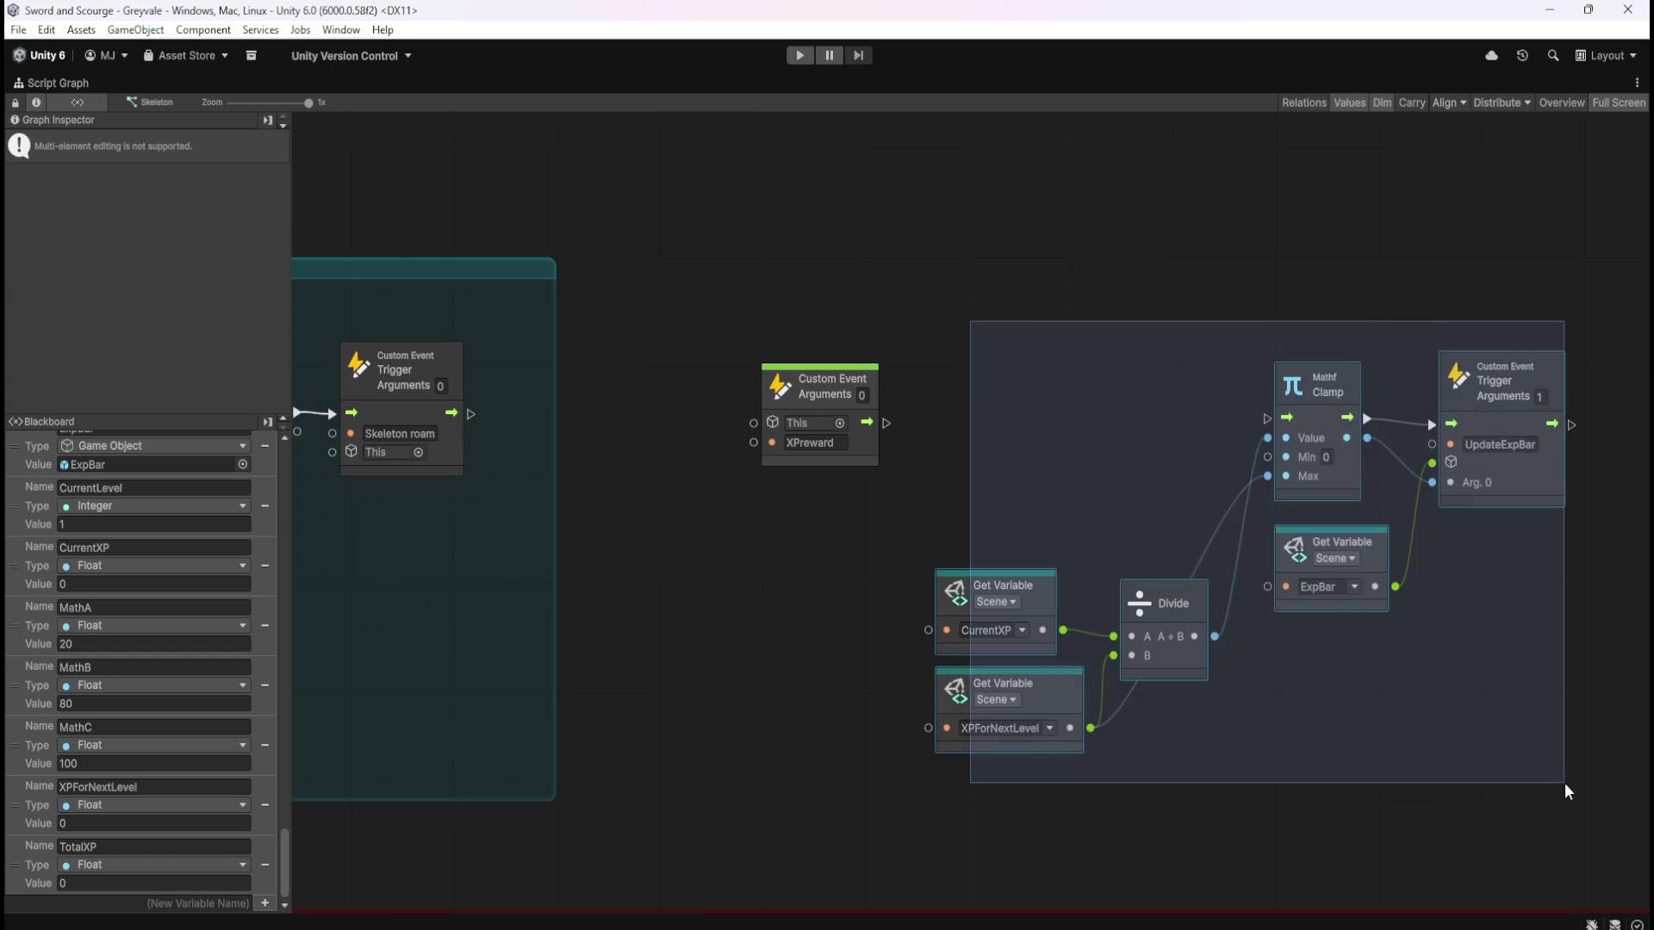
scroll(1114, 684, right, 5)
drag(1071, 401, 1482, 397)
click(1010, 364)
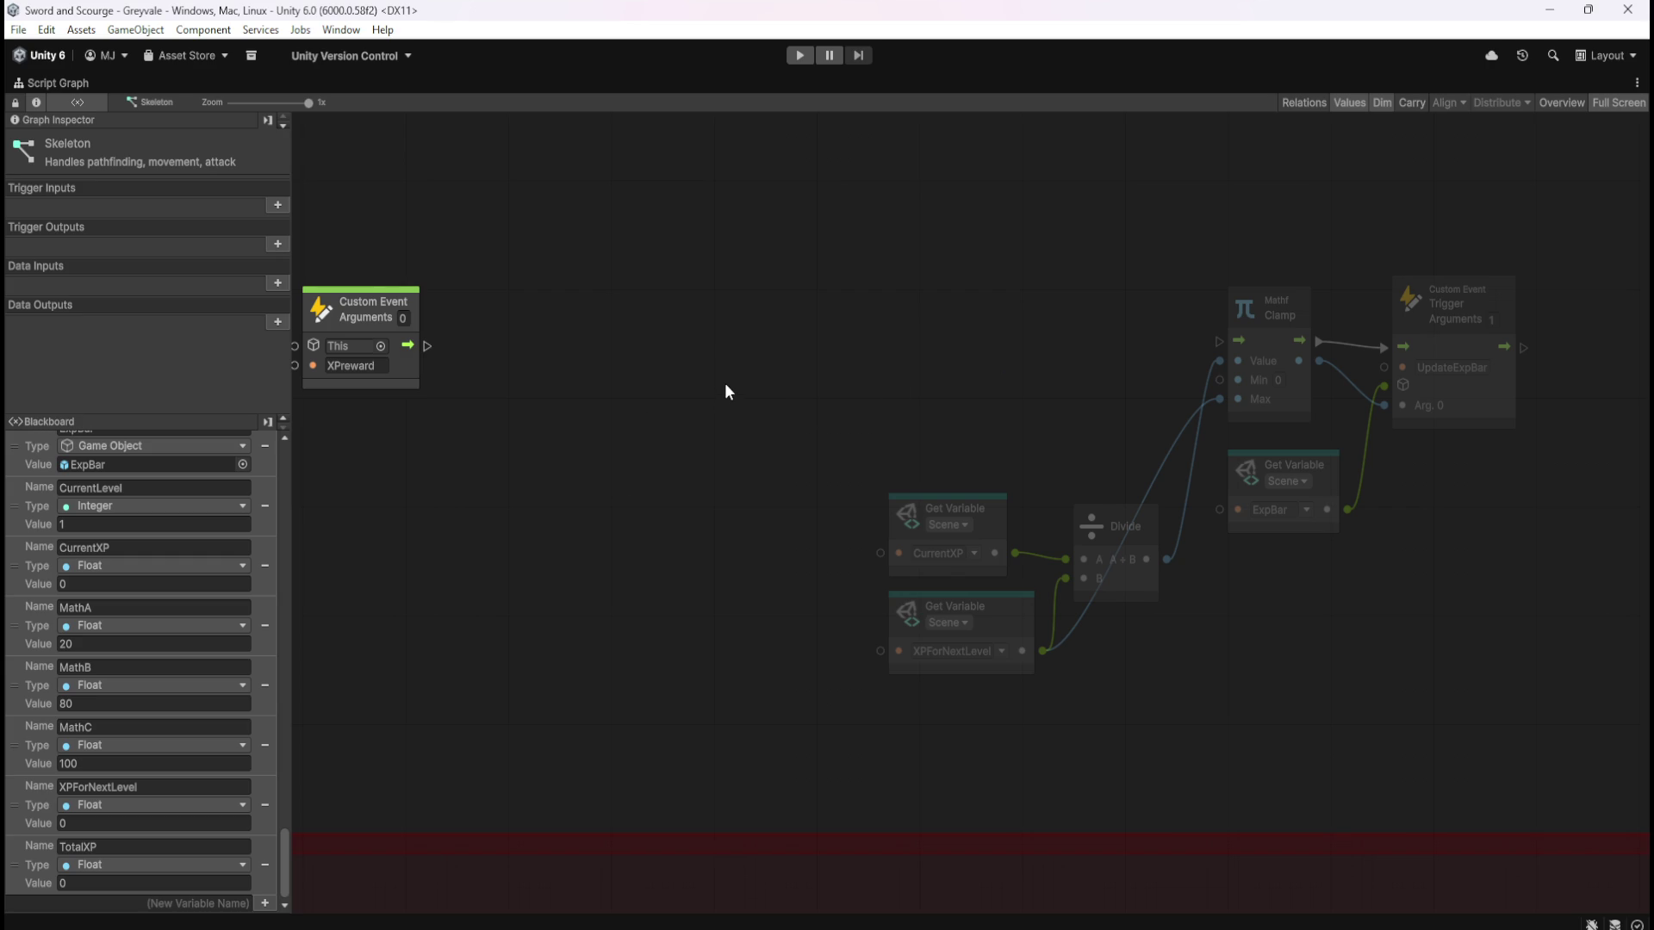
key(shift+space)
scroll(176, 495, down, 10)
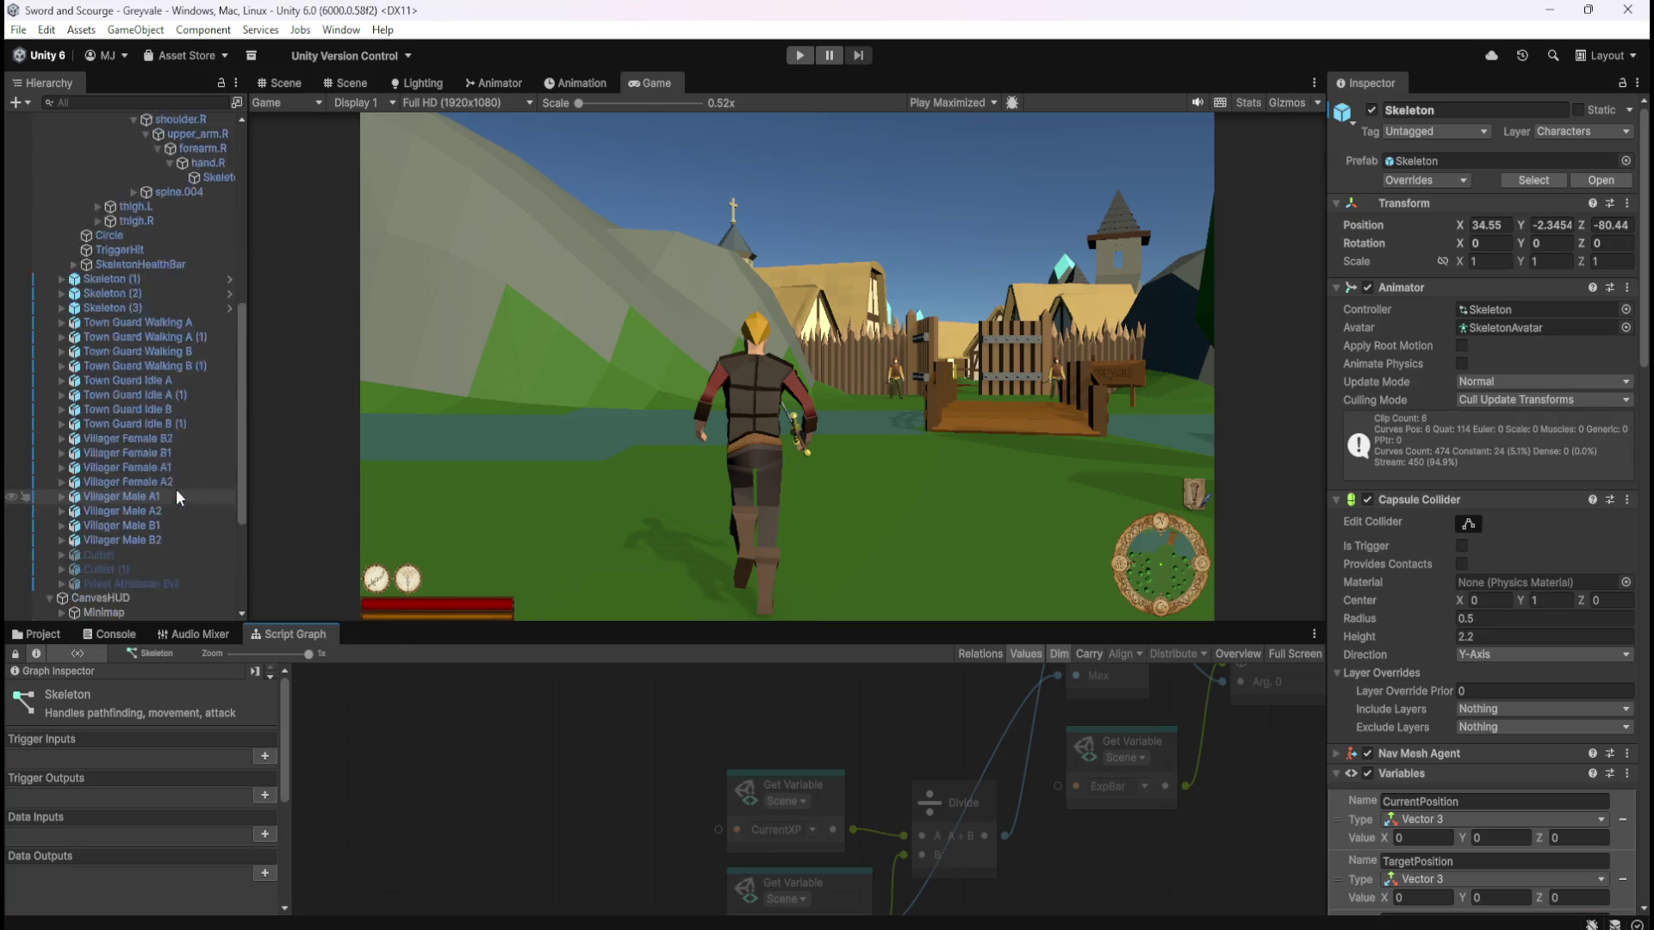
Inspect the ExpBar graph maximized and its Slider settings in the Inspector
click(94, 508)
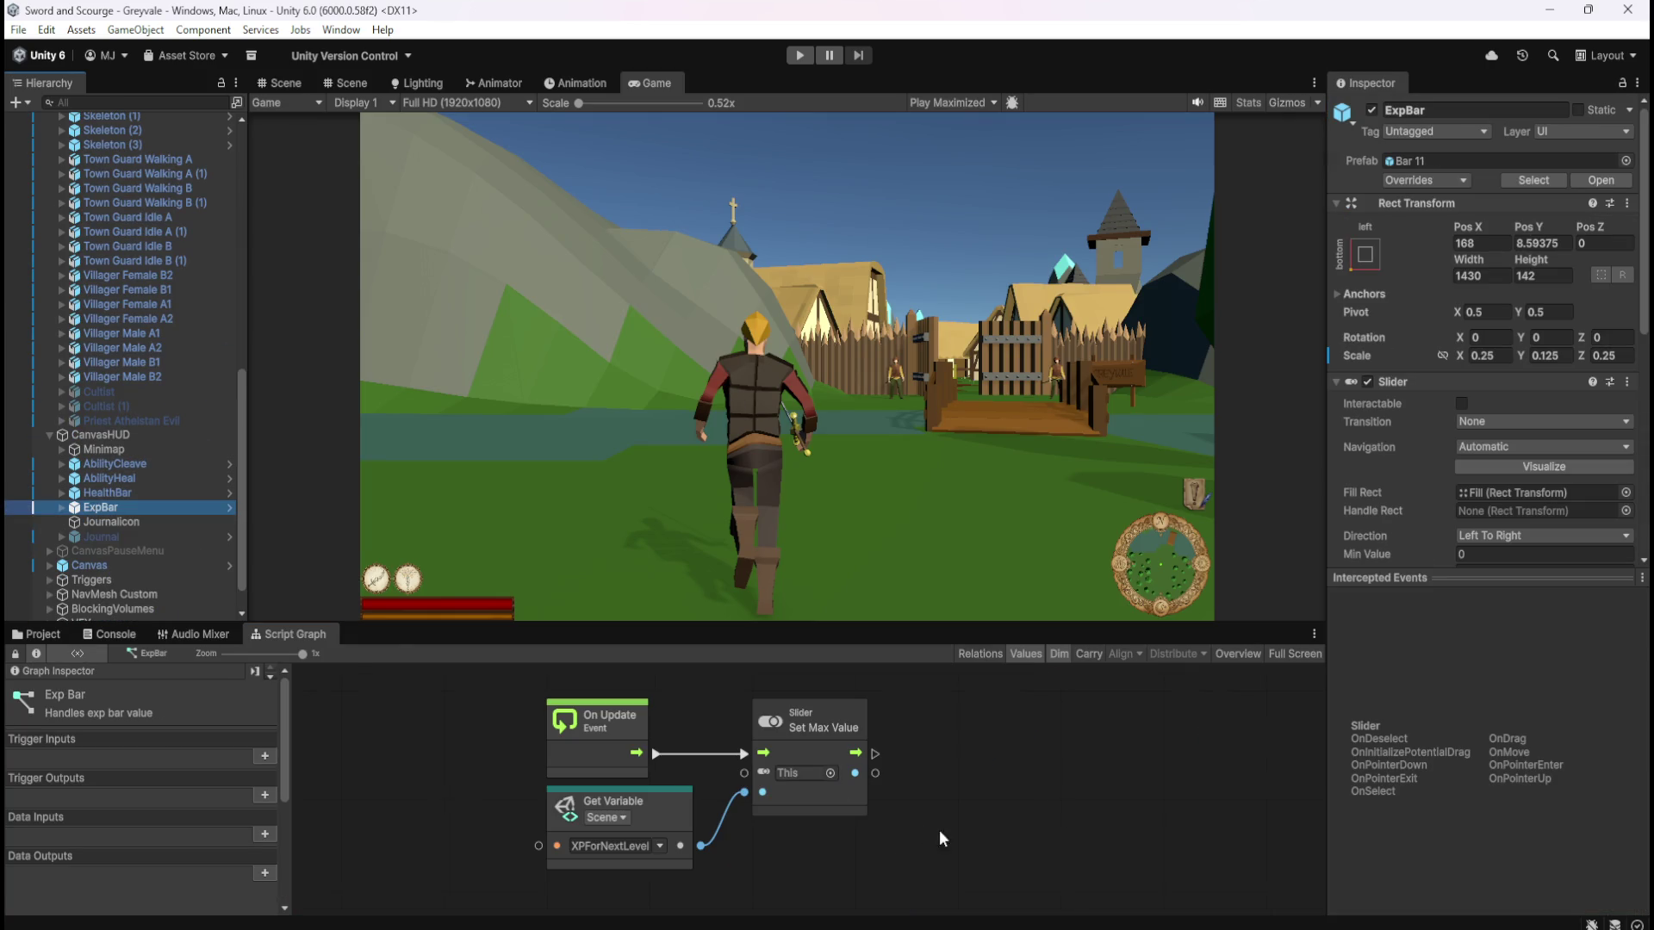
key(shift+space)
drag(1011, 638, 1048, 472)
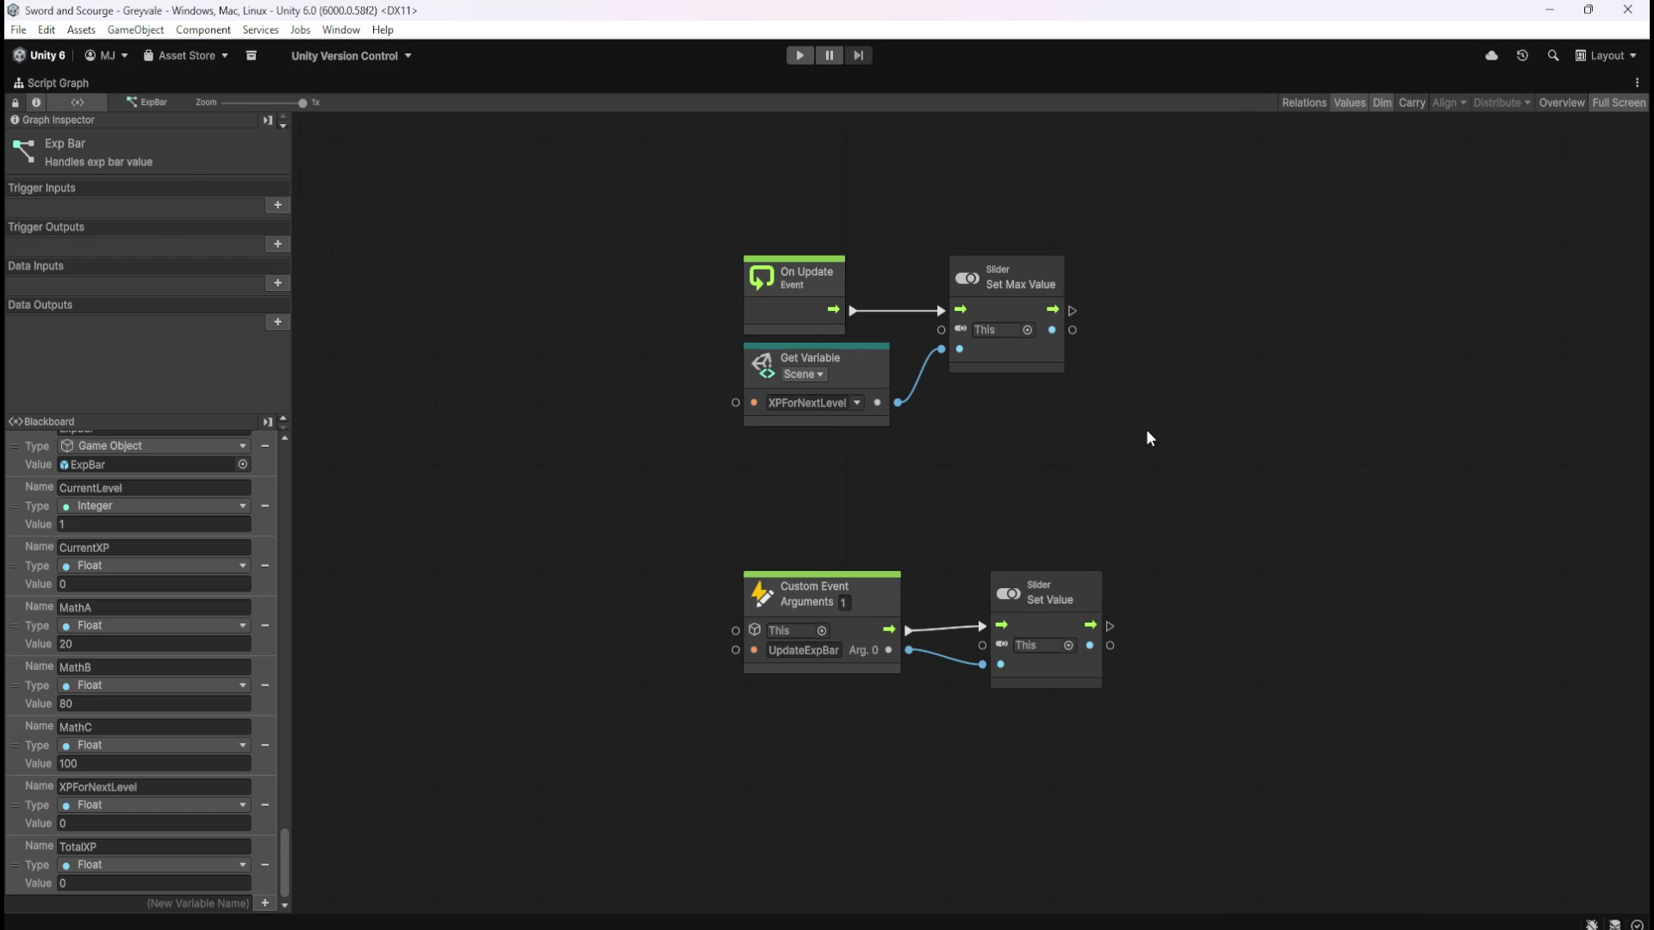
key(shift+space)
scroll(1518, 530, down, 3)
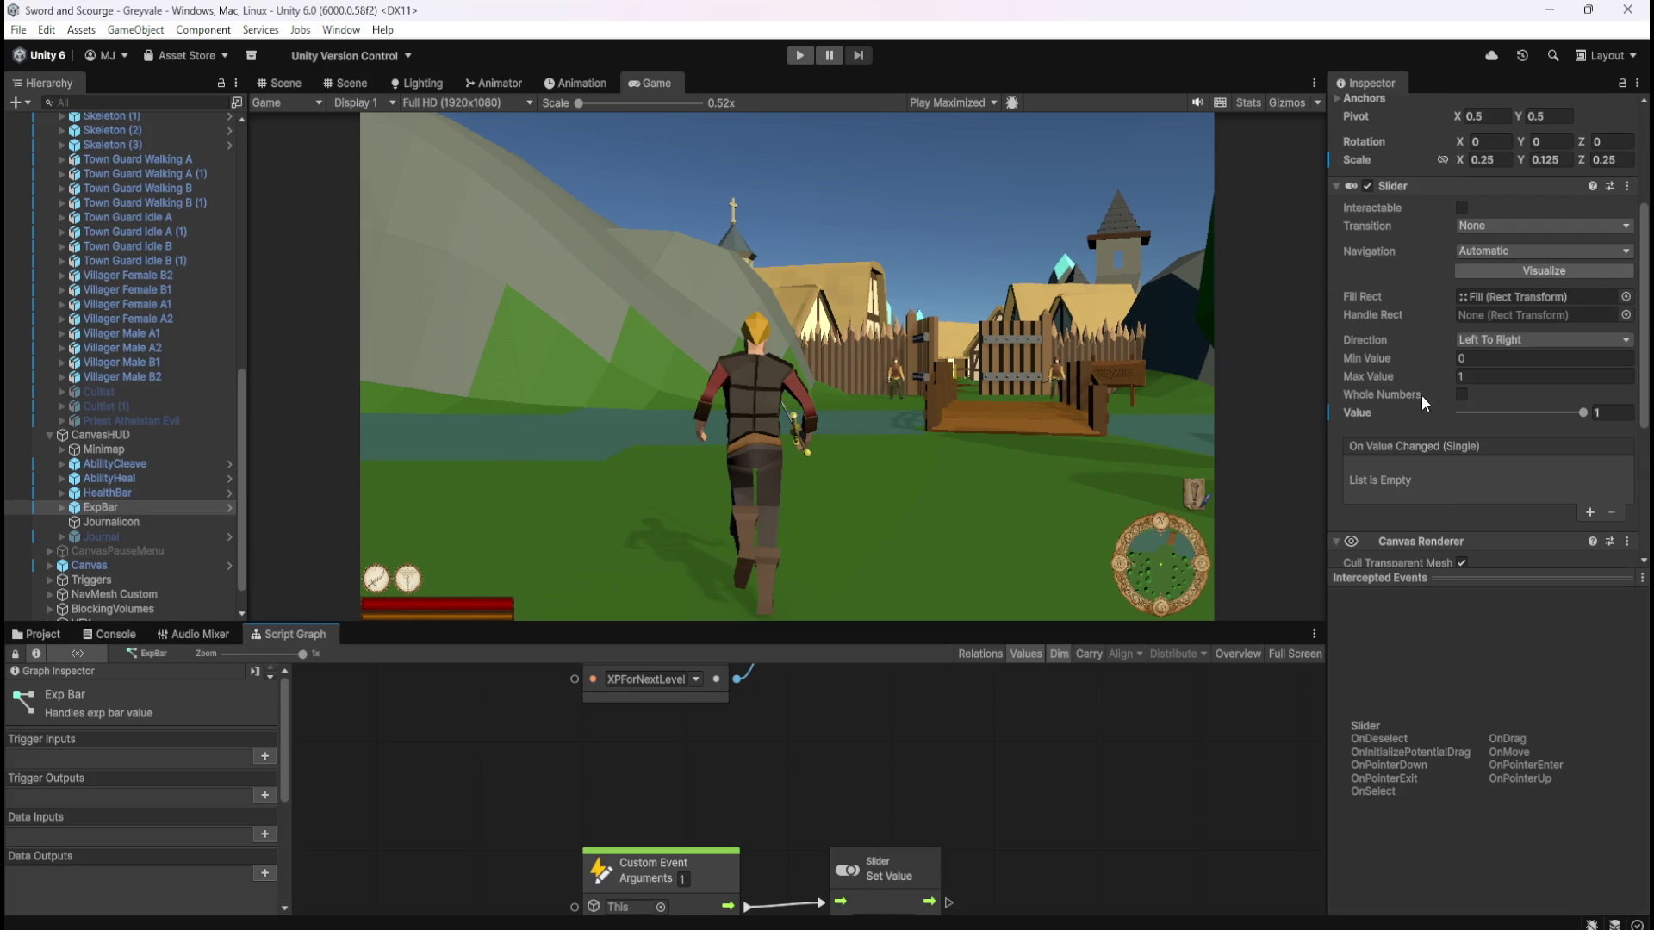
key(shift+space)
key(shift+space)
Select Skeleton and maximize its script graph again
scroll(181, 441, up, 5)
scroll(179, 441, up, 2)
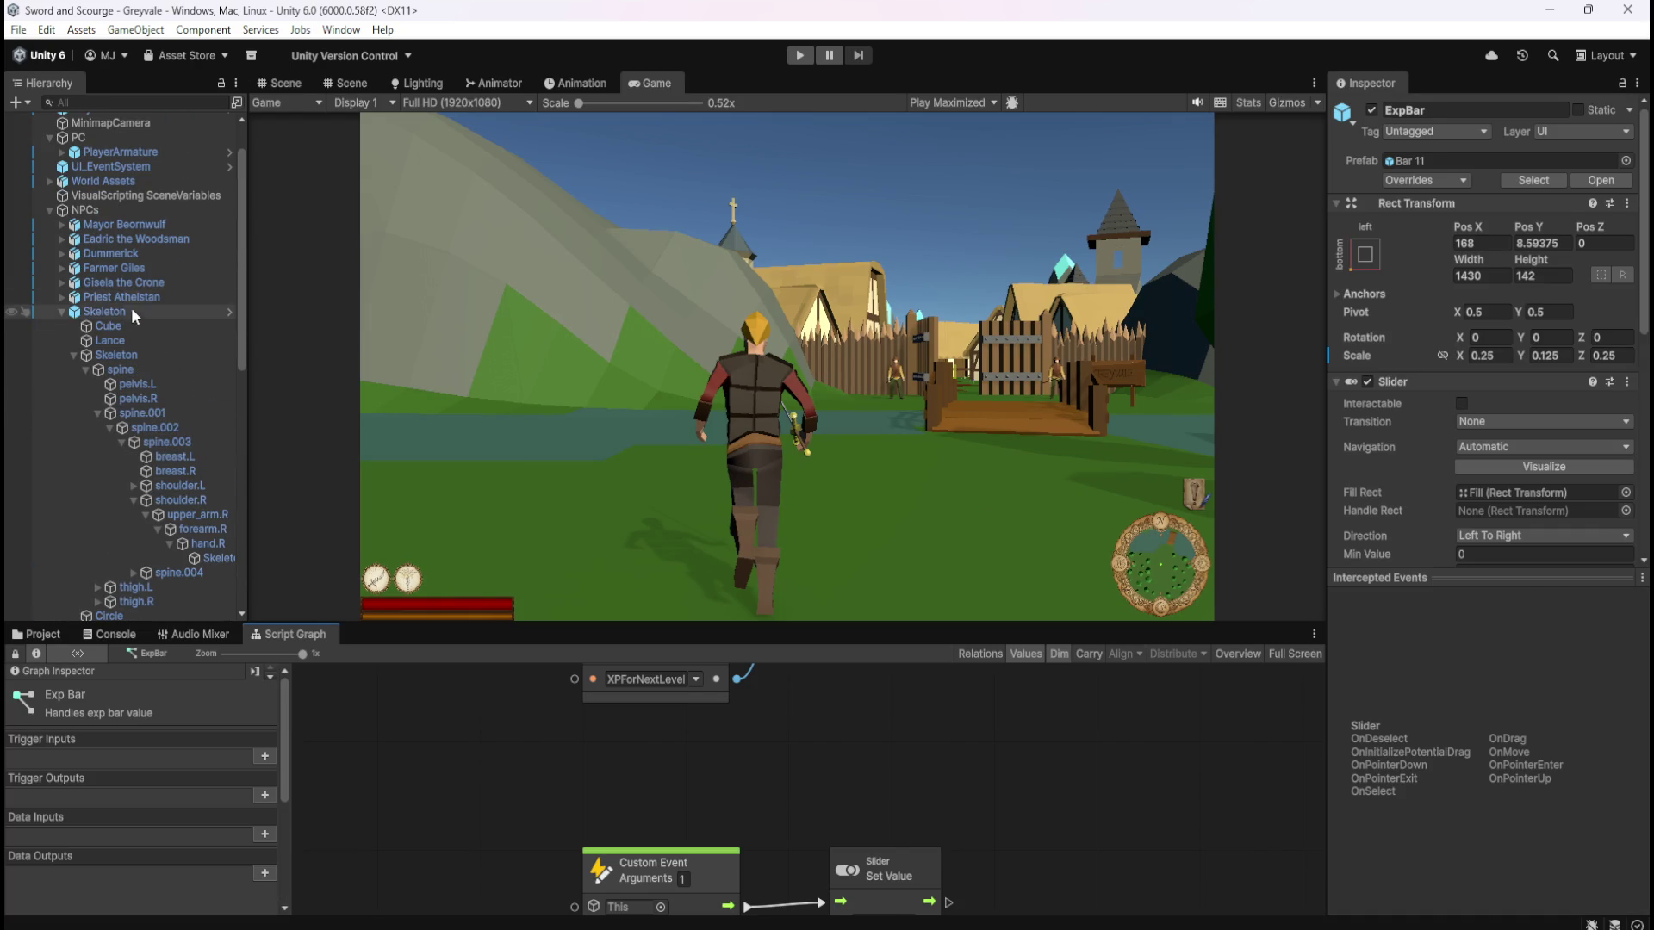
click(142, 309)
key(shift+space)
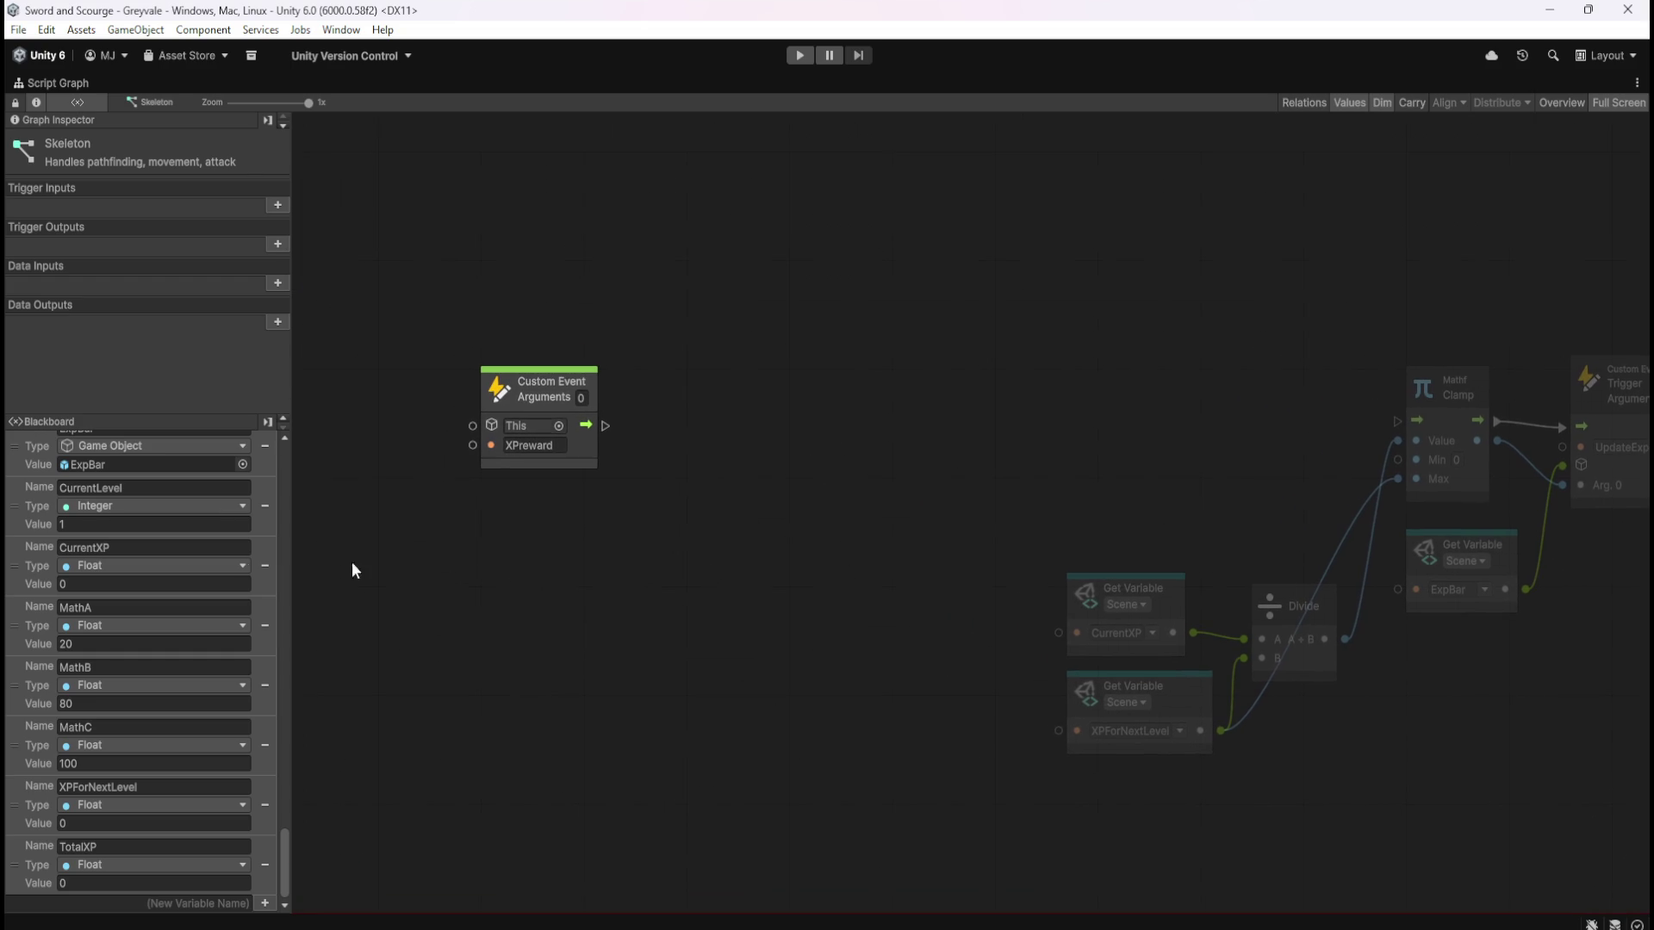
Place CurrentXP Get Variable and Set Variable nodes from the Blackboard
mouse_move(21, 565)
mouse_down()
mouse_move(746, 469)
mouse_move(680, 468)
mouse_move(586, 519)
mouse_up()
mouse_move(22, 562)
mouse_down()
mouse_move(861, 458)
mouse_move(889, 426)
mouse_up()
drag(690, 549, 627, 541)
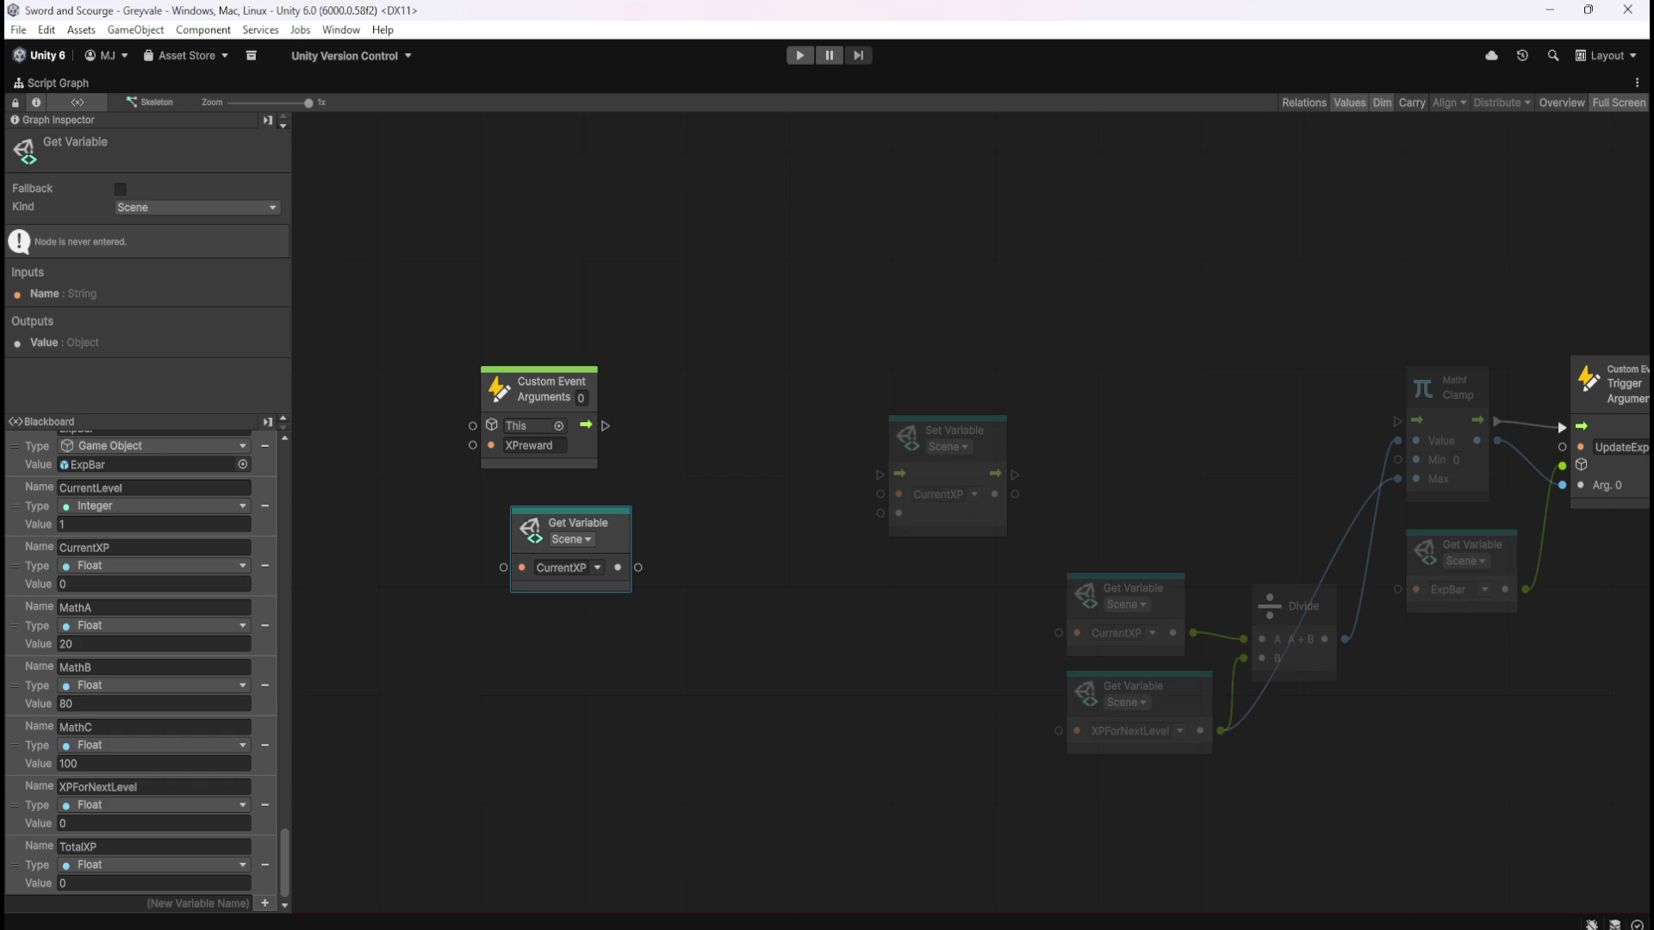
click(780, 601)
click(622, 524)
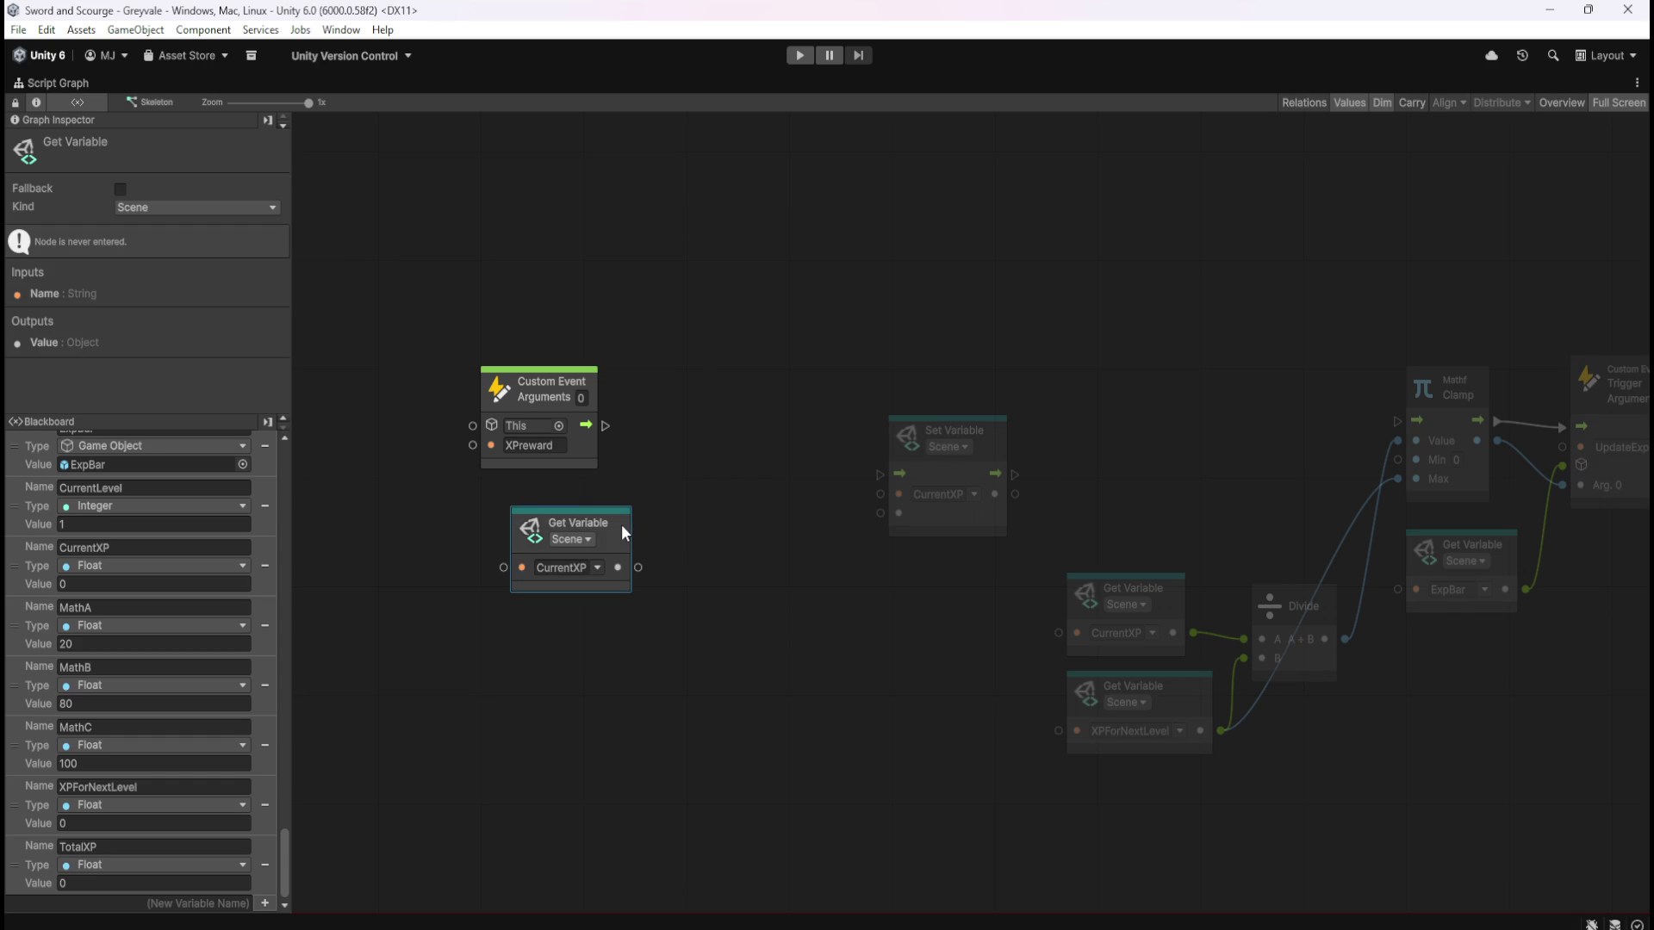
Feed CurrentXP into an Add node with 25 as its second value
drag(638, 567, 689, 567)
text(add)
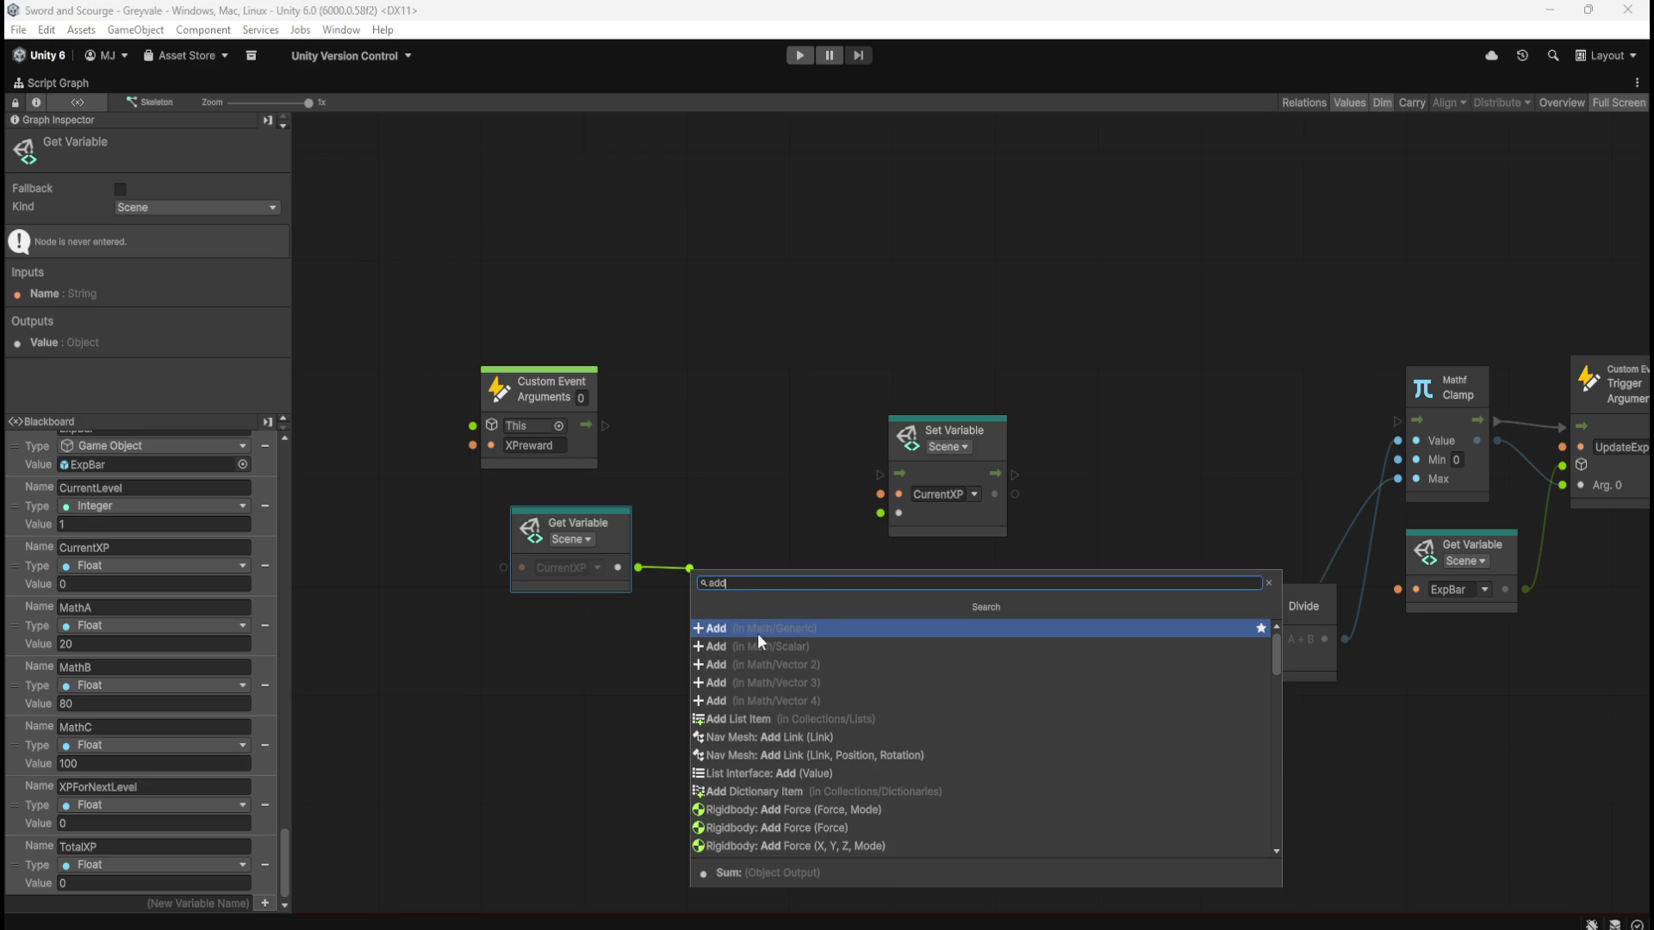
click(760, 645)
click(745, 588)
text(25)
click(794, 655)
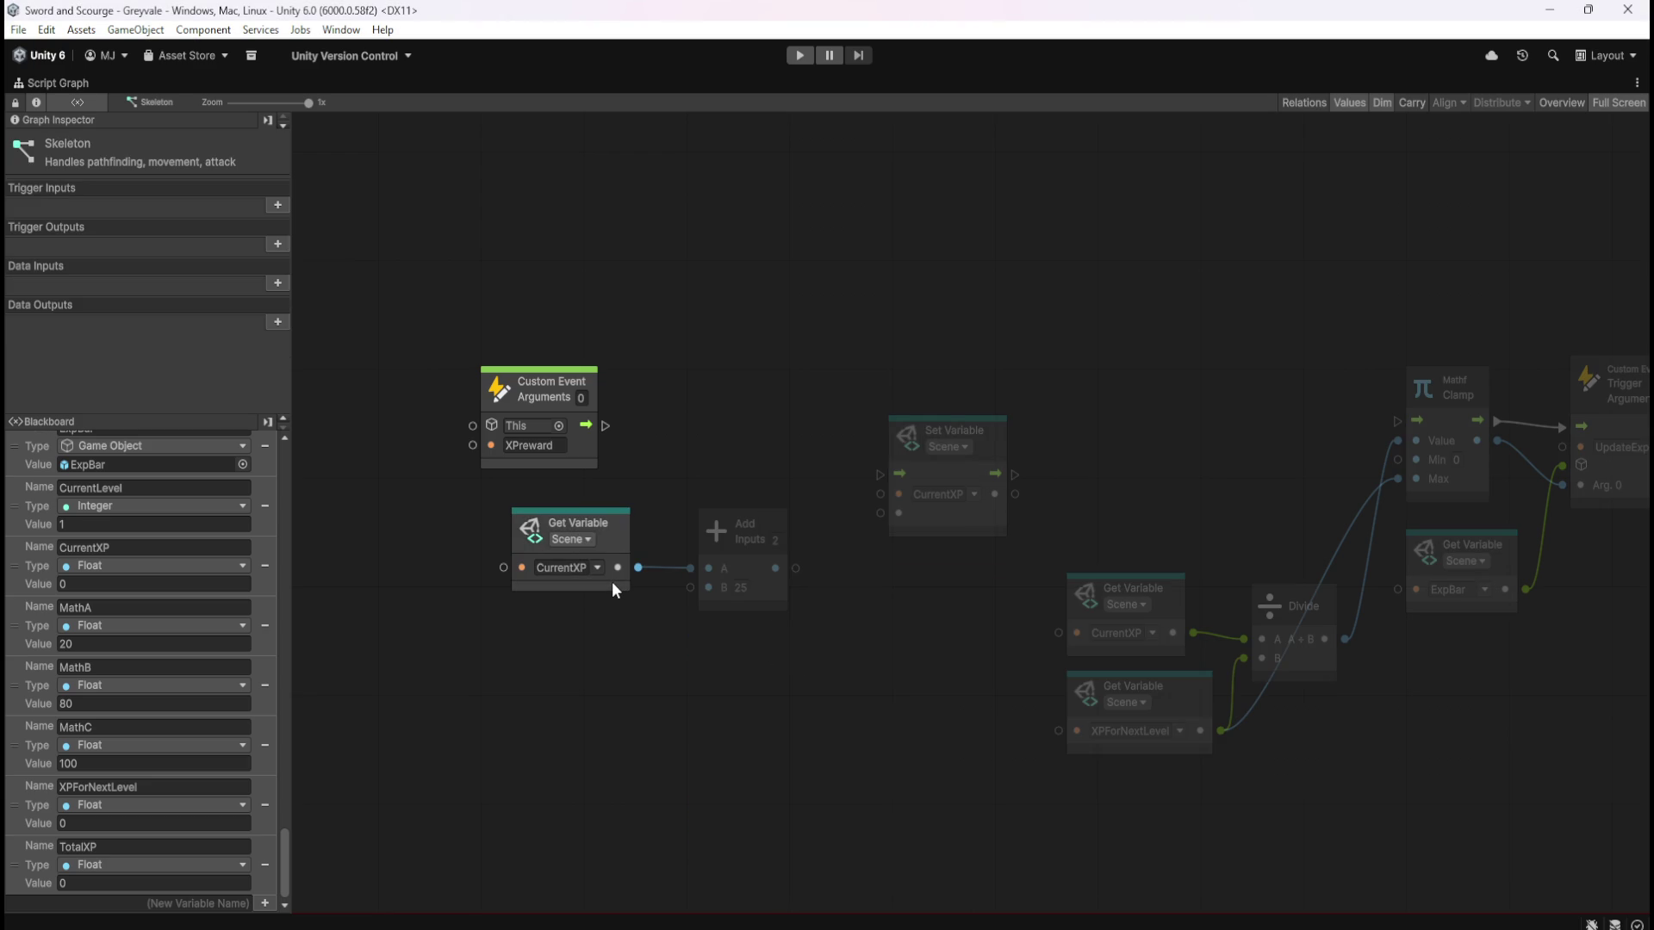
mouse_move(765, 591)
mouse_down()
mouse_move(750, 596)
mouse_move(850, 552)
mouse_move(926, 475)
mouse_up()
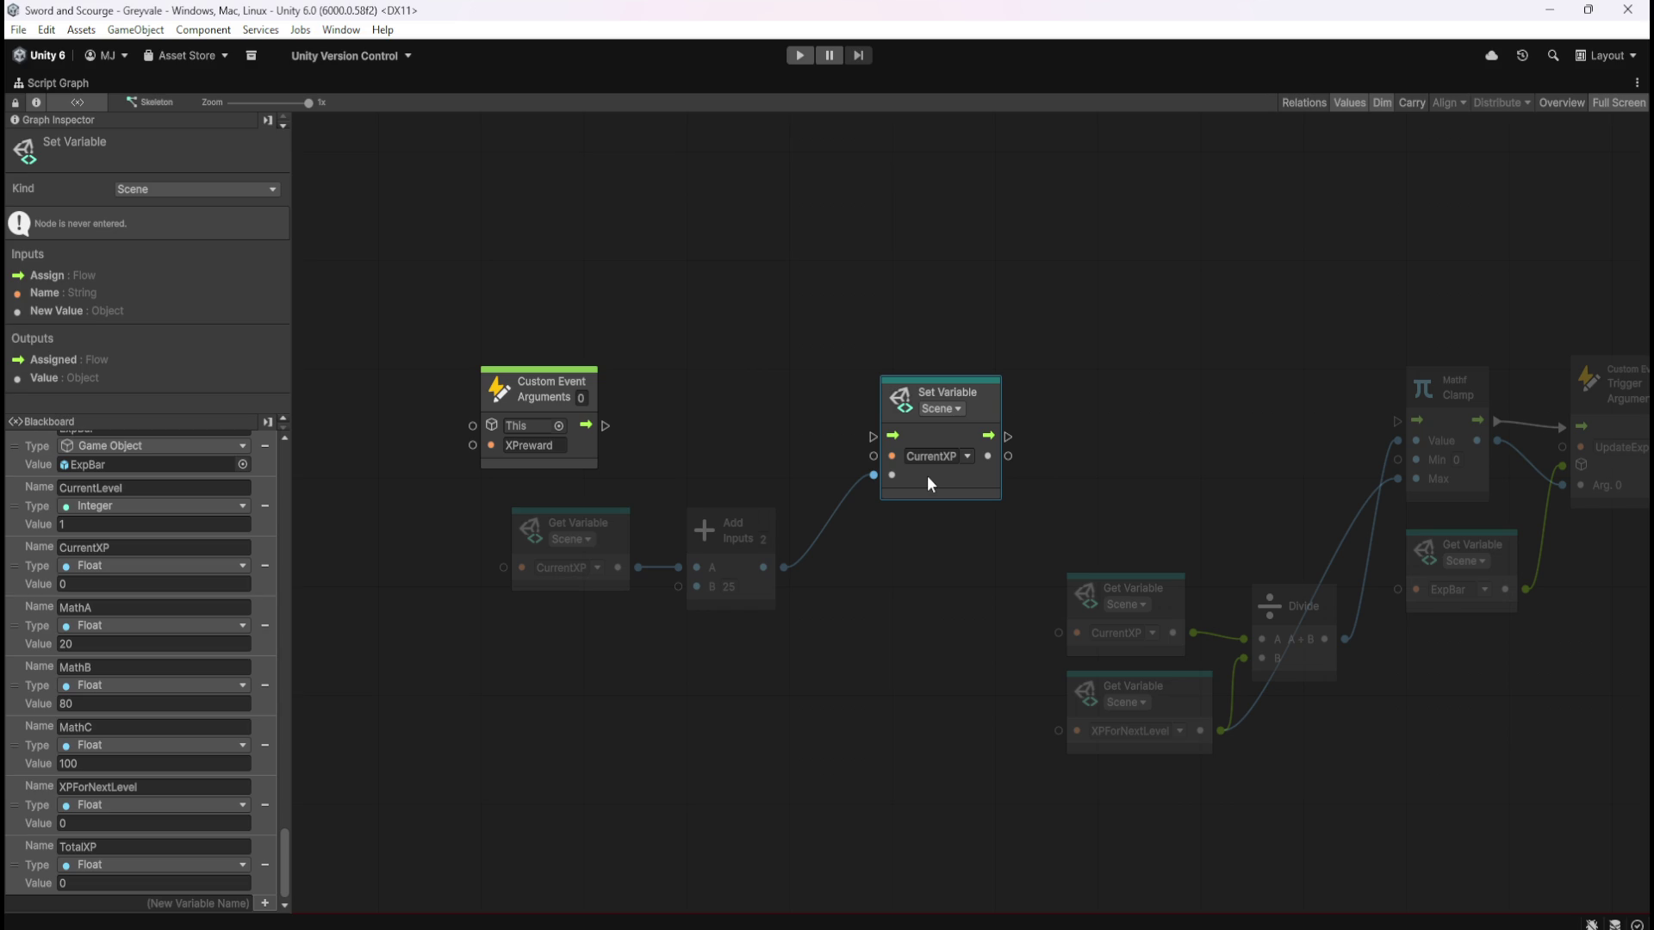
Wire XPreward's flow into the CurrentXP Set Variable and on to the Mathf Clamp step
drag(927, 475, 861, 462)
drag(600, 429, 811, 425)
drag(948, 425, 1404, 421)
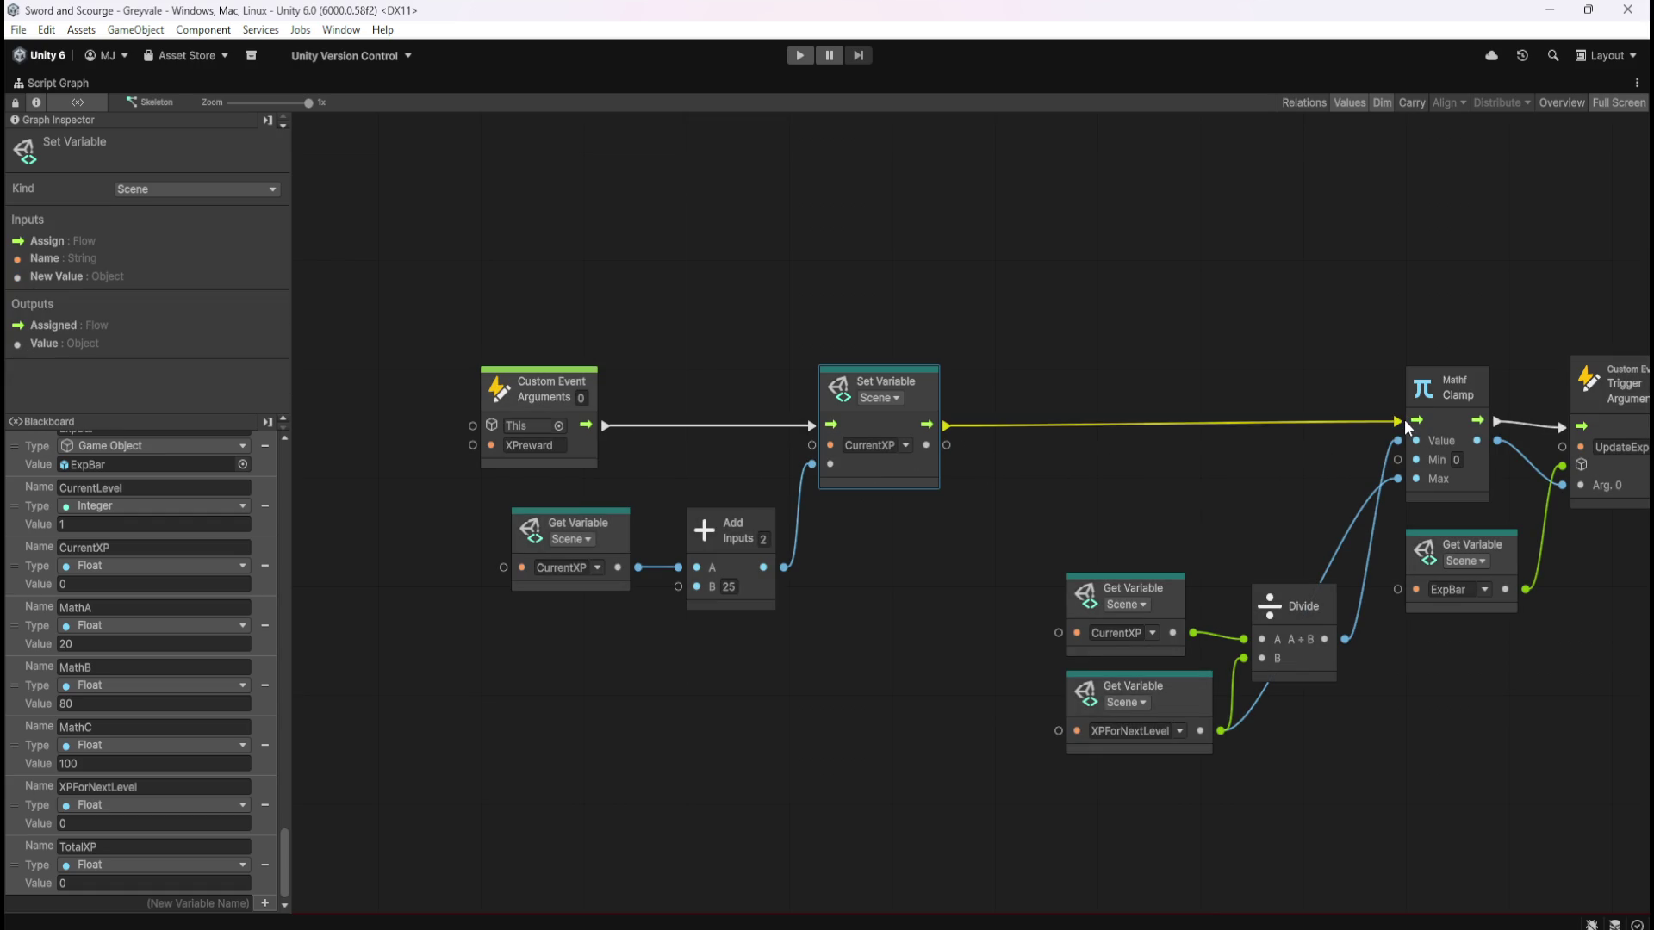
mouse_move(517, 254)
mouse_down()
mouse_move(710, 457)
mouse_move(904, 530)
mouse_move(1077, 458)
mouse_move(1063, 458)
mouse_move(1144, 455)
mouse_up()
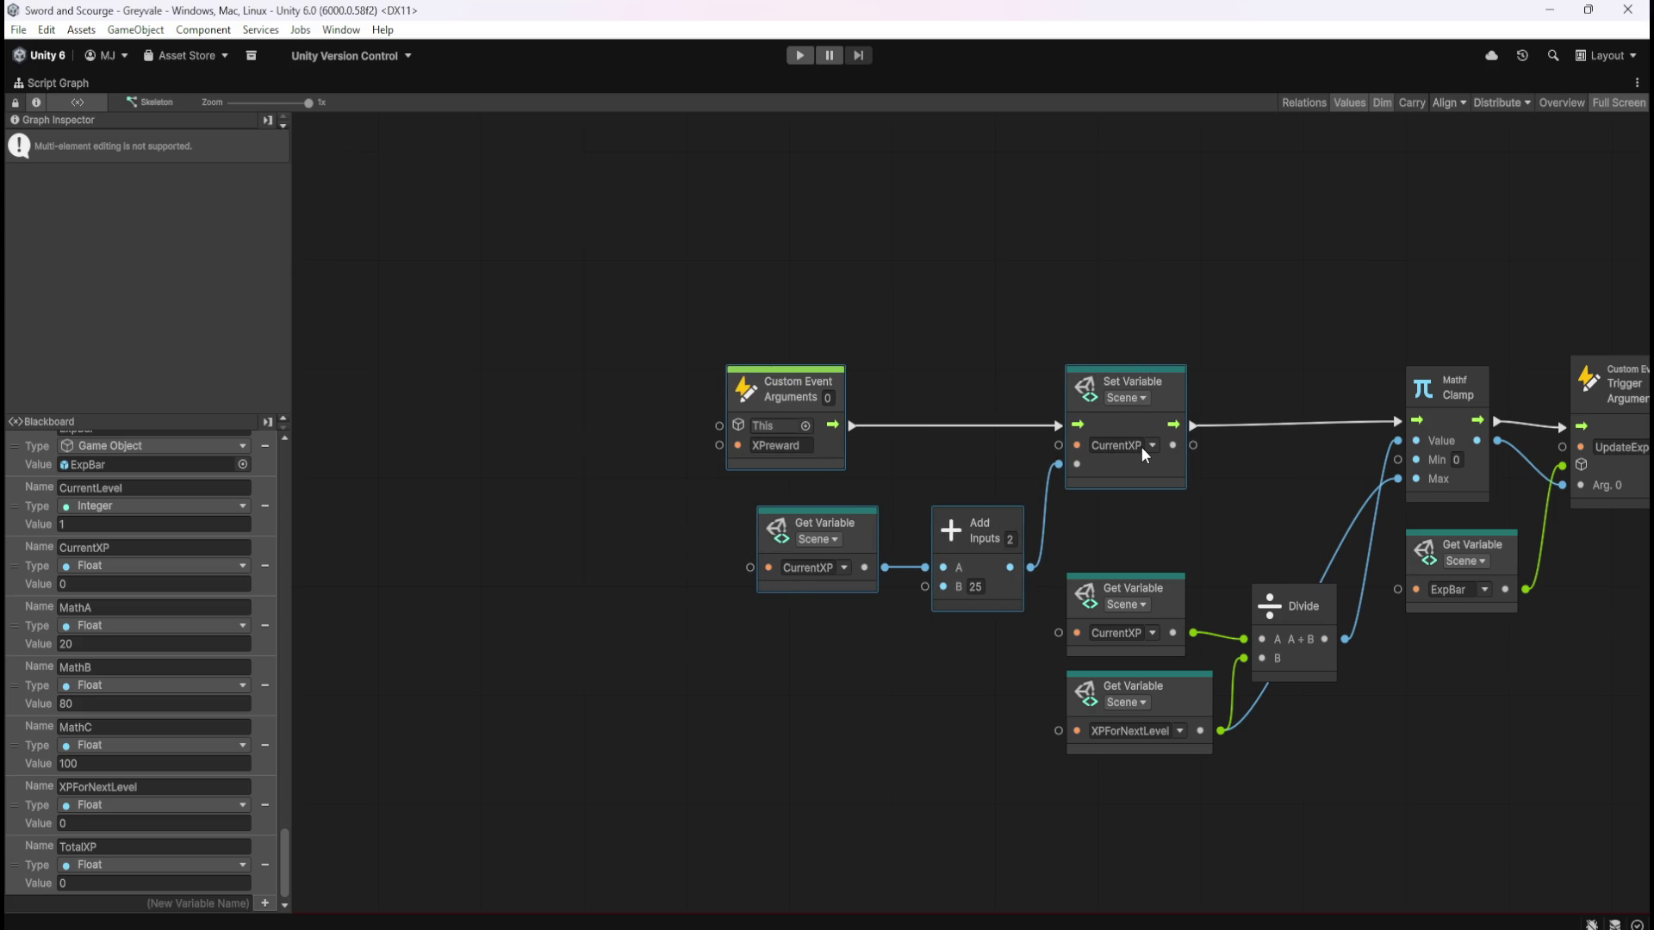
click(939, 307)
drag(1223, 307, 986, 291)
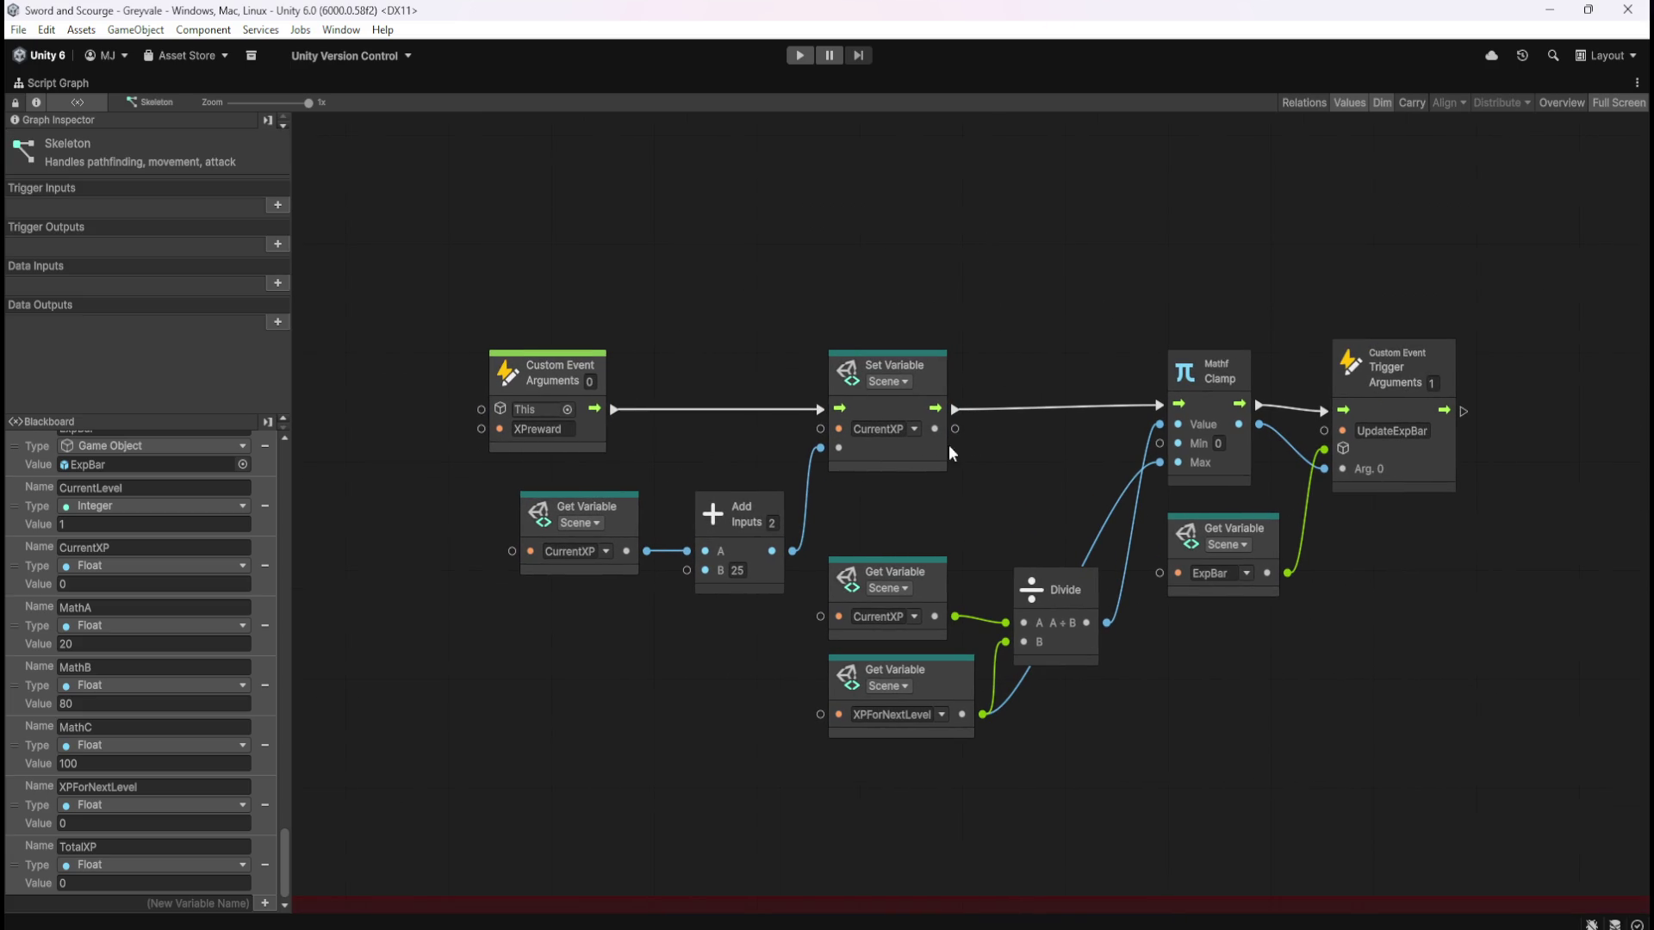
Inspect the ReceiveDamage event node while navigating around the Skeleton graph
scroll(549, 437, down, 5)
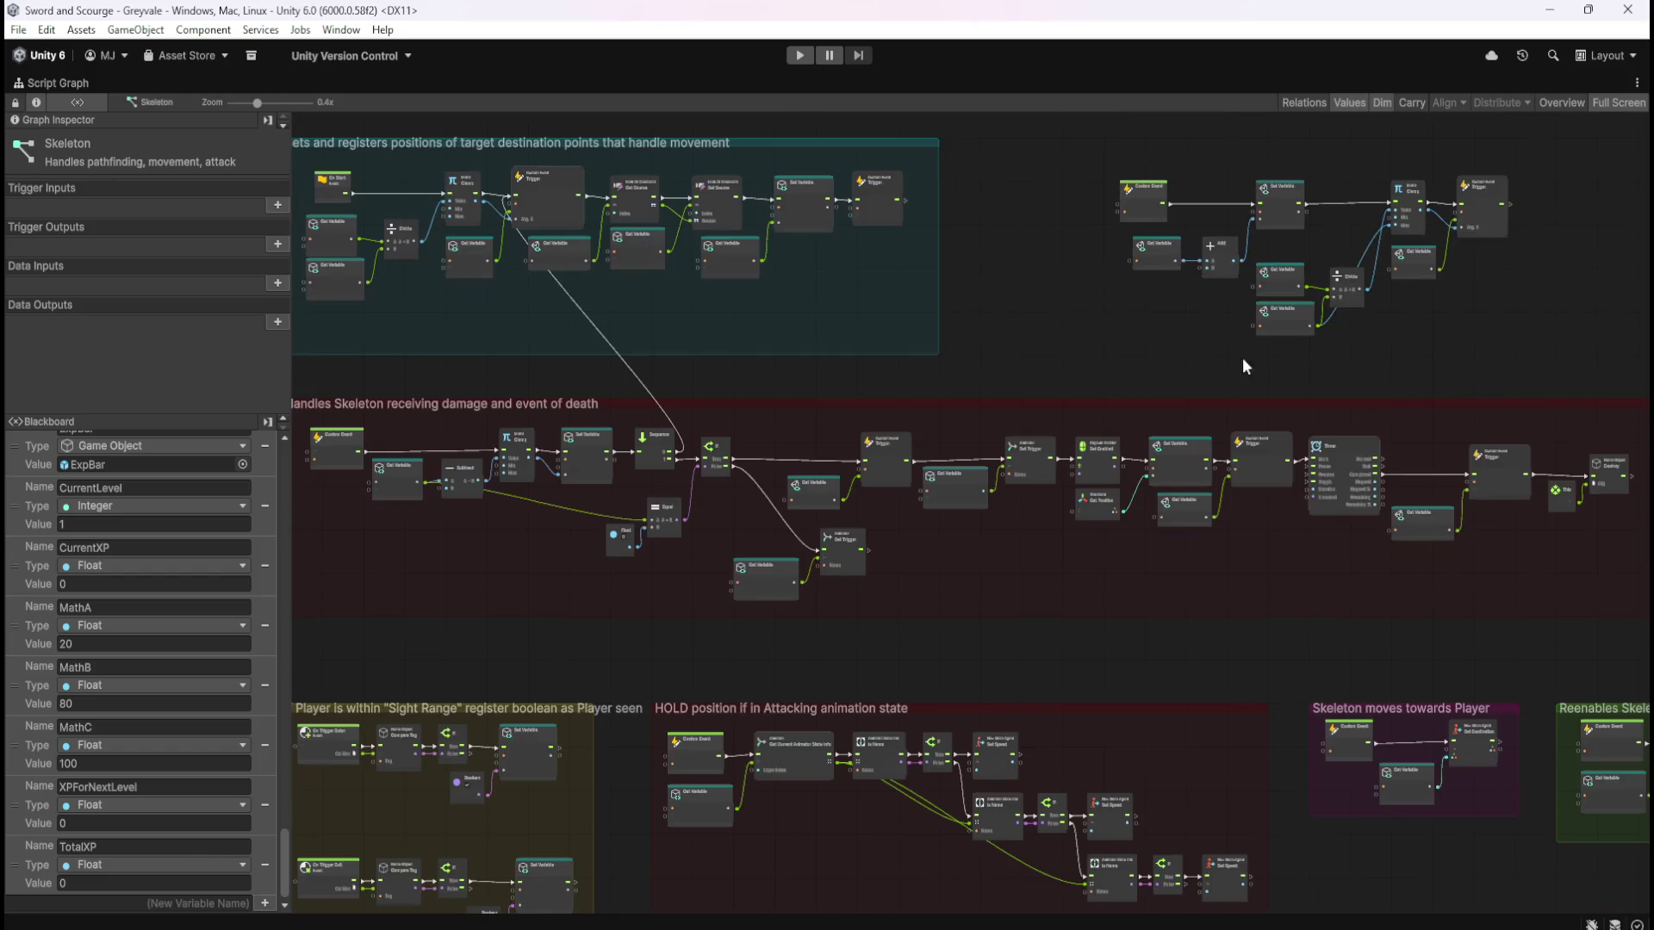
scroll(527, 442, up, 5)
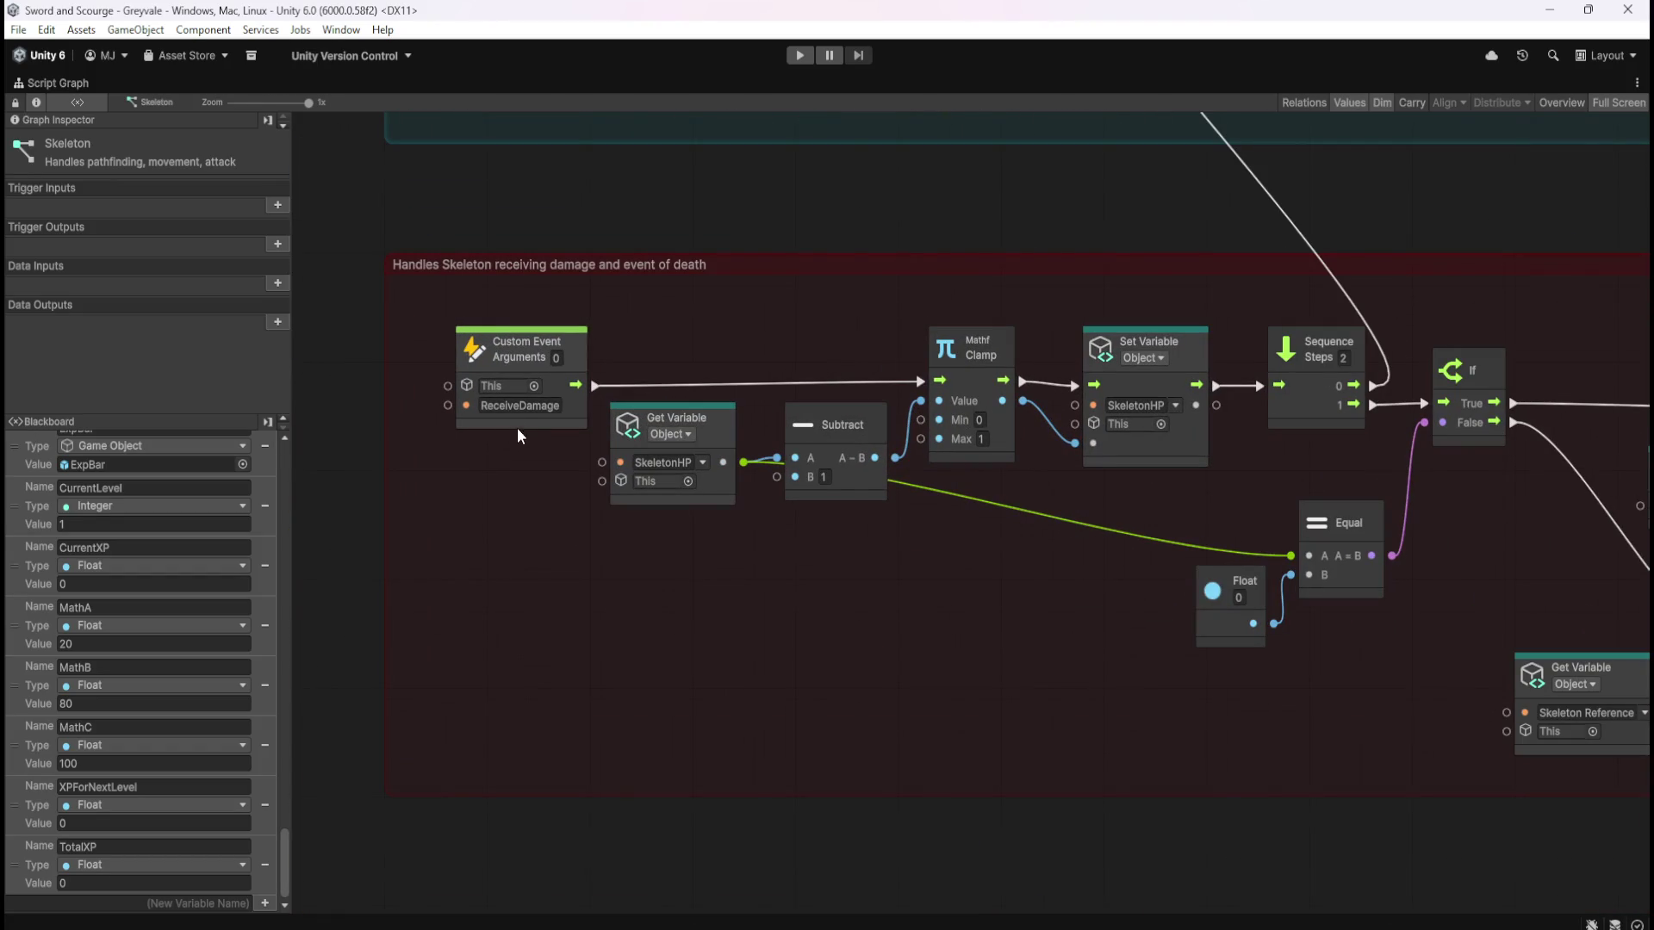
click(574, 352)
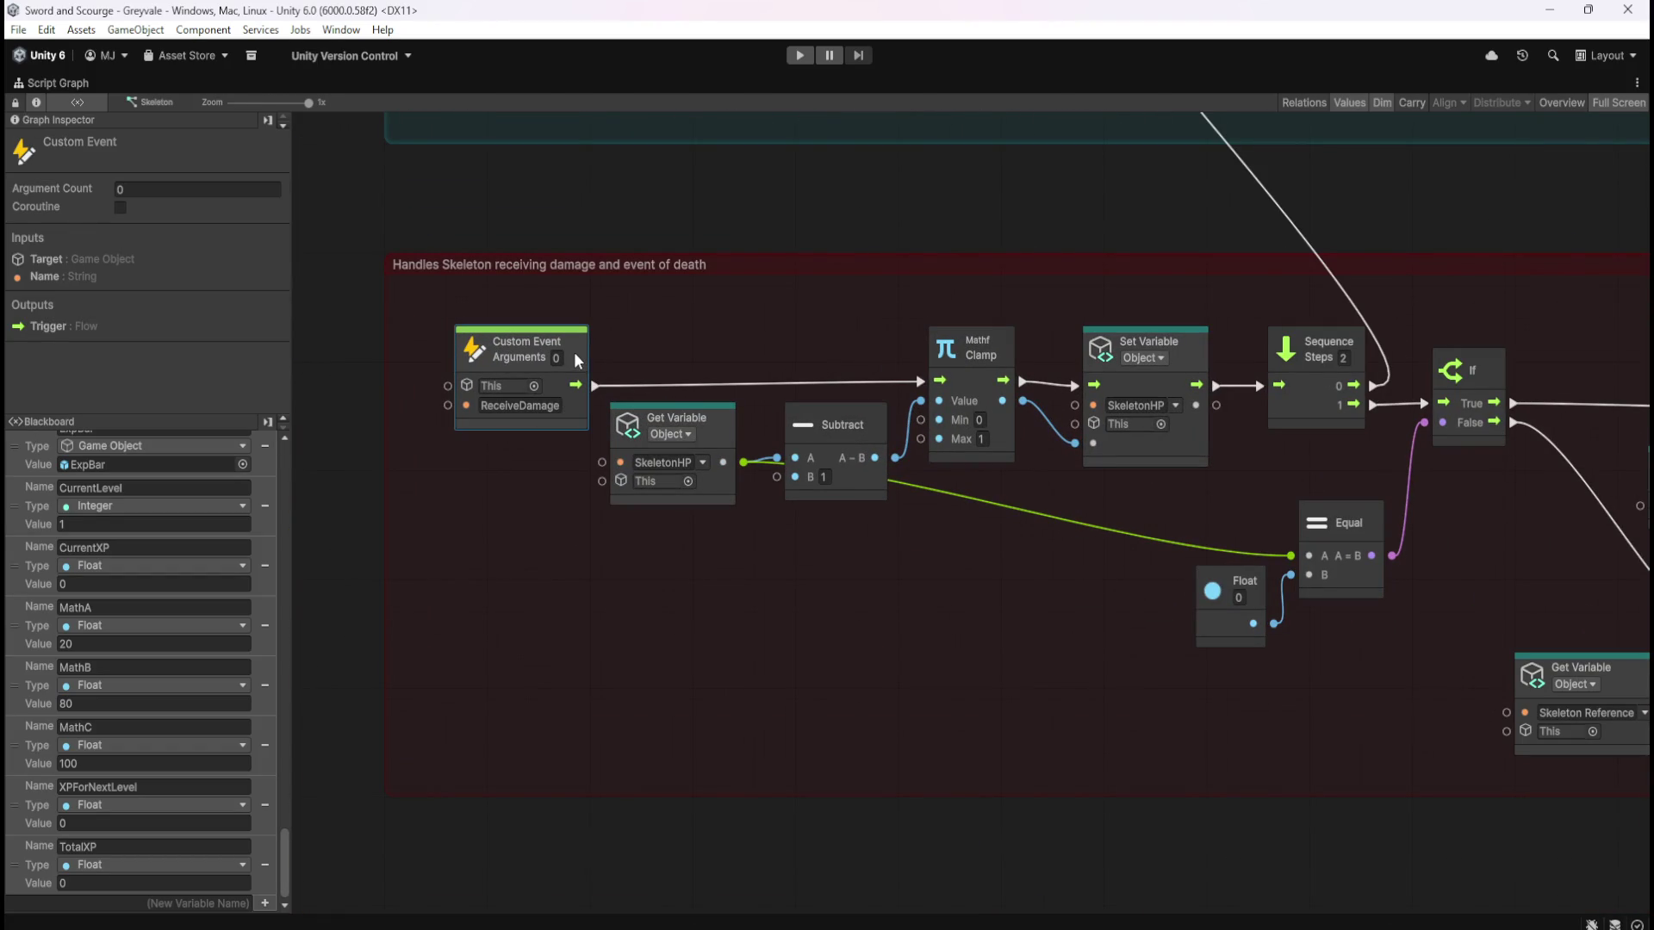
click(569, 483)
scroll(431, 544, down, 5)
scroll(764, 561, up, 3)
scroll(1438, 575, right, 3)
scroll(1440, 576, right, 3)
scroll(1290, 534, up, 2)
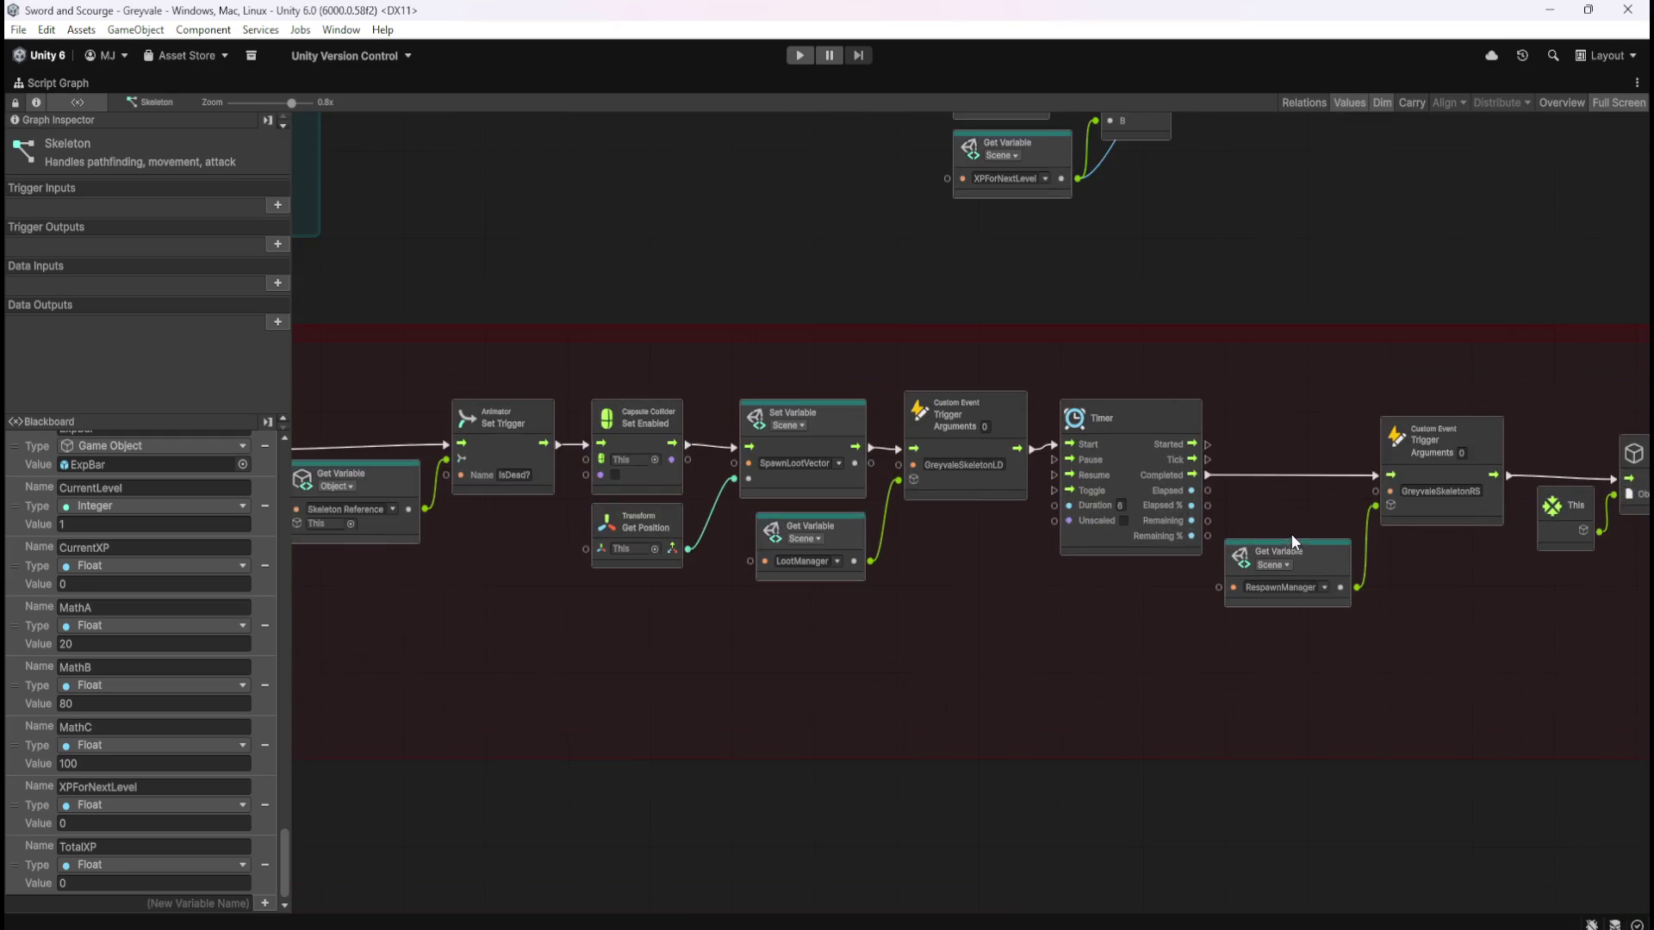
scroll(1240, 674, down, 4)
scroll(1292, 514, up, 2)
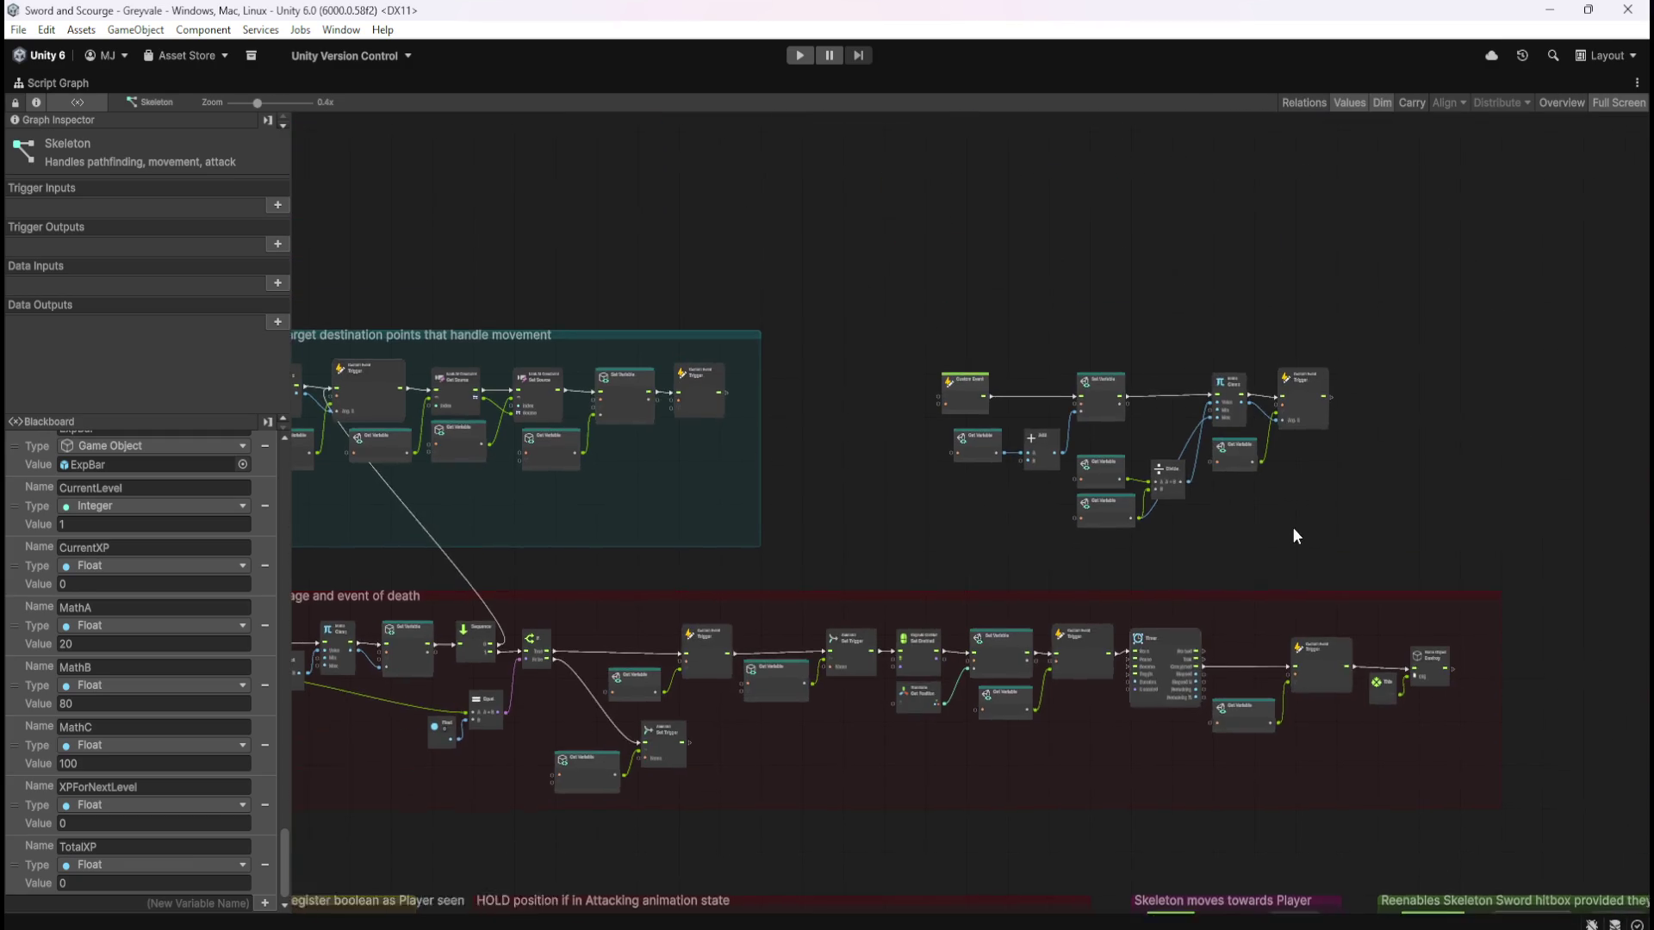
scroll(1150, 454, up, 2)
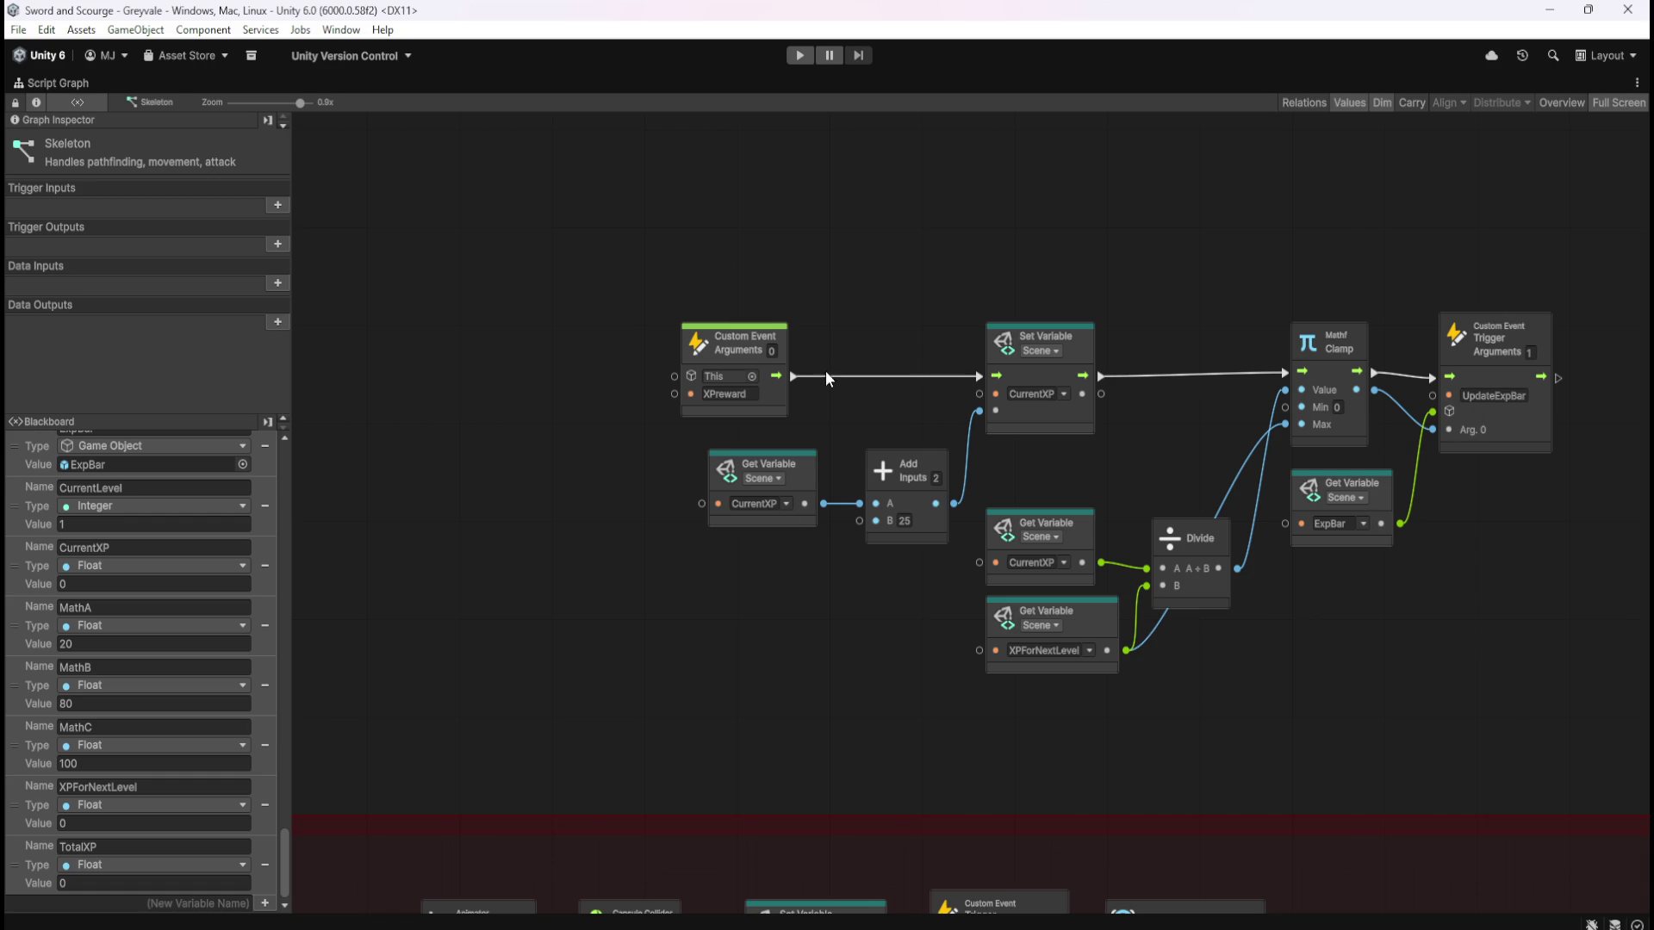
Widen the red death group by dragging its right edge outward
mouse_move(801, 689)
mouse_down()
mouse_move(839, 420)
mouse_move(869, 366)
mouse_up()
scroll(780, 448, down, 4)
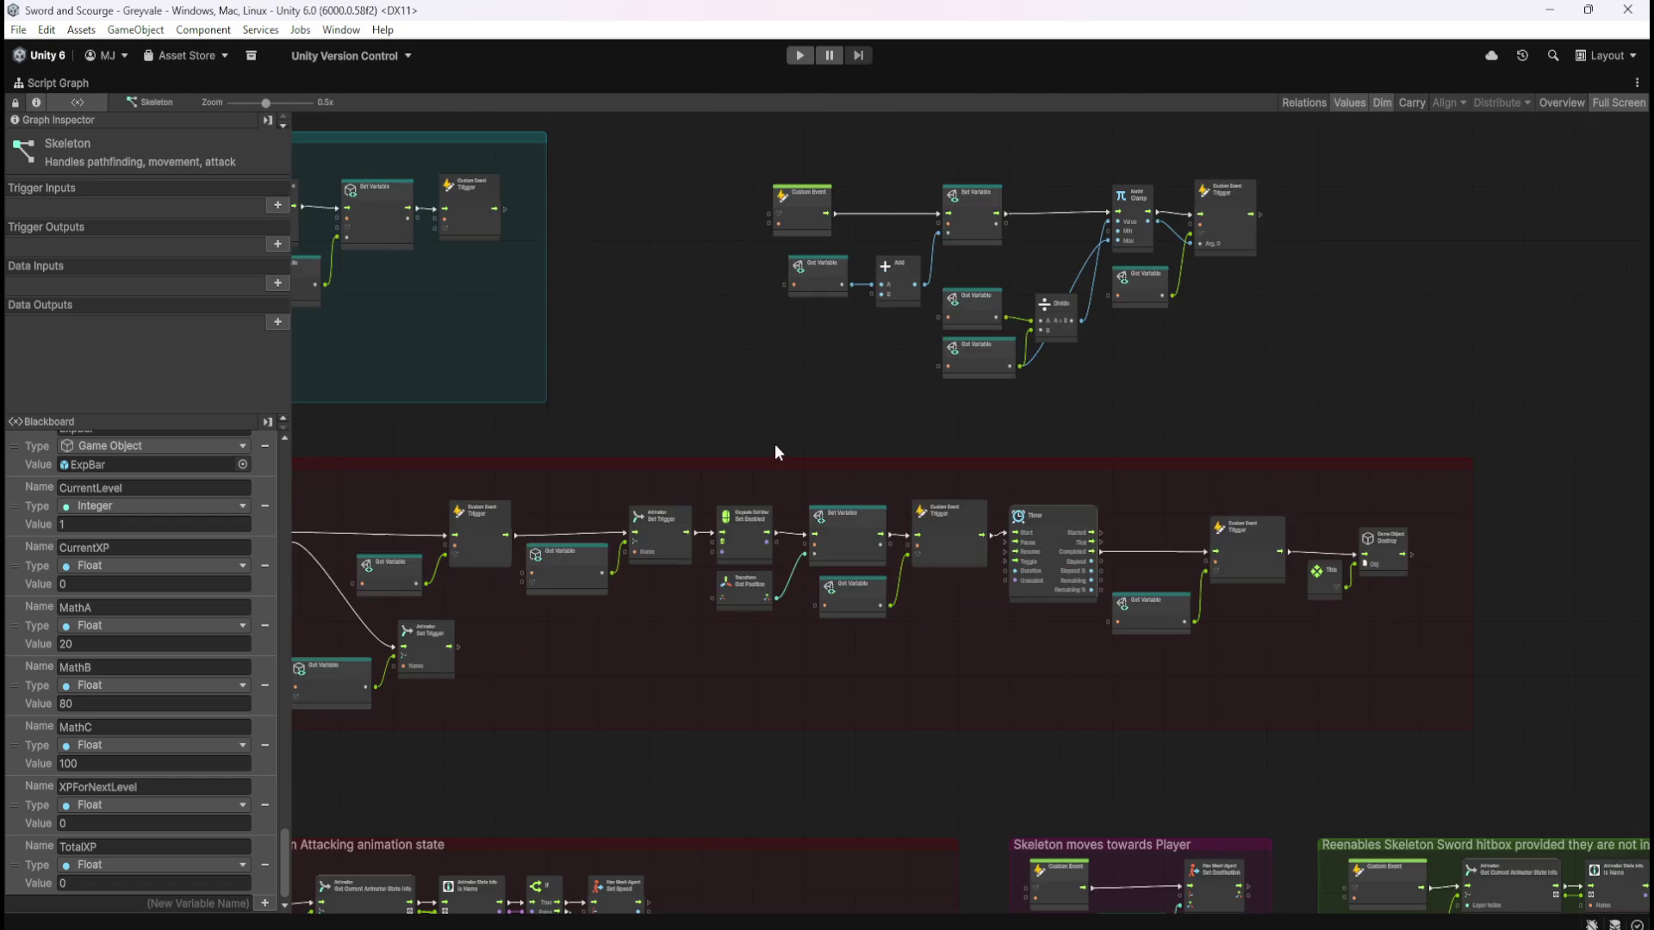
scroll(1191, 545, up, 3)
scroll(1056, 569, up, 3)
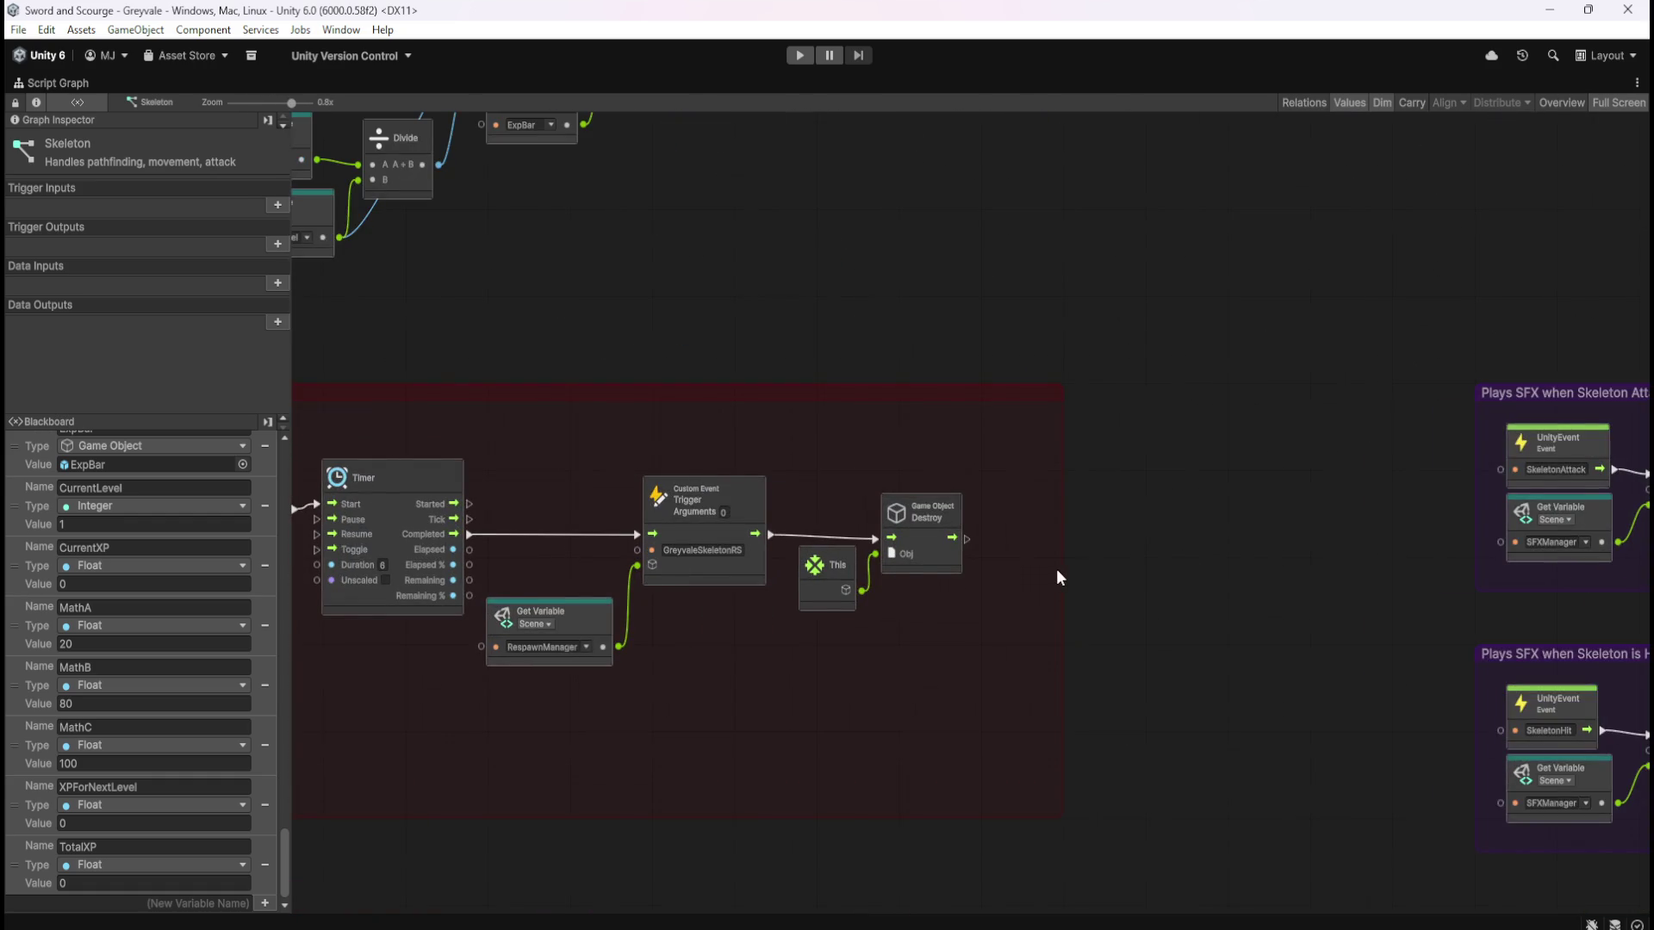
mouse_move(1066, 565)
mouse_down()
mouse_move(1251, 567)
mouse_move(1376, 534)
mouse_up()
click(1057, 657)
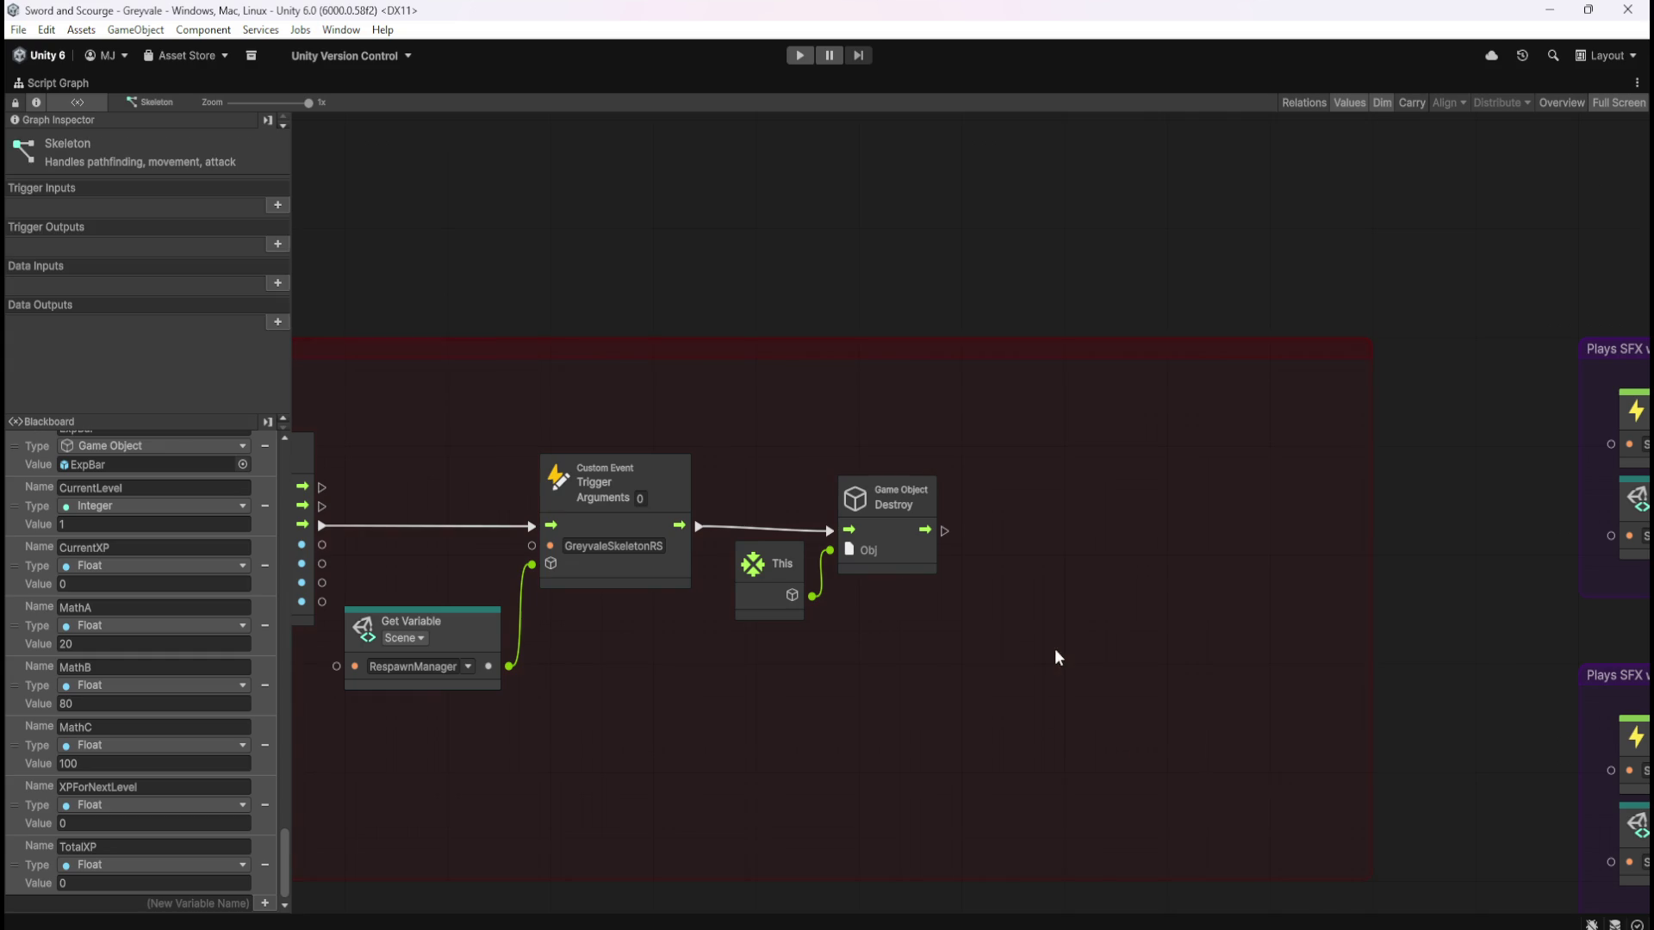
Shift the Timer, respawn trigger and Destroy nodes to the right
drag(566, 696, 1167, 618)
scroll(1166, 618, down, 1)
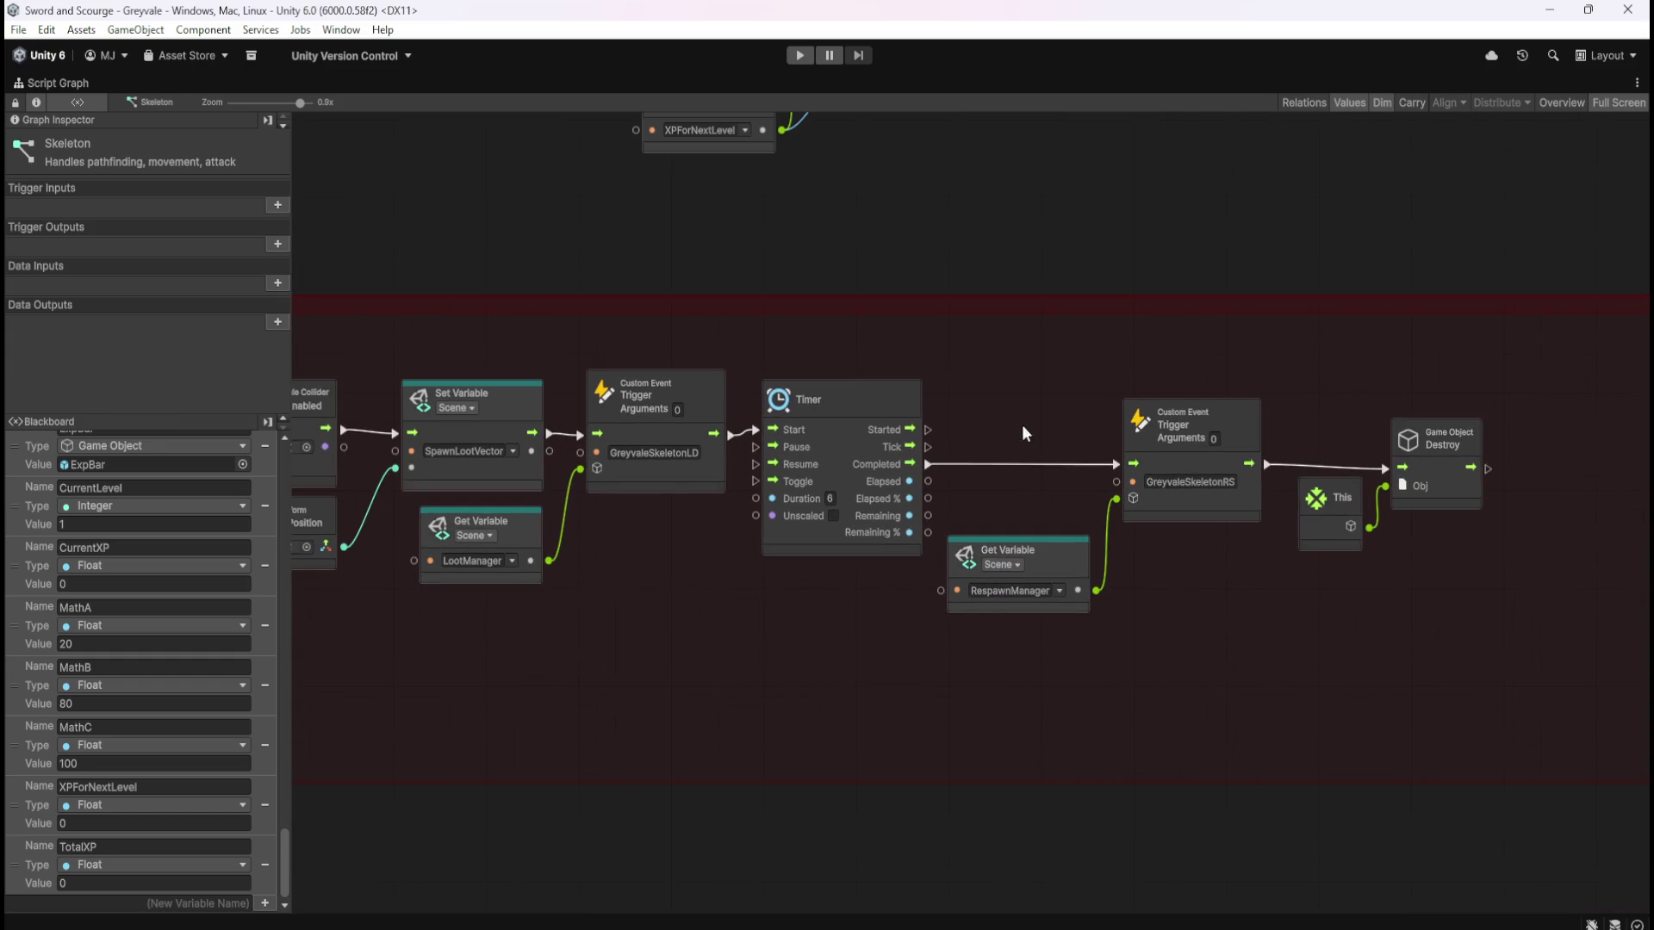
mouse_move(874, 353)
mouse_down()
mouse_move(1459, 626)
mouse_move(1248, 633)
mouse_up()
drag(688, 420, 993, 422)
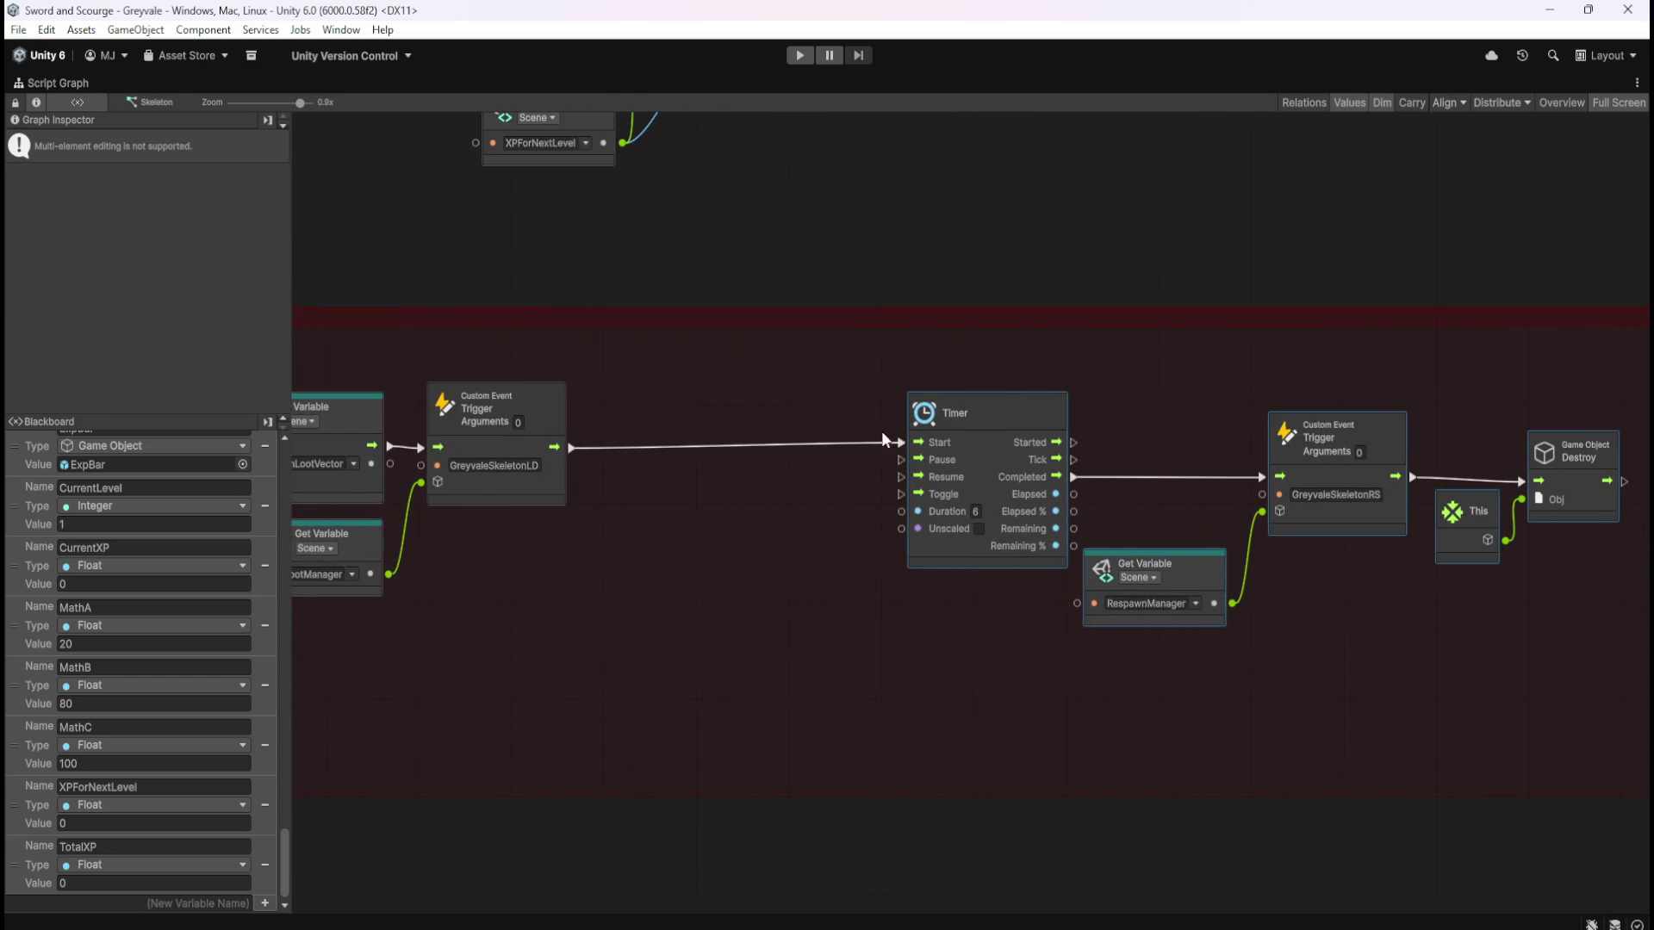
click(718, 515)
Inspect the GreyvaleSkeletonLD loot-drop trigger and pull a new flow wire from it
mouse_move(719, 515)
mouse_down()
mouse_move(955, 691)
mouse_move(958, 781)
mouse_move(973, 622)
mouse_up()
mouse_move(906, 695)
mouse_down()
mouse_move(938, 699)
mouse_move(905, 701)
mouse_up()
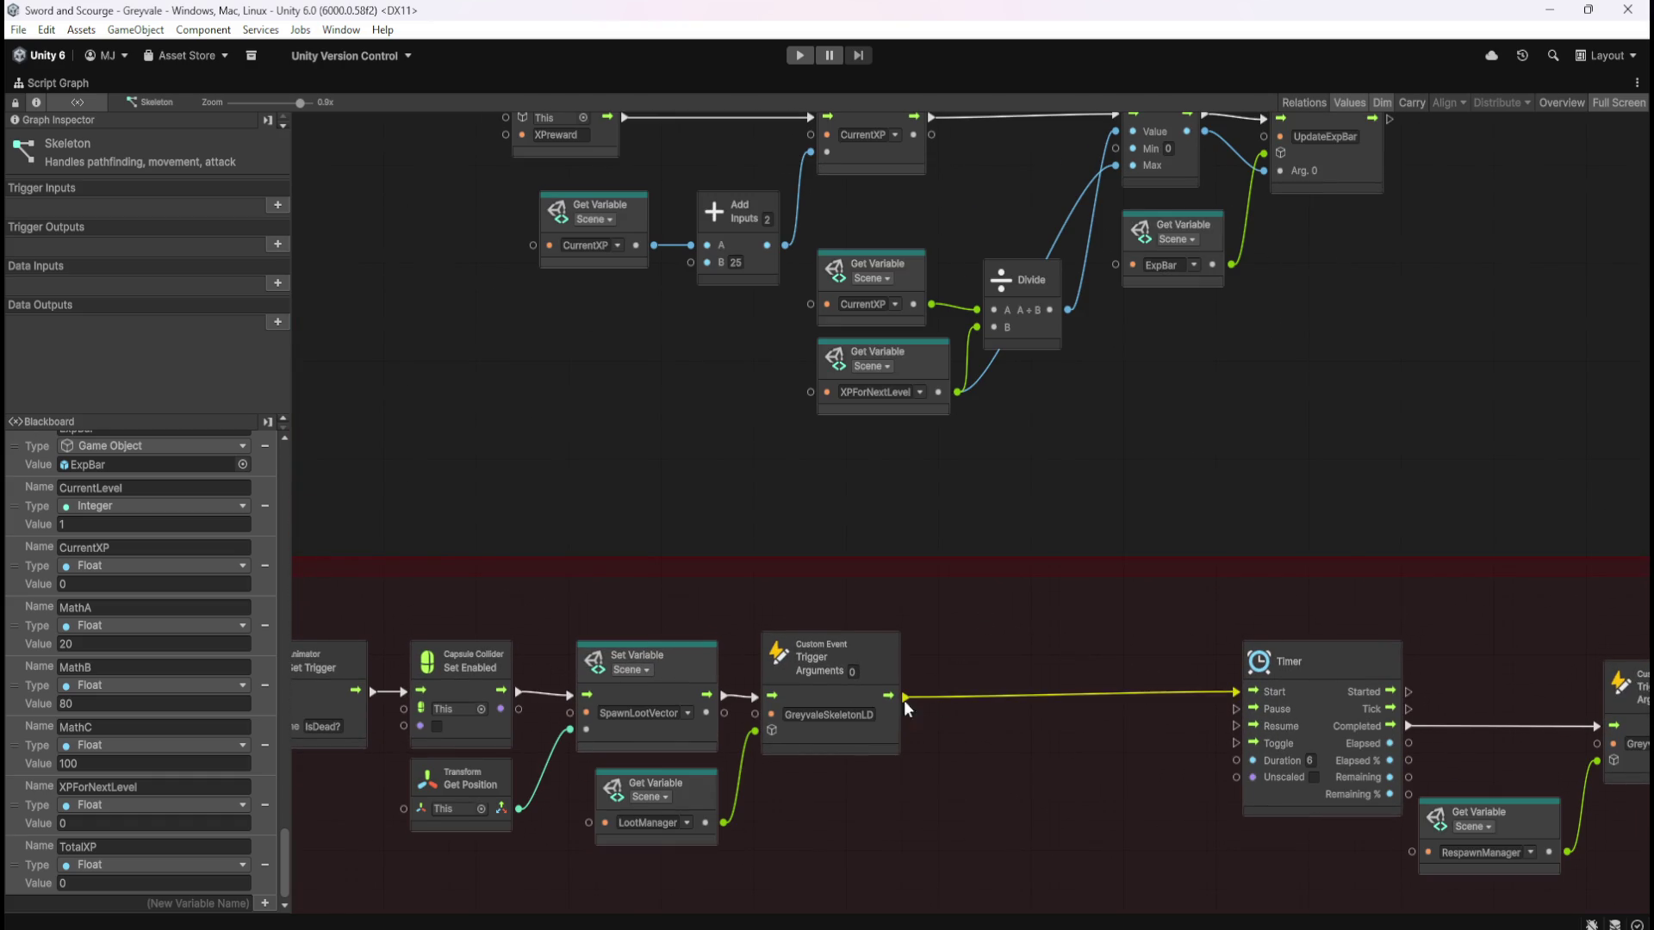
click(894, 746)
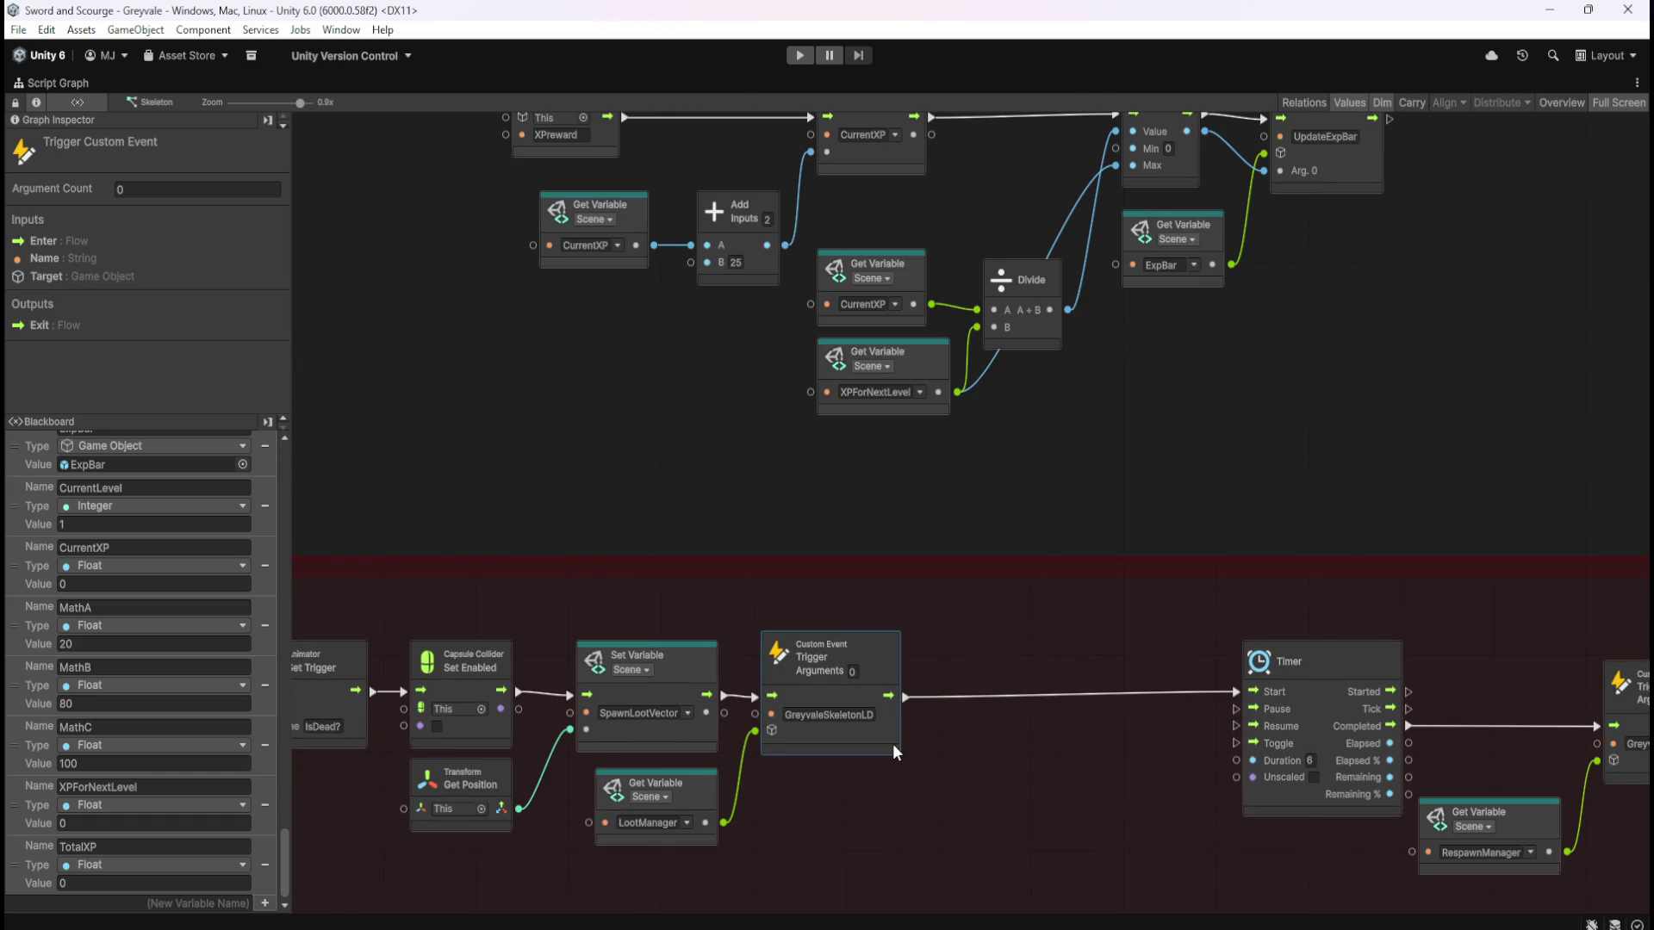
click(969, 742)
drag(908, 700, 943, 698)
Search 'custom' and create a connected Trigger Custom Event node
text(custom)
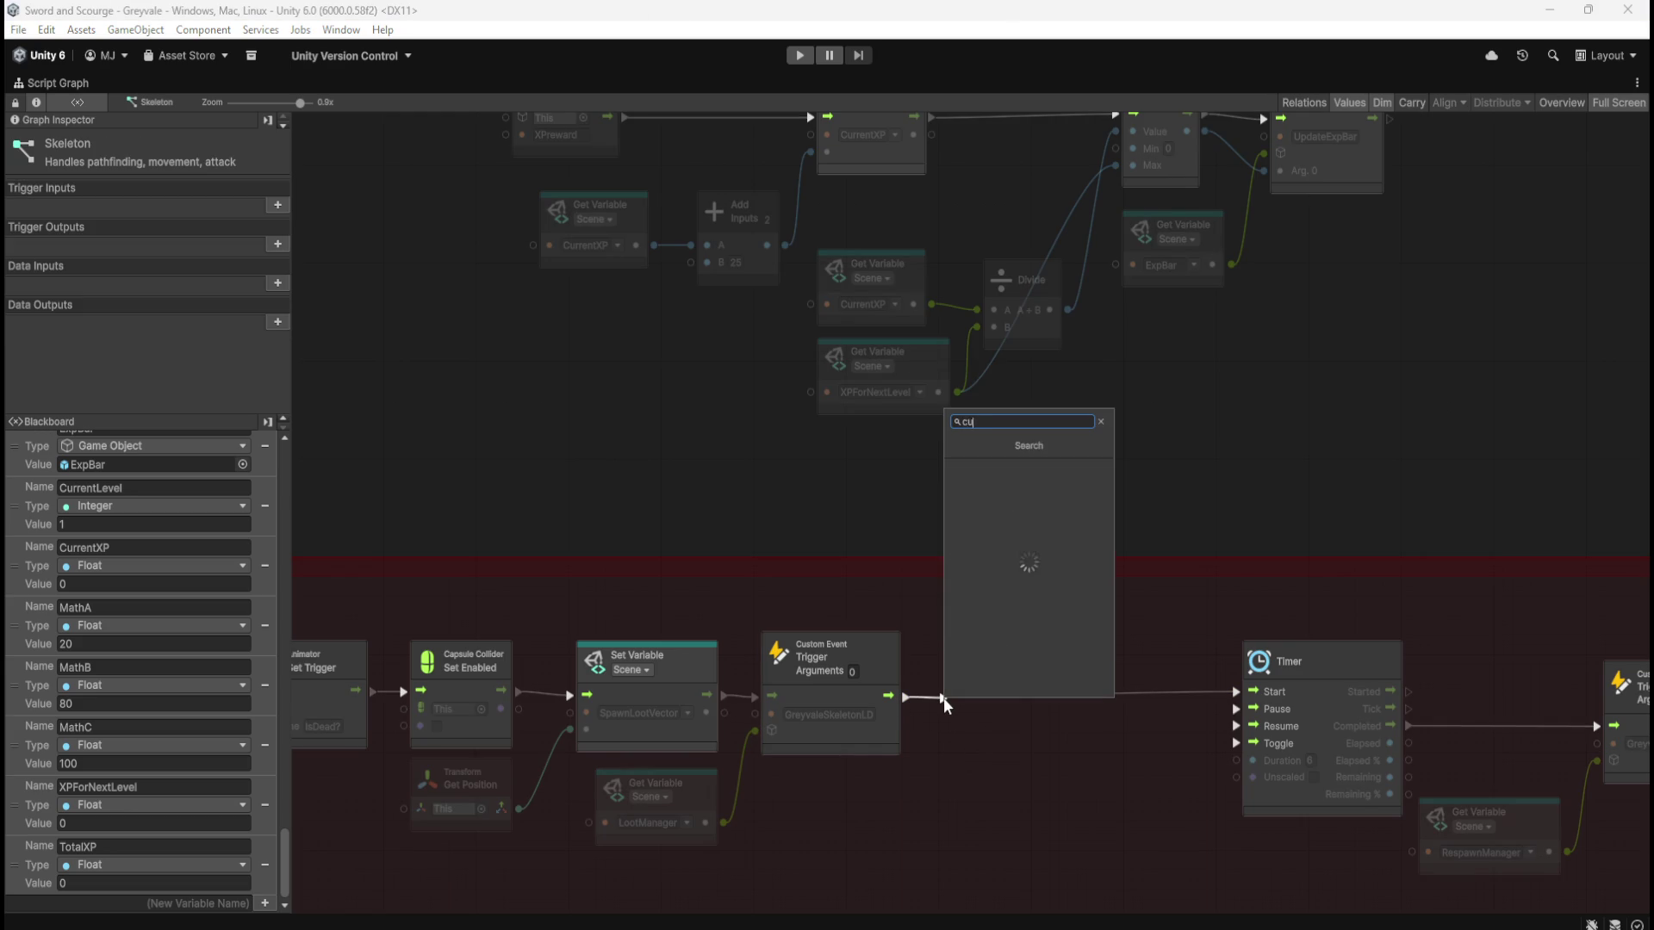
key(Down)
key(Down)
key(Return)
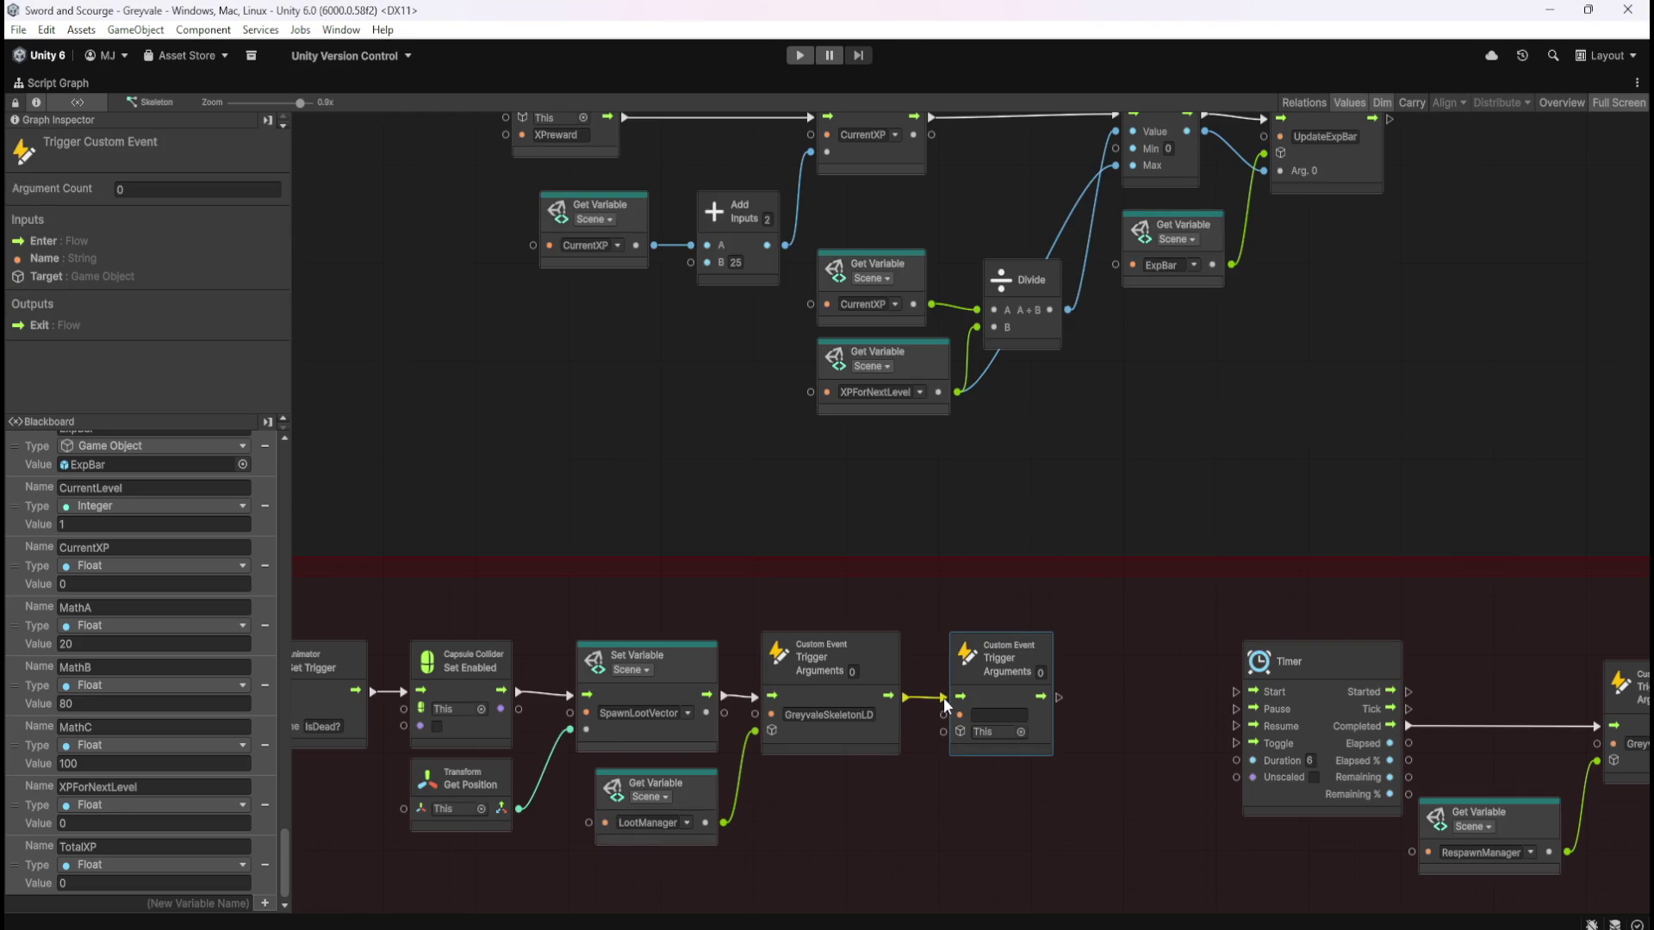
drag(1059, 698, 1084, 694)
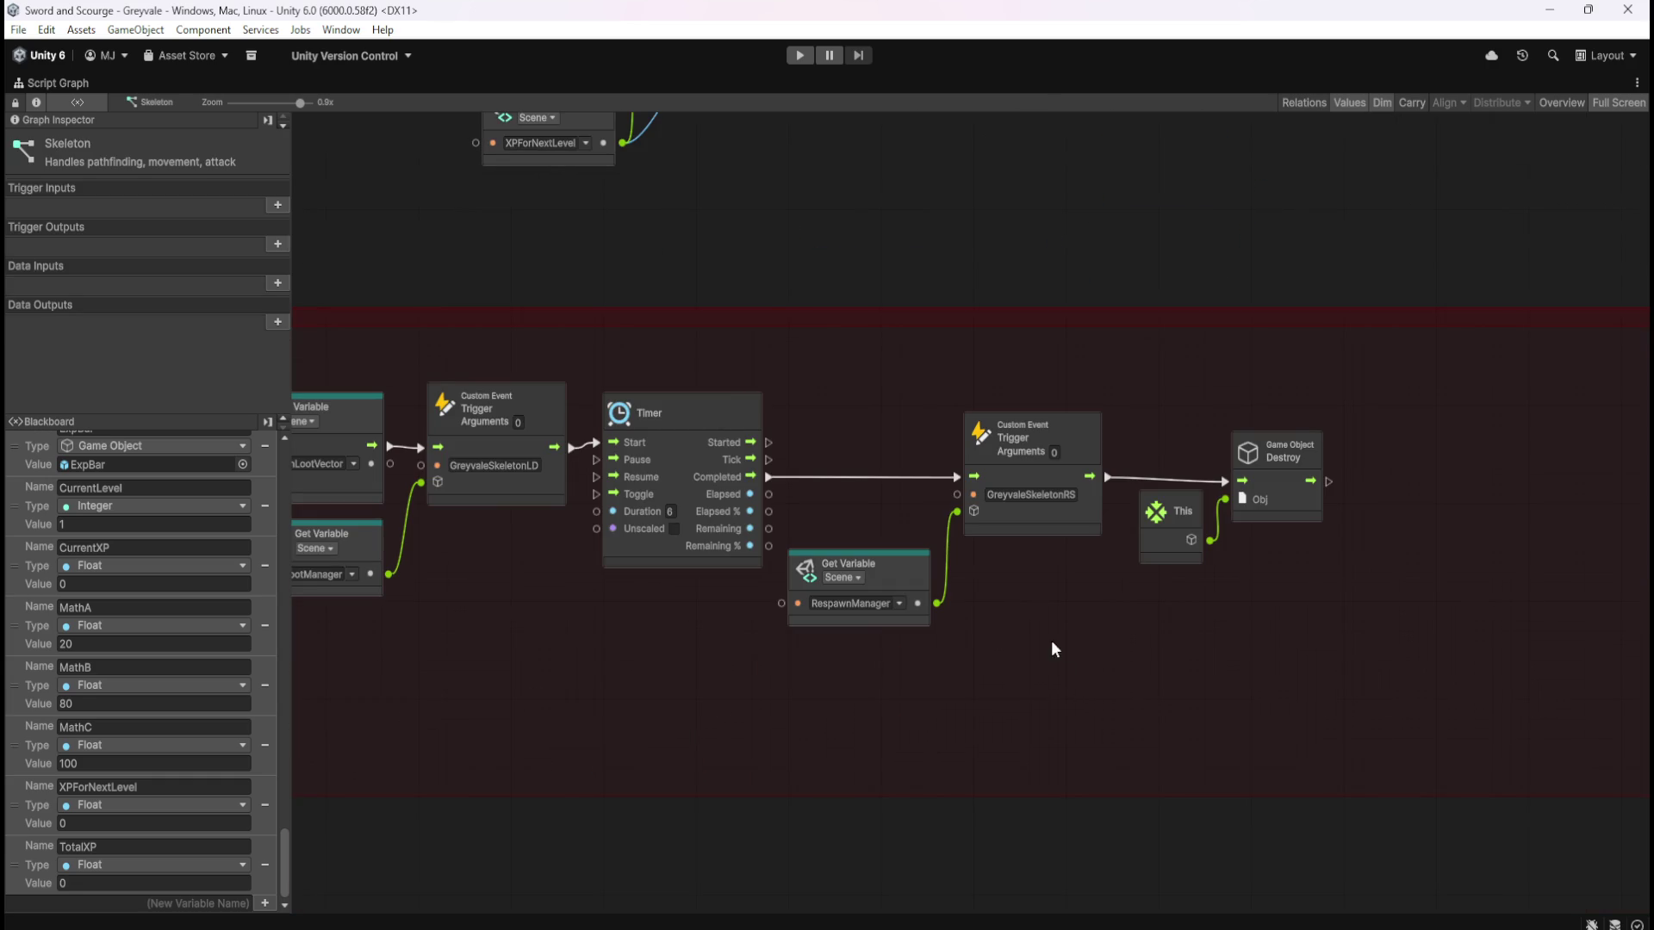
Move the Timer through Destroy nodes further right to make room
mouse_move(731, 694)
mouse_down()
mouse_move(1404, 431)
mouse_move(1375, 546)
mouse_up()
drag(890, 549, 736, 558)
drag(544, 444, 888, 445)
drag(632, 585, 988, 637)
Wire the loot-drop trigger into a new Trigger Custom Event connected to the Timer's Start
drag(823, 542, 877, 546)
text(trigger custom)
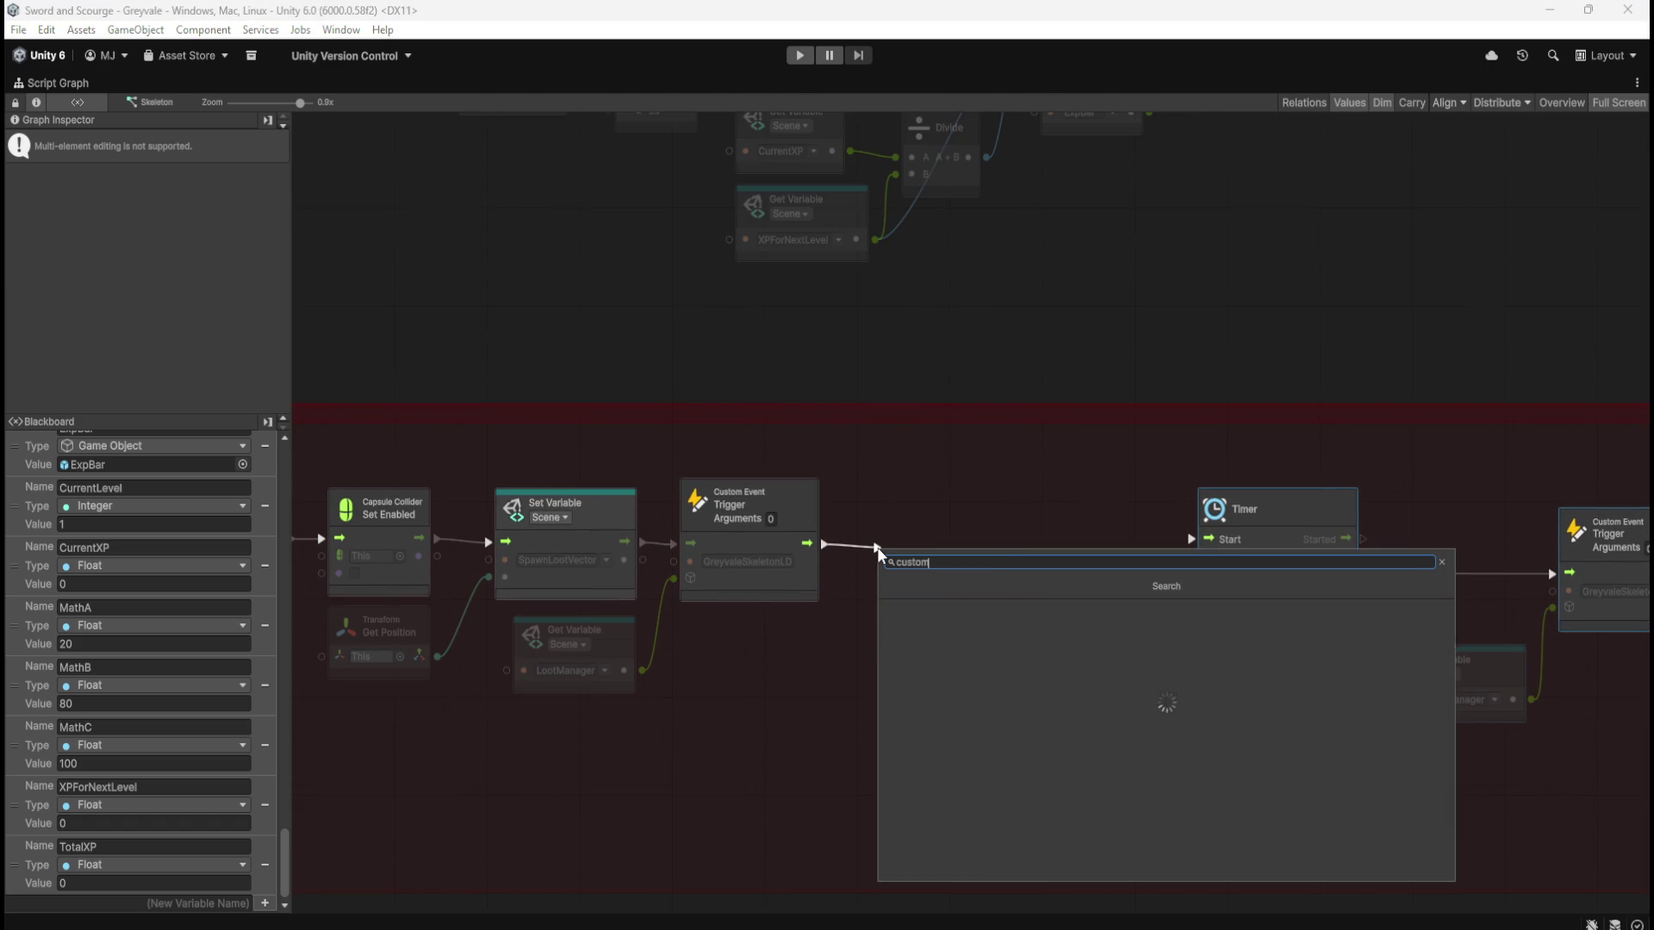
key(Return)
drag(991, 546, 1194, 531)
Name the new trigger's event XPreward and nudge the node slightly left
scroll(1082, 262, up, 5)
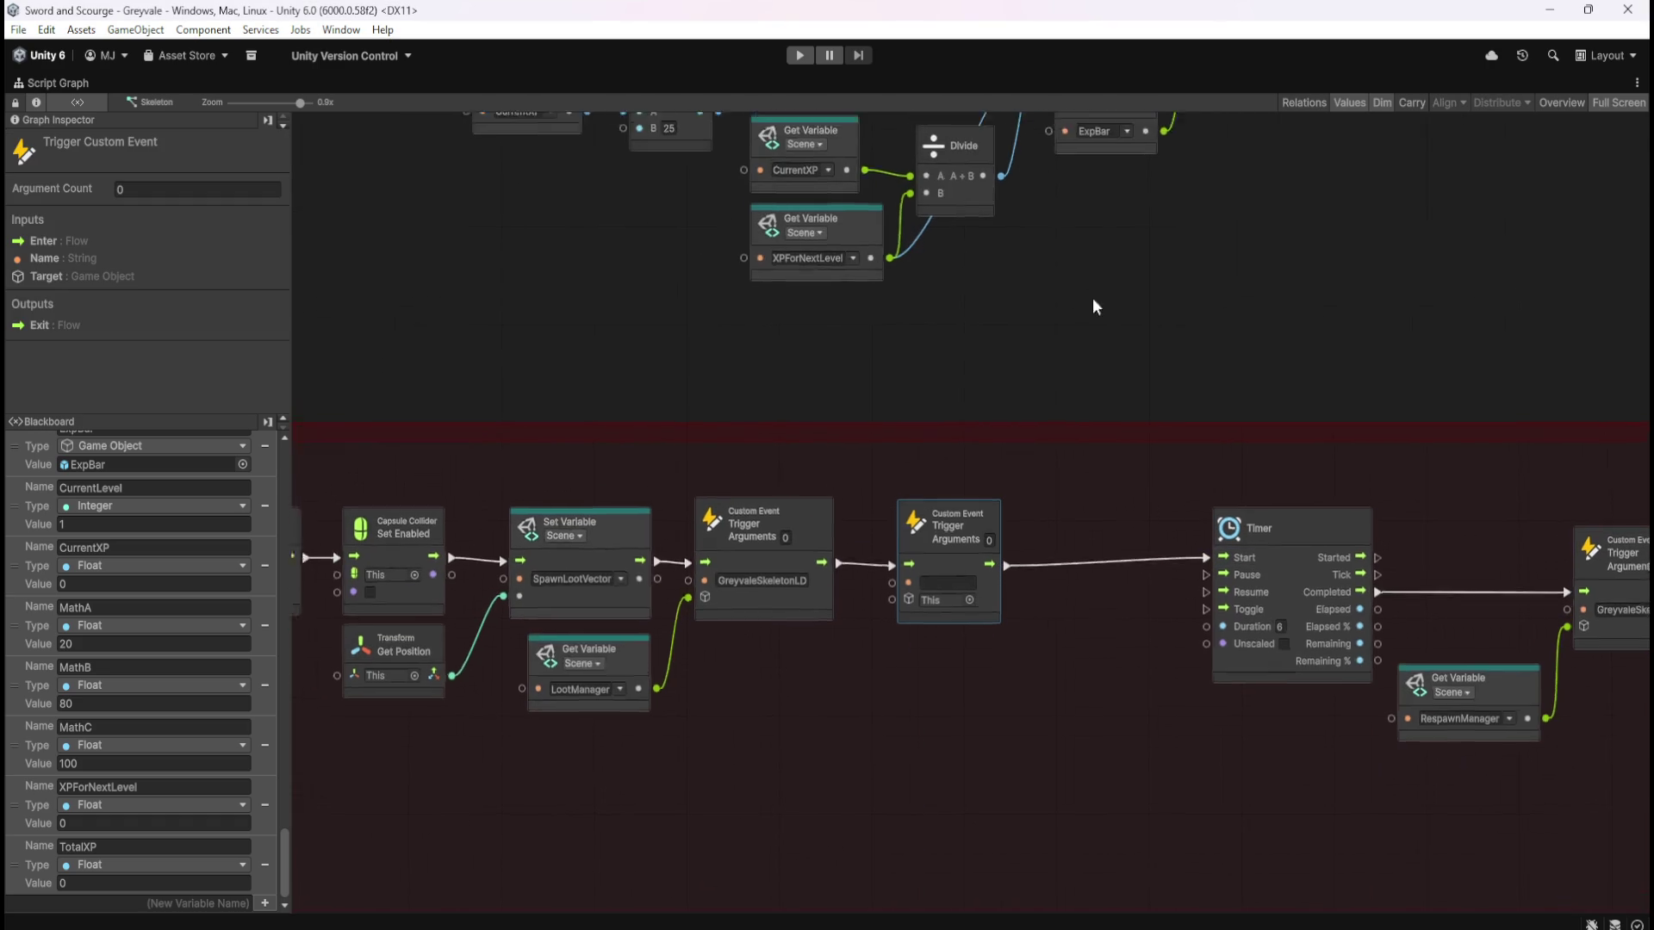
click(982, 838)
text(XPreward)
click(1163, 581)
scroll(1120, 430, down, 5)
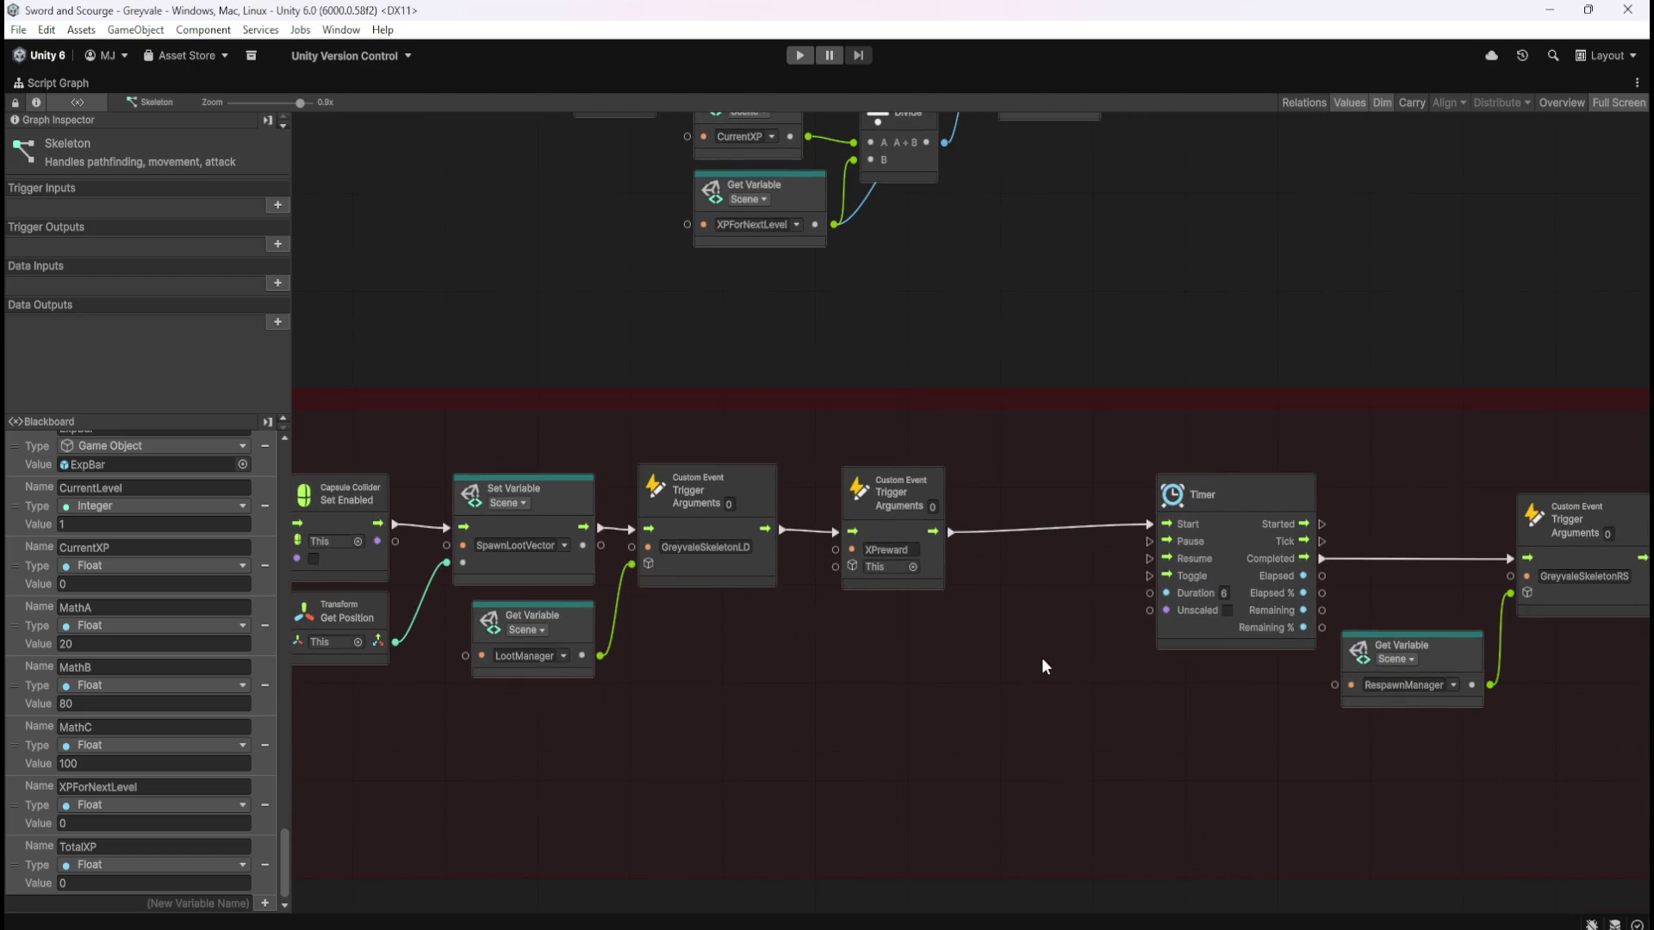
mouse_move(943, 583)
mouse_down()
mouse_move(949, 569)
mouse_move(906, 571)
mouse_up()
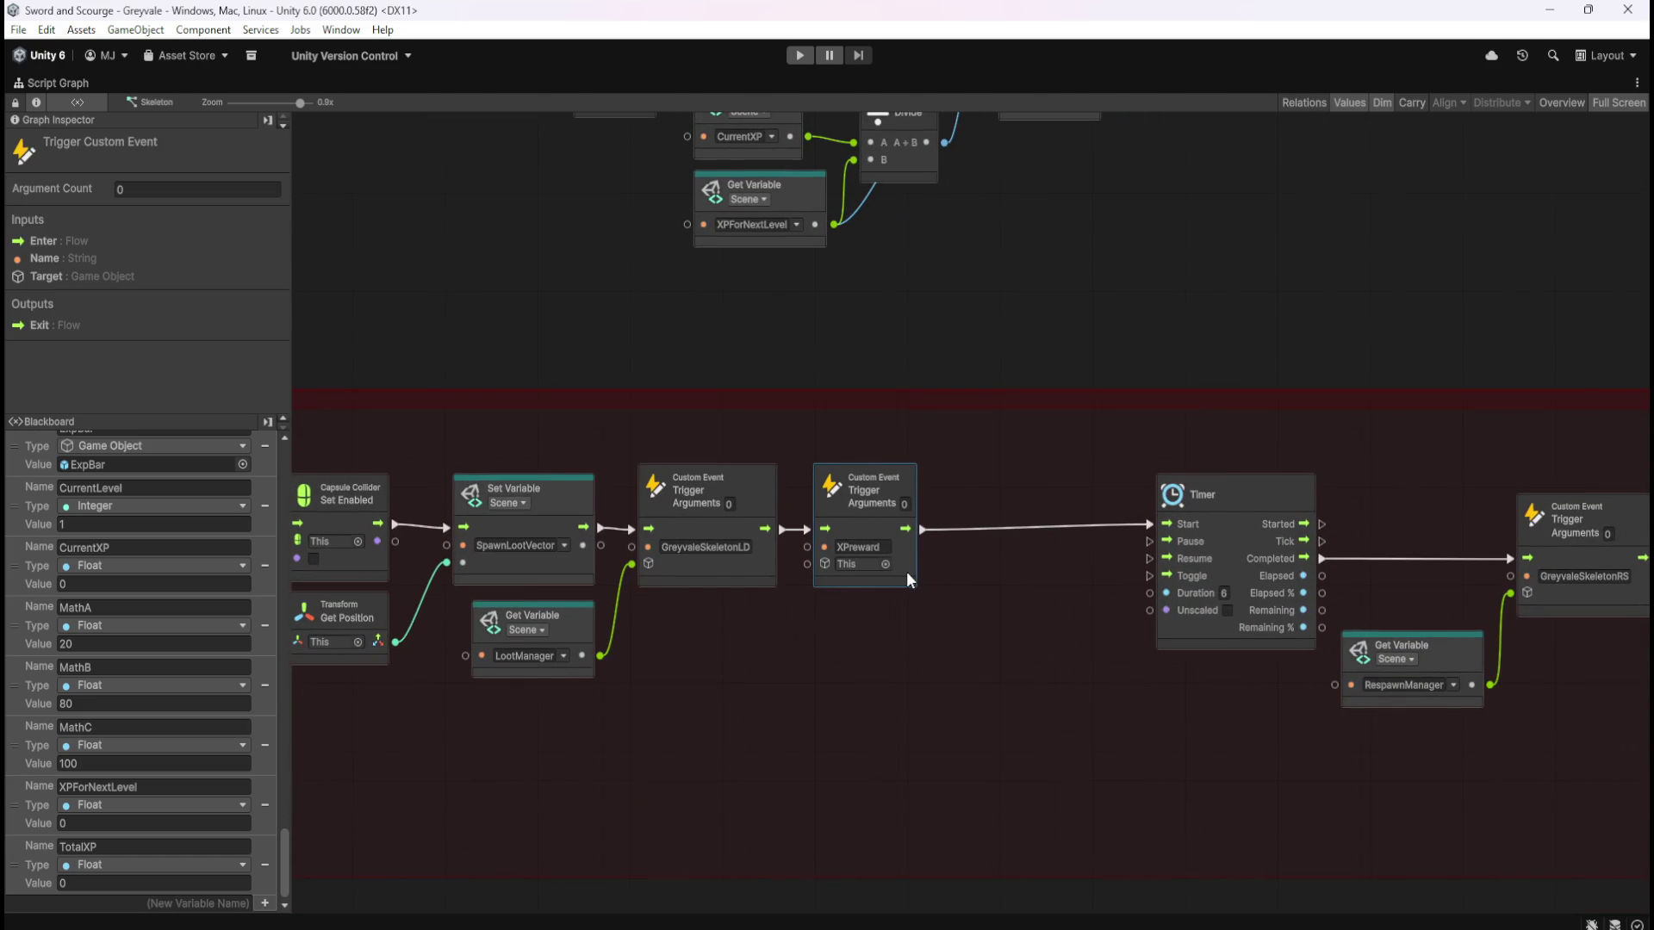
Move the Timer through Destroy nodes back left and pull the red group's right edge inward
mouse_move(1022, 641)
mouse_down()
mouse_move(872, 657)
mouse_move(691, 597)
mouse_up()
mouse_move(759, 431)
mouse_down()
mouse_move(1183, 665)
mouse_move(1366, 734)
mouse_up()
drag(792, 543, 634, 543)
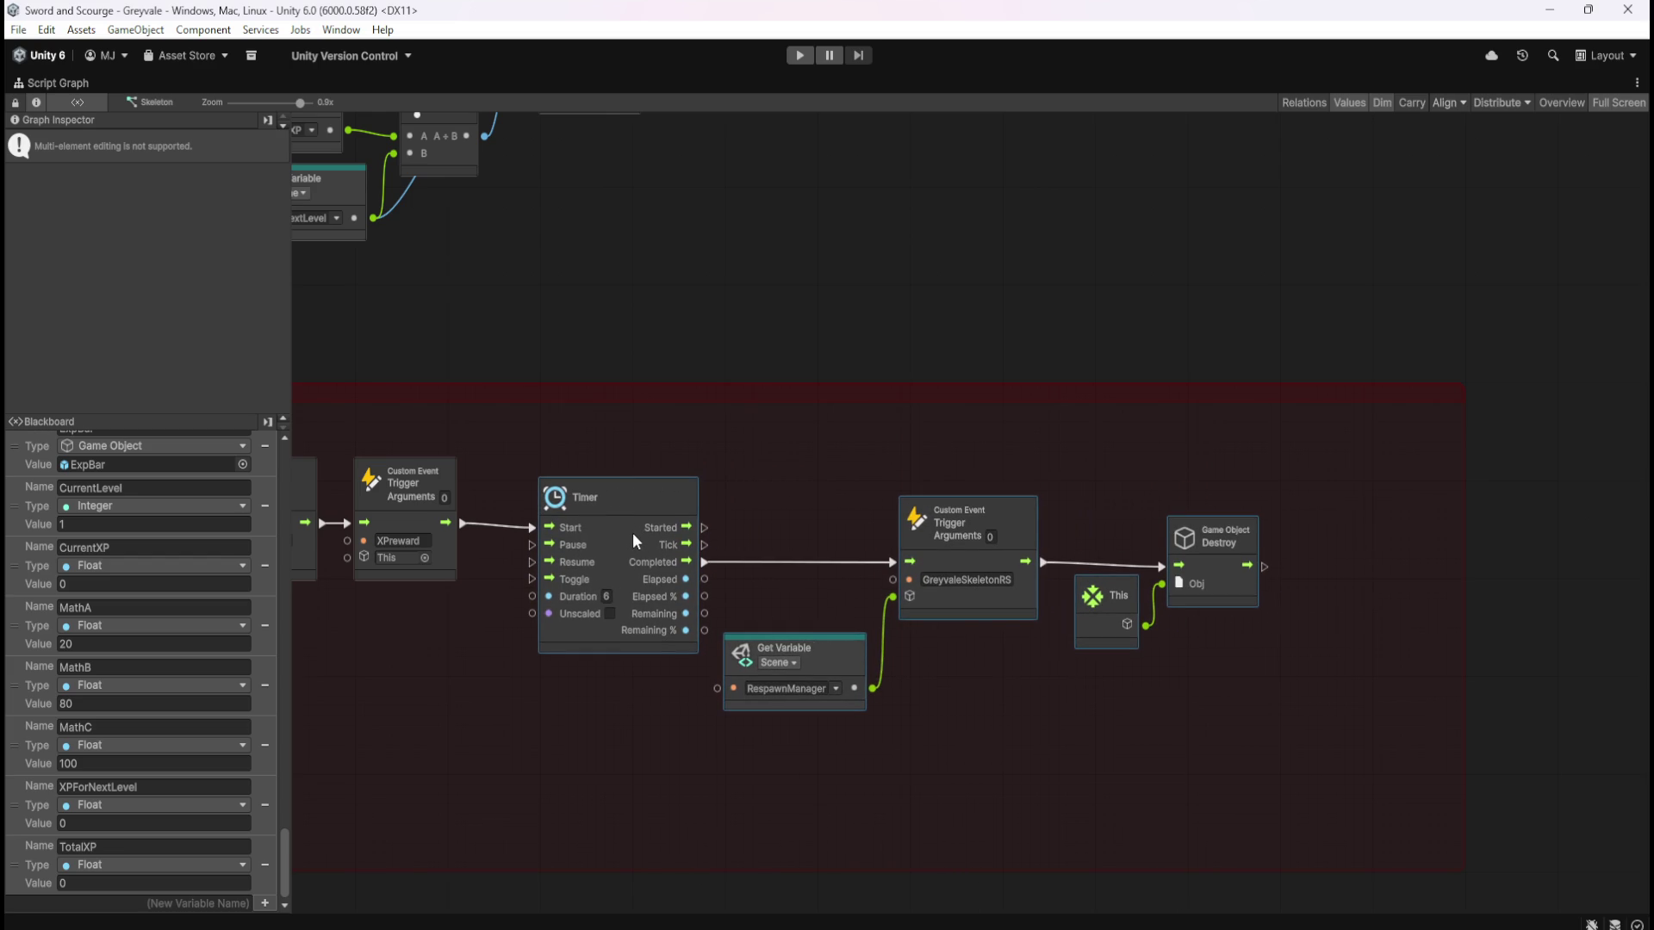
click(1378, 633)
drag(1465, 589, 1368, 629)
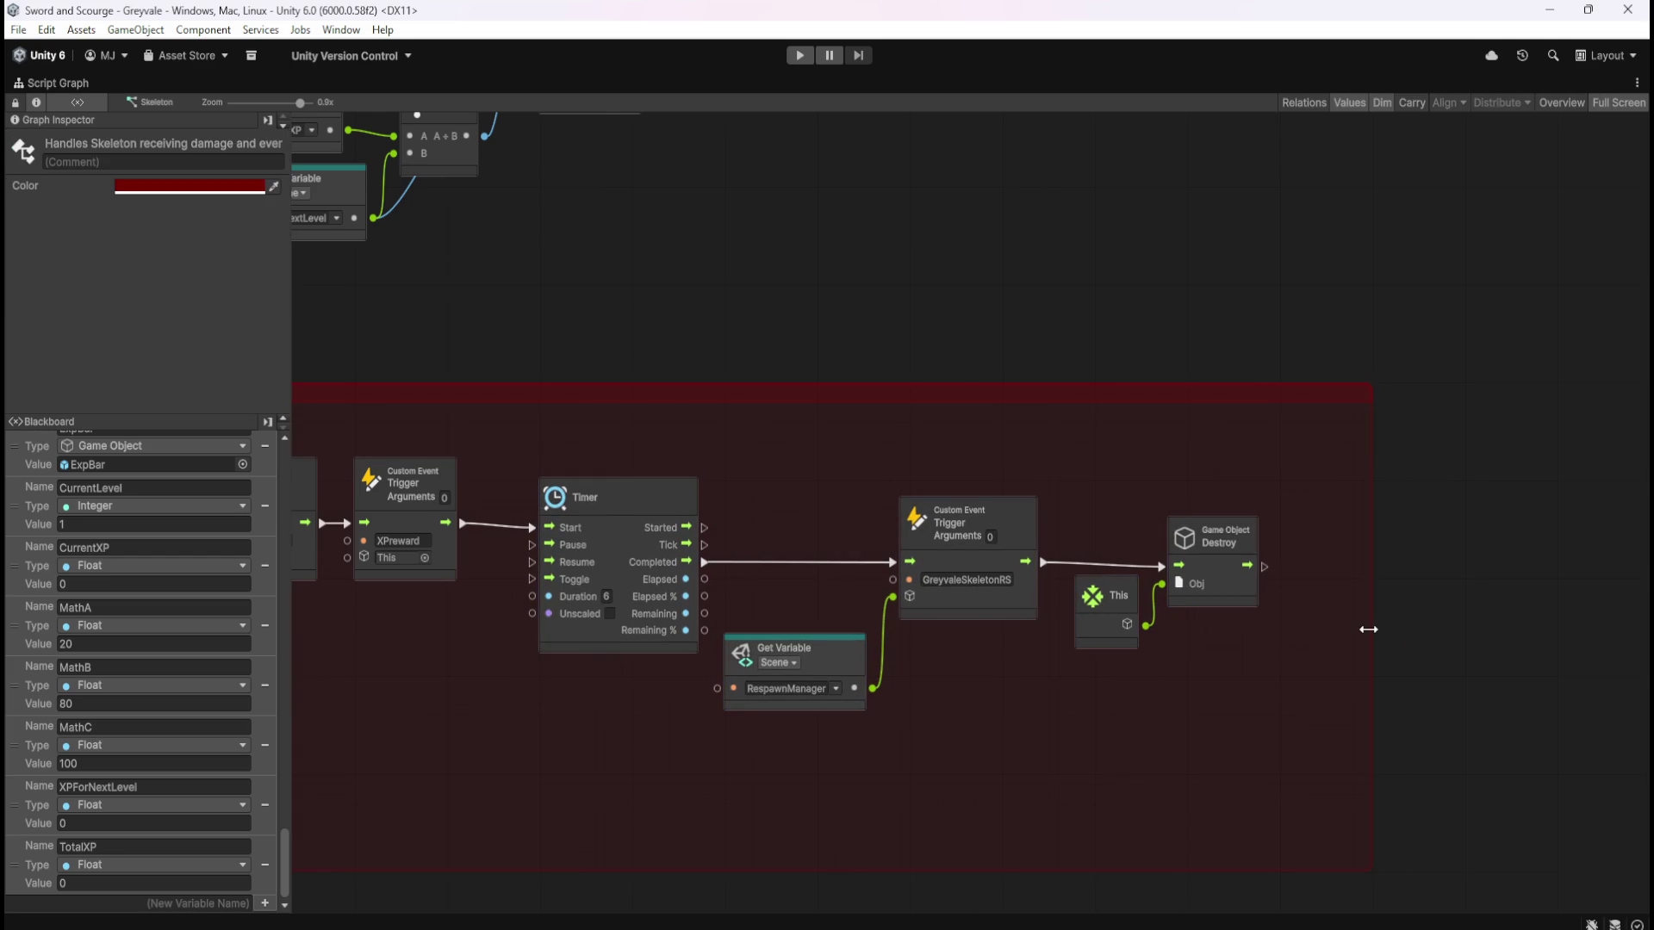
Enclose the XP node chain in a new comment group
click(1129, 768)
scroll(1355, 830, left, 5)
scroll(947, 324, up, 4)
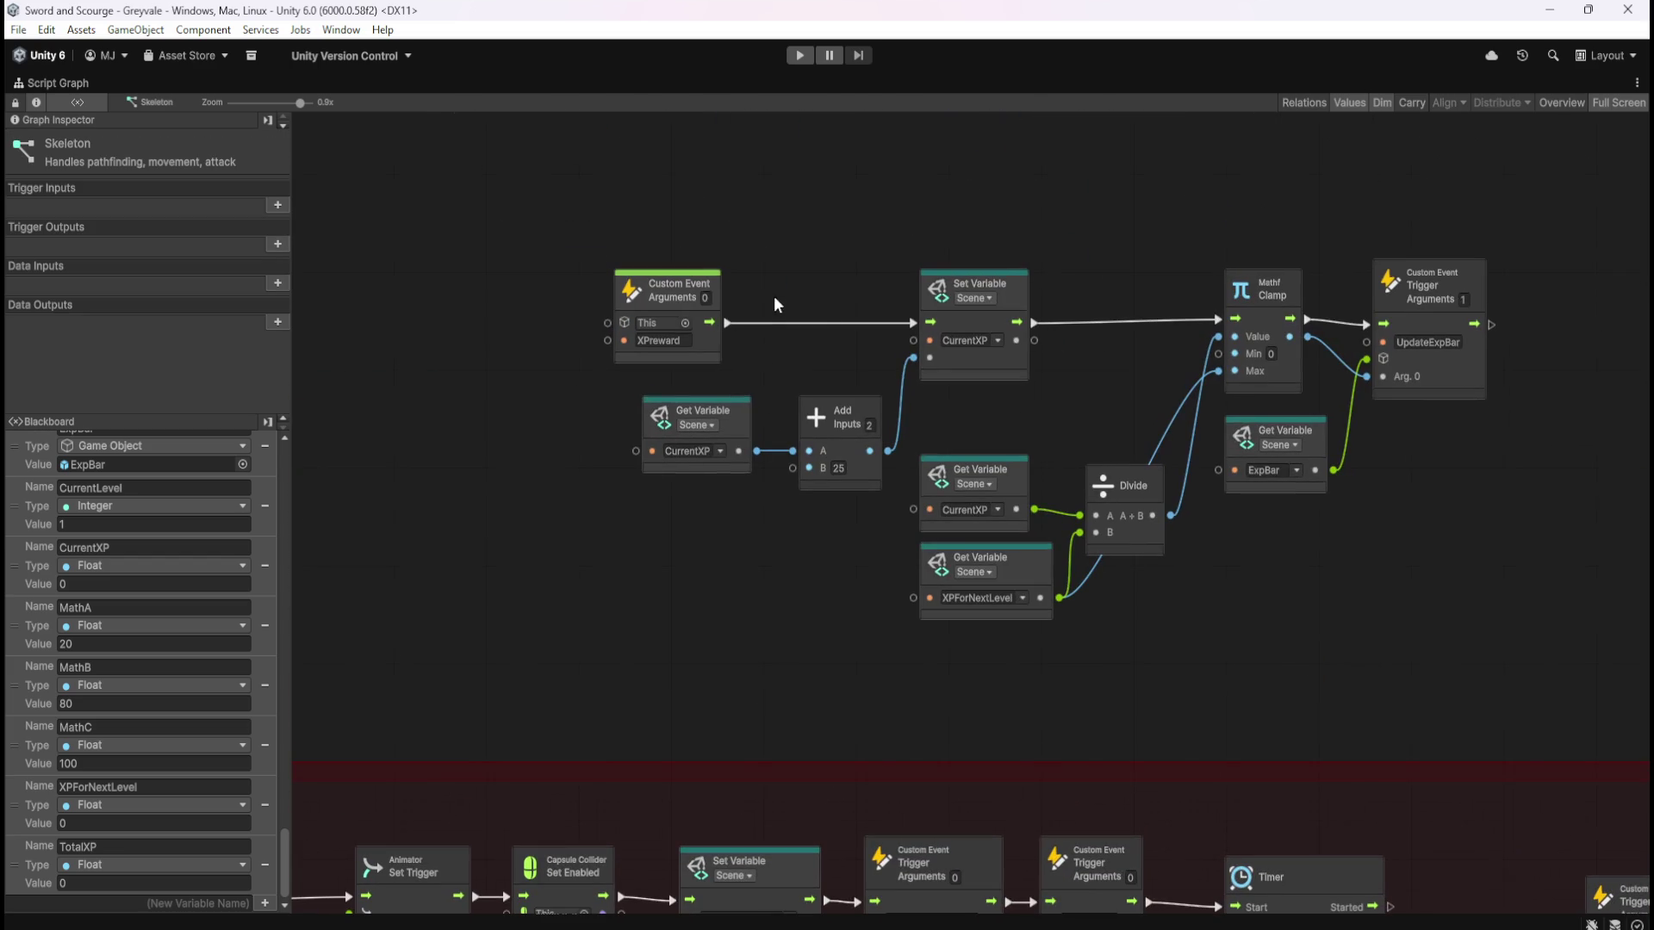
scroll(603, 250, right, 3)
scroll(551, 257, up, 1)
mouse_move(504, 236)
mouse_down()
mouse_move(1373, 617)
mouse_move(1449, 668)
mouse_up()
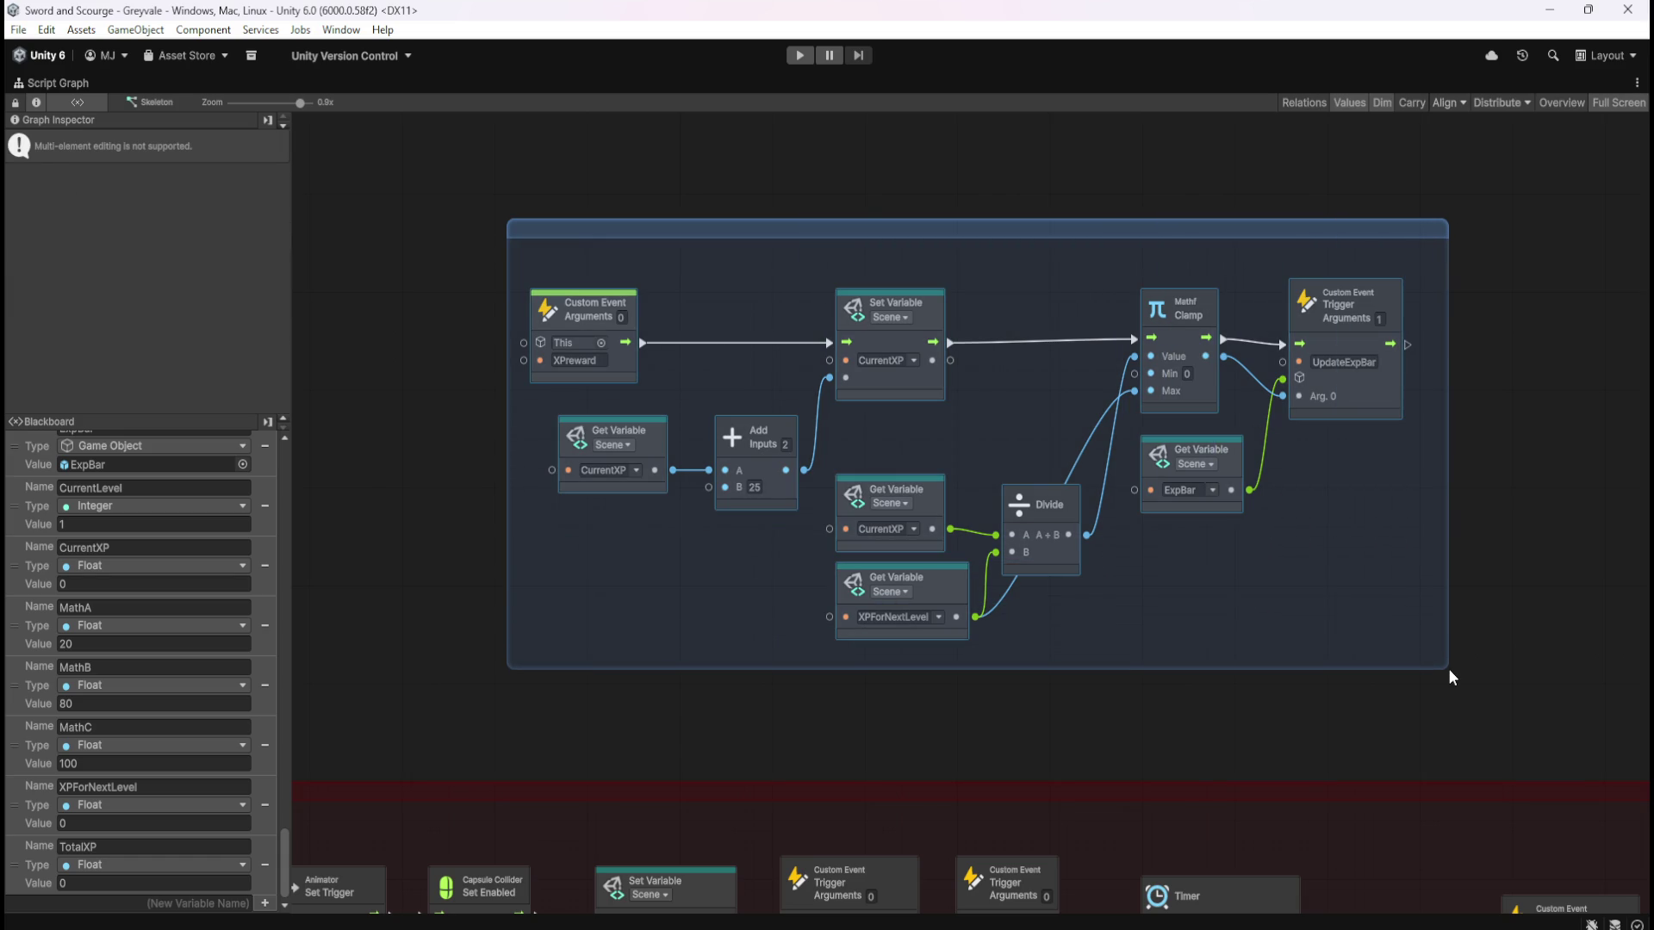
Title the group 'Awards XP points to Player when Skeleton is slain'
double_click(539, 230)
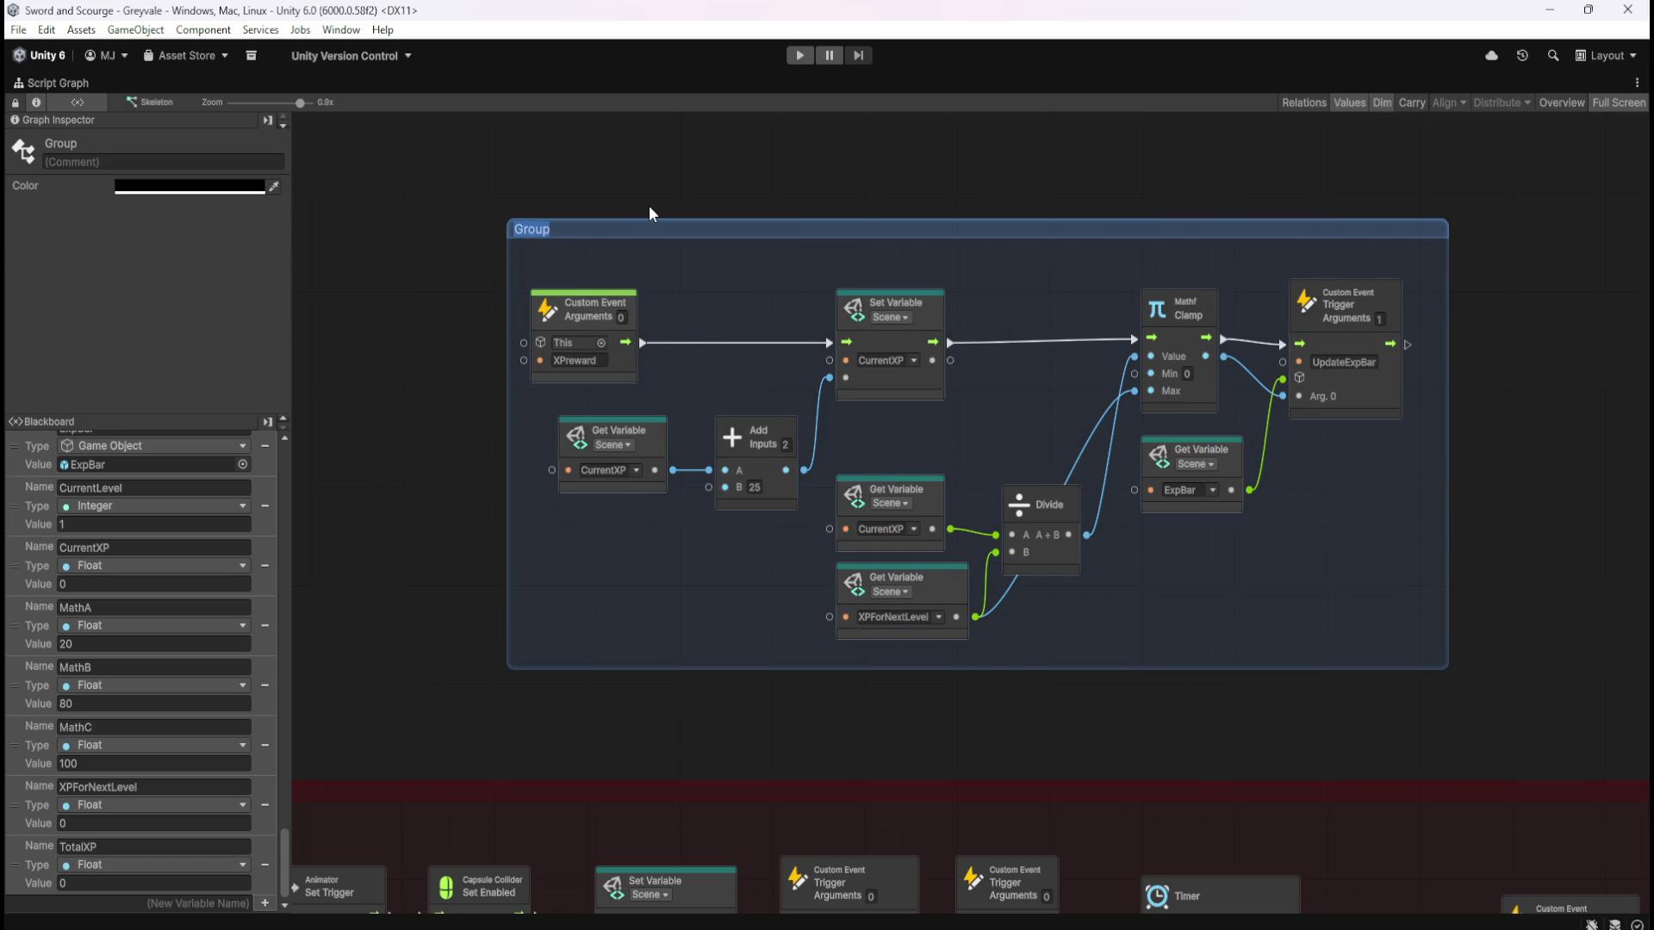
text(Awards)
text( XP)
text( points )
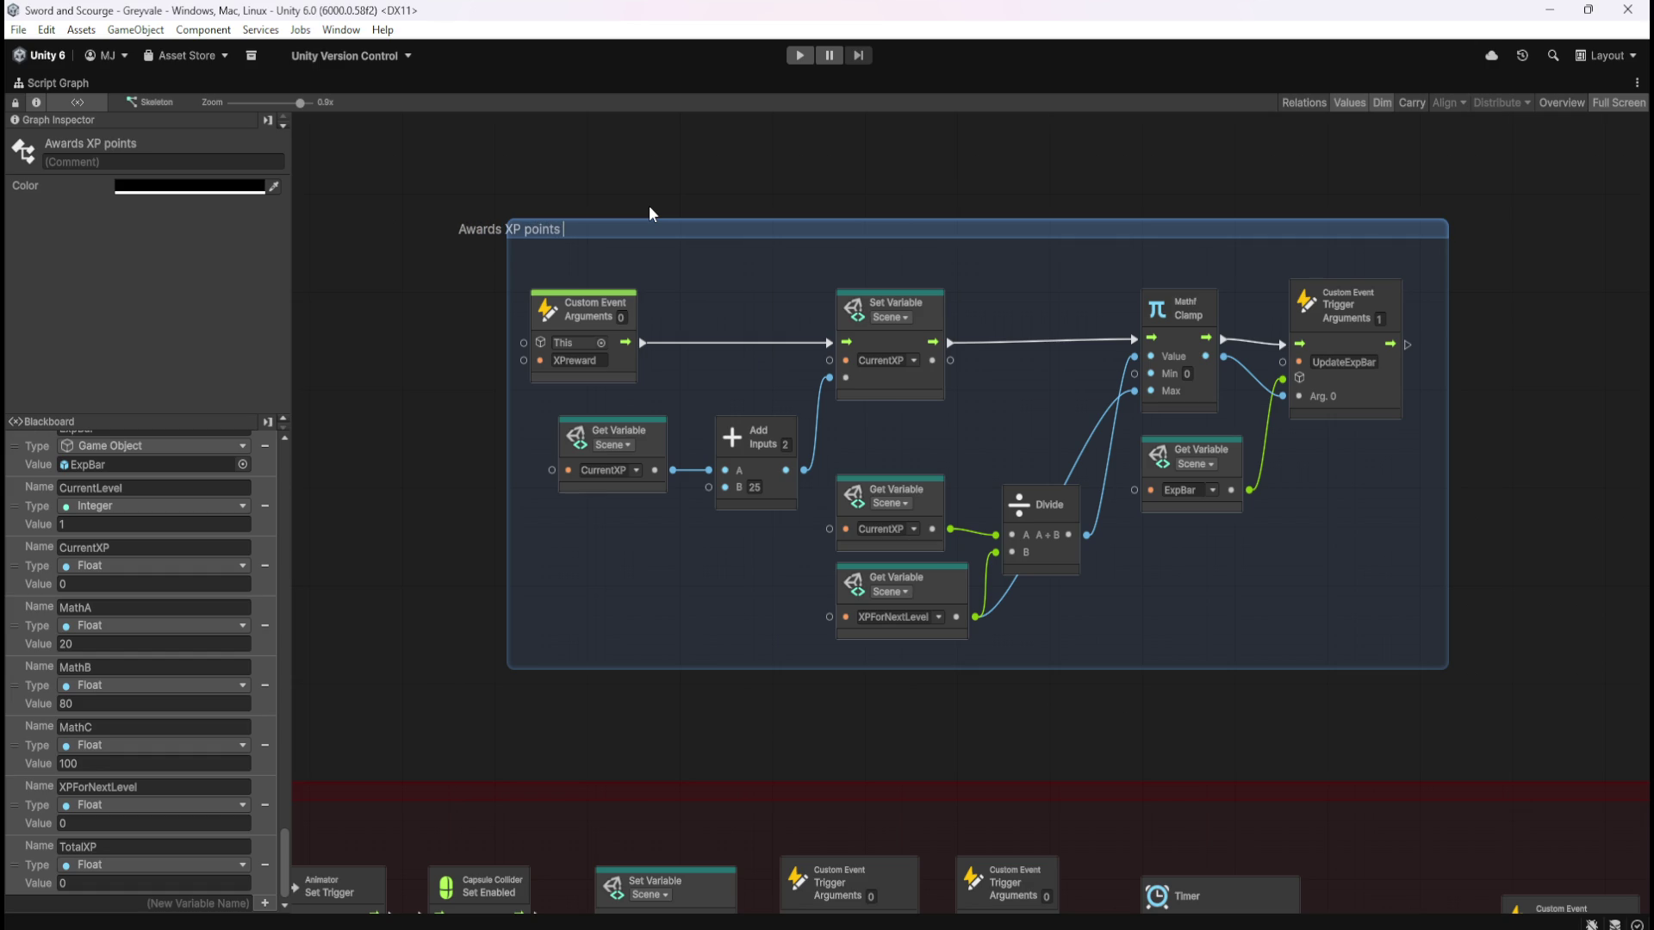
text(to Pla)
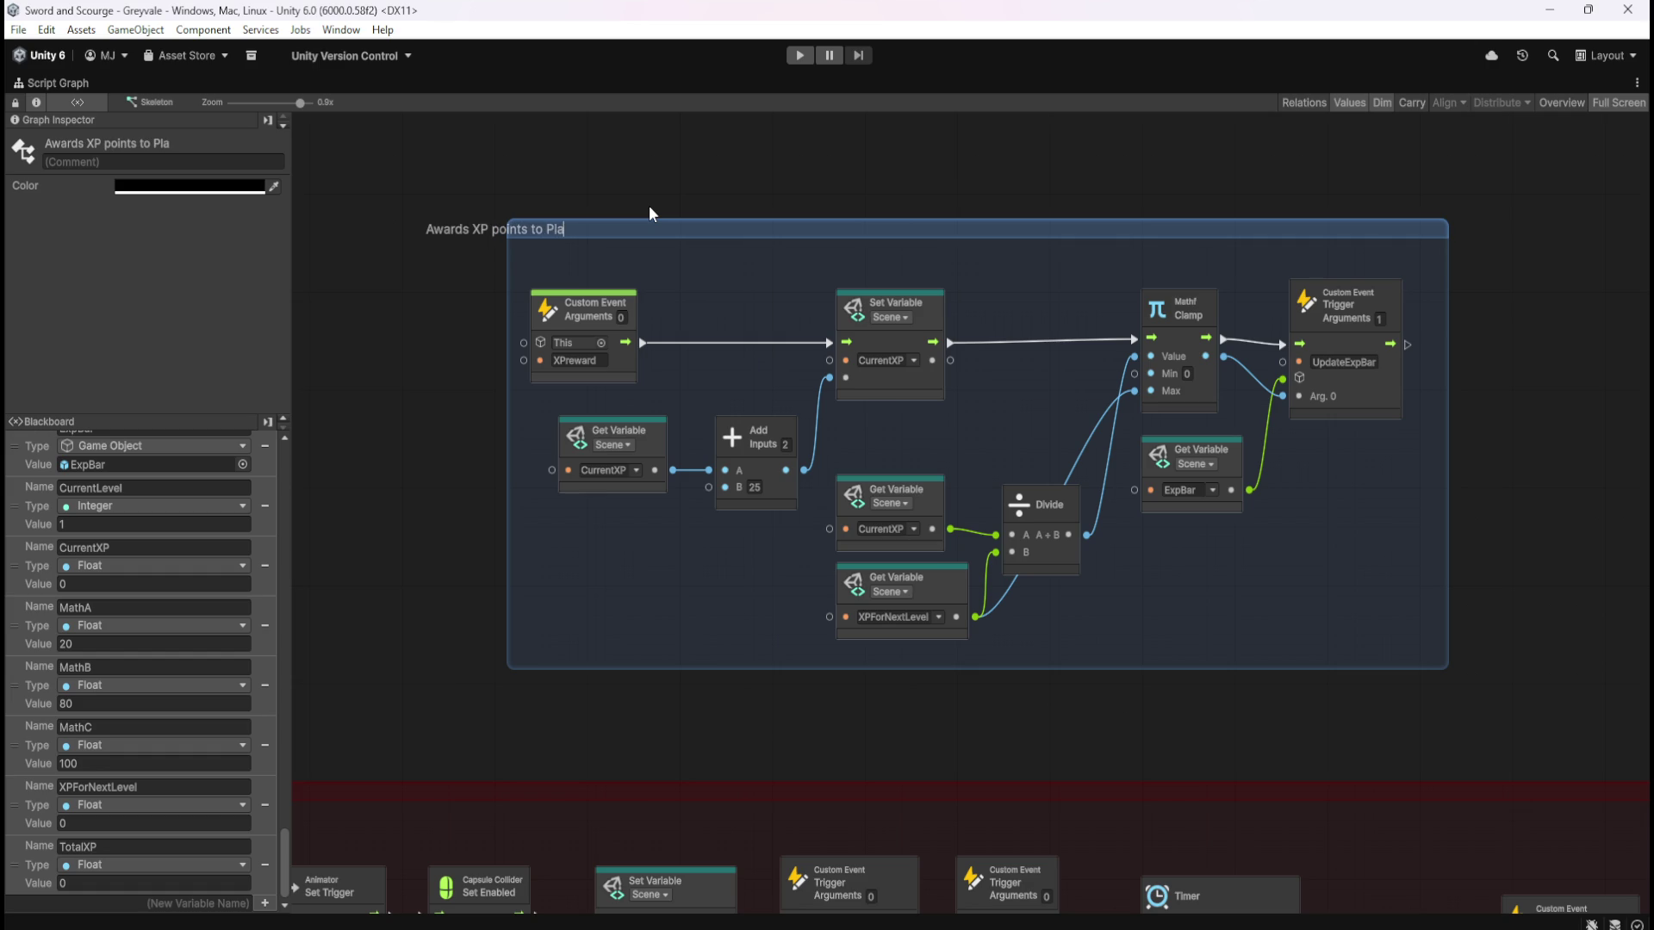
text(yer when Sk)
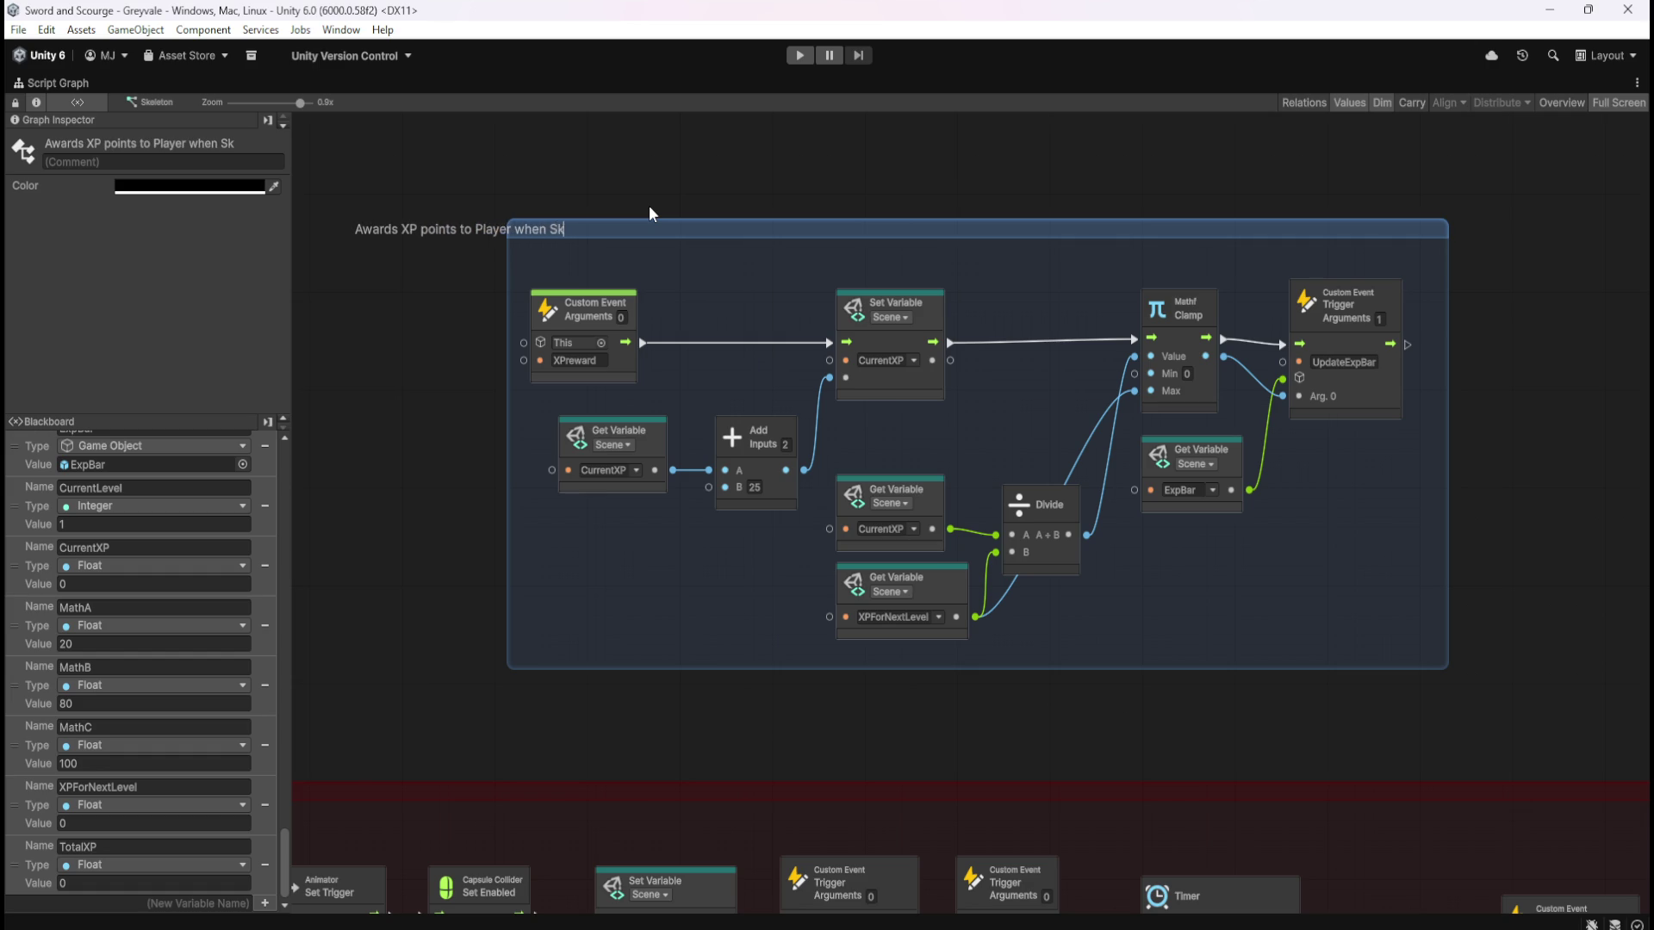
text(eleton is )
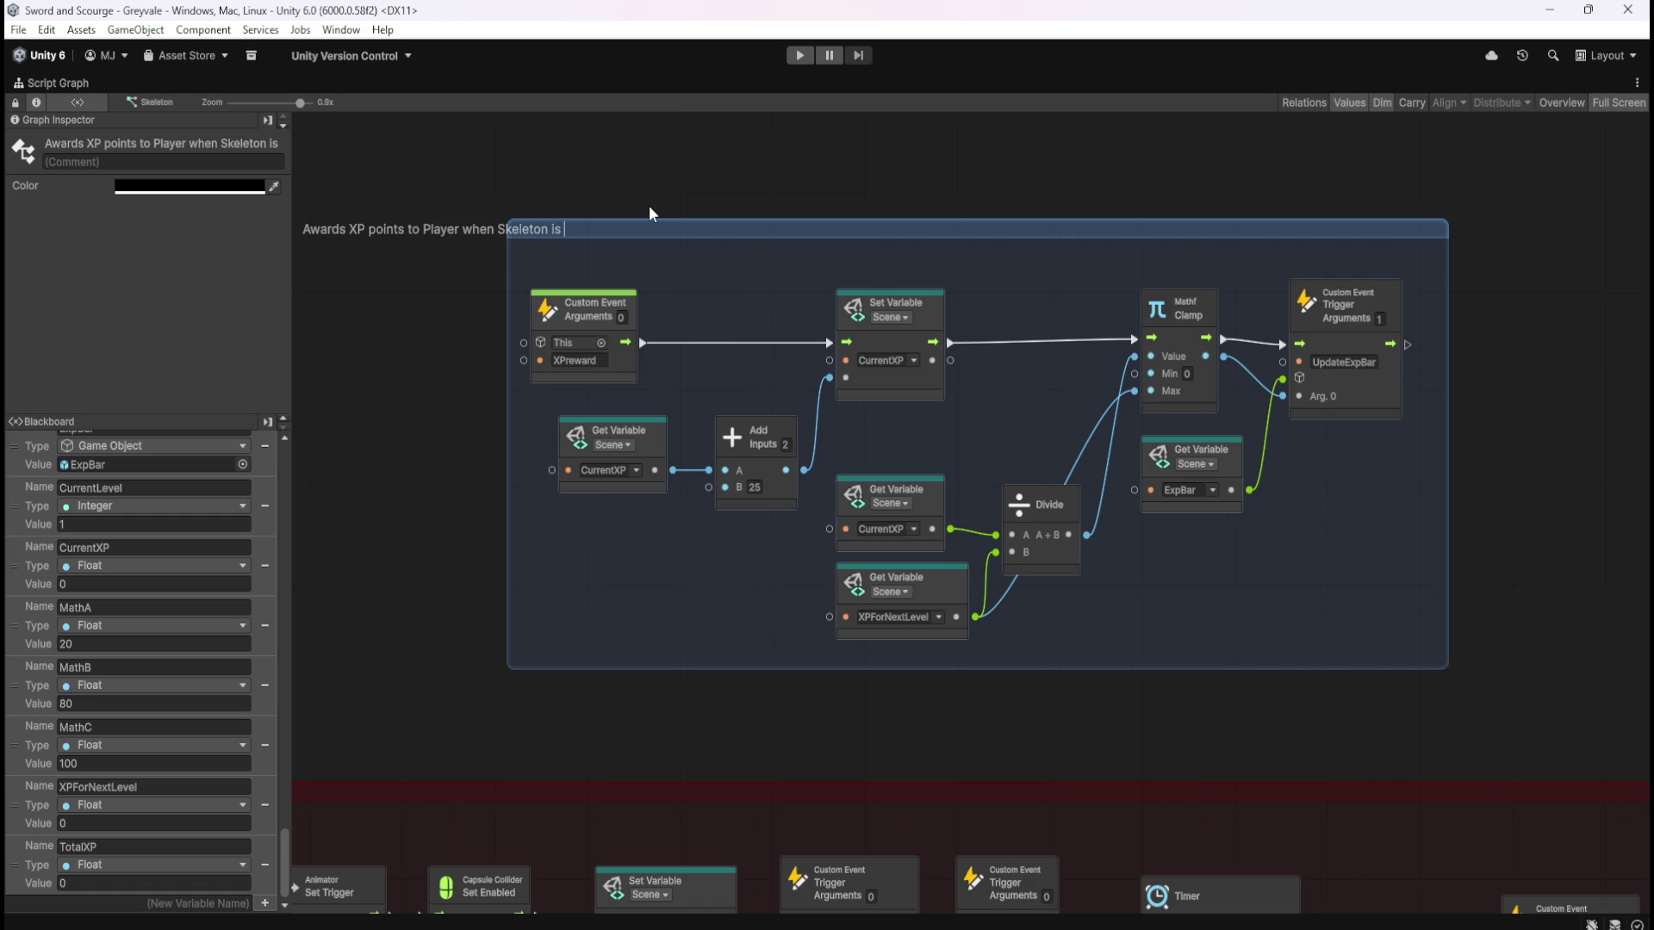
text(k)
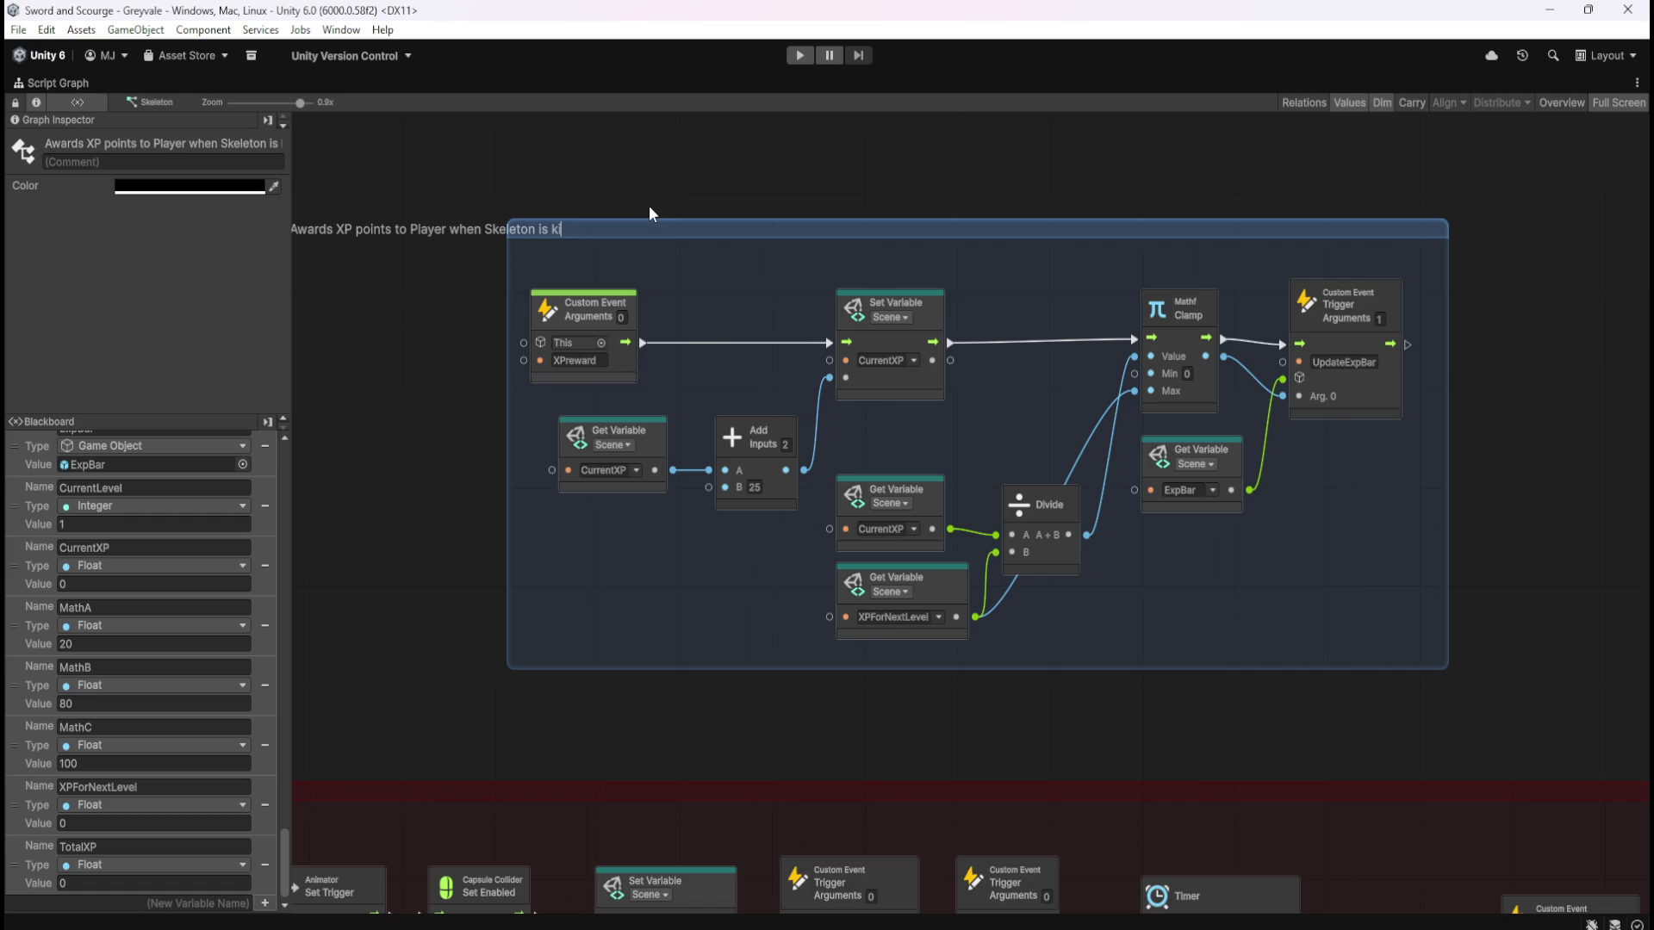
key(BackSpace)
text(slain)
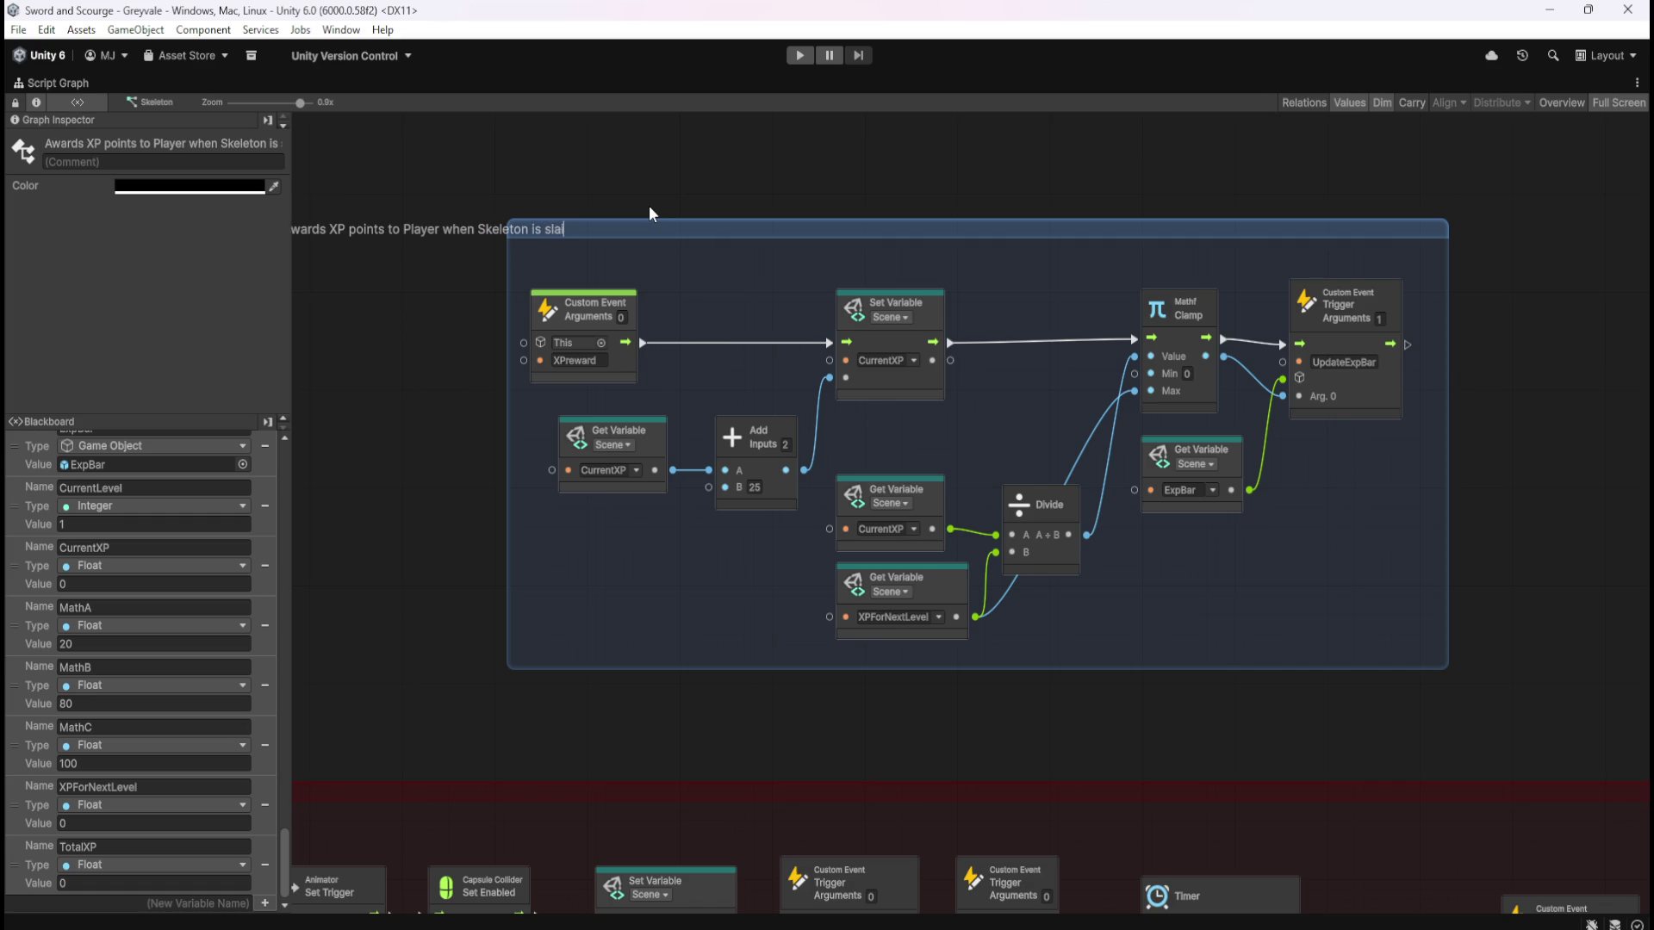
click(683, 180)
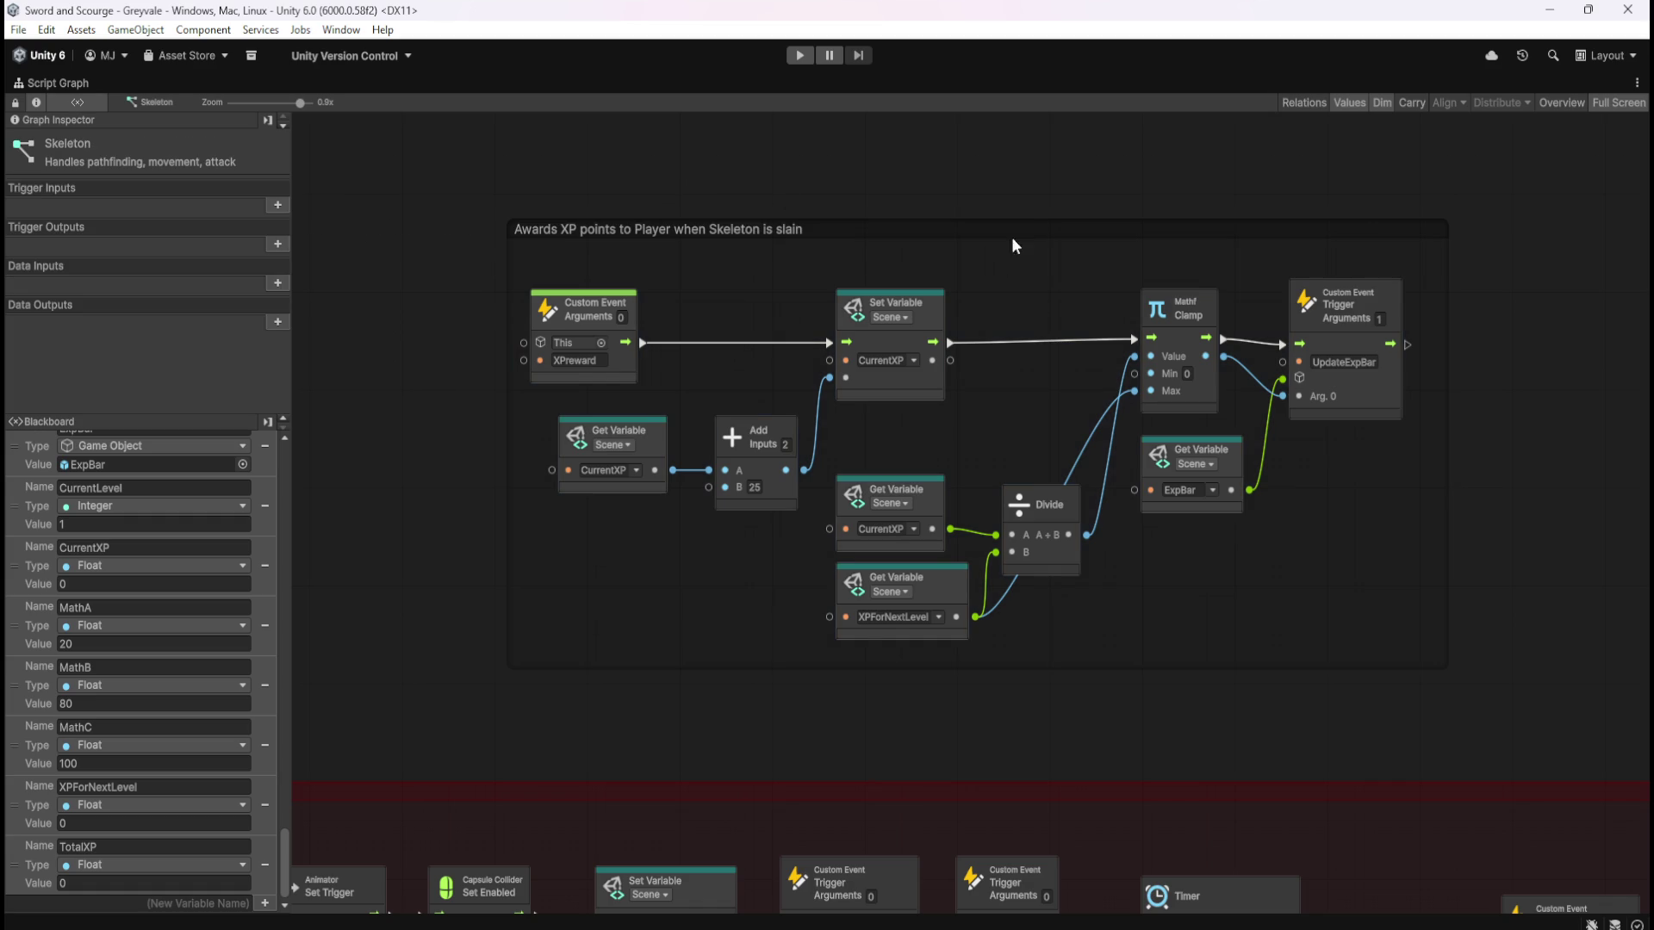
Set the group's colour to bright green in the Graph Inspector
click(1012, 250)
click(215, 186)
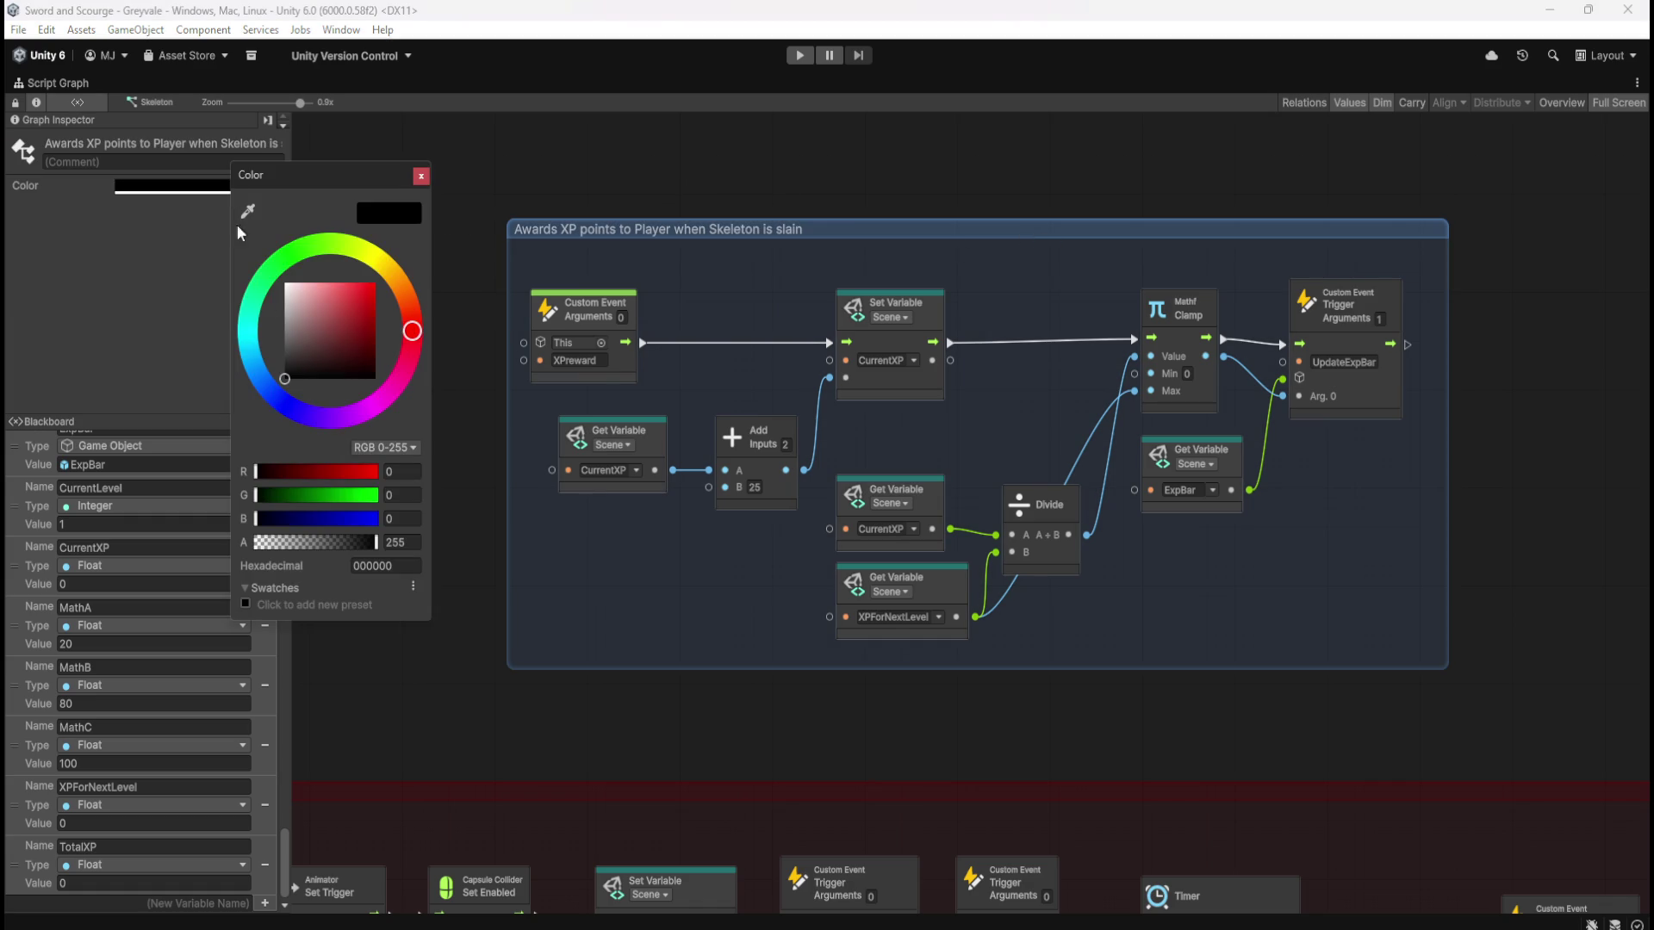
click(305, 256)
click(372, 327)
click(799, 194)
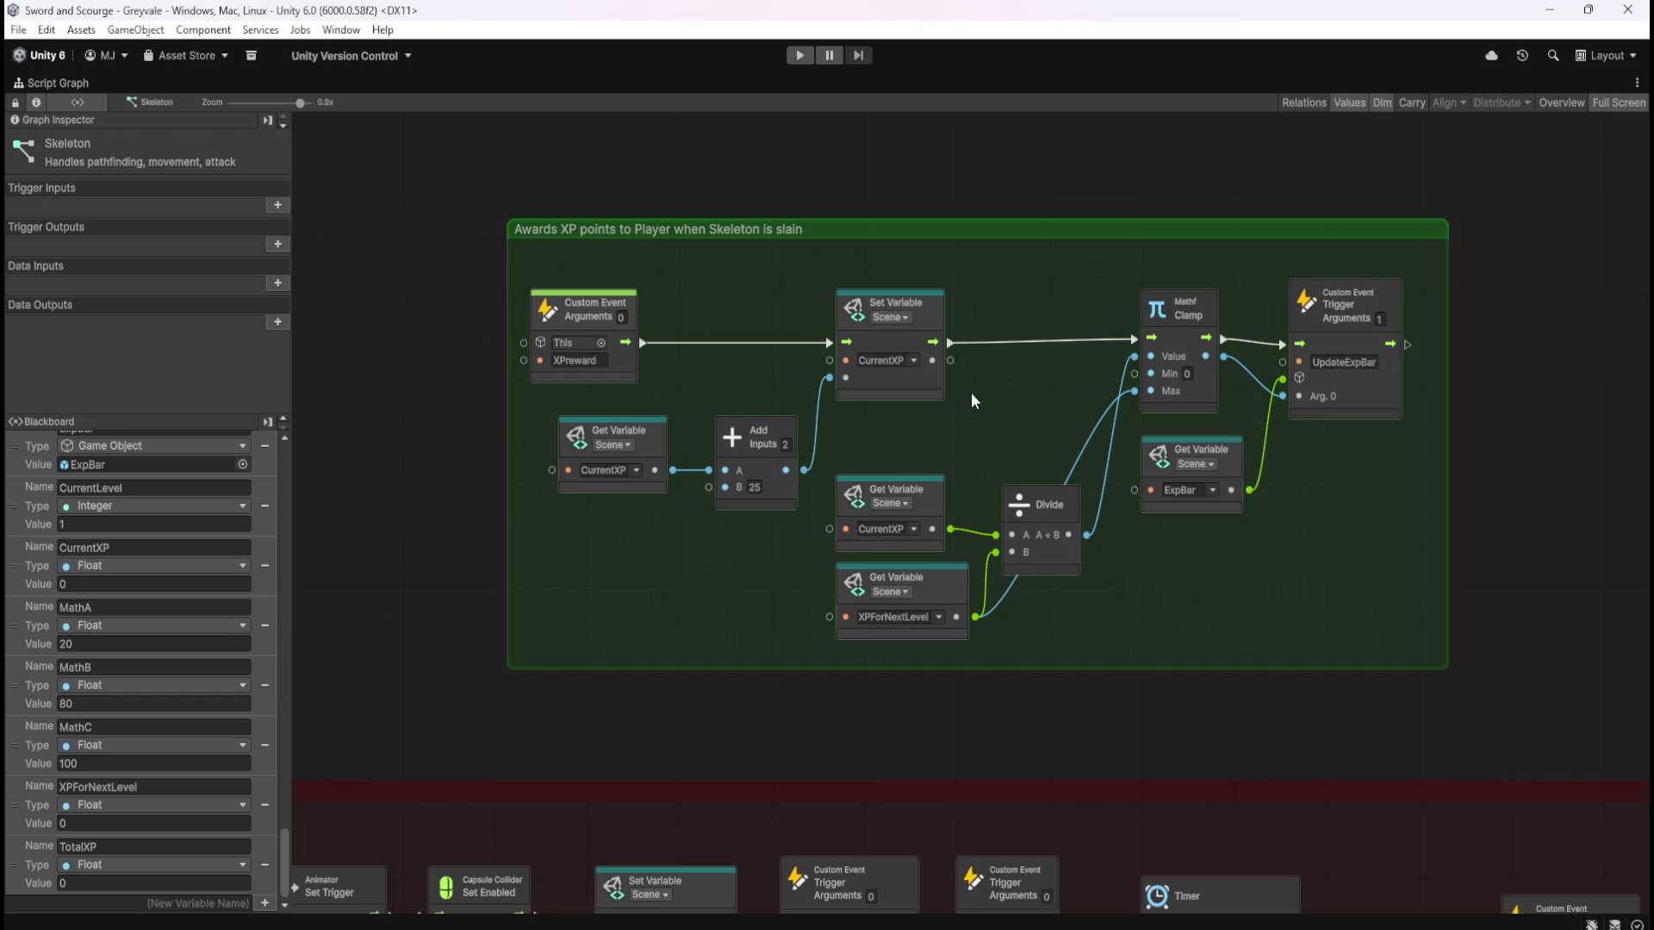
scroll(909, 342, down, 5)
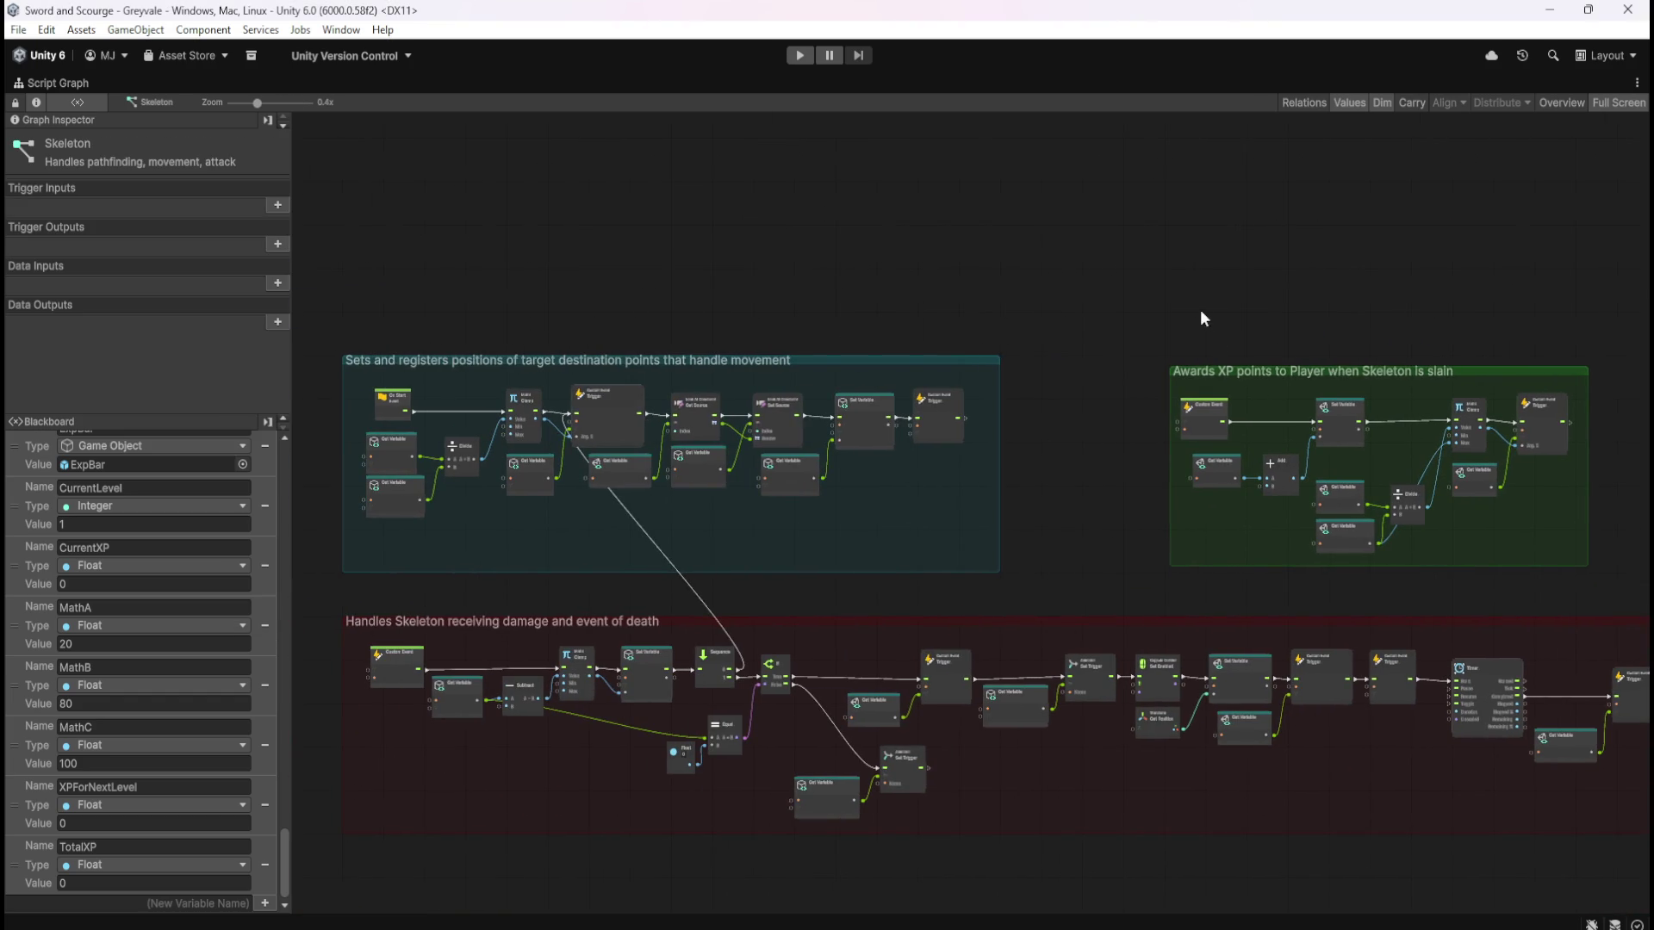
Move the green XP group left and slightly up
scroll(1358, 325, up, 4)
click(1446, 392)
drag(1440, 390, 1249, 374)
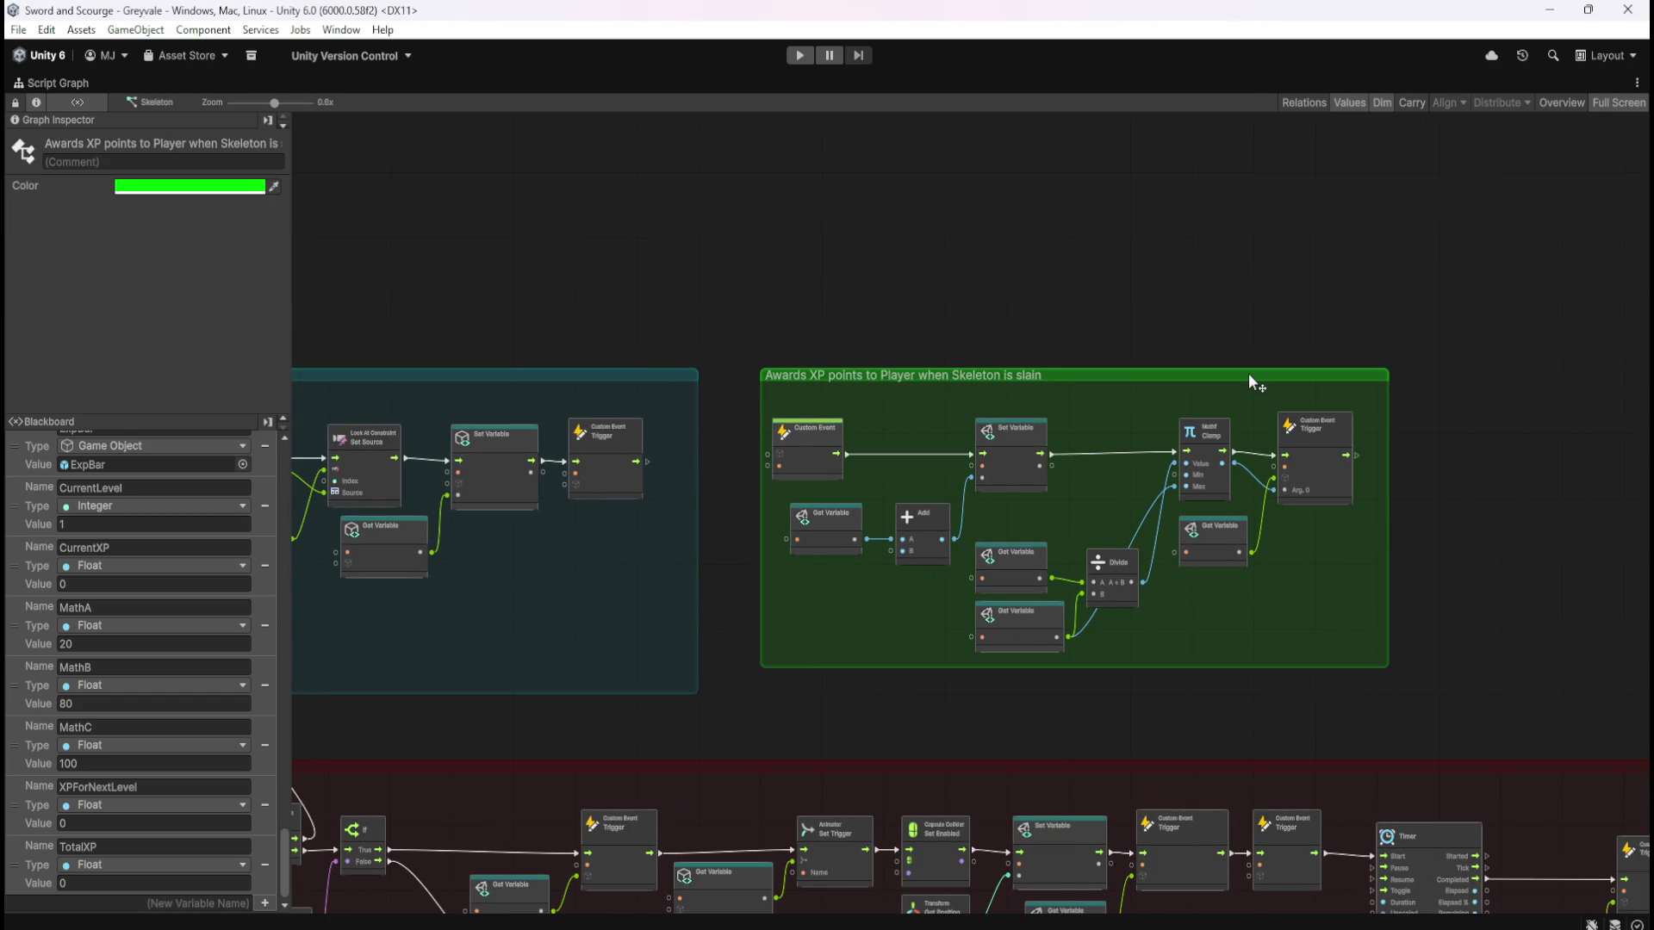
click(1316, 385)
scroll(1353, 546, up, 2)
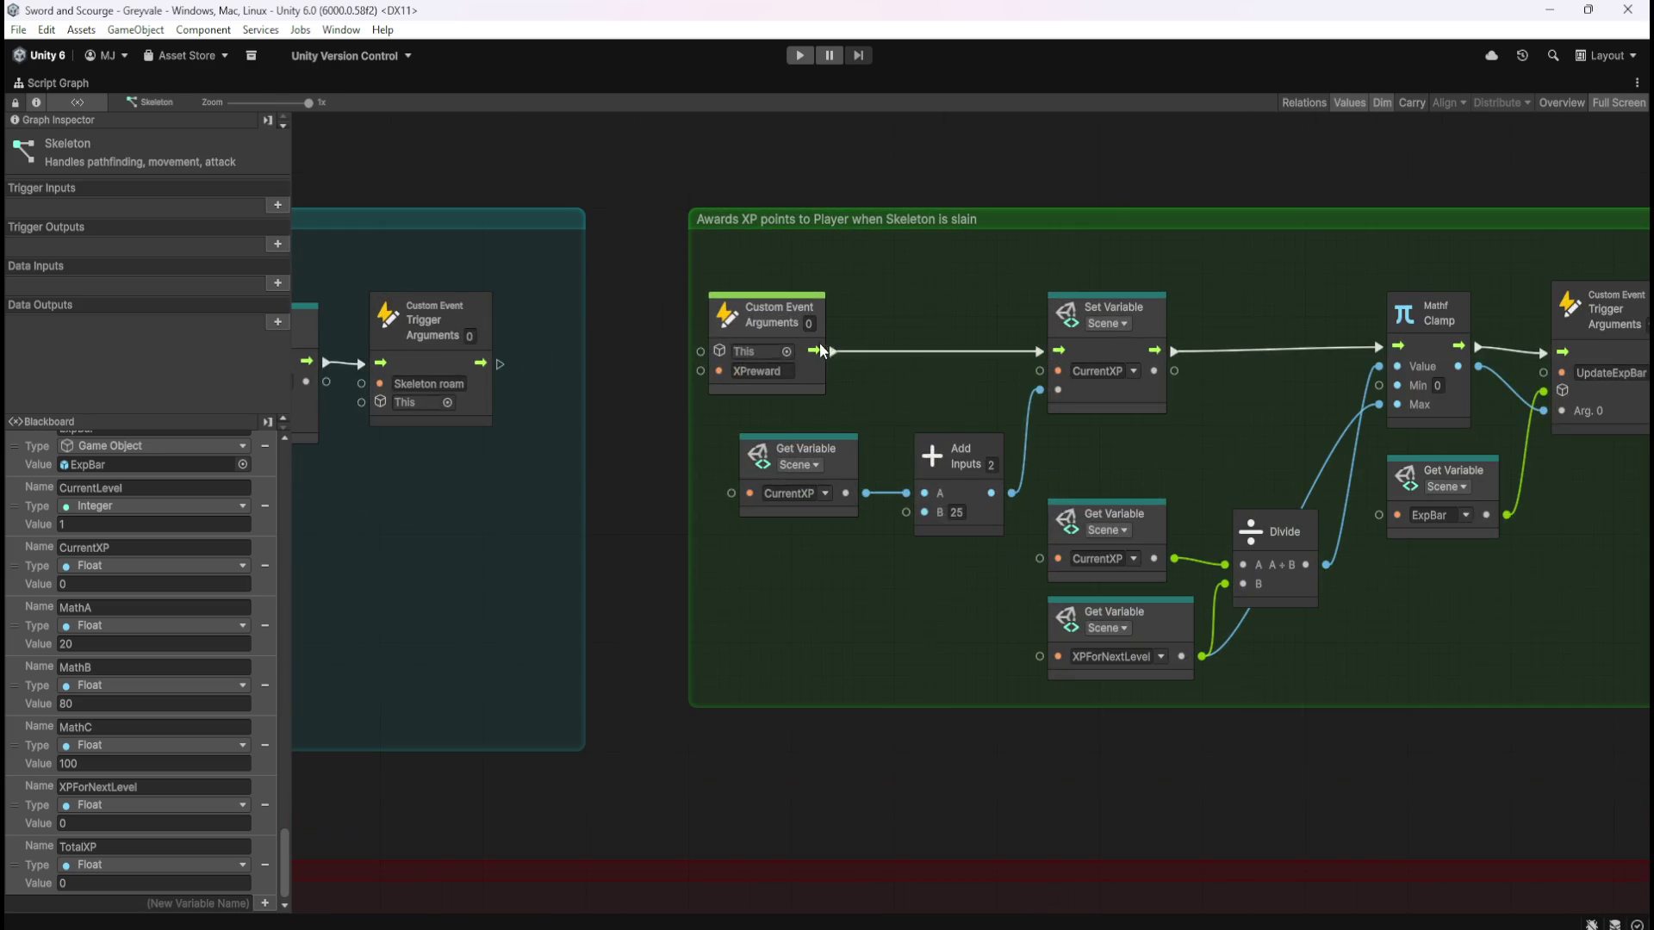
drag(1324, 744, 1063, 689)
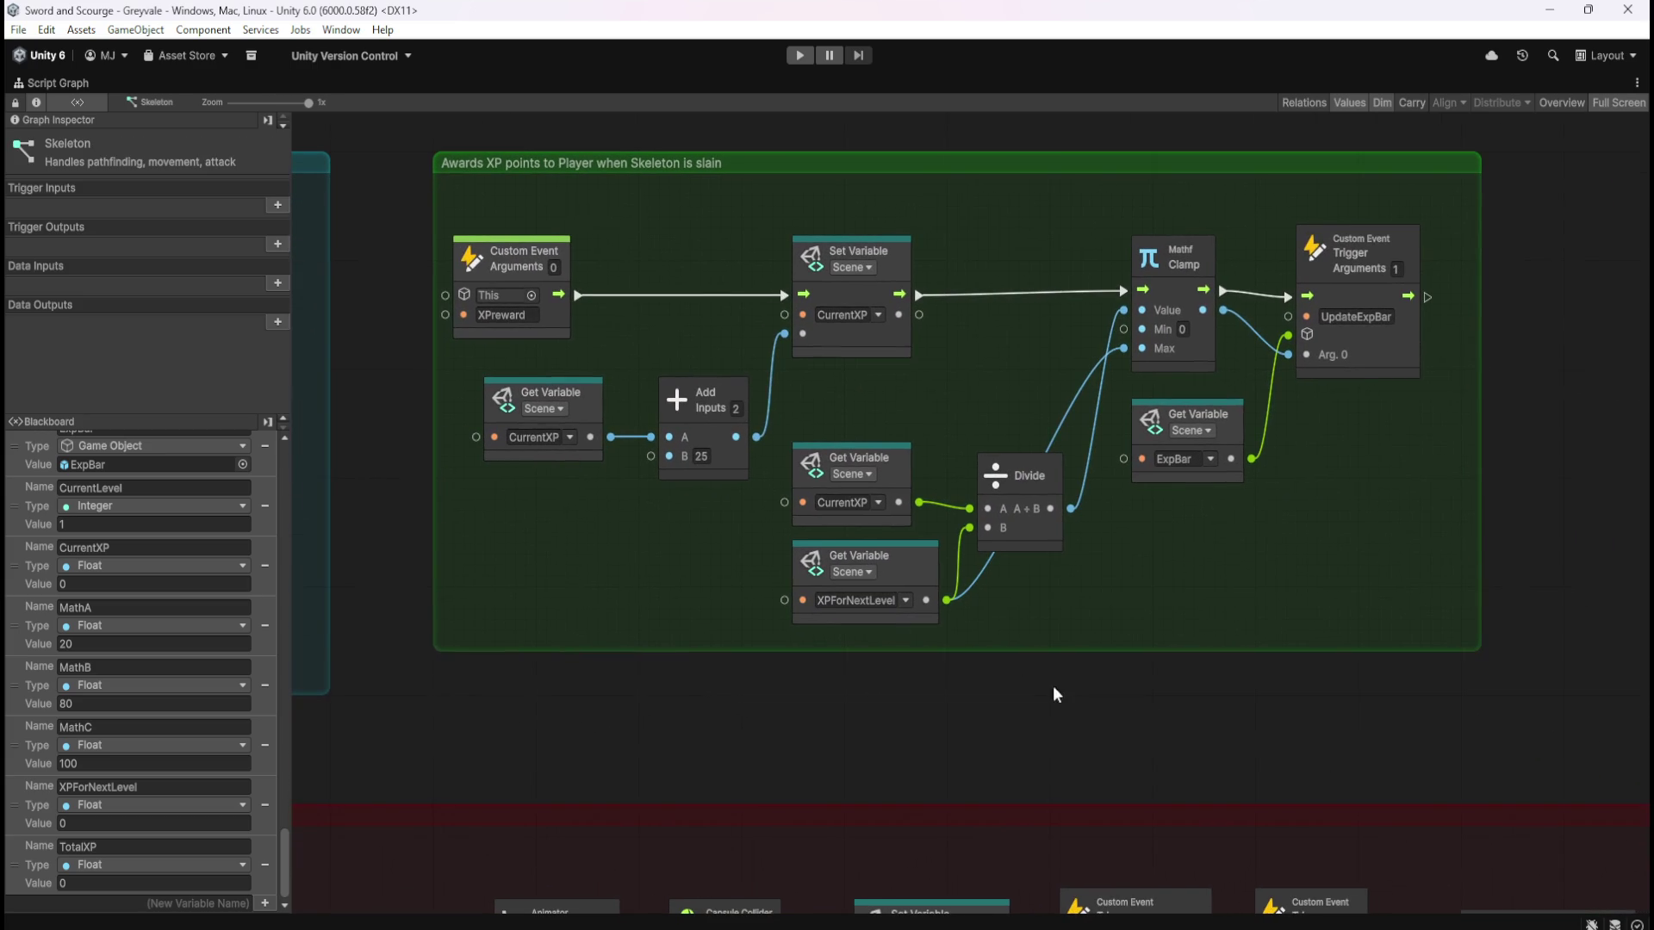
Select all nodes inside the XP group and nudge them slightly right
drag(1228, 711, 1092, 291)
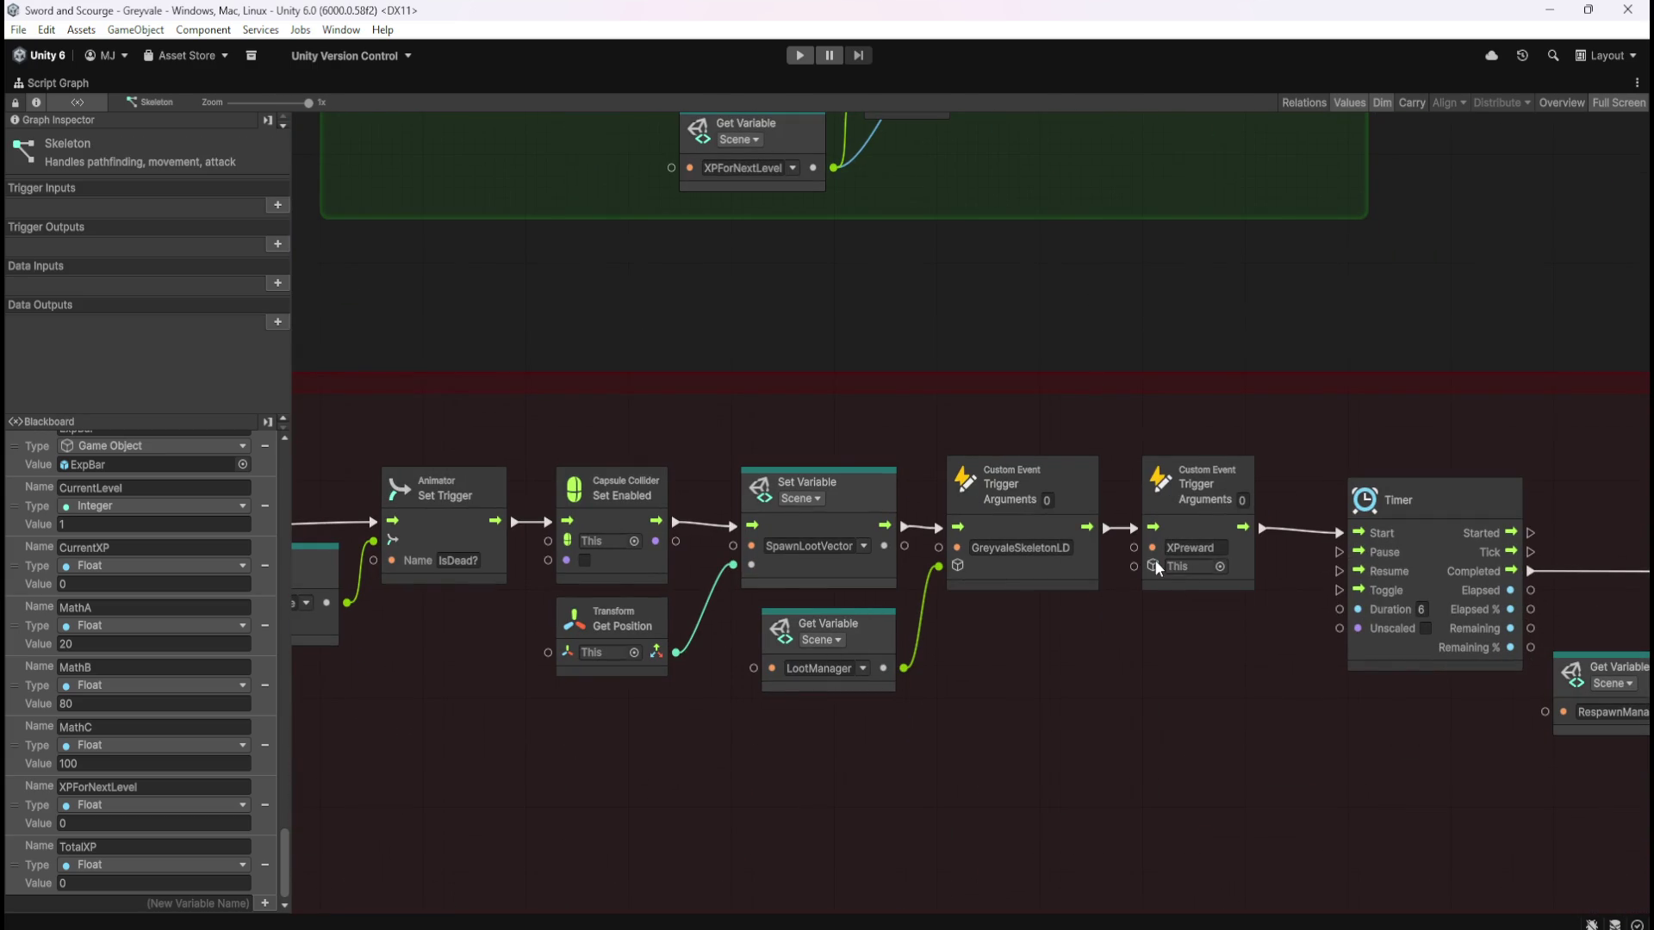
mouse_move(1026, 296)
mouse_down()
mouse_move(1087, 545)
mouse_move(711, 376)
mouse_move(1171, 691)
mouse_up()
drag(1140, 441, 591, 251)
drag(907, 338, 921, 336)
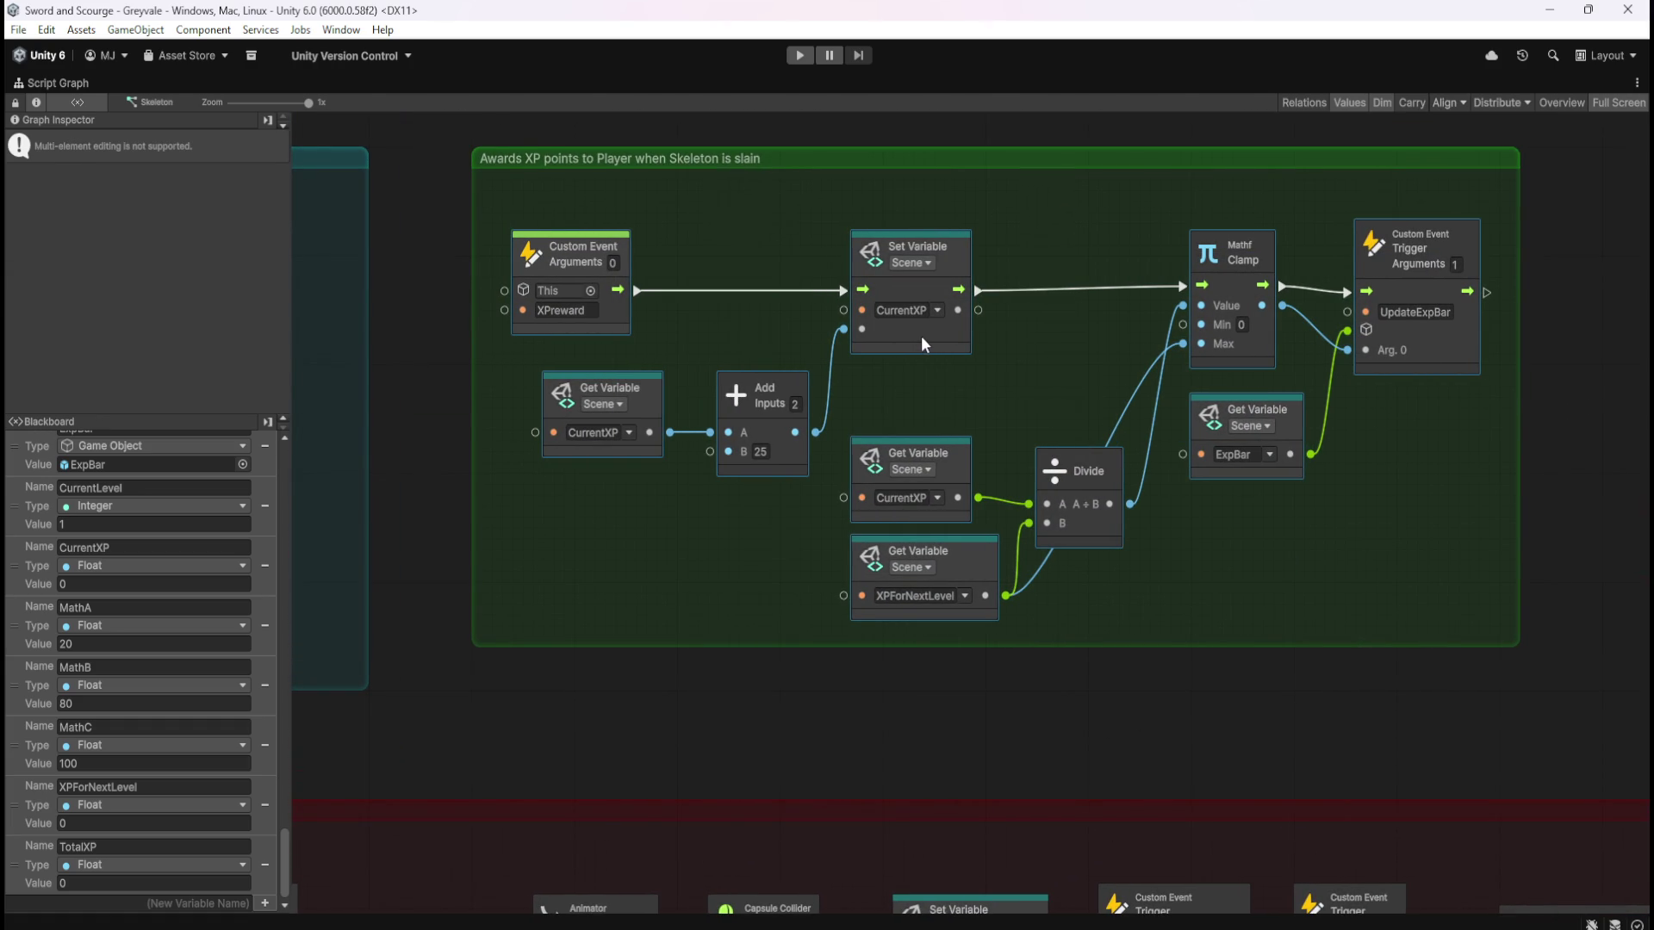
click(1284, 576)
Extend the XP group's bottom edge downward and nudge its nodes slightly down
scroll(1025, 431, down, 5)
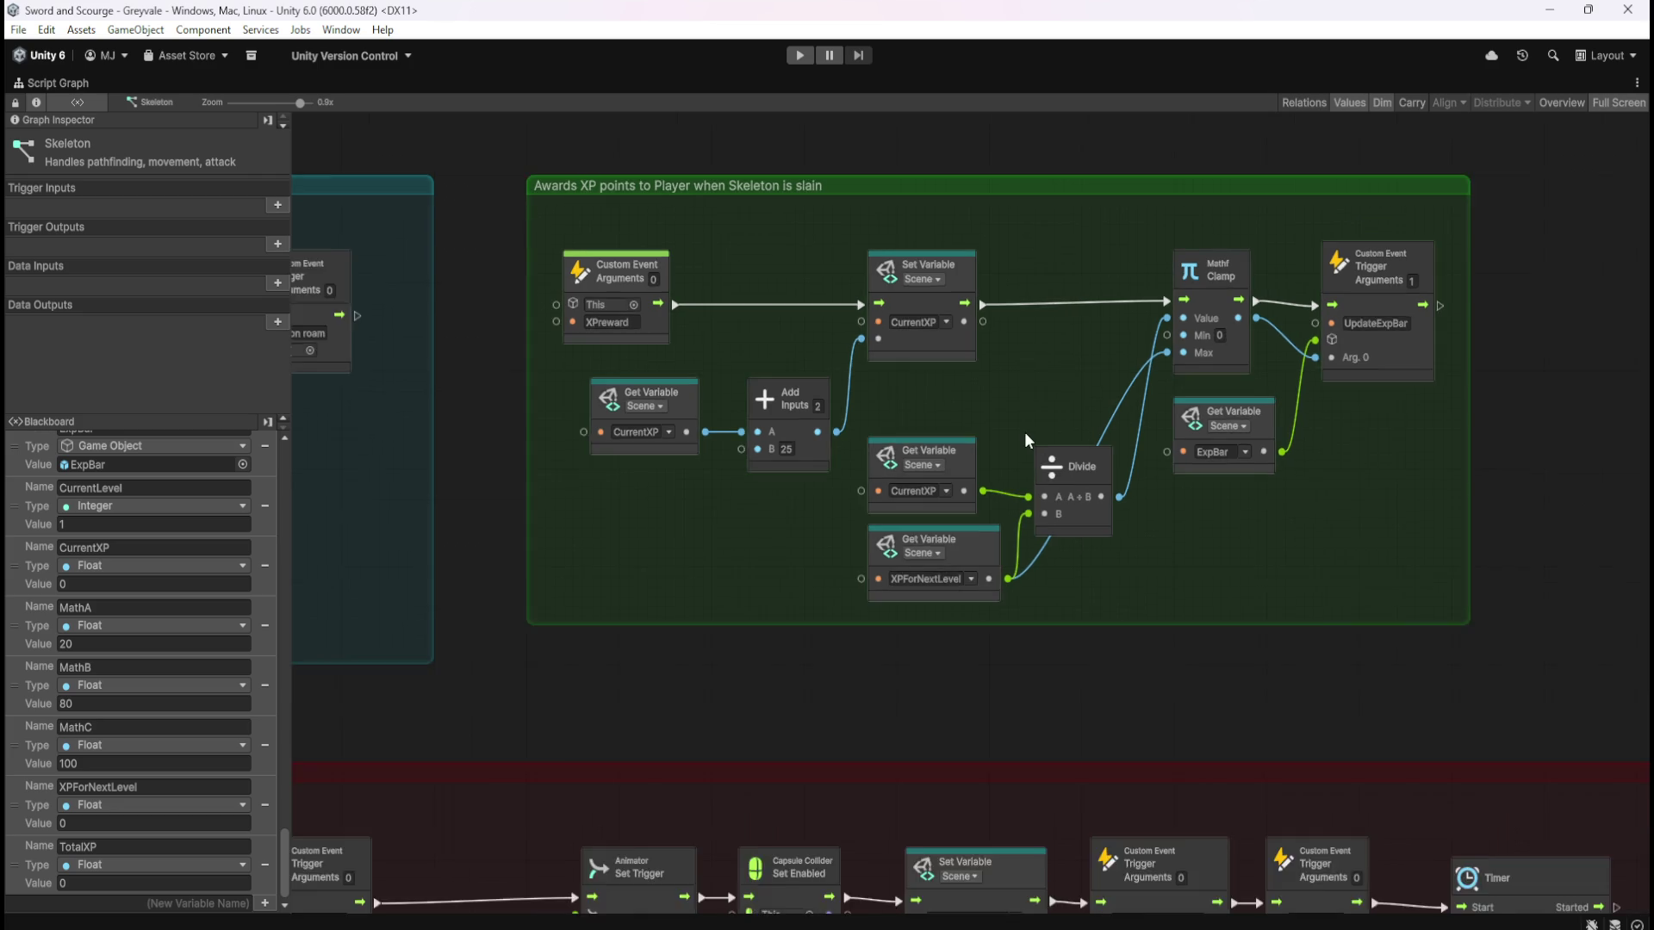
scroll(1025, 432, down, 1)
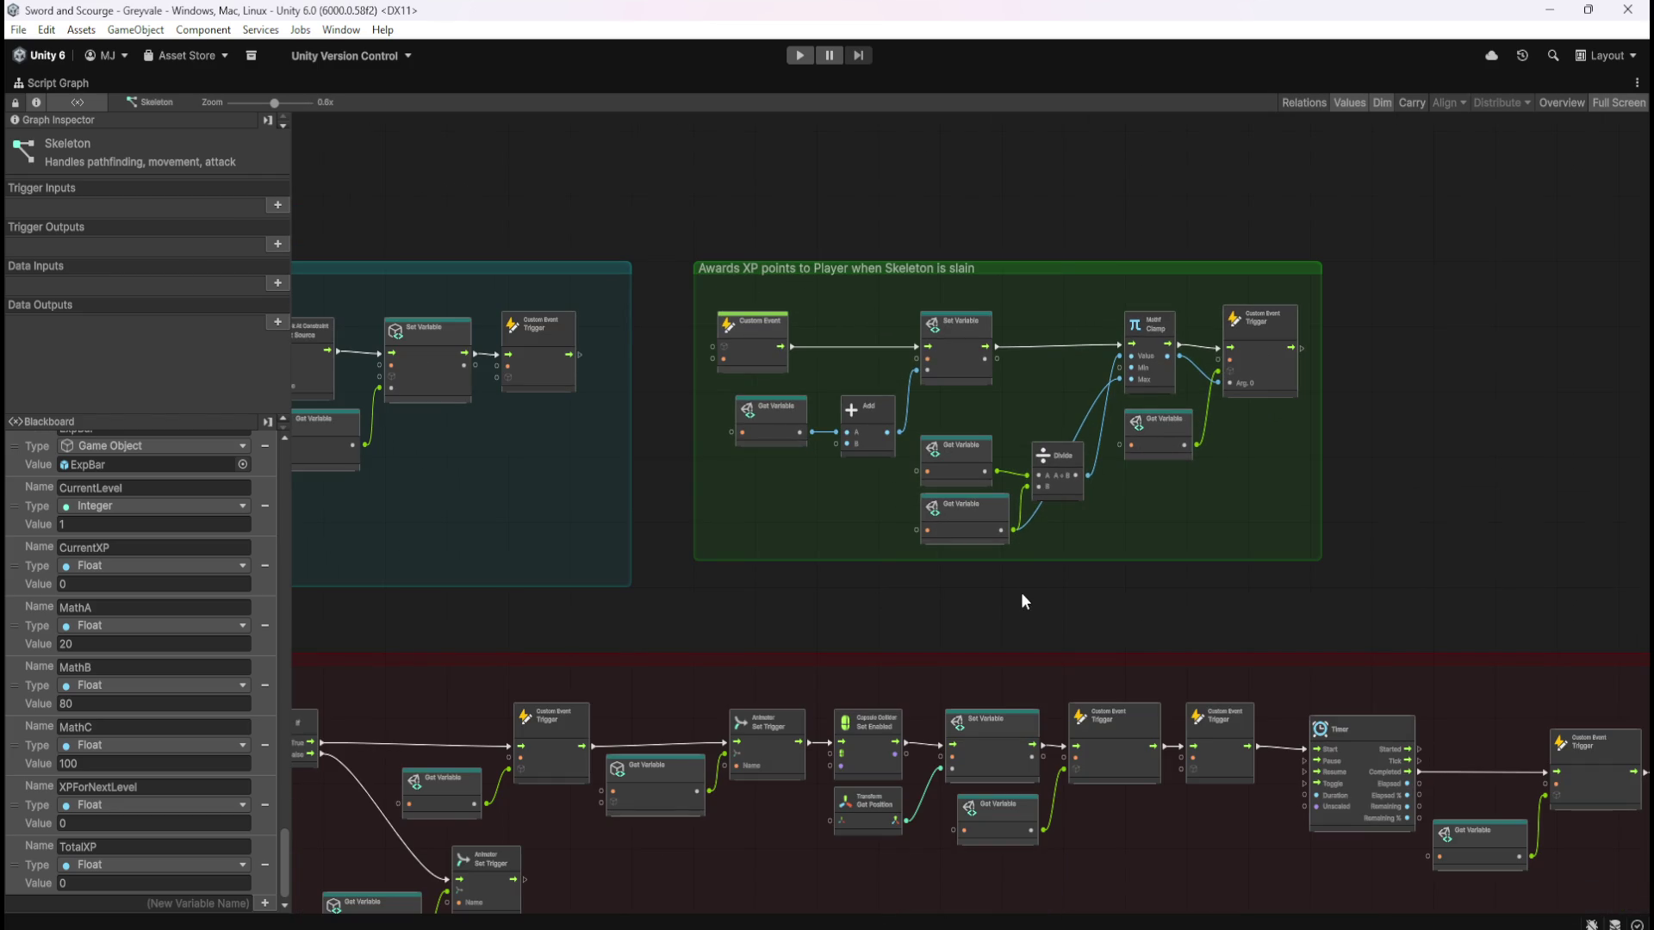
scroll(1025, 589, up, 3)
drag(1090, 551, 1087, 581)
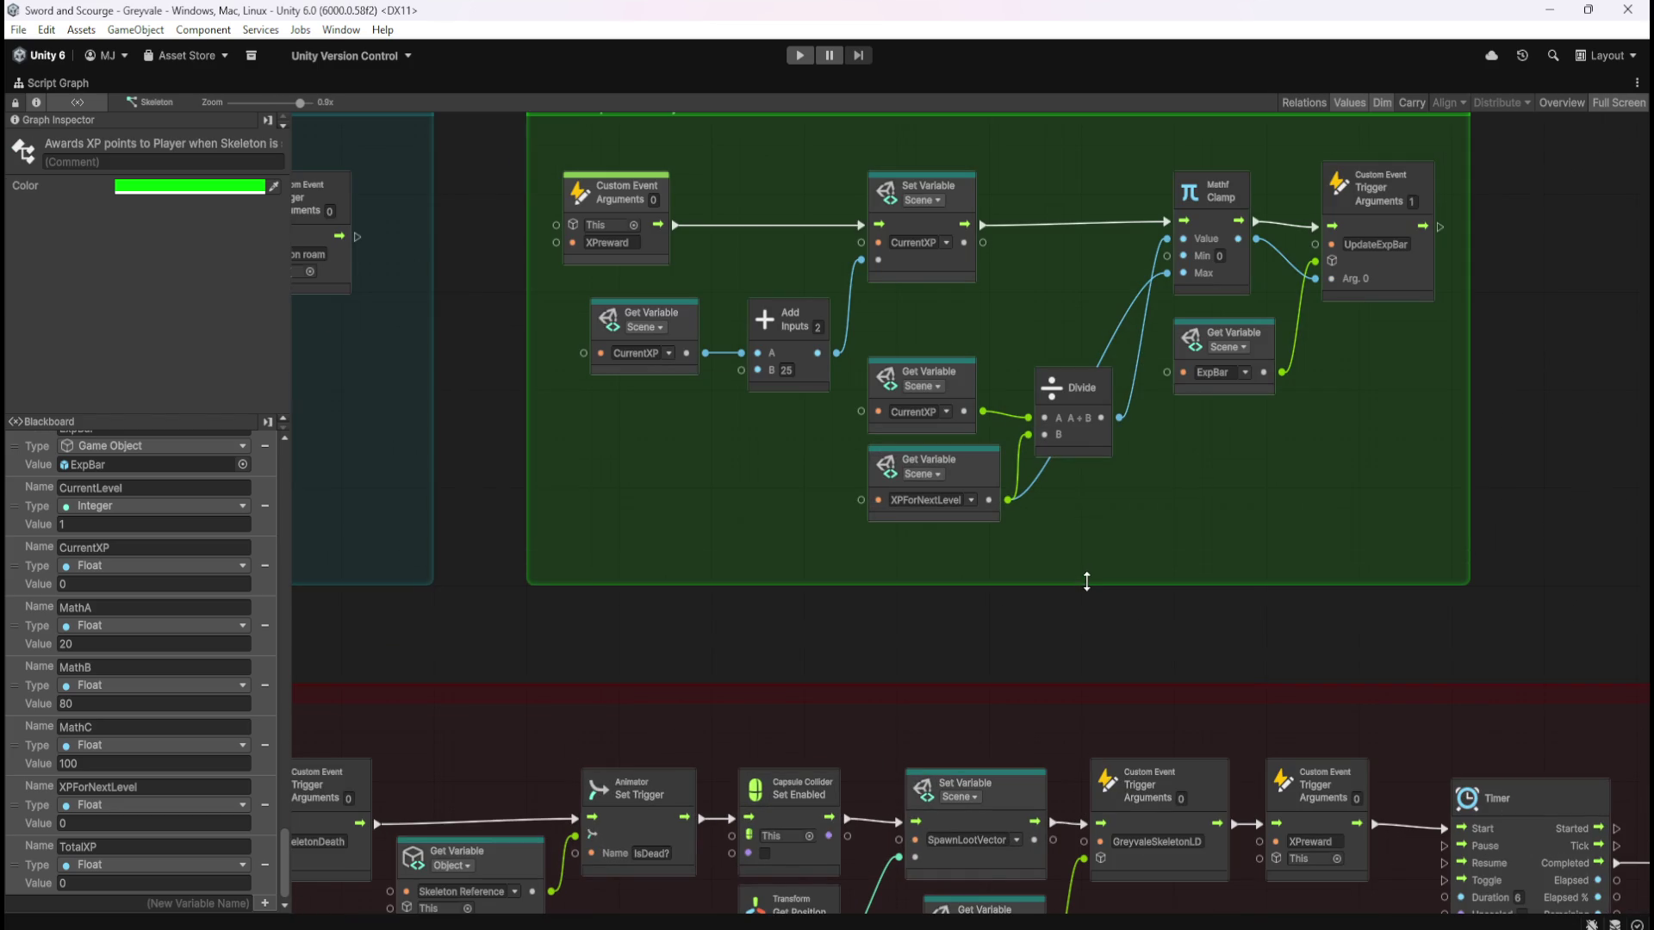
click(1198, 501)
drag(1365, 566, 640, 241)
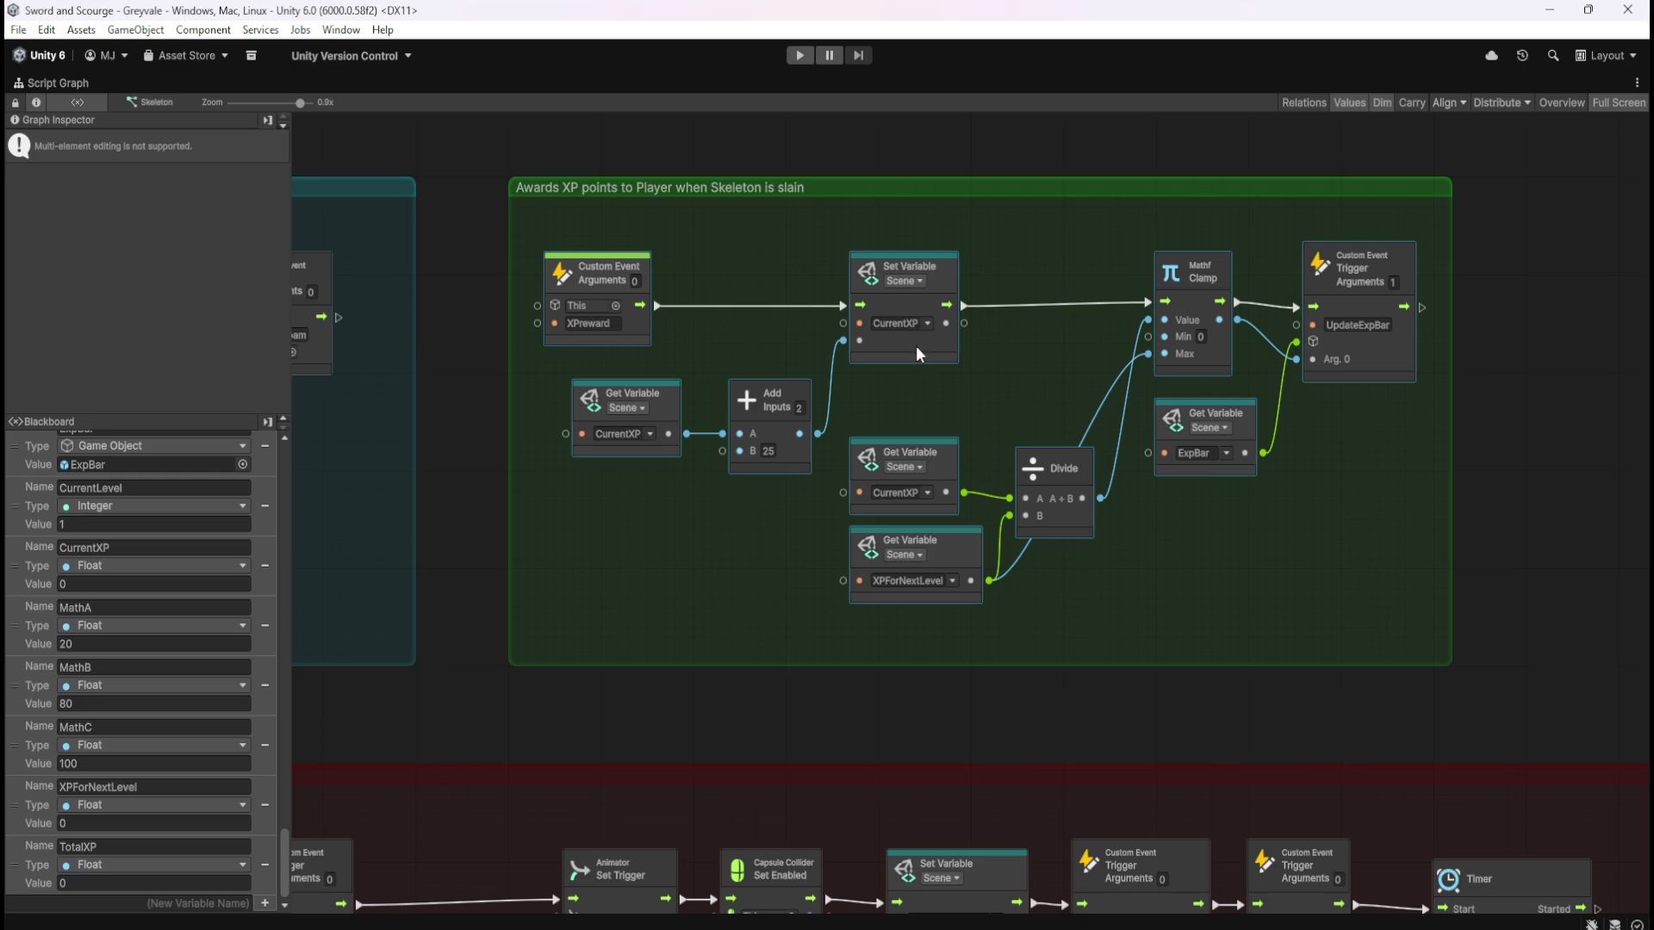
drag(916, 346, 918, 354)
click(1240, 528)
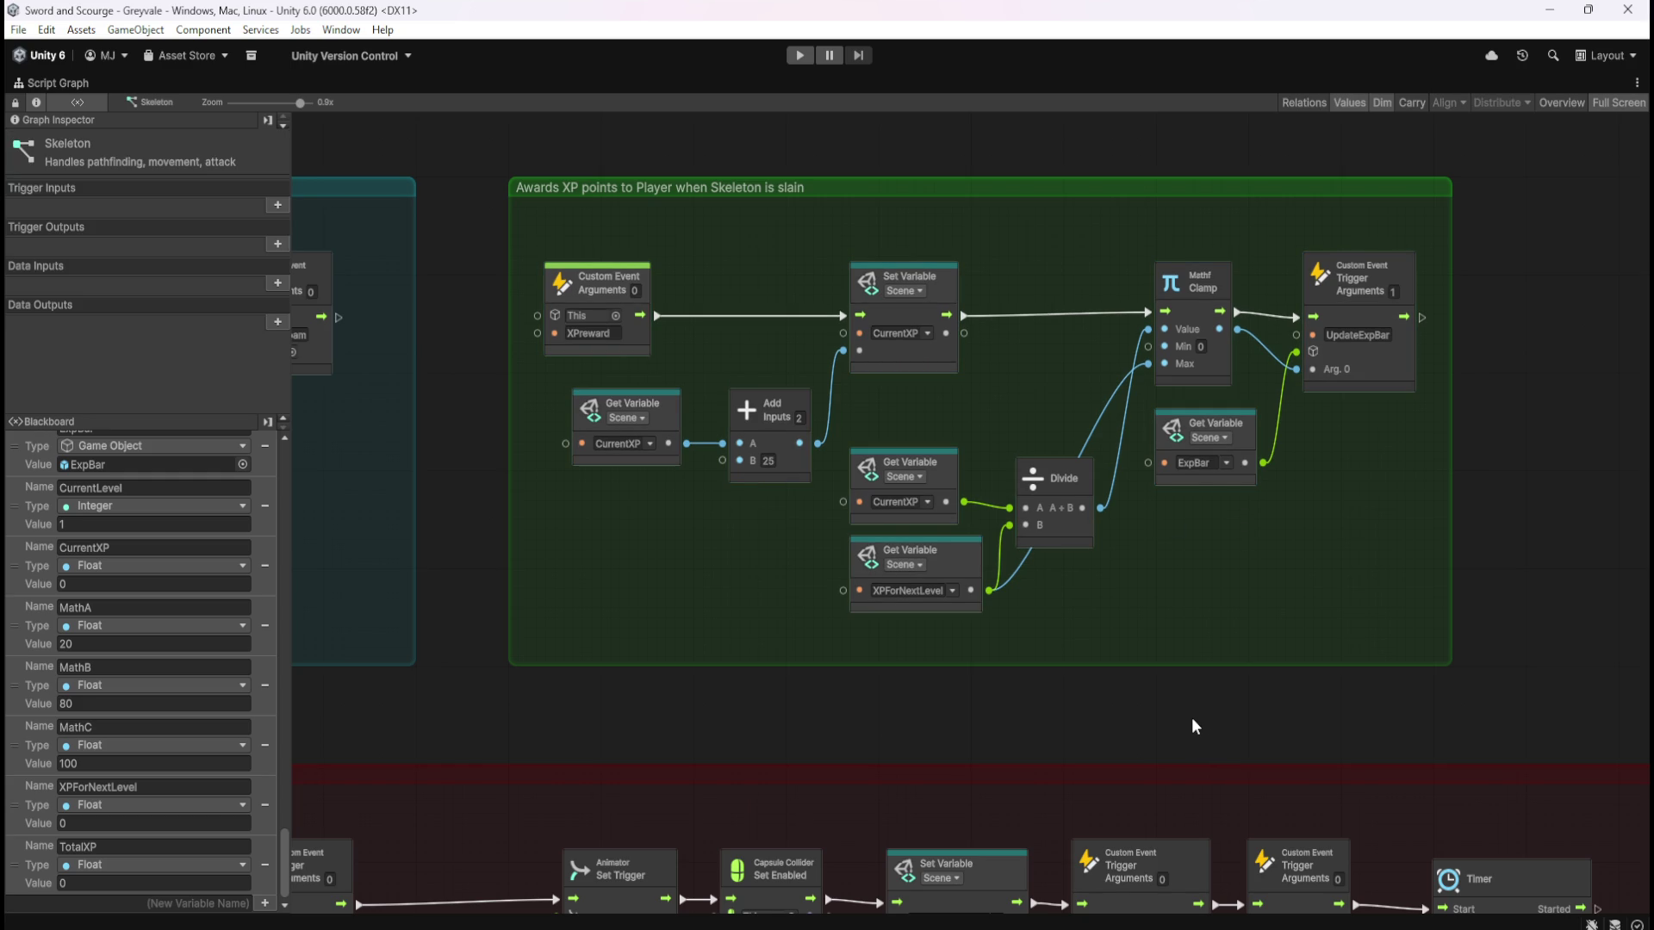
Pan over the red group's Timer and Destroy nodes, then back to the XP group
scroll(1191, 716, down, 1)
mouse_move(1171, 691)
mouse_down()
mouse_move(1019, 301)
mouse_move(897, 276)
mouse_move(882, 345)
mouse_up()
scroll(885, 353, down, 3)
scroll(1580, 443, down, 1)
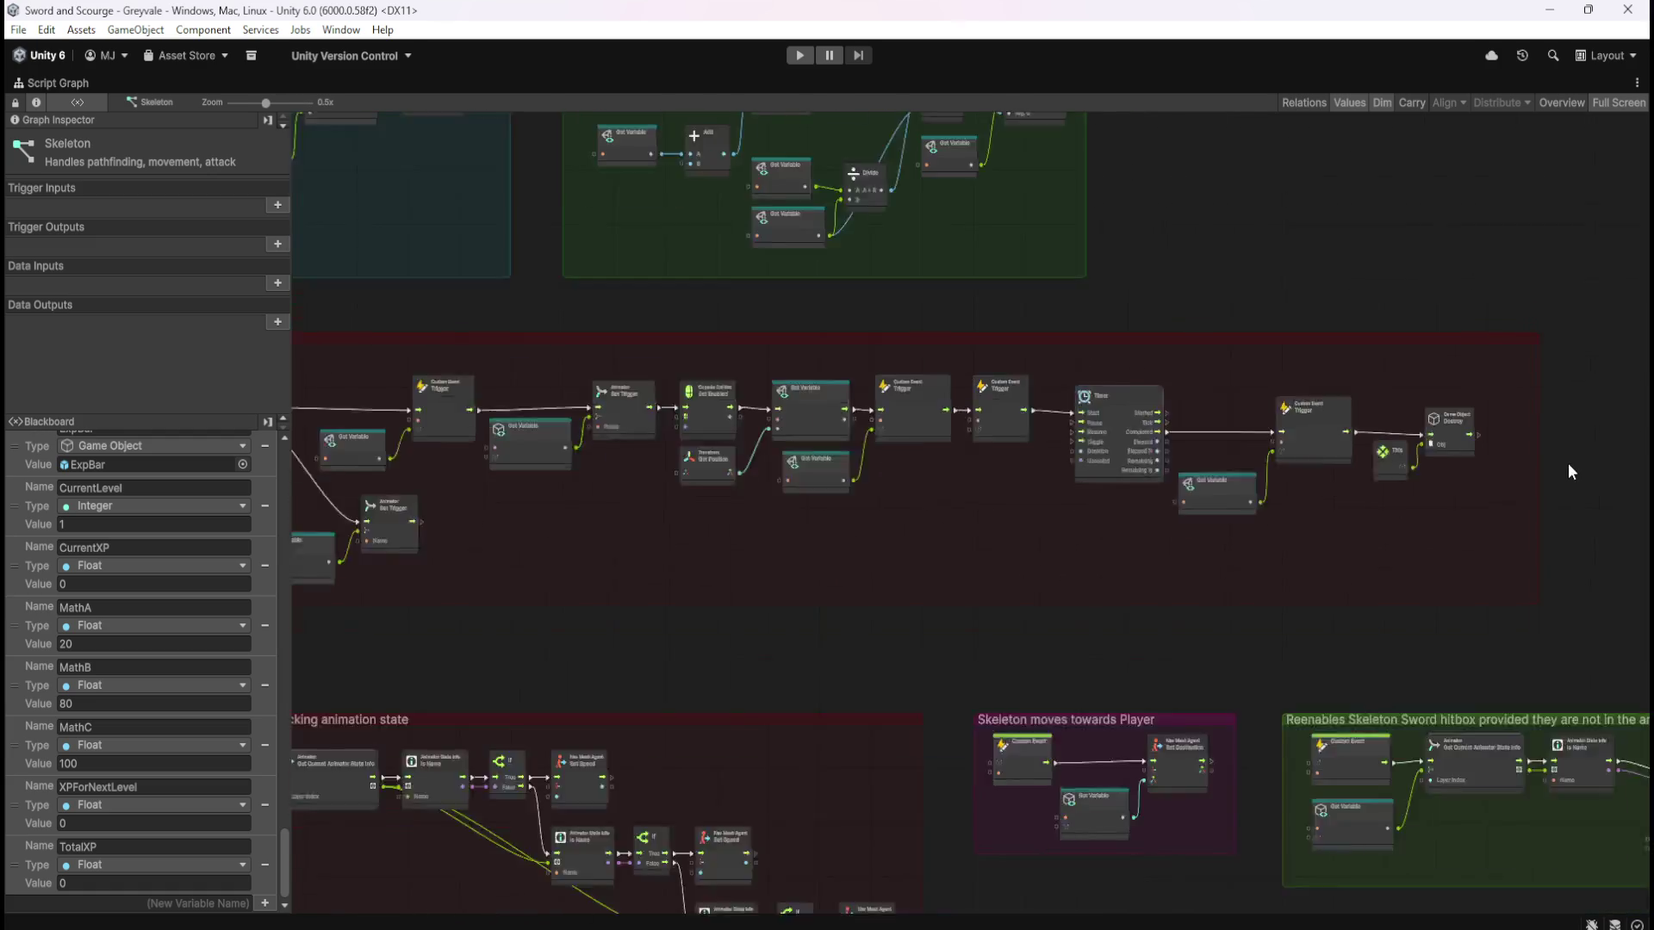
scroll(916, 355, up, 4)
mouse_move(1368, 535)
mouse_down()
mouse_move(1306, 605)
mouse_move(1041, 472)
mouse_up()
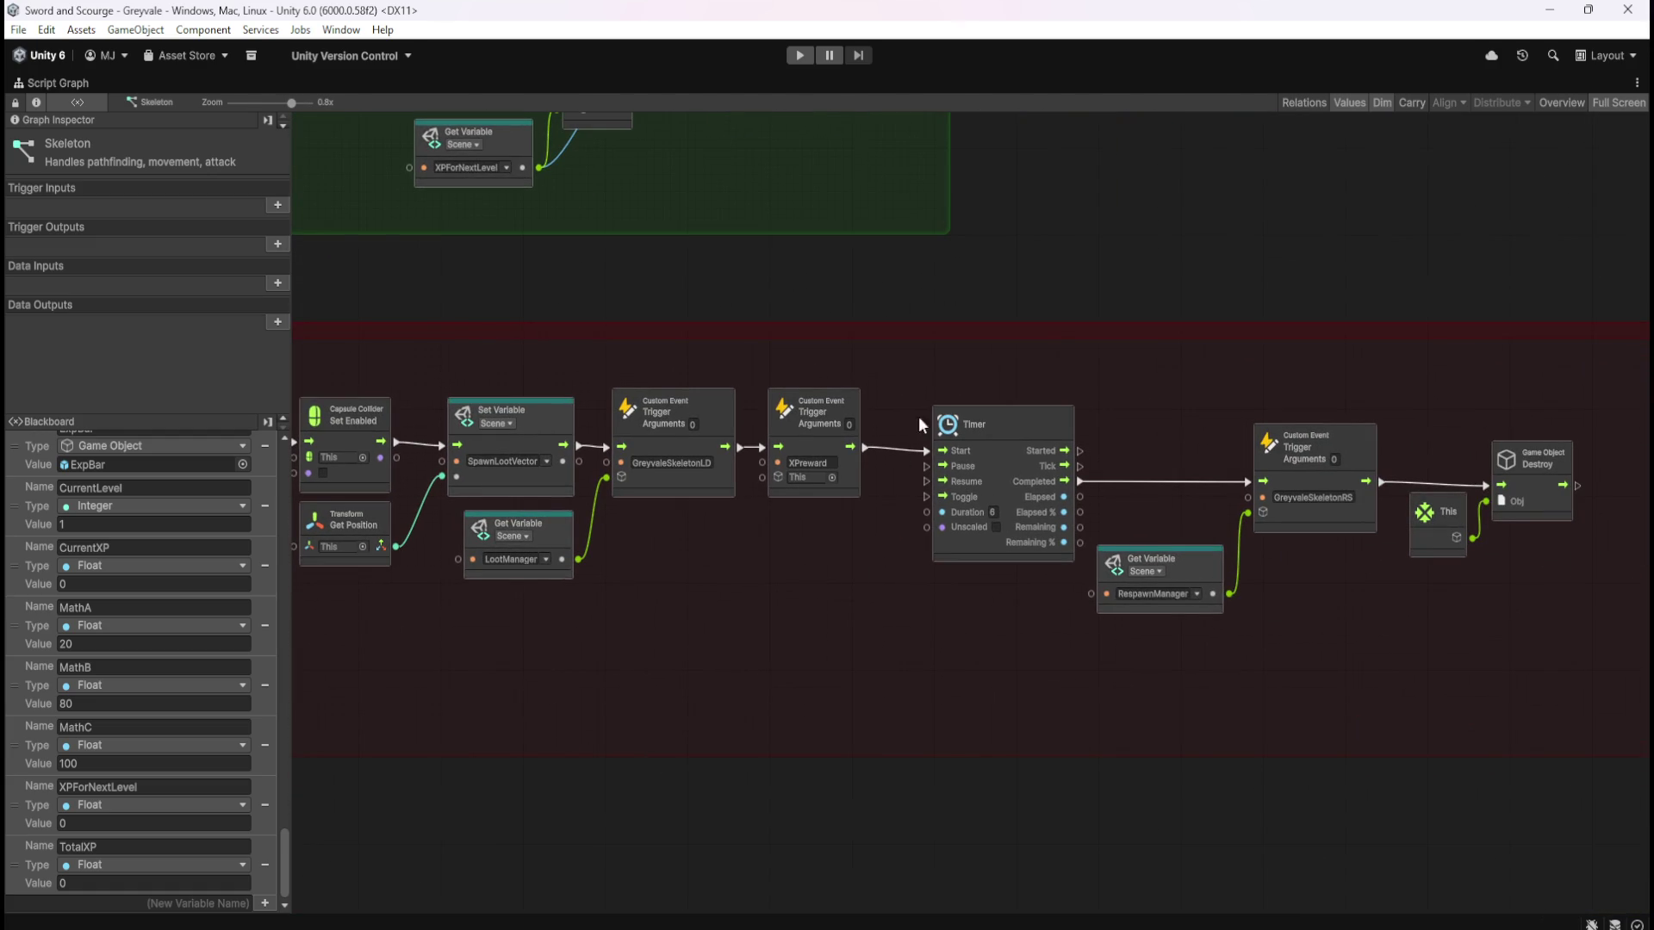
drag(742, 265, 1240, 698)
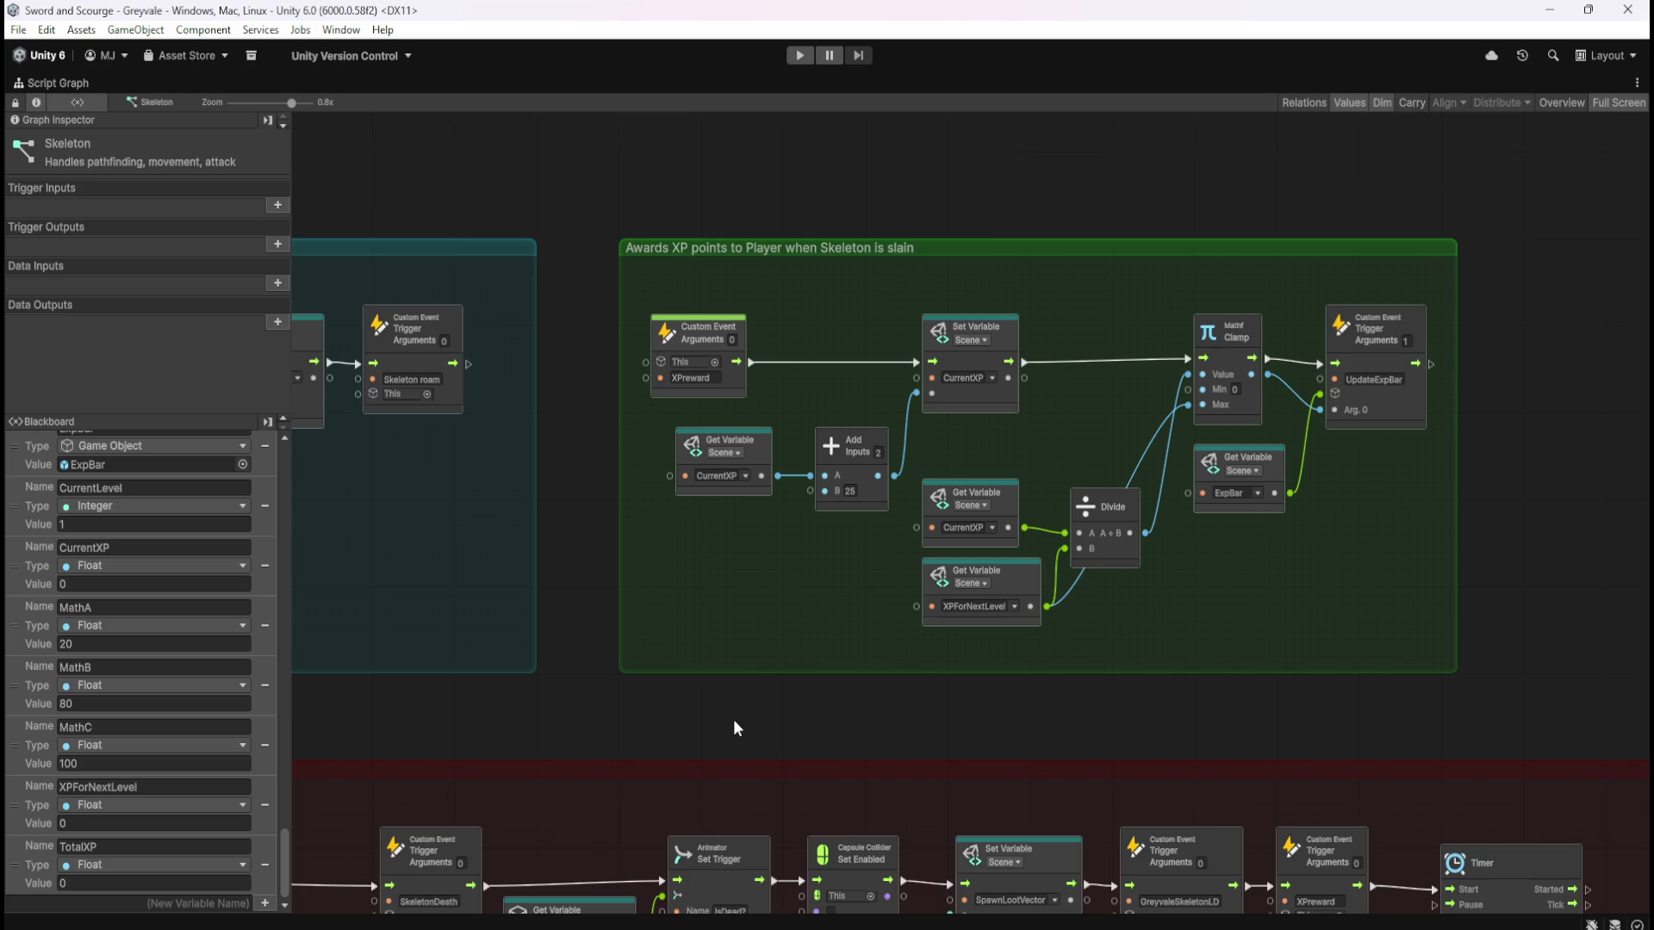
Un-maximize the Script Graph with Shift+Space and select PlayerArmature in the Hierarchy
key(shift+space)
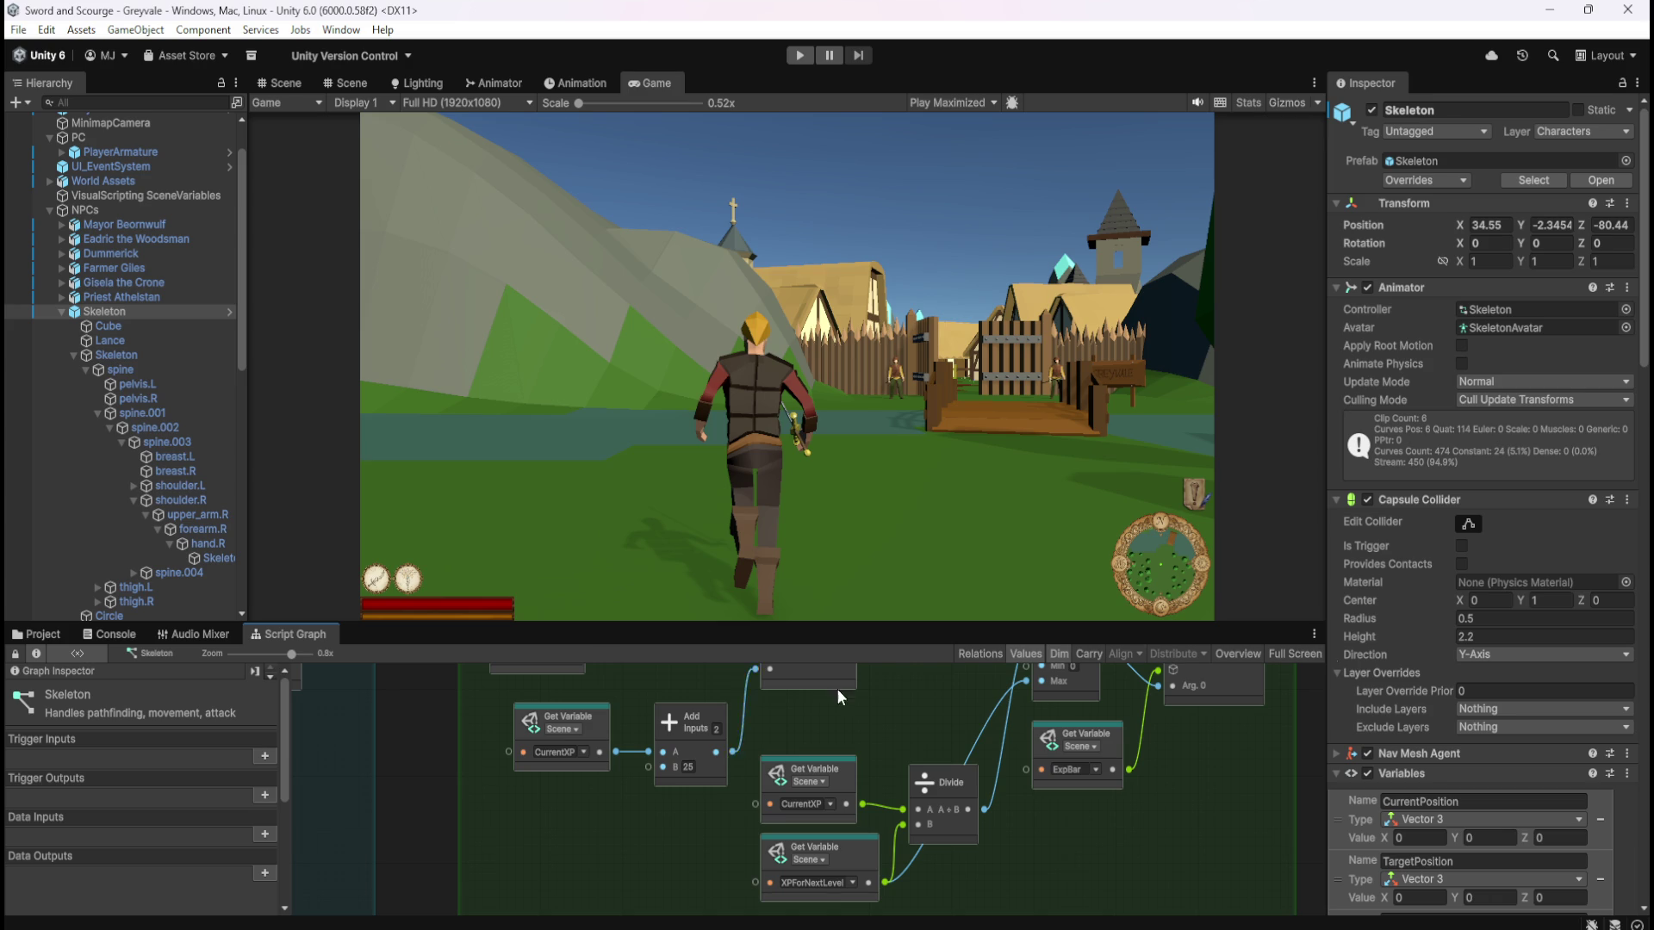
click(141, 152)
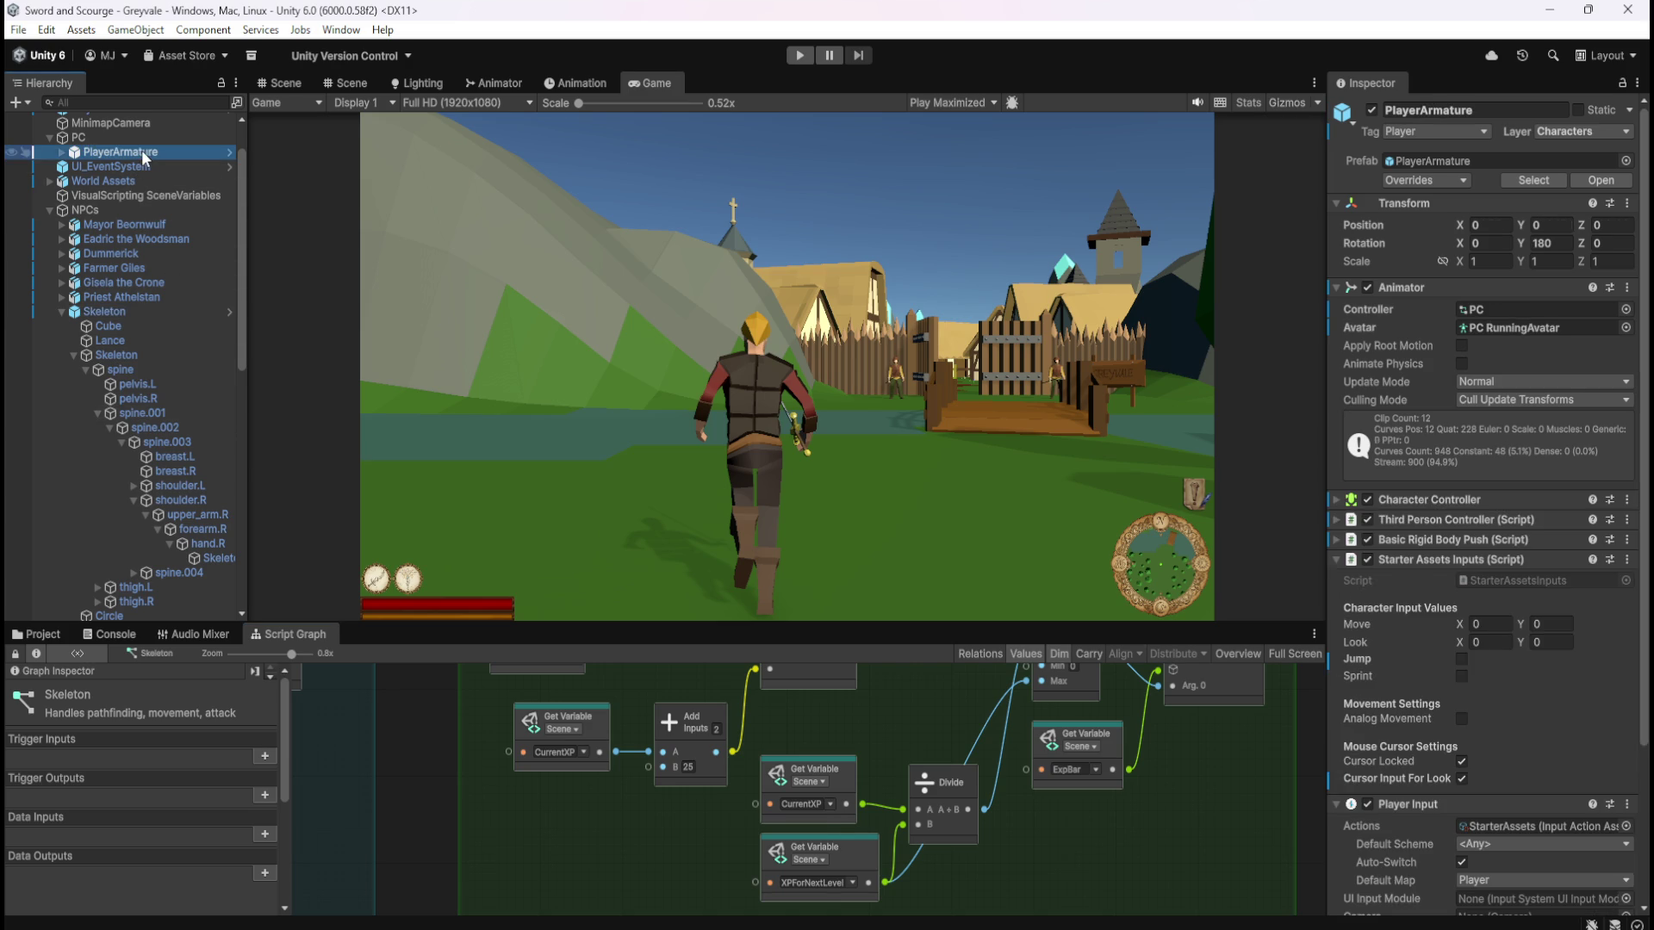
key(shift+space)
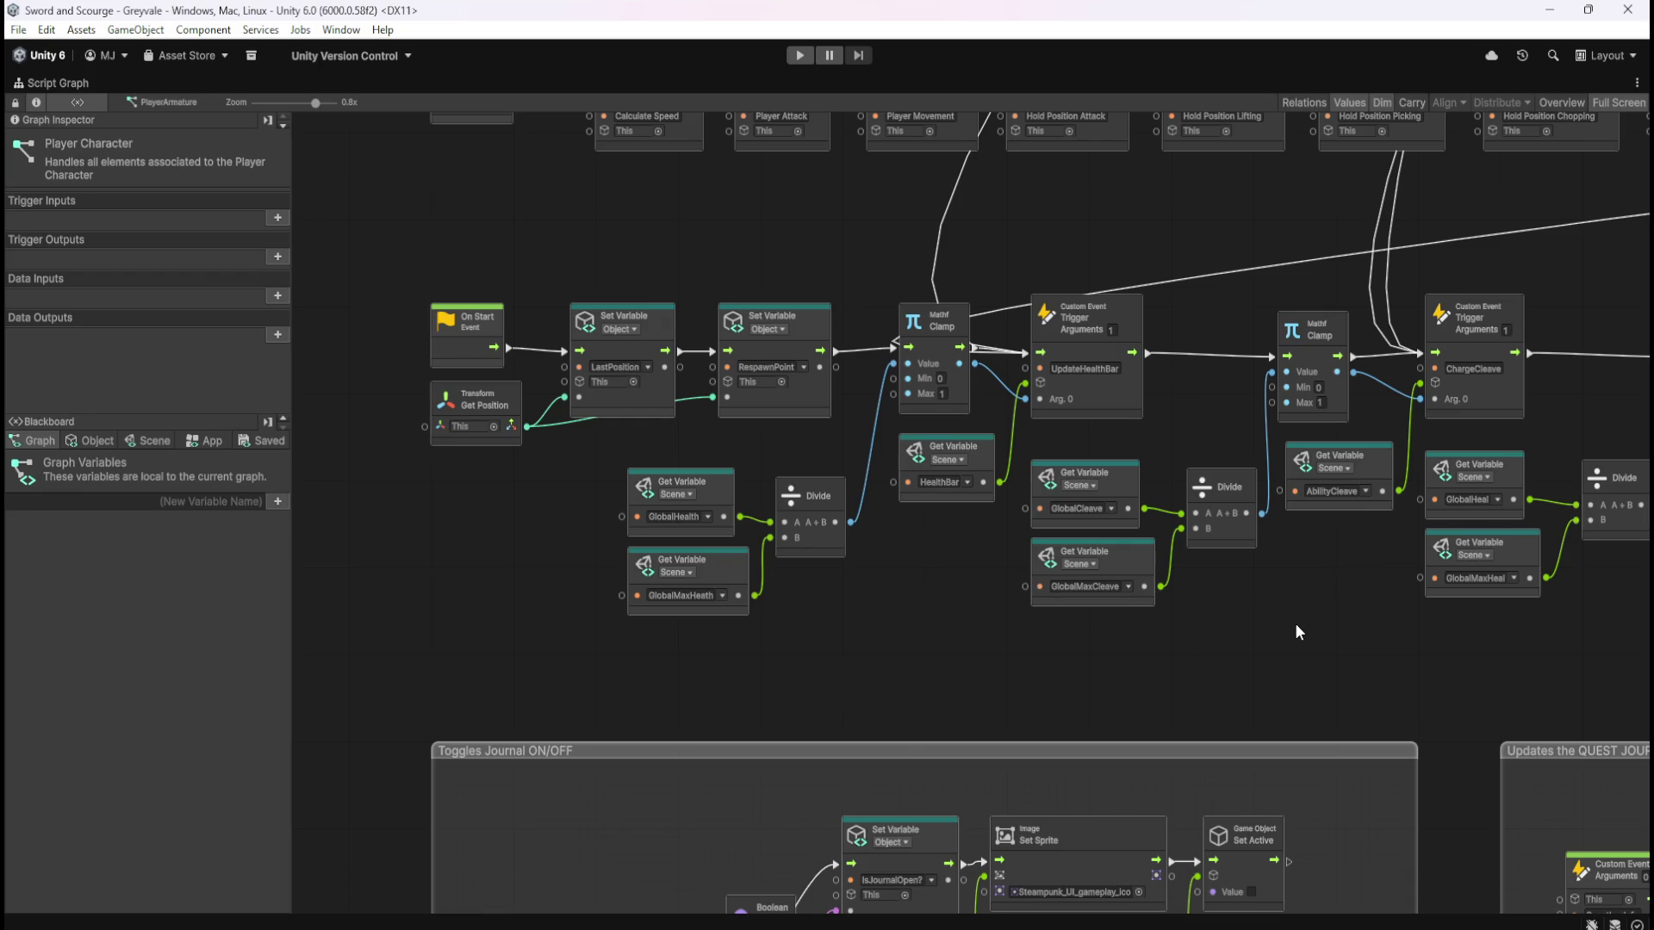
scroll(1297, 624, down, 5)
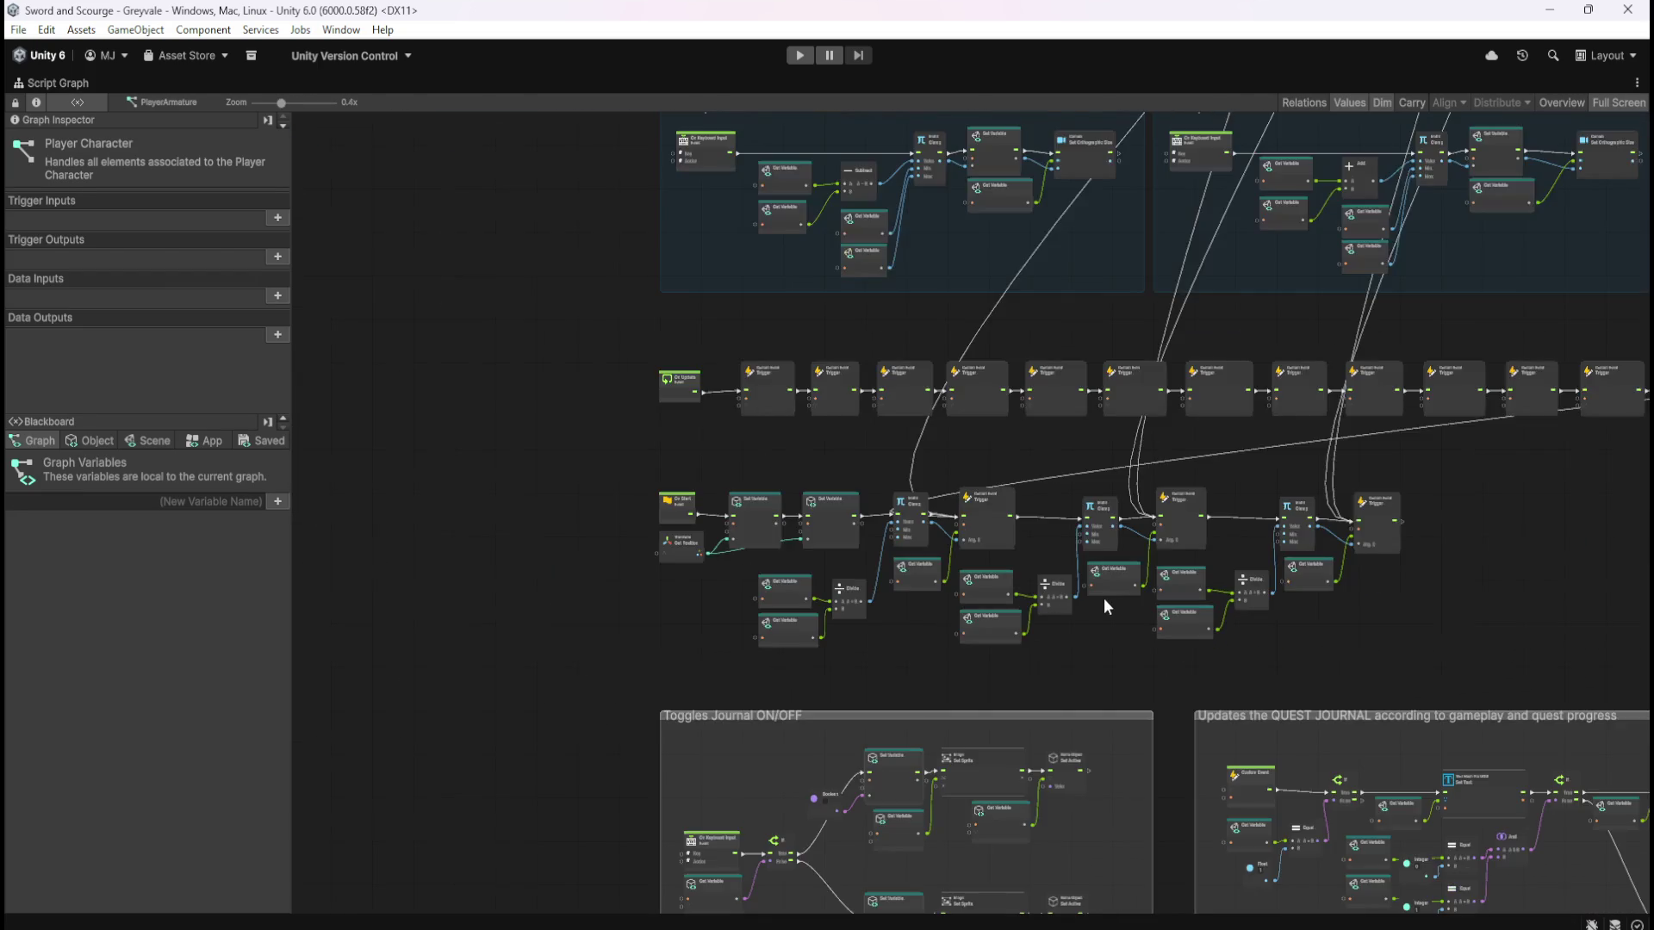
scroll(1104, 598, down, 5)
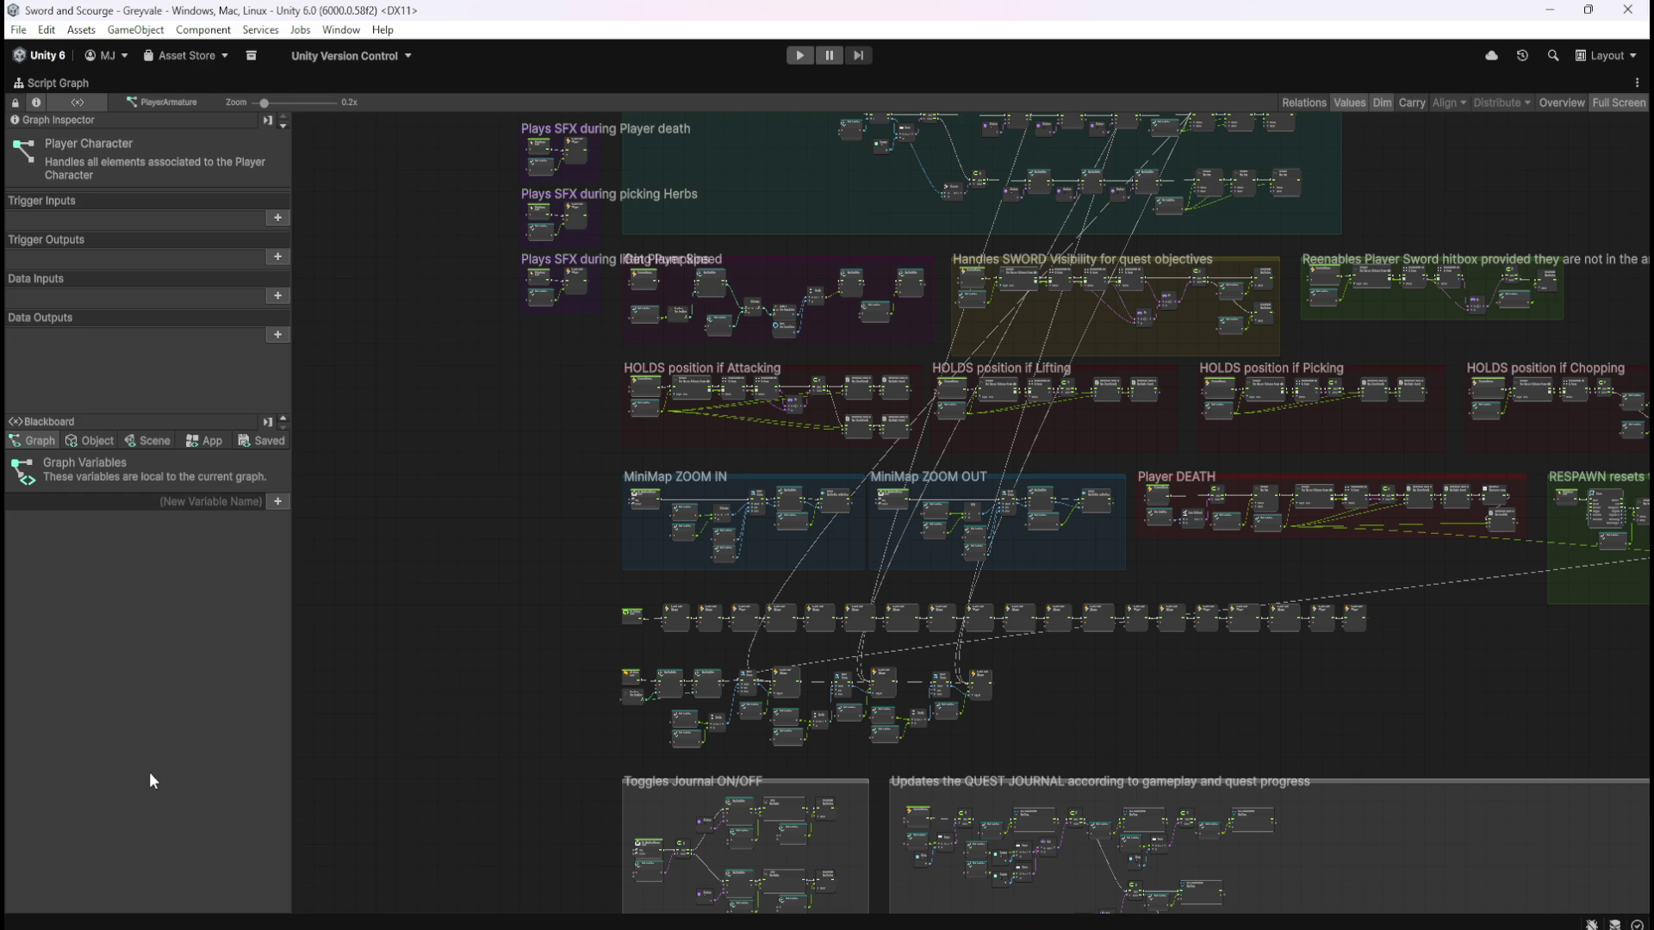
click(169, 448)
drag(283, 479, 303, 878)
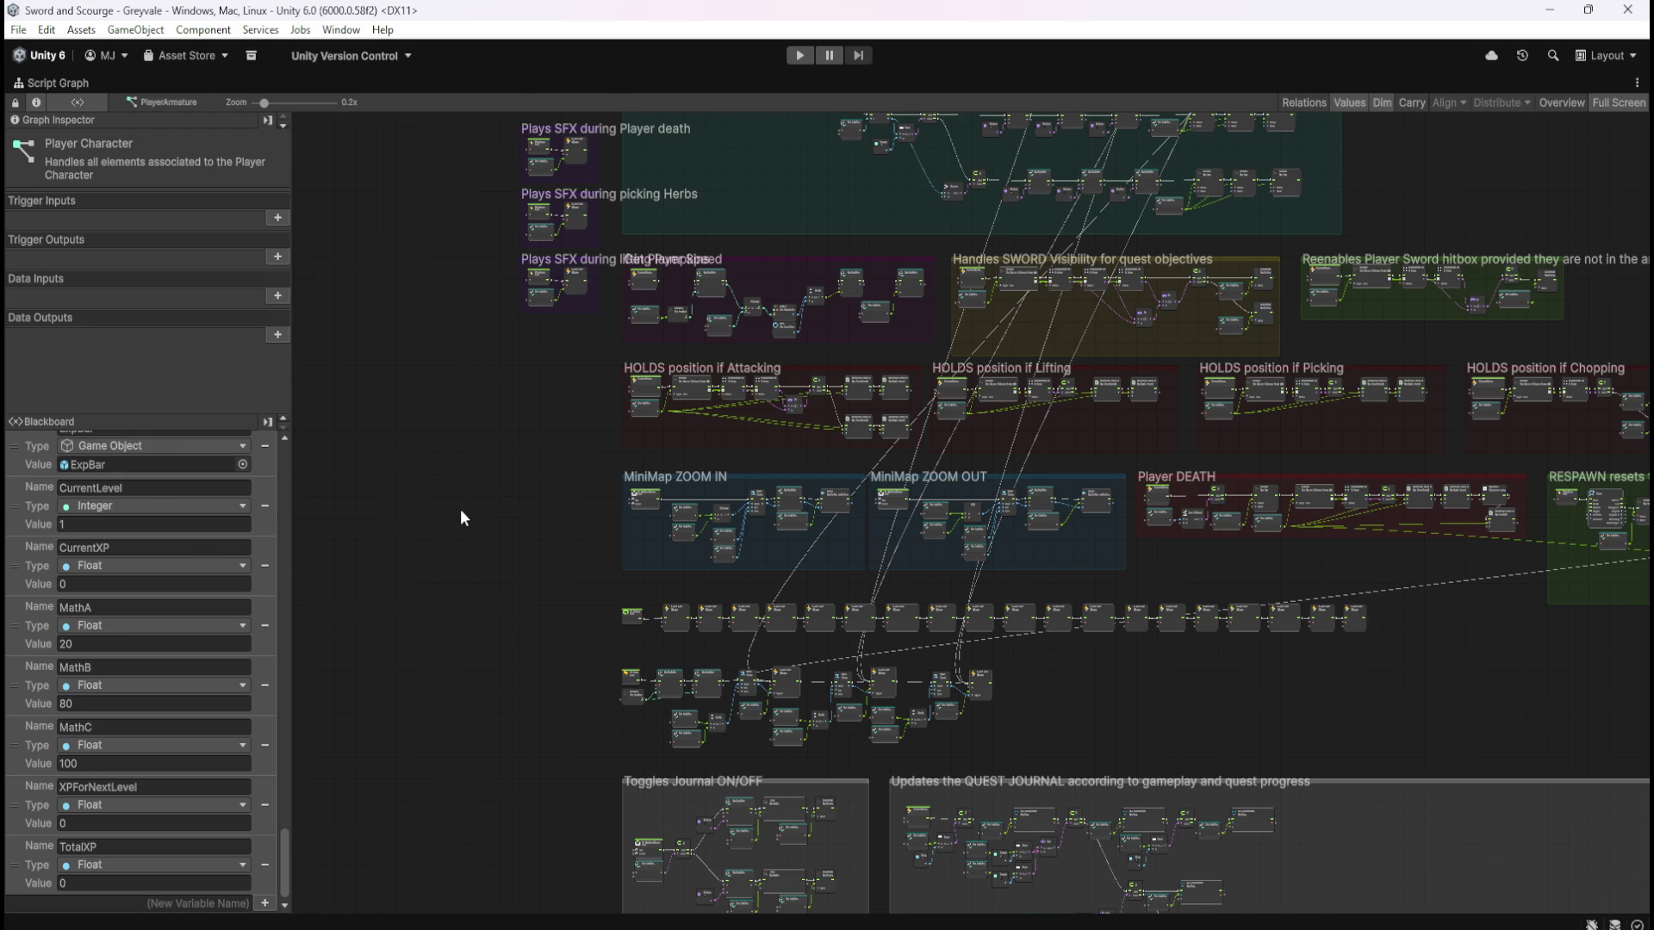
key(shift+space)
click(141, 311)
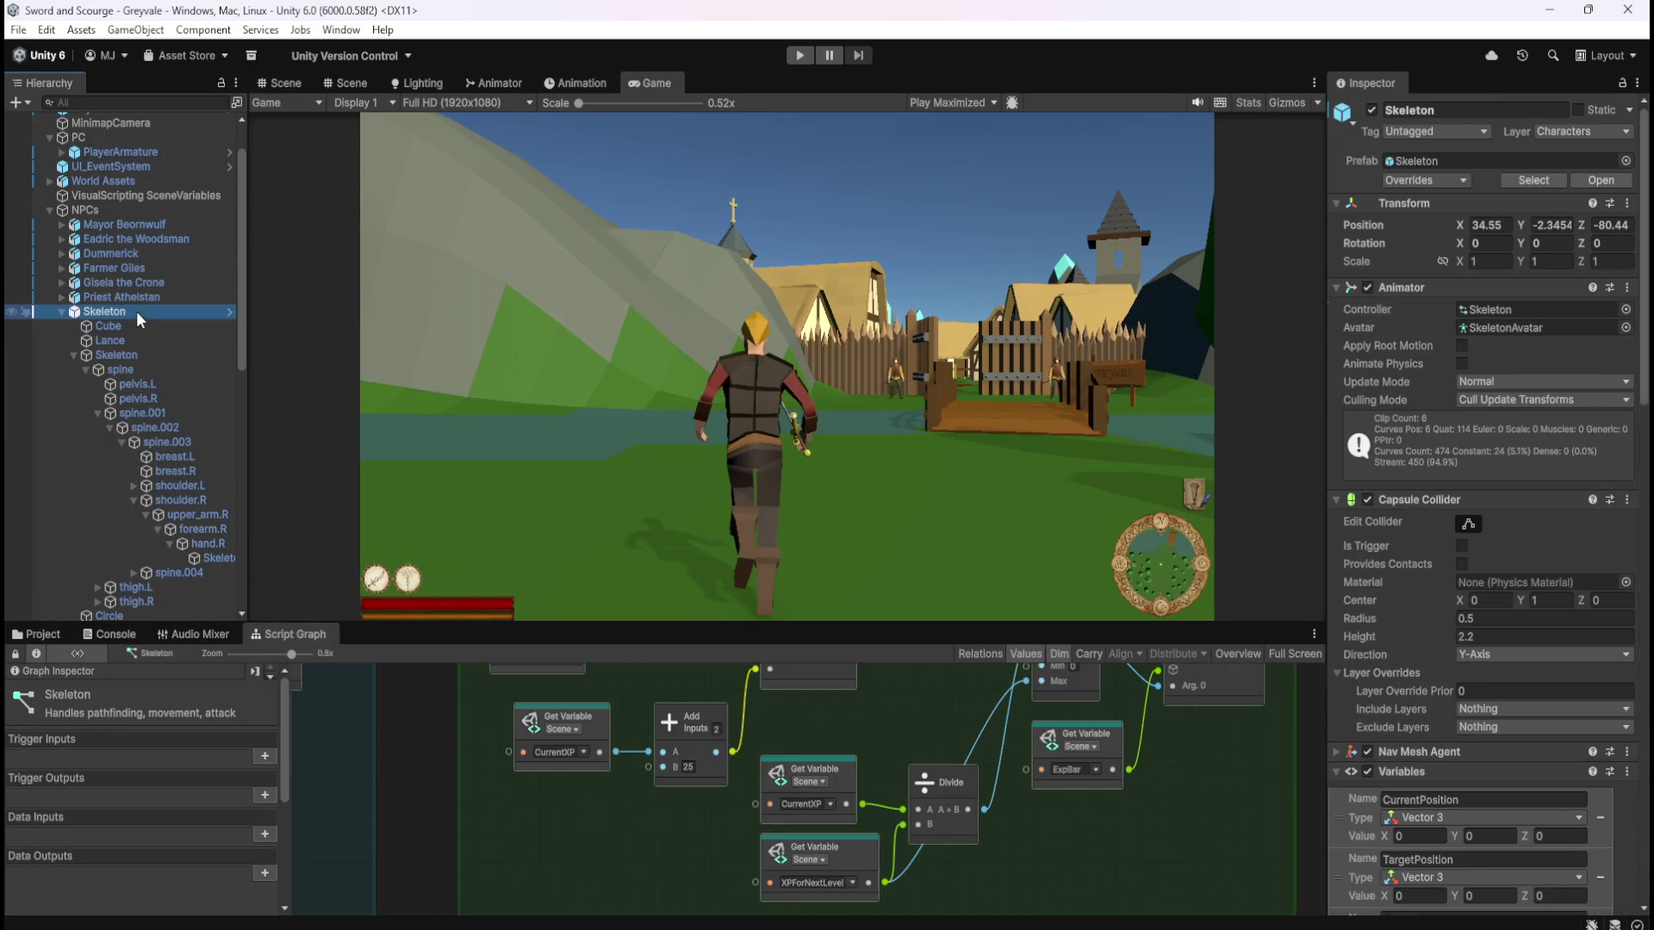
Maximize the Skeleton's script graph and widen the green XP group to the right
key(shift+space)
drag(1295, 610, 751, 636)
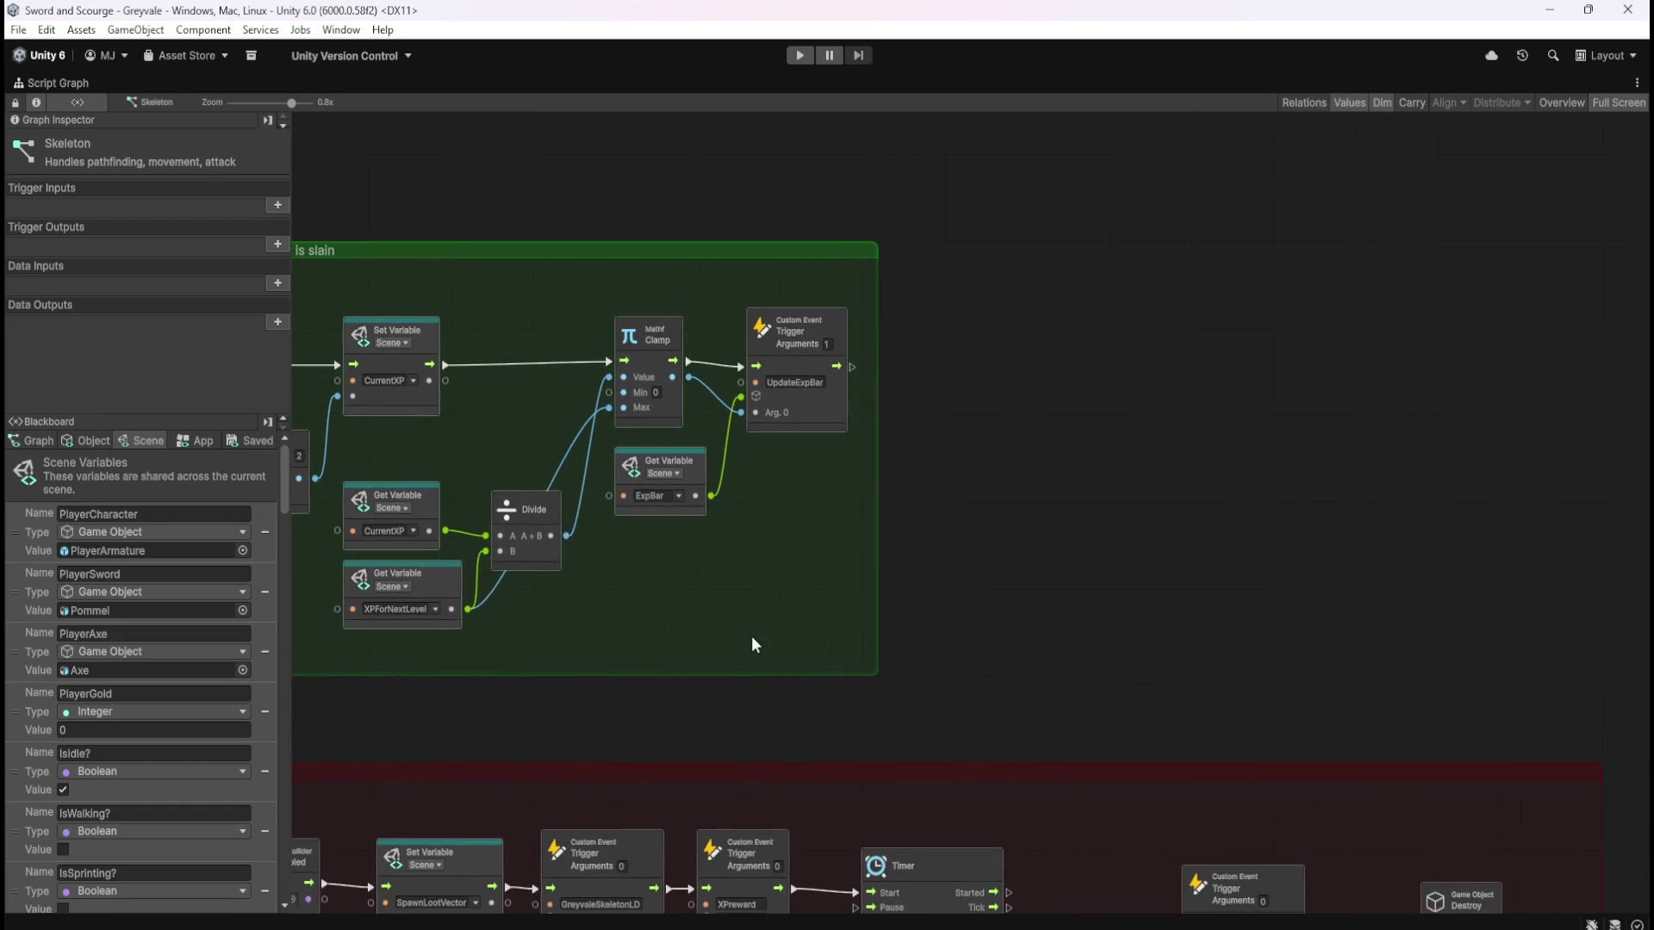
drag(875, 509, 1363, 523)
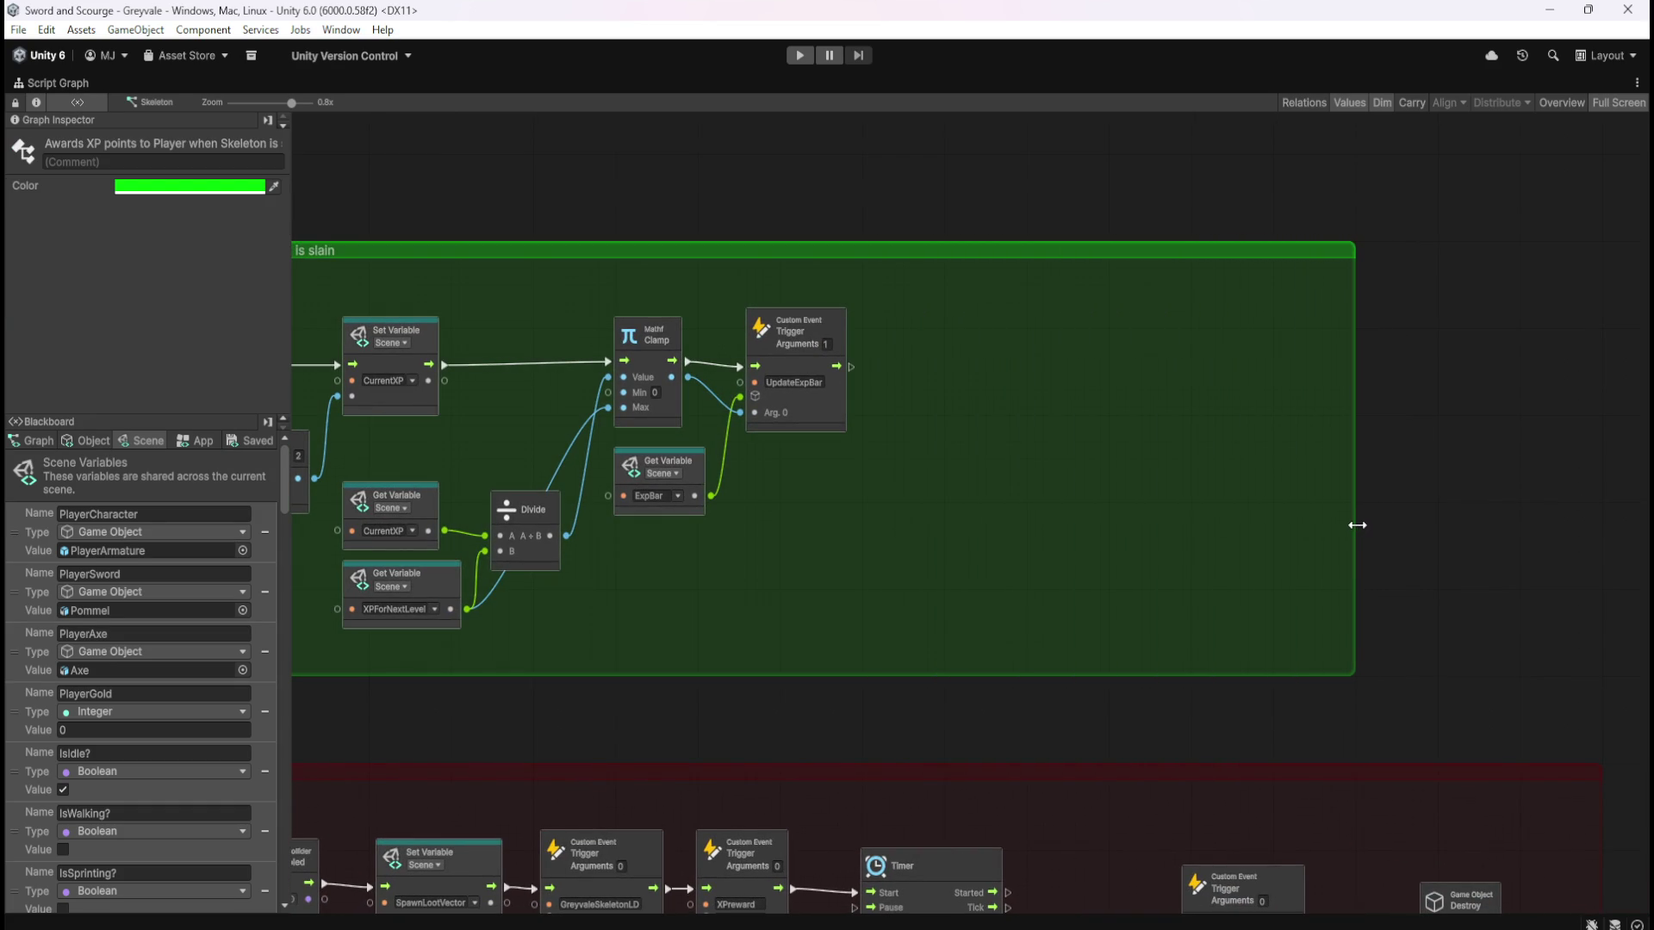
drag(897, 602, 1209, 659)
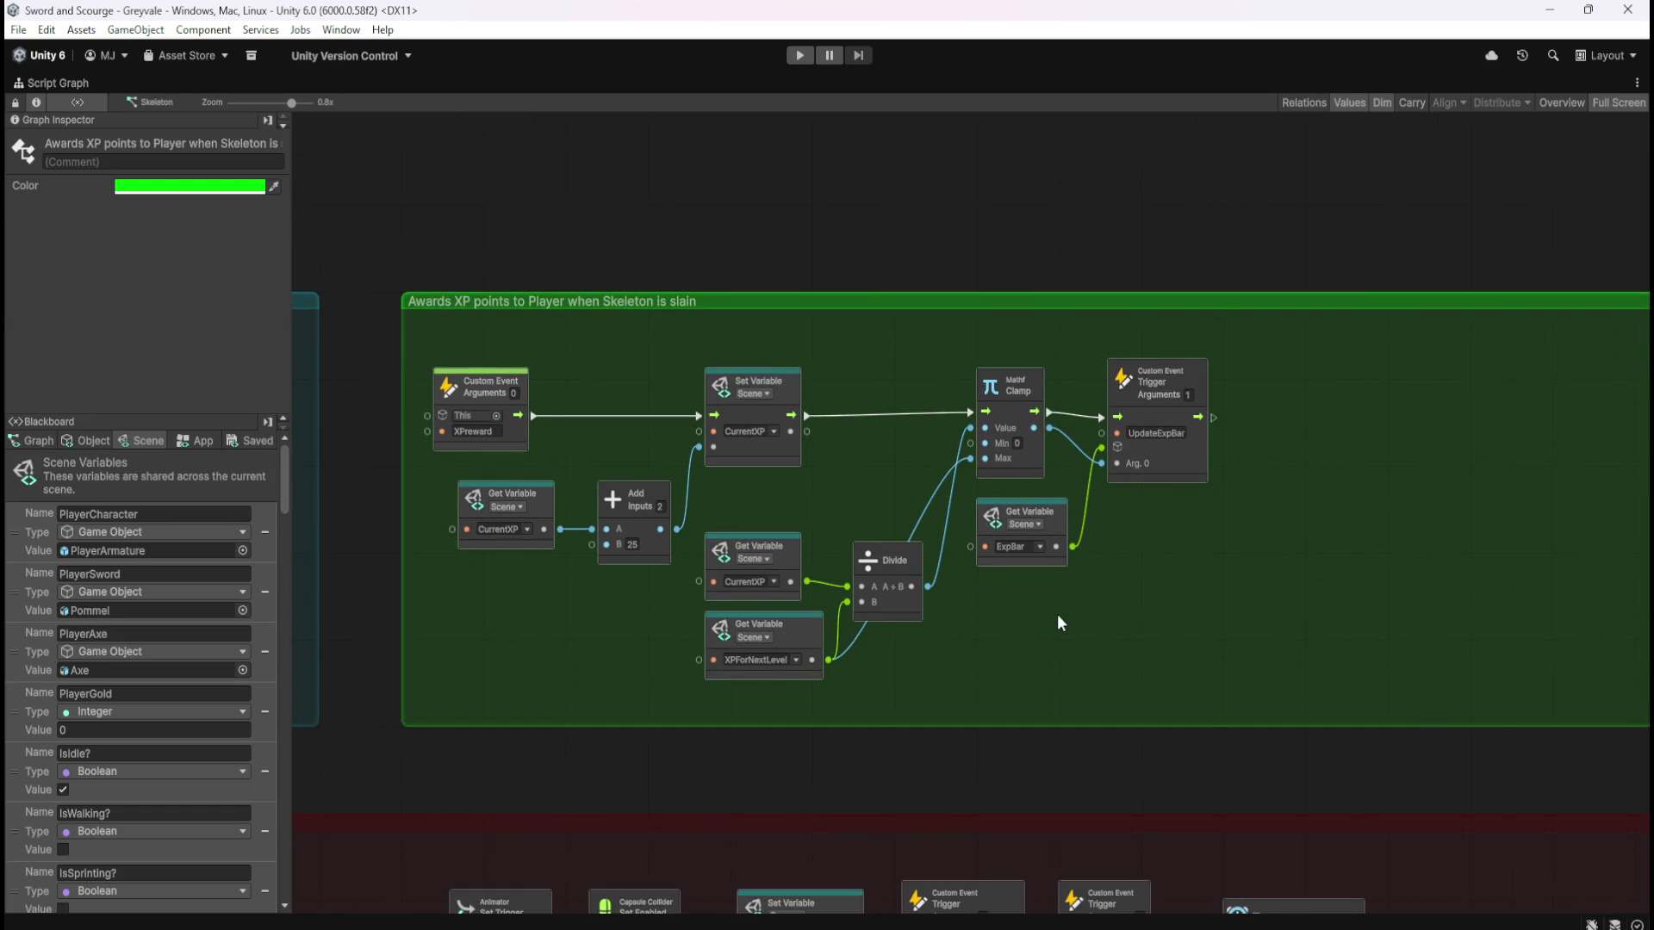
click(1120, 615)
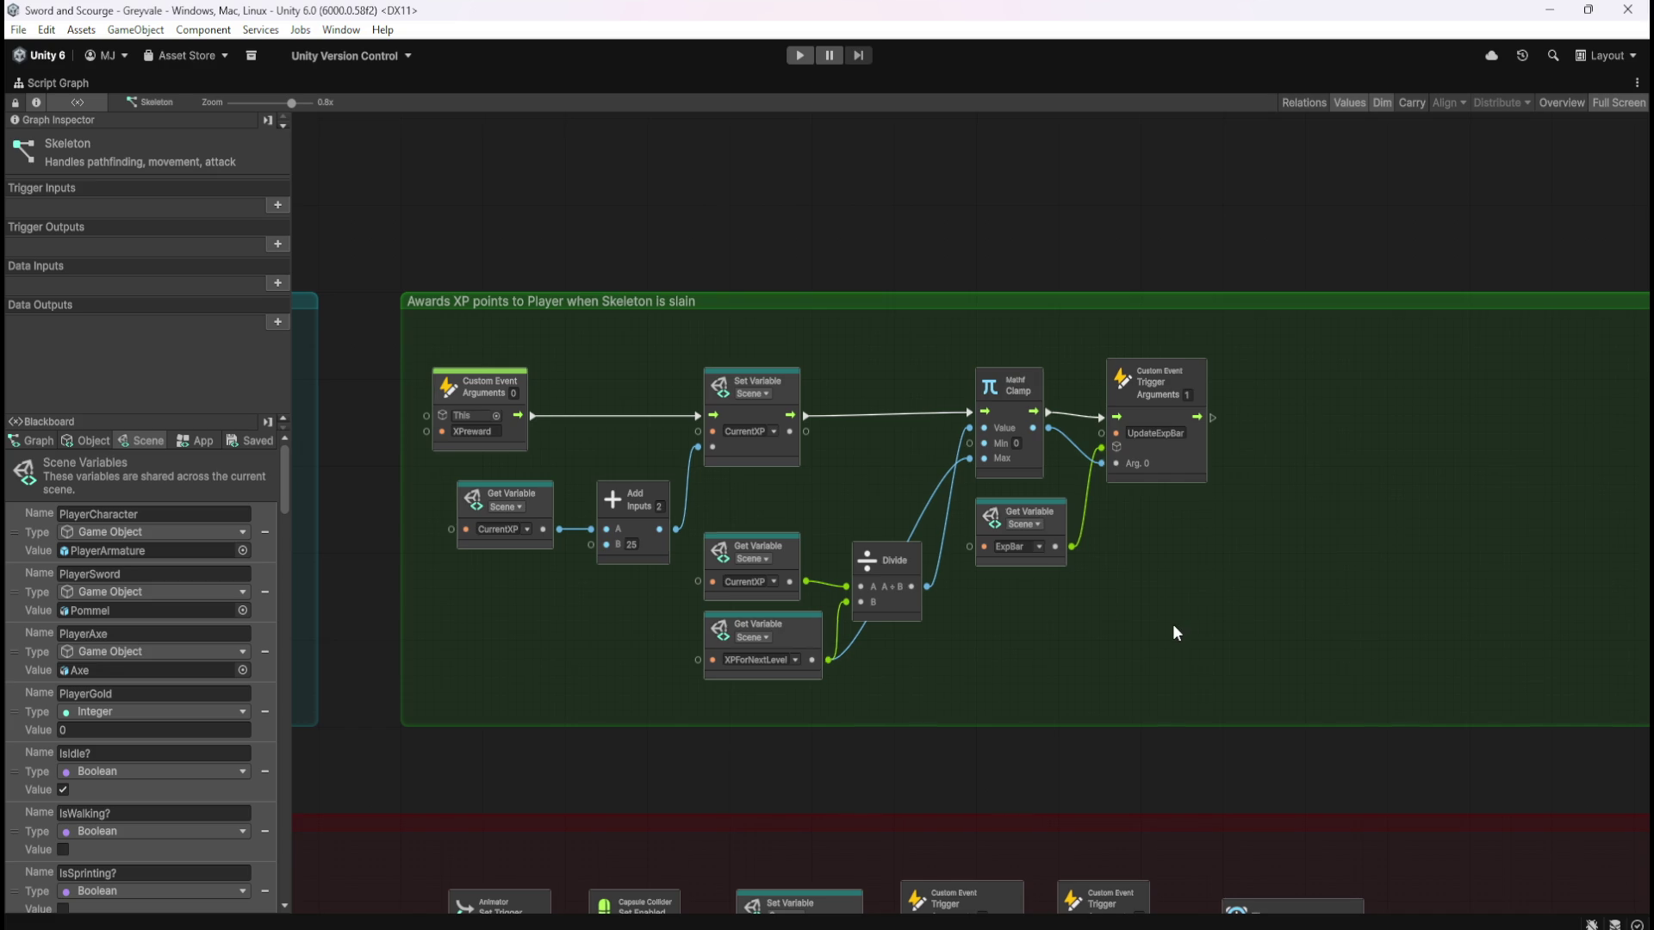
drag(1180, 632, 1048, 629)
Move the Divide, Clamp, Get Variable and UpdateExpBar trigger nodes to the right
drag(623, 492, 769, 643)
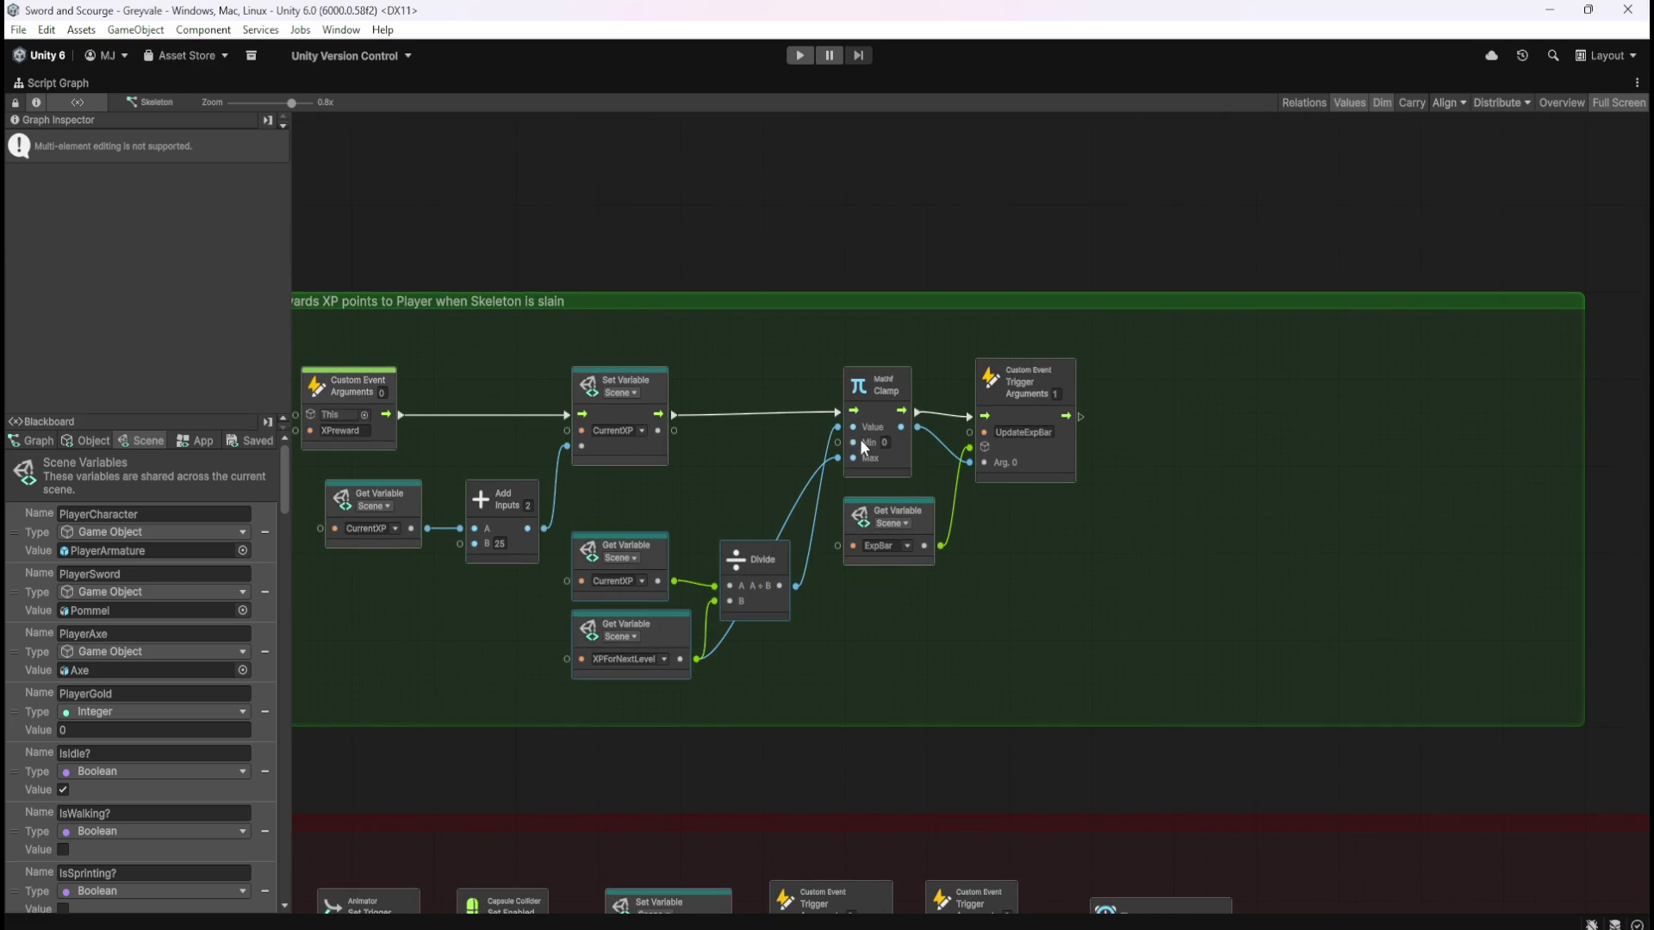
click(1055, 458)
drag(633, 504, 779, 659)
mouse_move(1143, 392)
mouse_down()
mouse_move(875, 529)
mouse_move(684, 658)
mouse_up()
drag(917, 448, 1254, 476)
click(775, 532)
drag(736, 544, 888, 540)
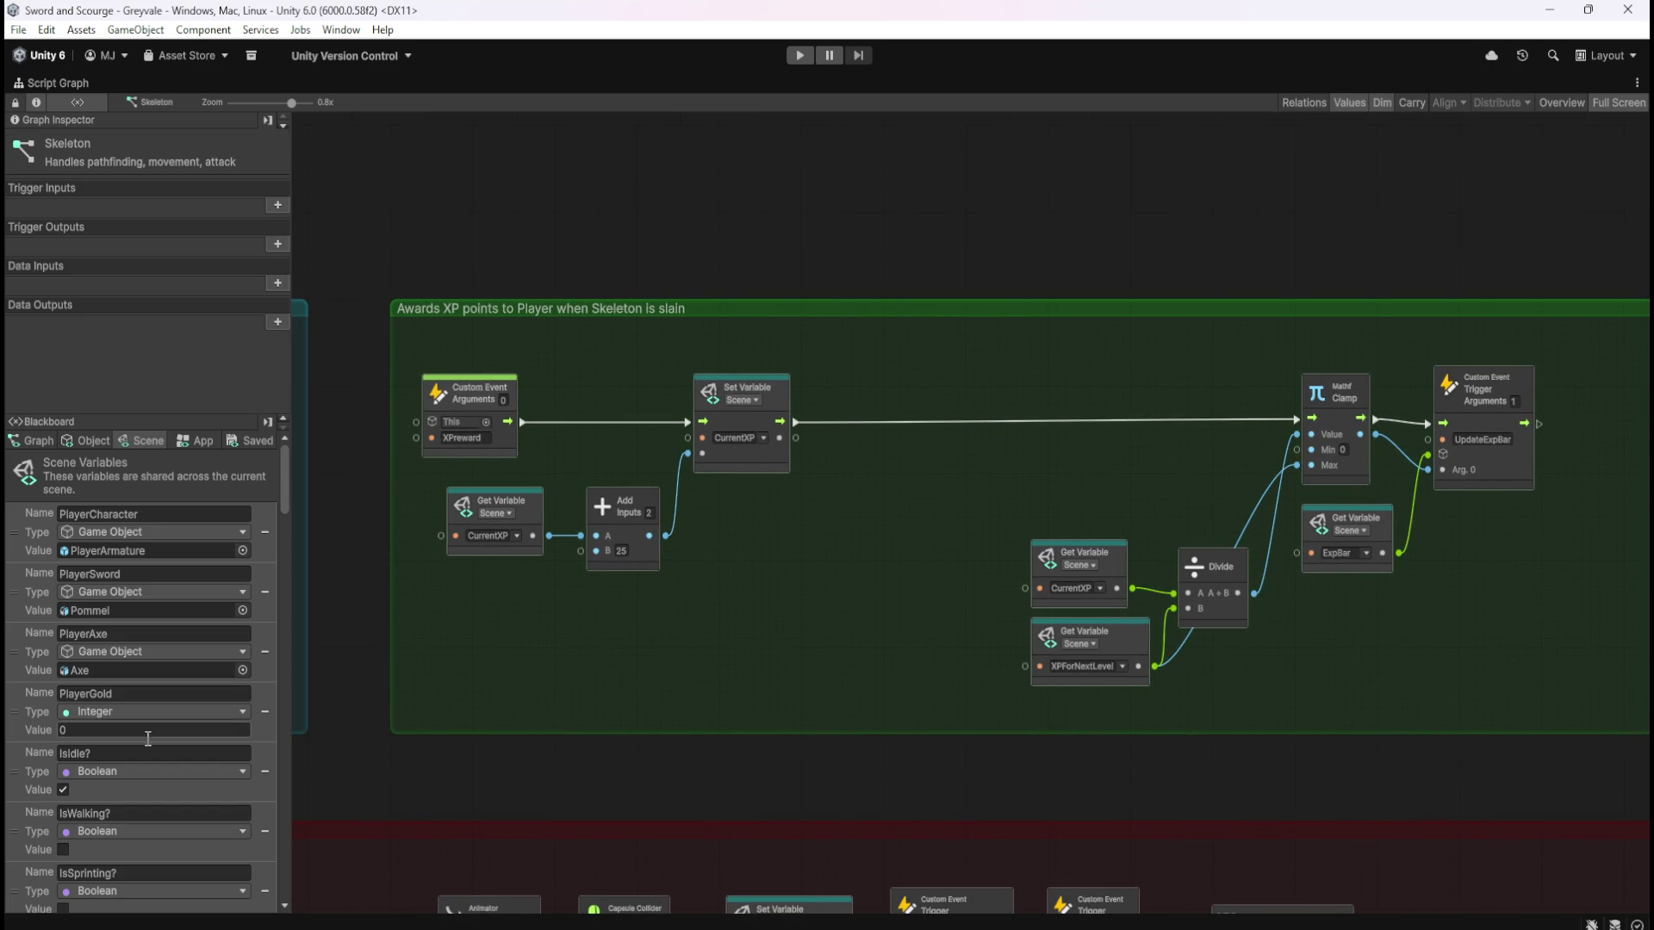
drag(284, 478, 281, 844)
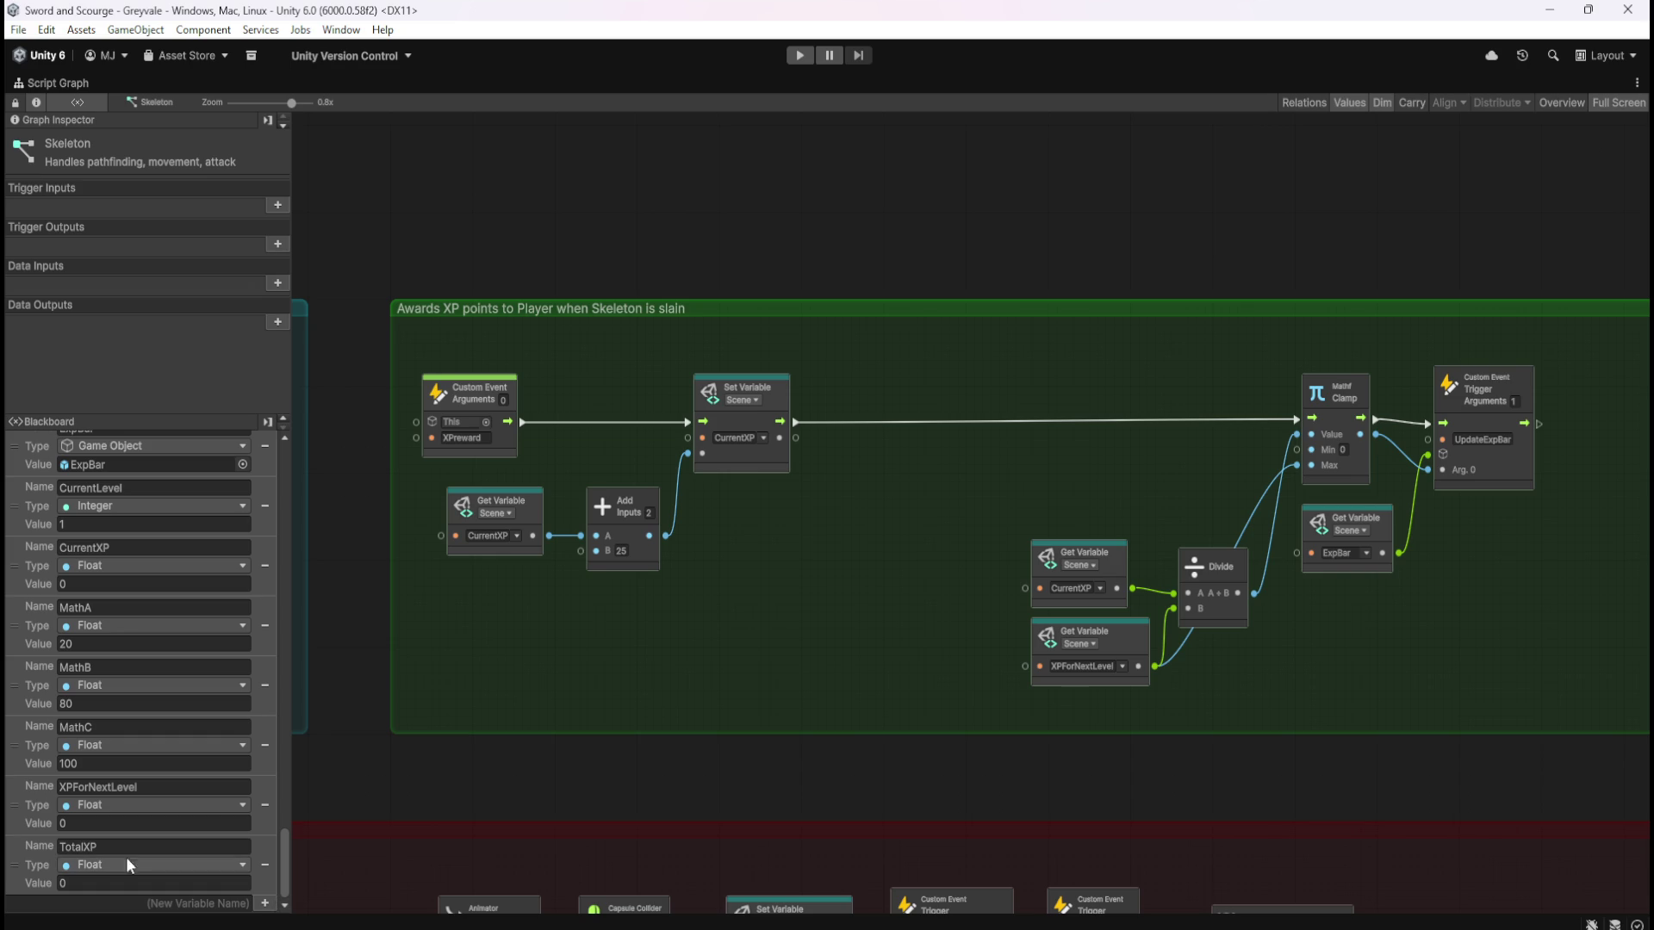
Add TotalXP Set Variable after the CurrentXP setter and a TotalXP Get Variable beside it
mouse_move(22, 864)
mouse_down()
mouse_move(853, 514)
mouse_move(872, 464)
mouse_up()
drag(937, 556, 954, 462)
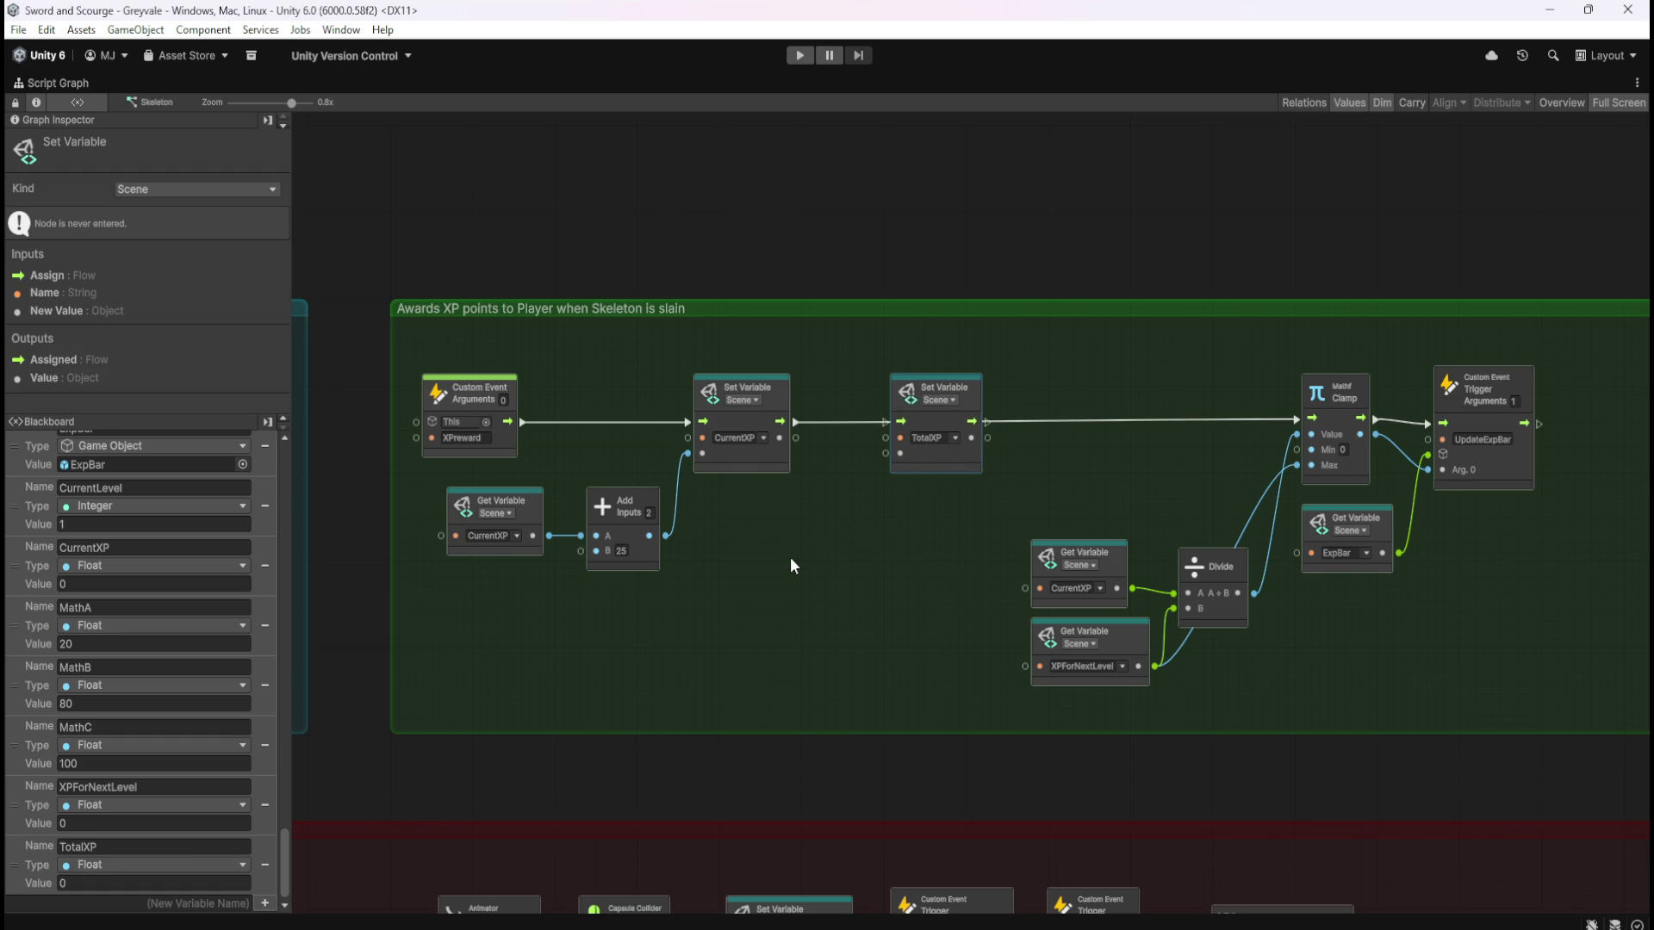
mouse_move(28, 875)
mouse_down()
mouse_move(787, 540)
mouse_move(782, 524)
mouse_move(816, 562)
mouse_move(800, 543)
mouse_move(853, 535)
mouse_up()
Create an Add node from the TotalXP getter, then select the extra Add node
text(add)
click(937, 597)
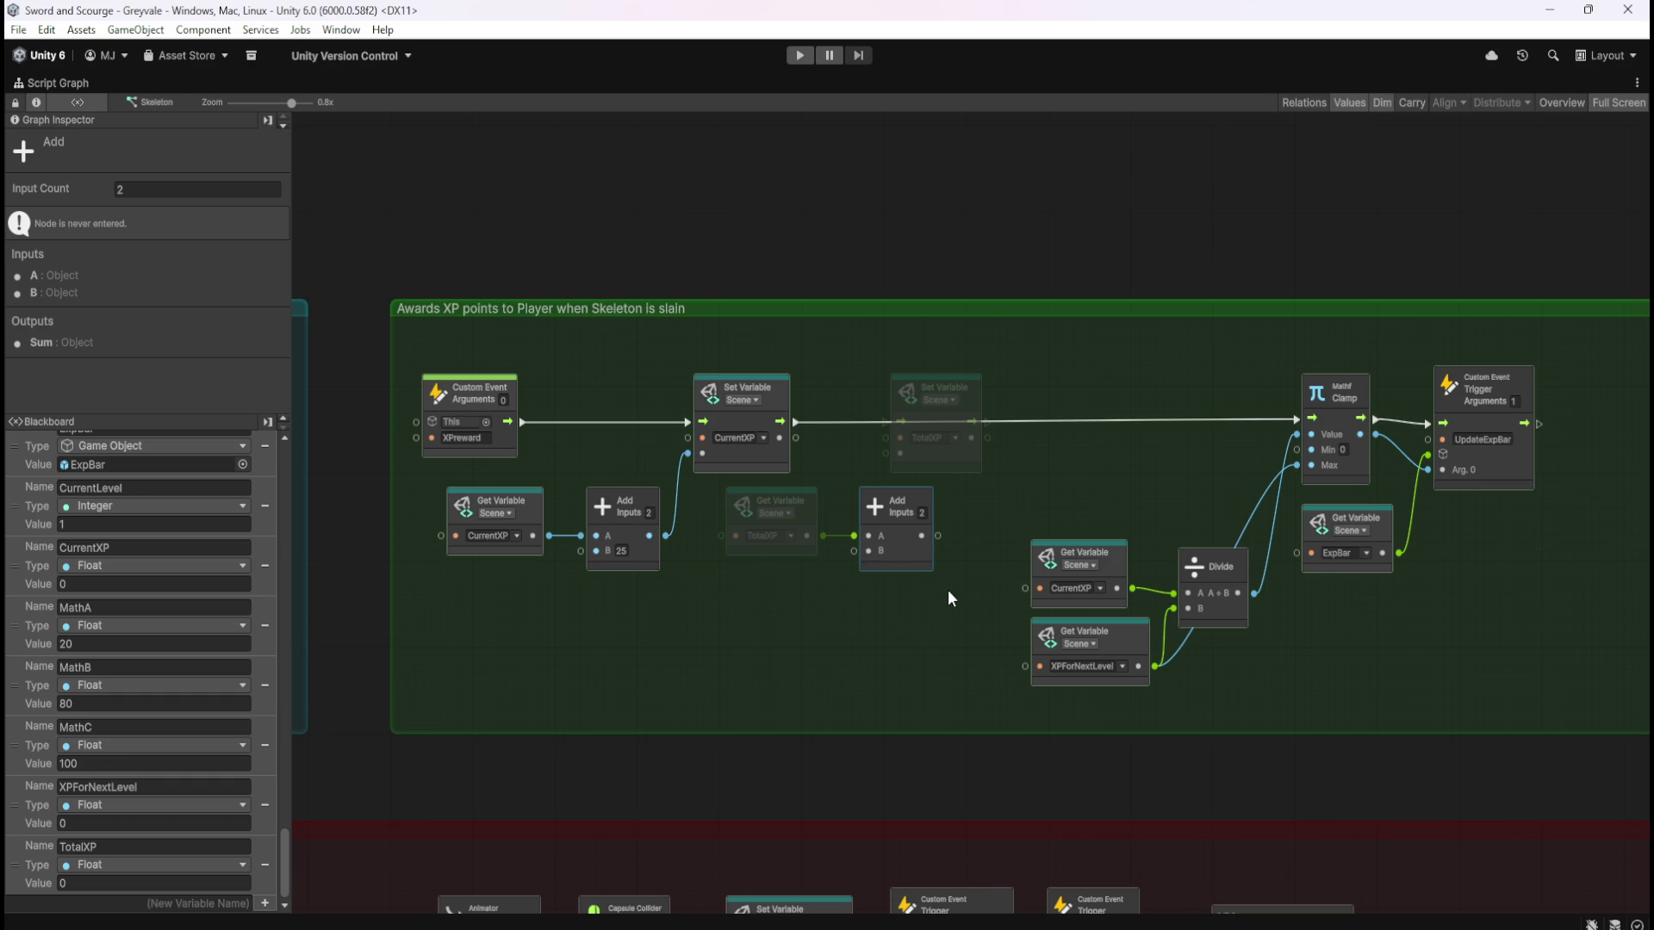
drag(946, 595, 913, 560)
click(910, 592)
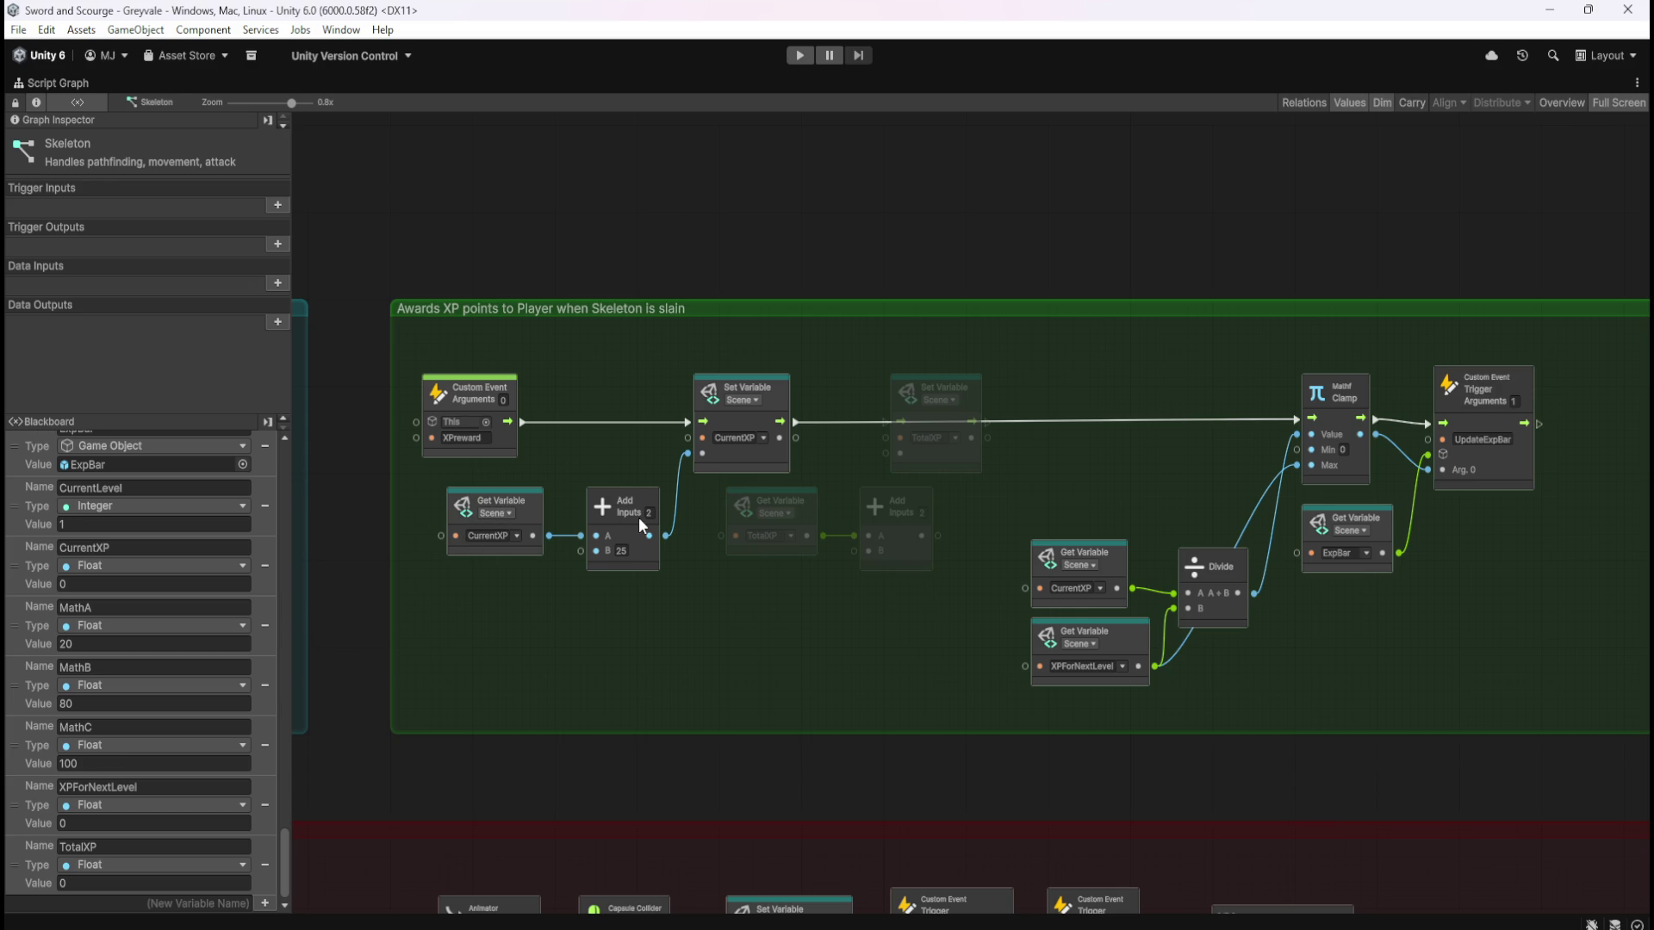
click(914, 558)
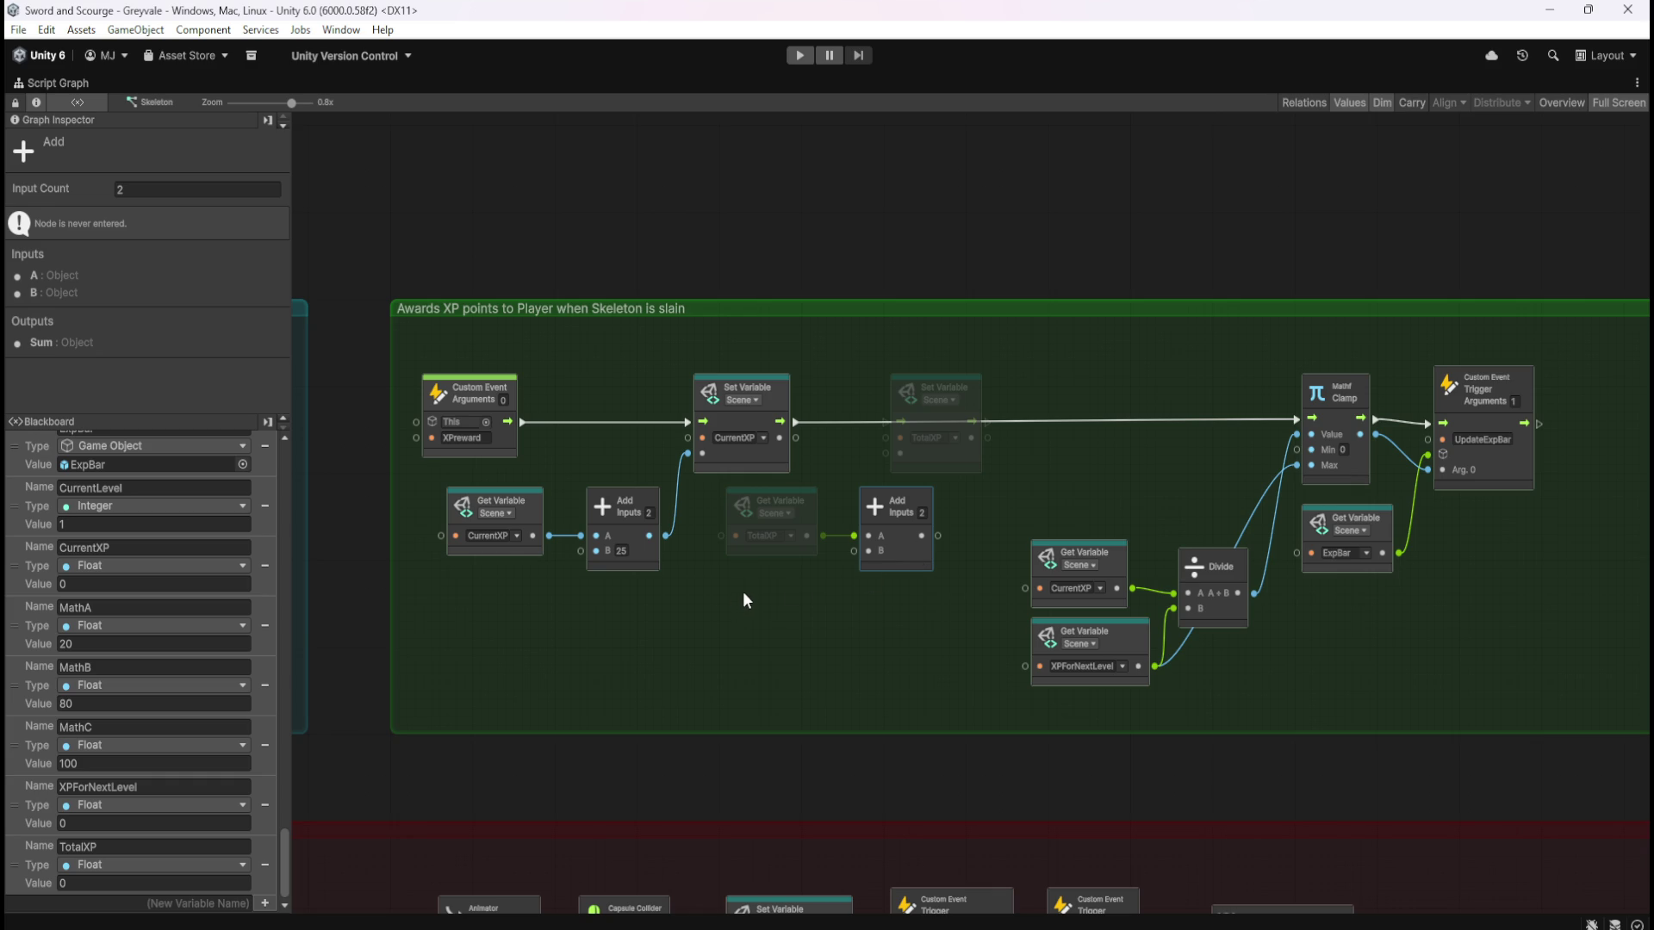
click(912, 610)
click(927, 564)
Delete the extra Add node and add a new Add from TotalXP with B set to 25
key(Delete)
drag(824, 534, 853, 535)
text(add)
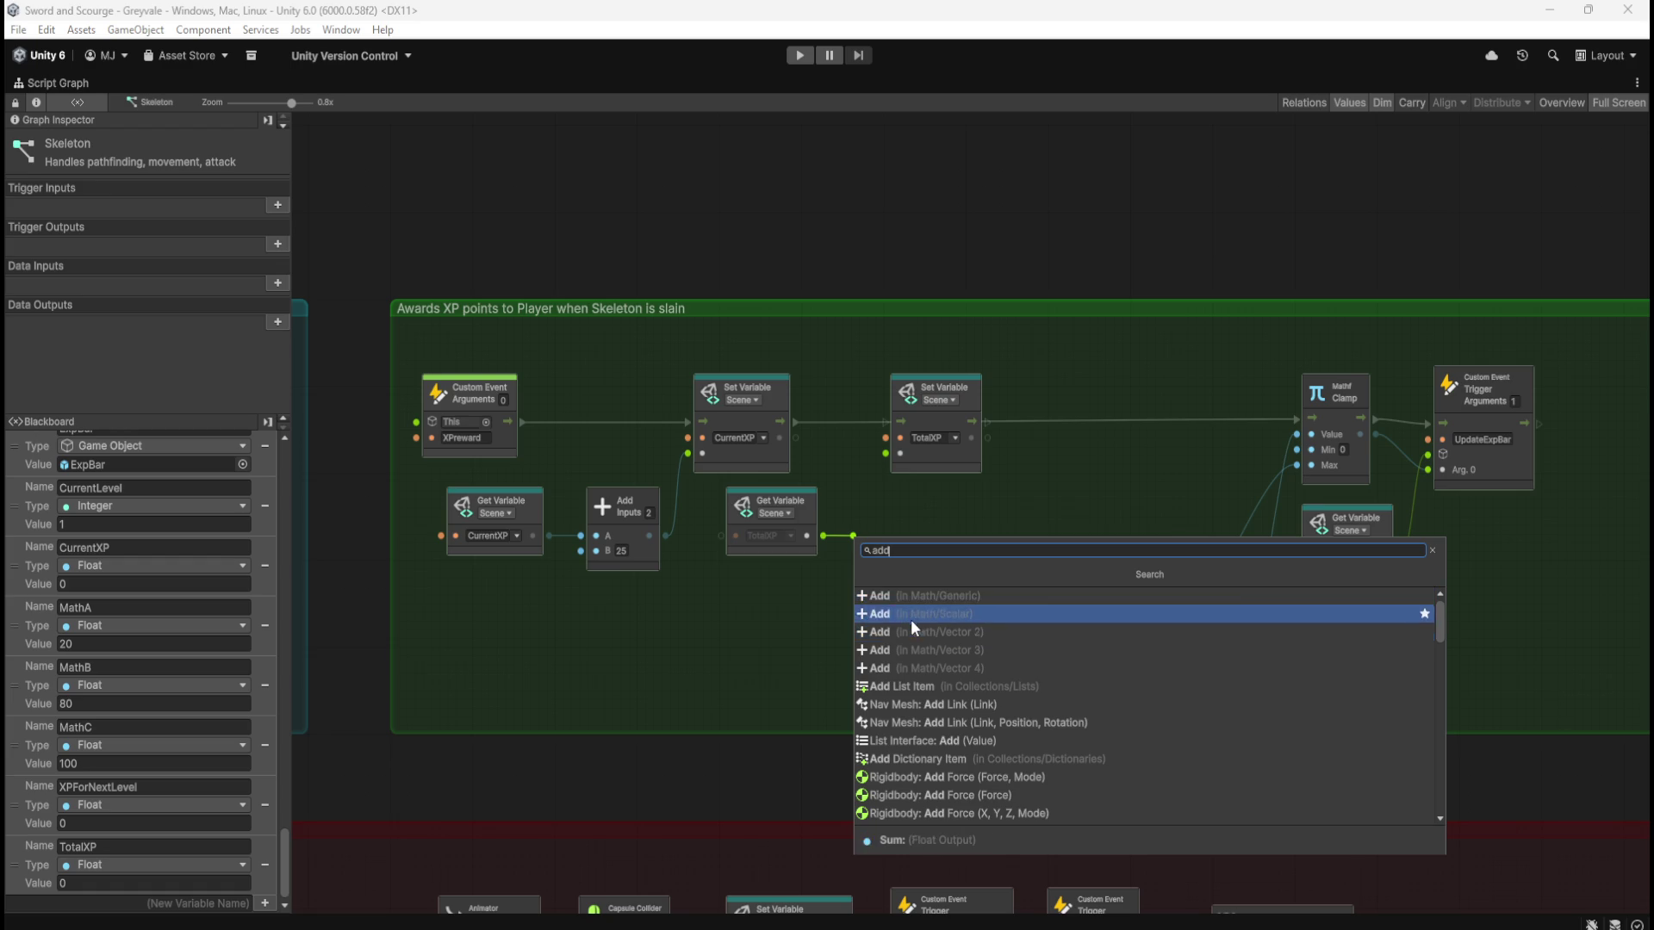
click(903, 613)
text(5)
click(988, 518)
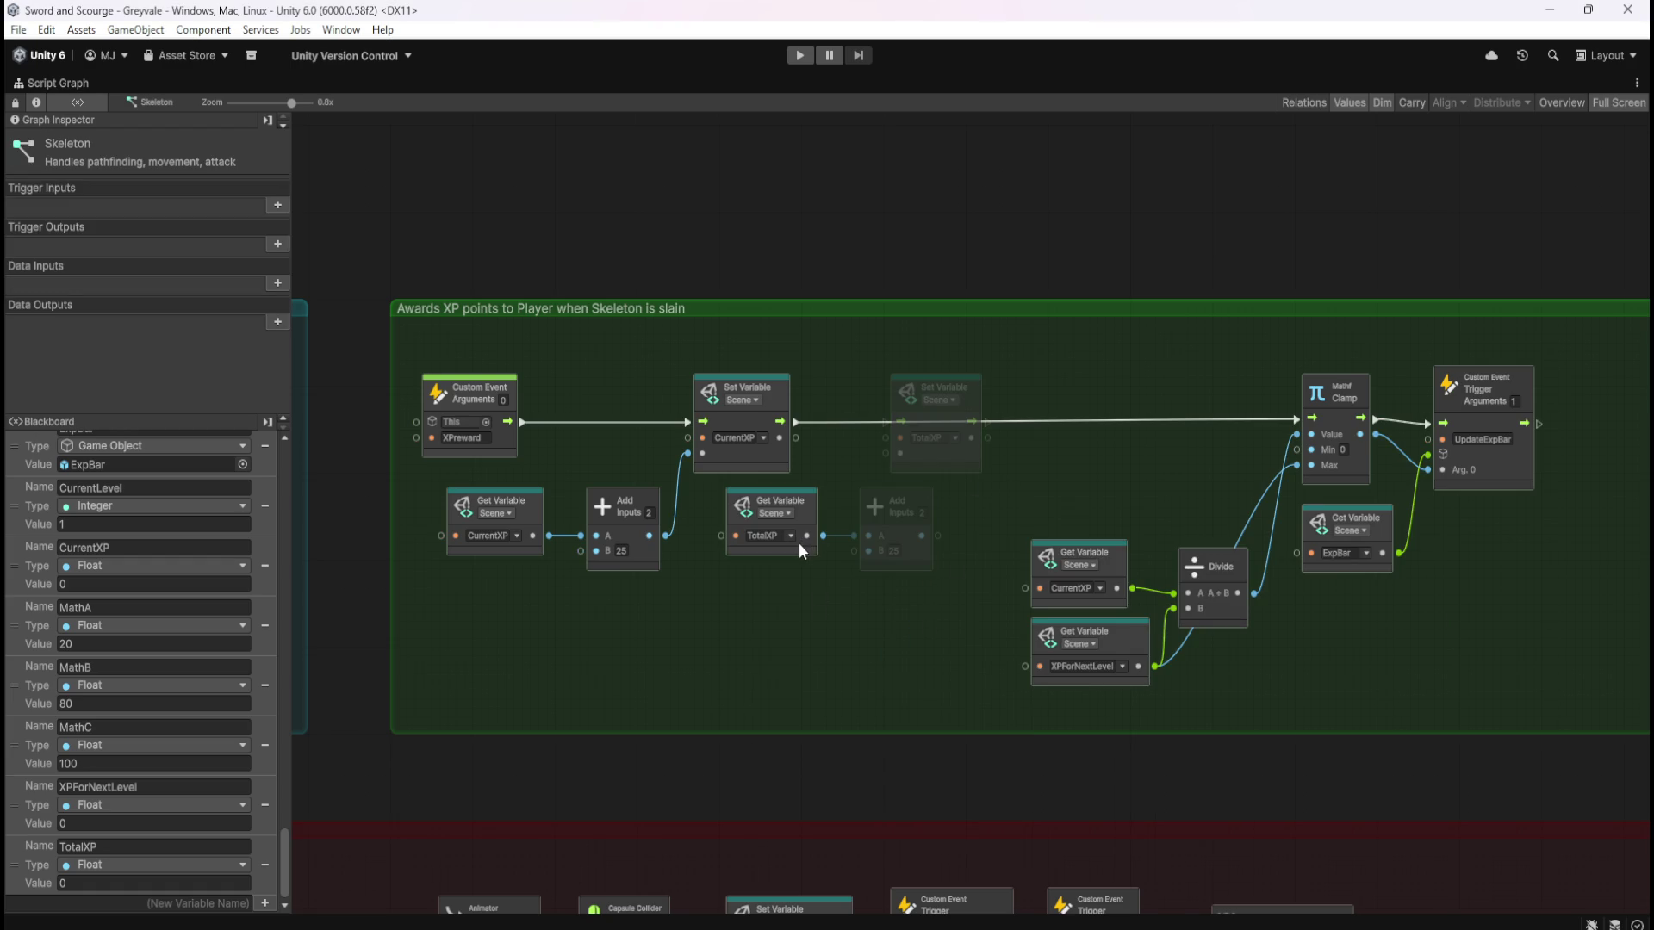
Wire the Sum into the TotalXP setter and chain CurrentXP setter → TotalXP setter → Clamp
mouse_move(939, 535)
mouse_down()
mouse_move(880, 443)
mouse_move(865, 468)
mouse_move(884, 455)
mouse_up()
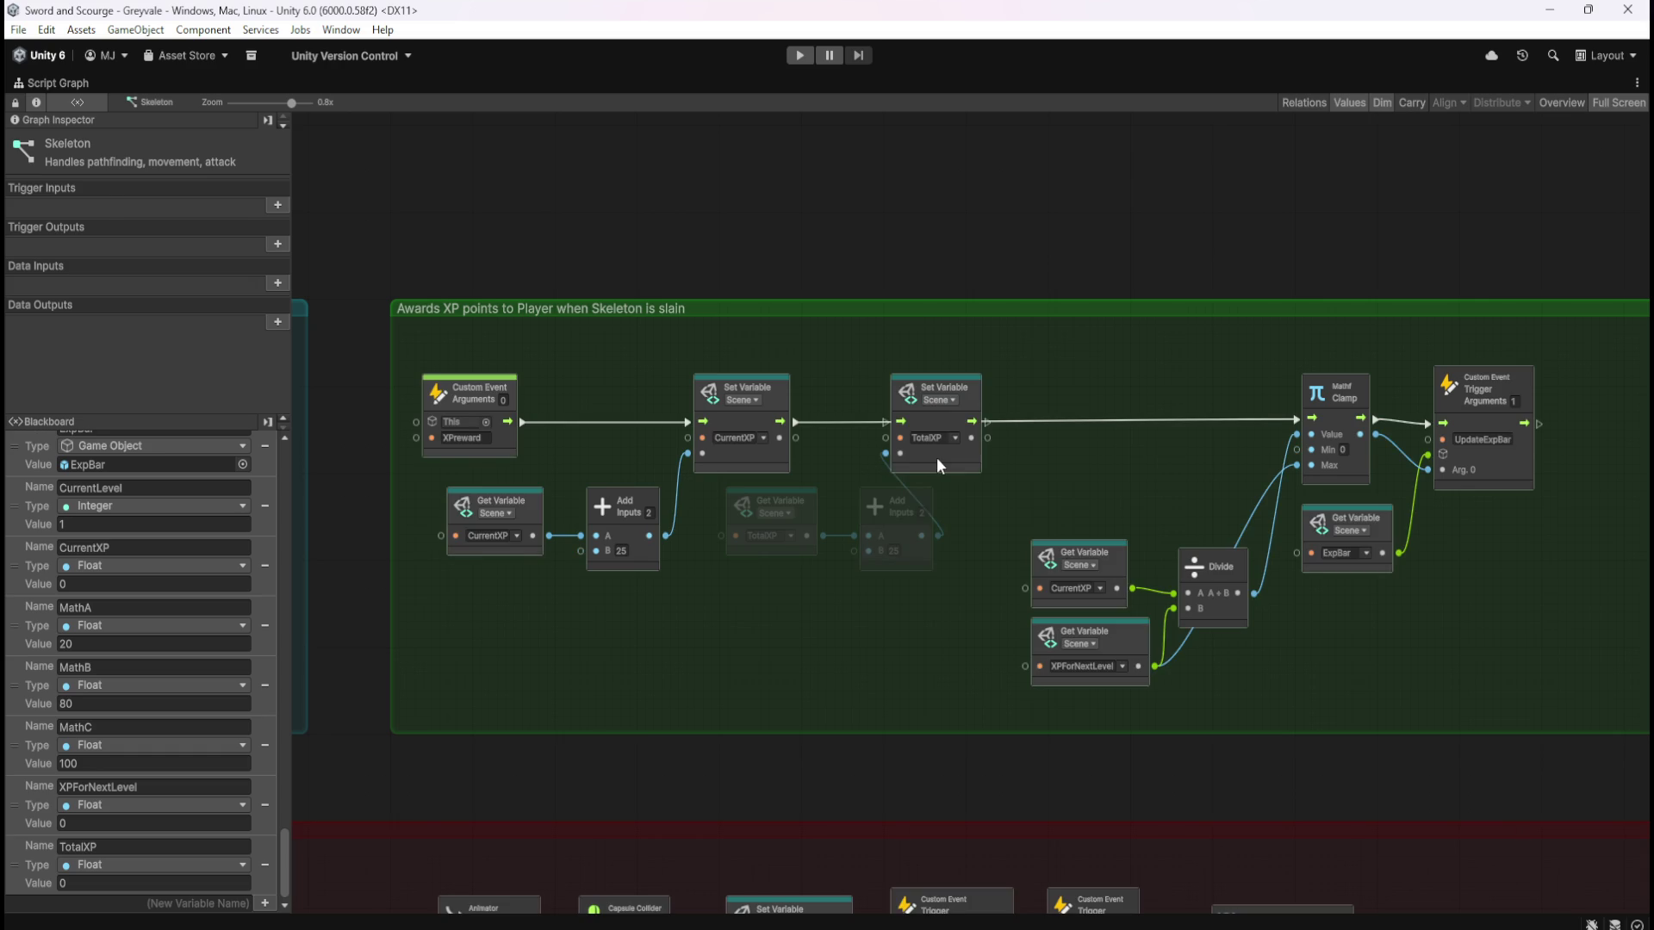
click(937, 457)
drag(793, 421, 887, 422)
drag(989, 422, 1311, 420)
scroll(949, 448, up, 2)
scroll(947, 454, down, 3)
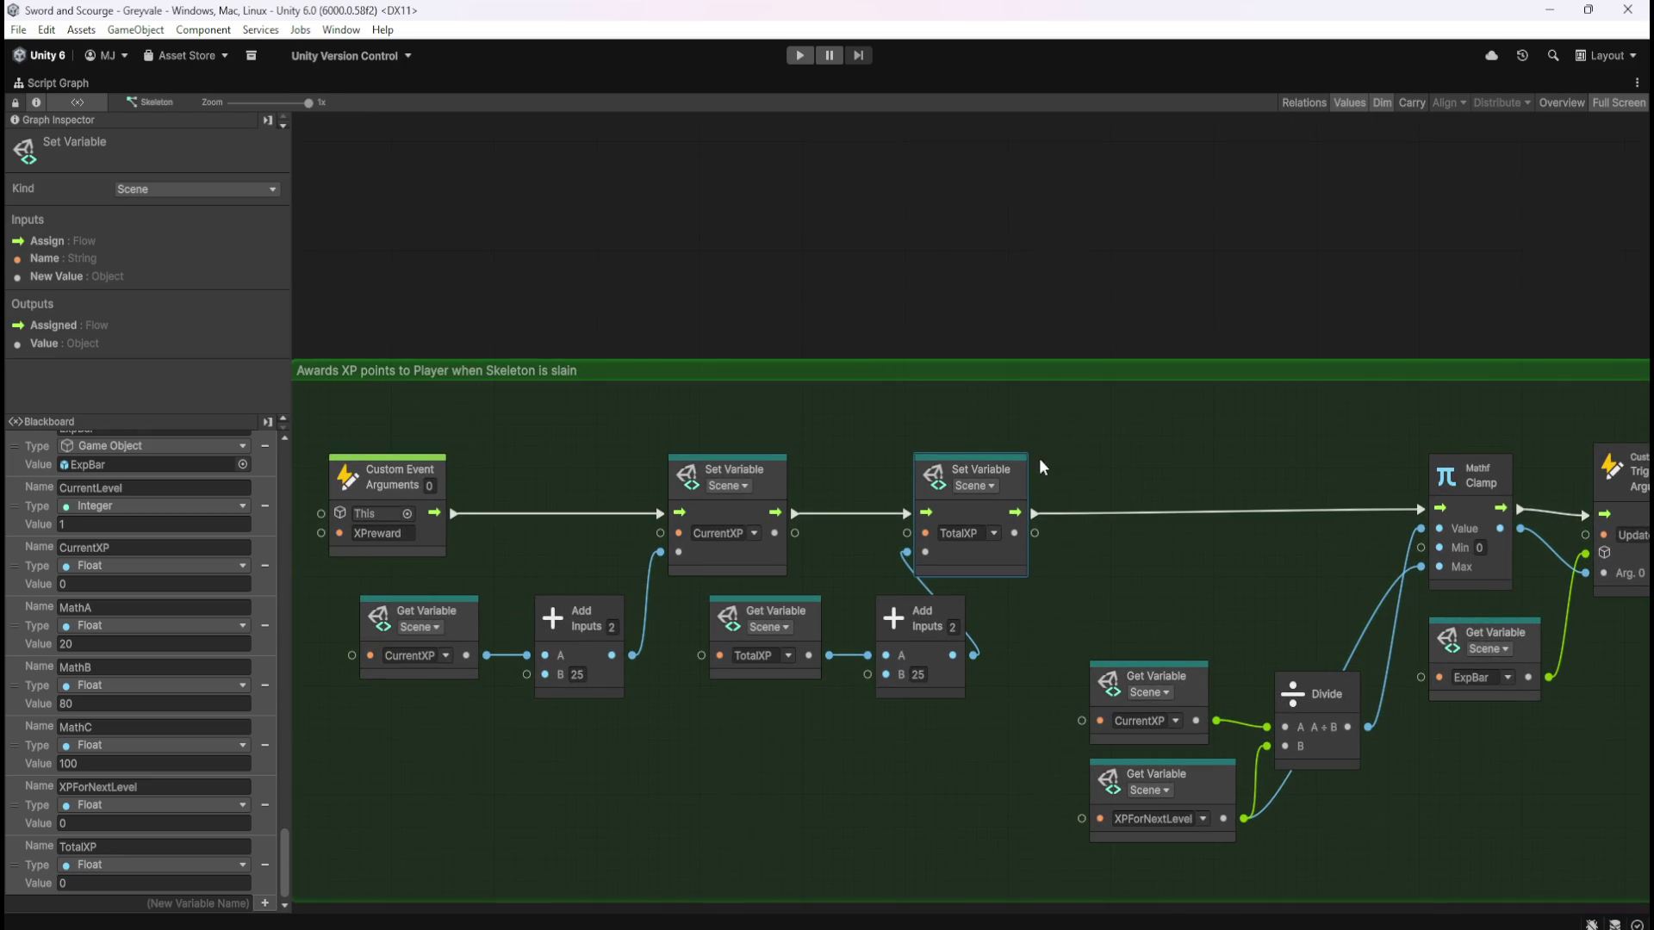
Shift the TotalXP setter node slightly within the XP group
click(1063, 541)
click(1011, 541)
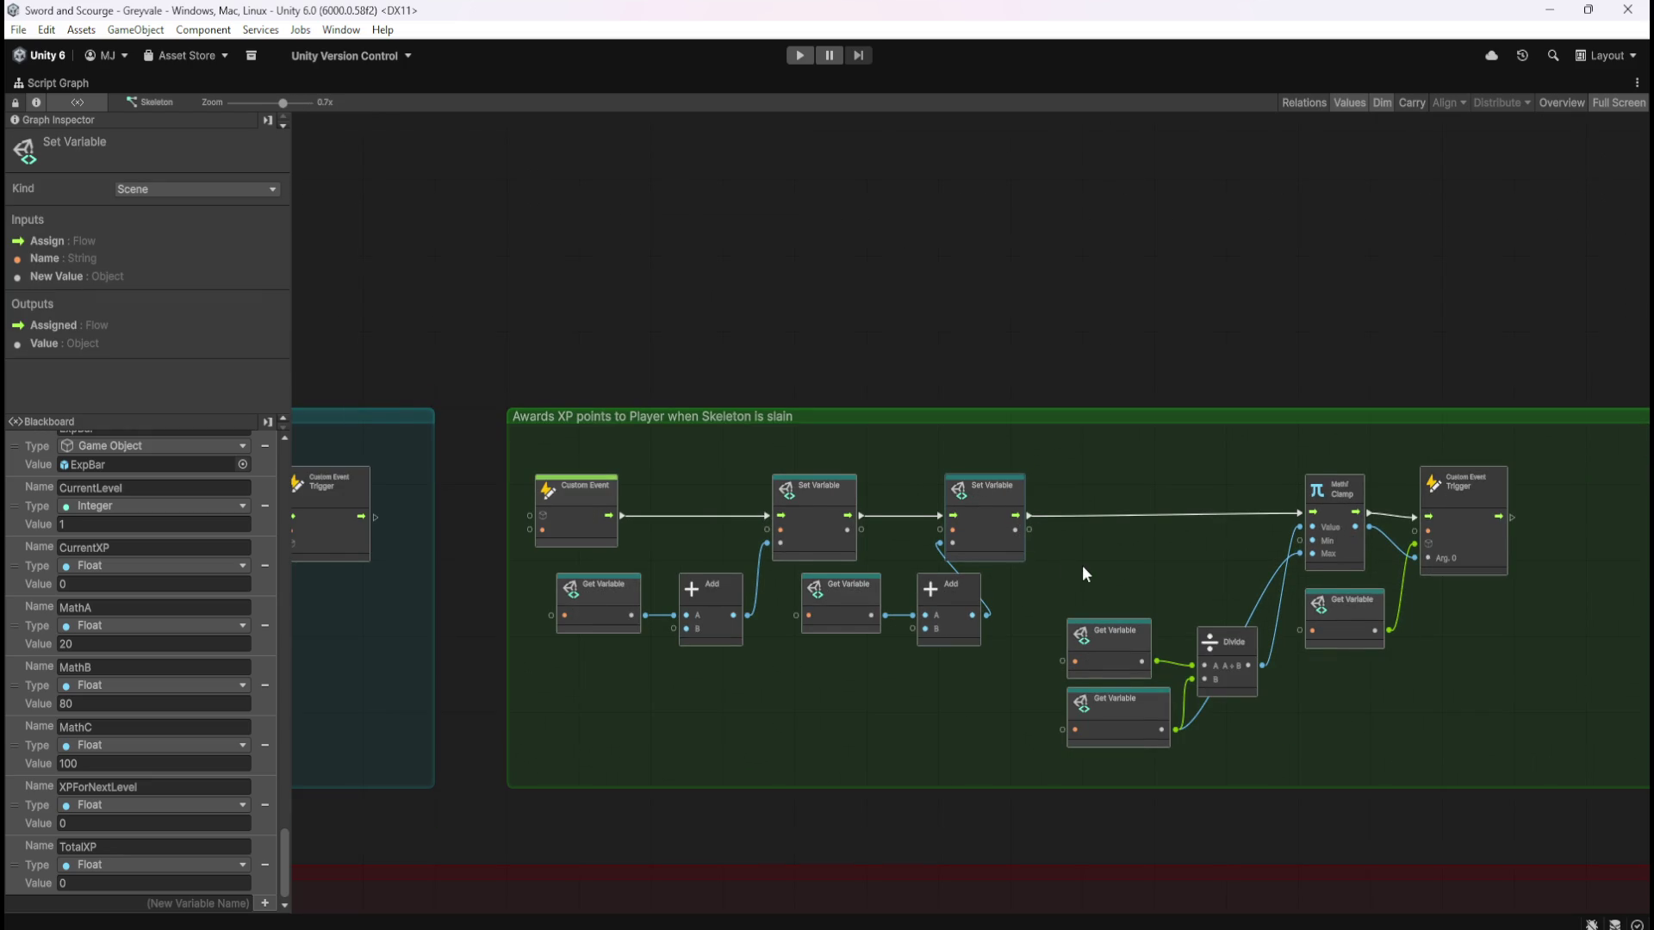
scroll(1078, 565, up, 1)
mouse_move(1032, 540)
mouse_down()
mouse_move(1055, 541)
mouse_move(997, 529)
mouse_up()
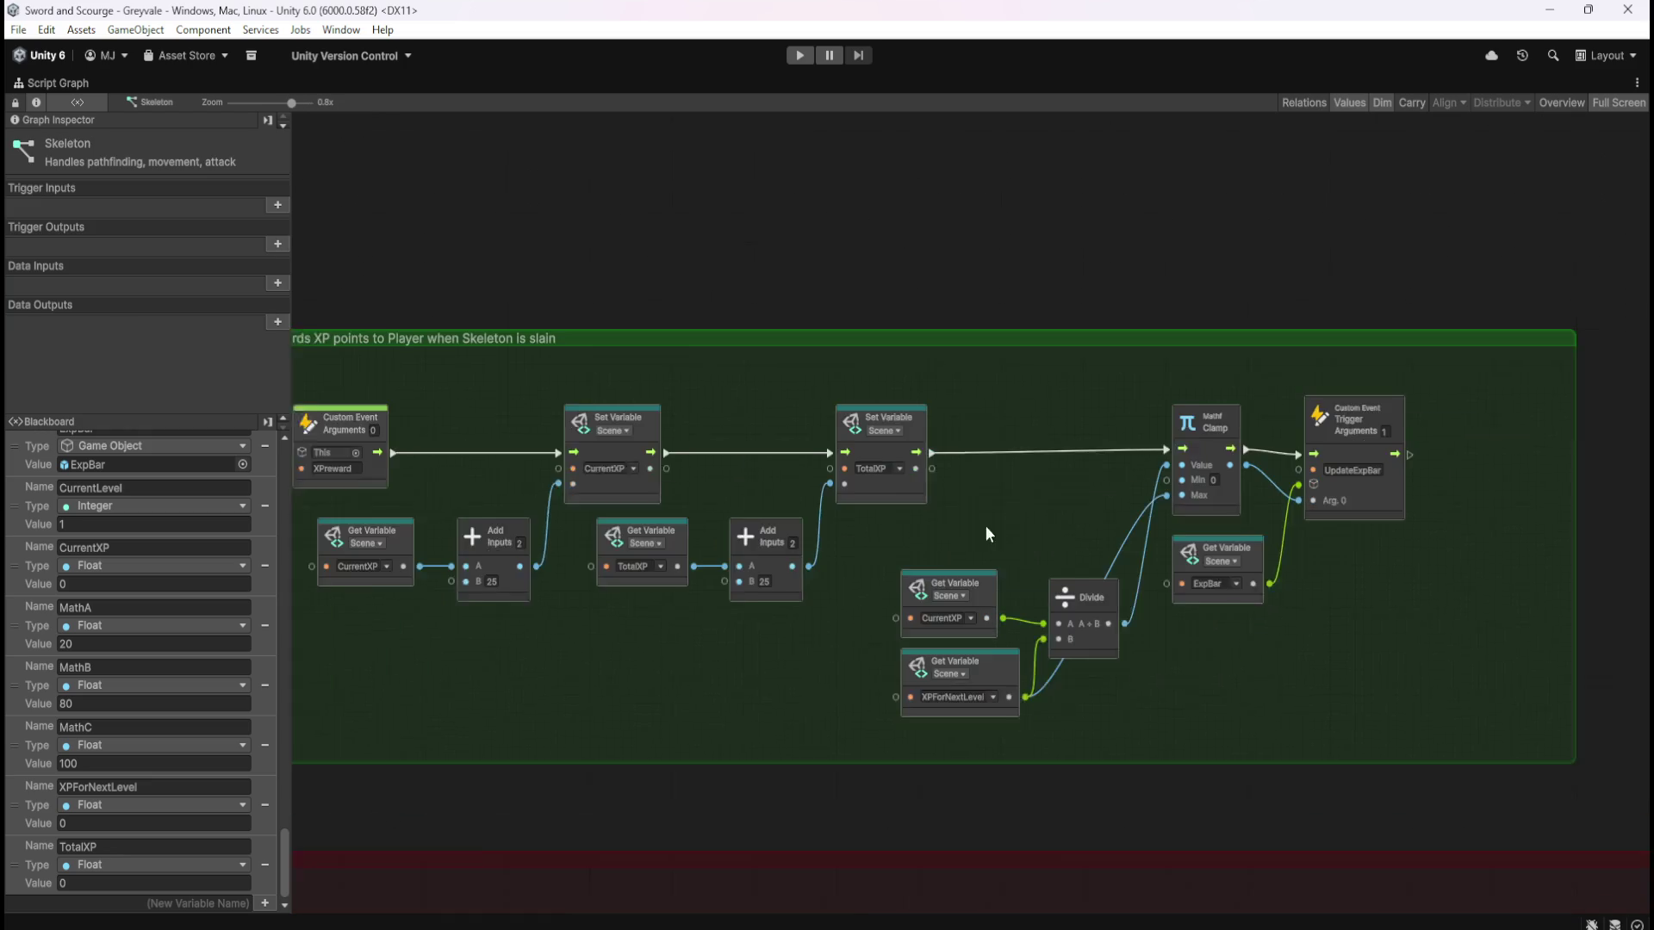
Move the group's right-hand nodes left toward the rest and slightly lower
drag(934, 384, 1396, 680)
drag(960, 592, 894, 588)
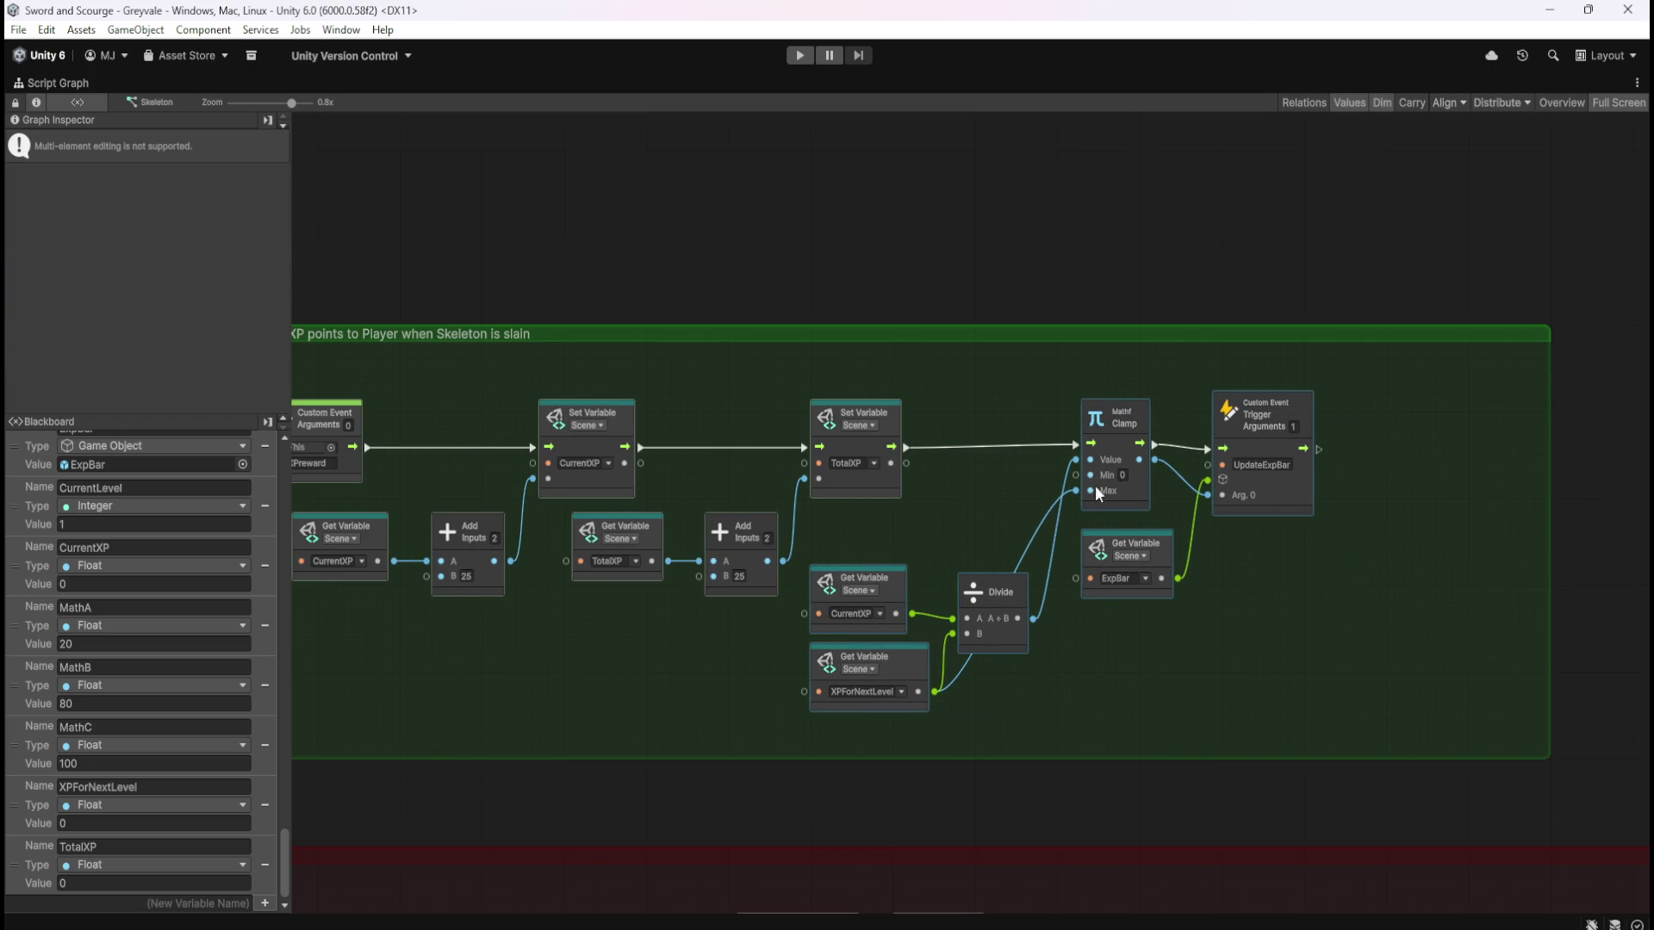
drag(1137, 500, 1138, 510)
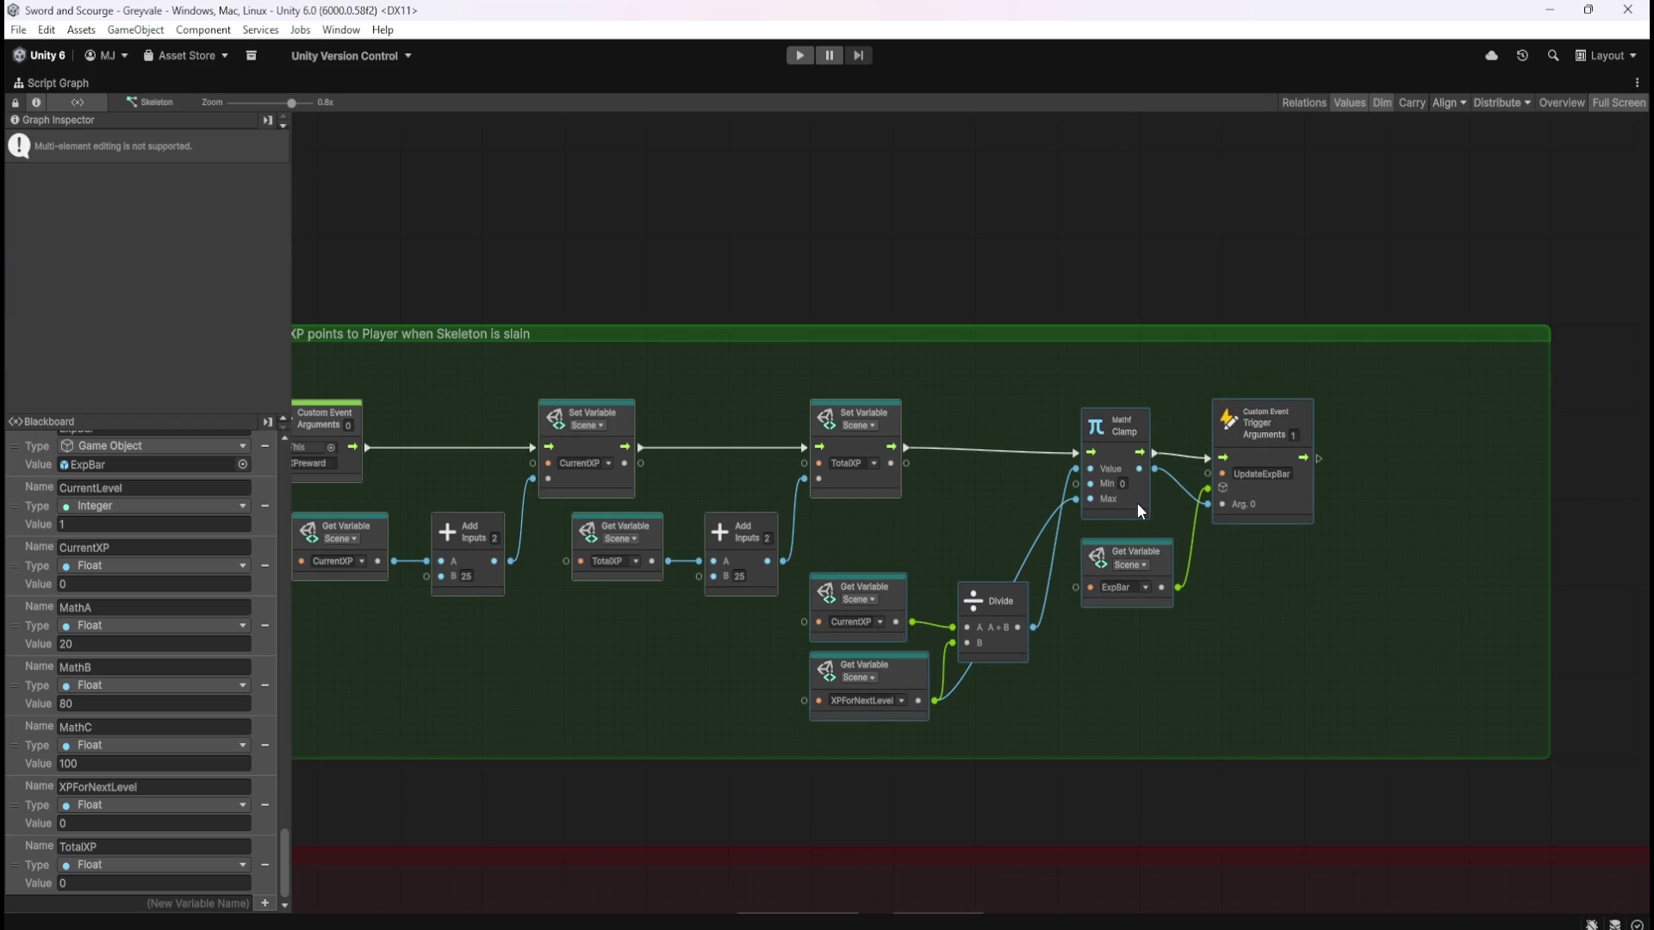
click(982, 522)
Raise the Divide node slightly and narrow the green group frame to fit its nodes
drag(959, 530, 1040, 518)
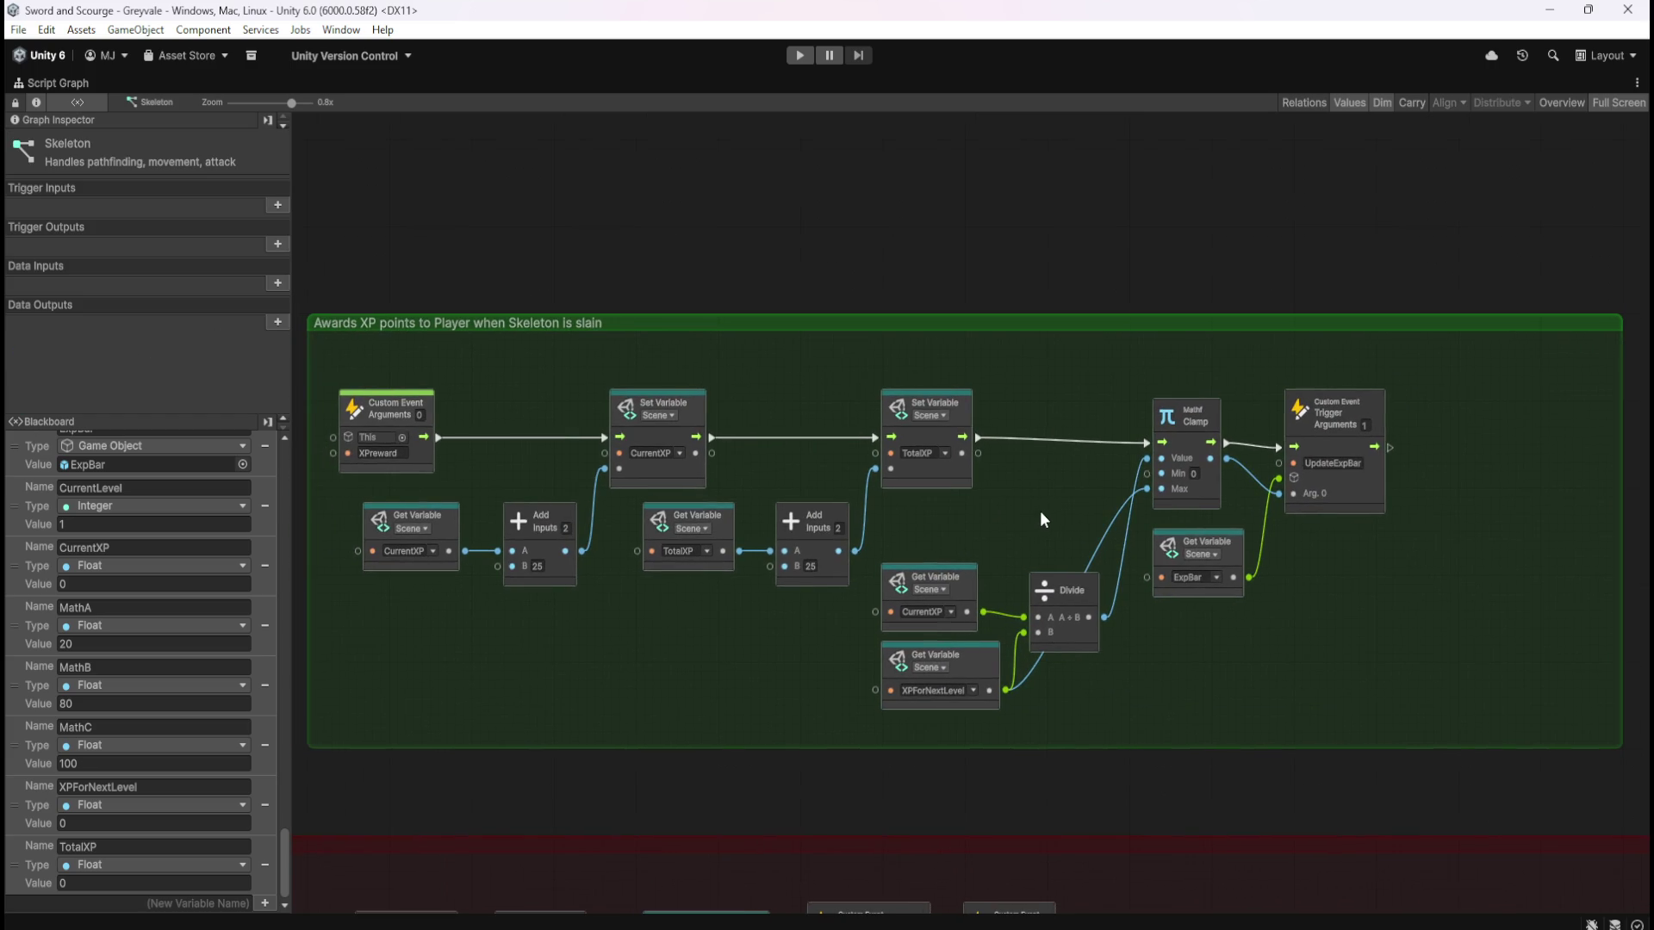
drag(1065, 588, 1074, 579)
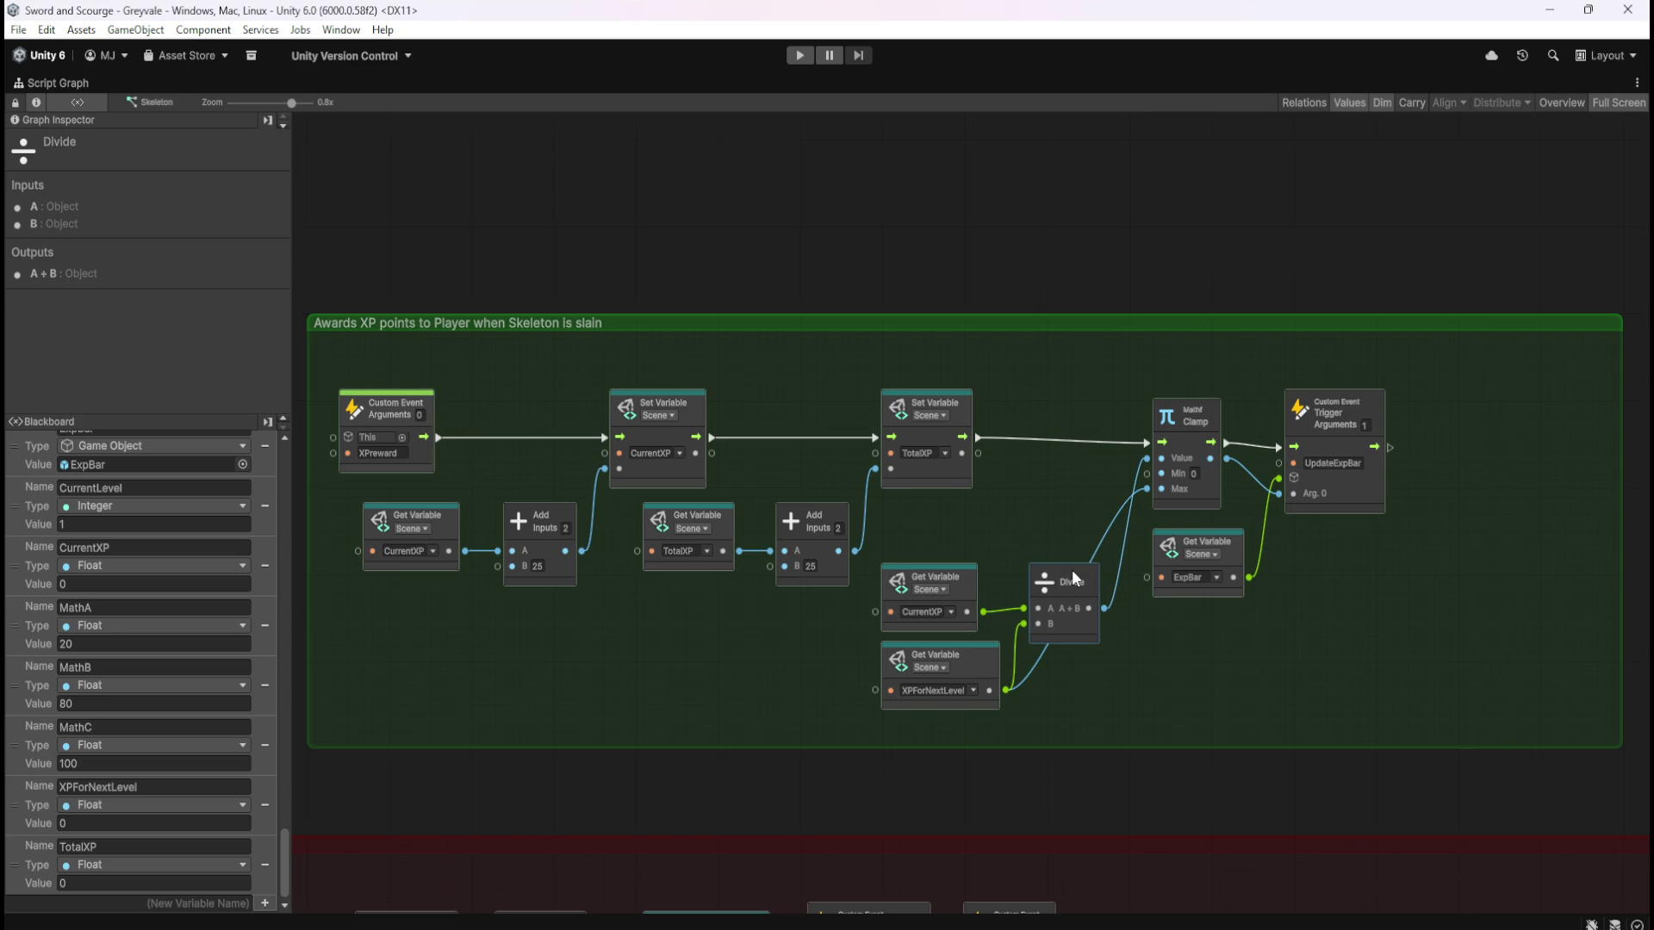
click(1045, 519)
drag(1021, 513, 1078, 520)
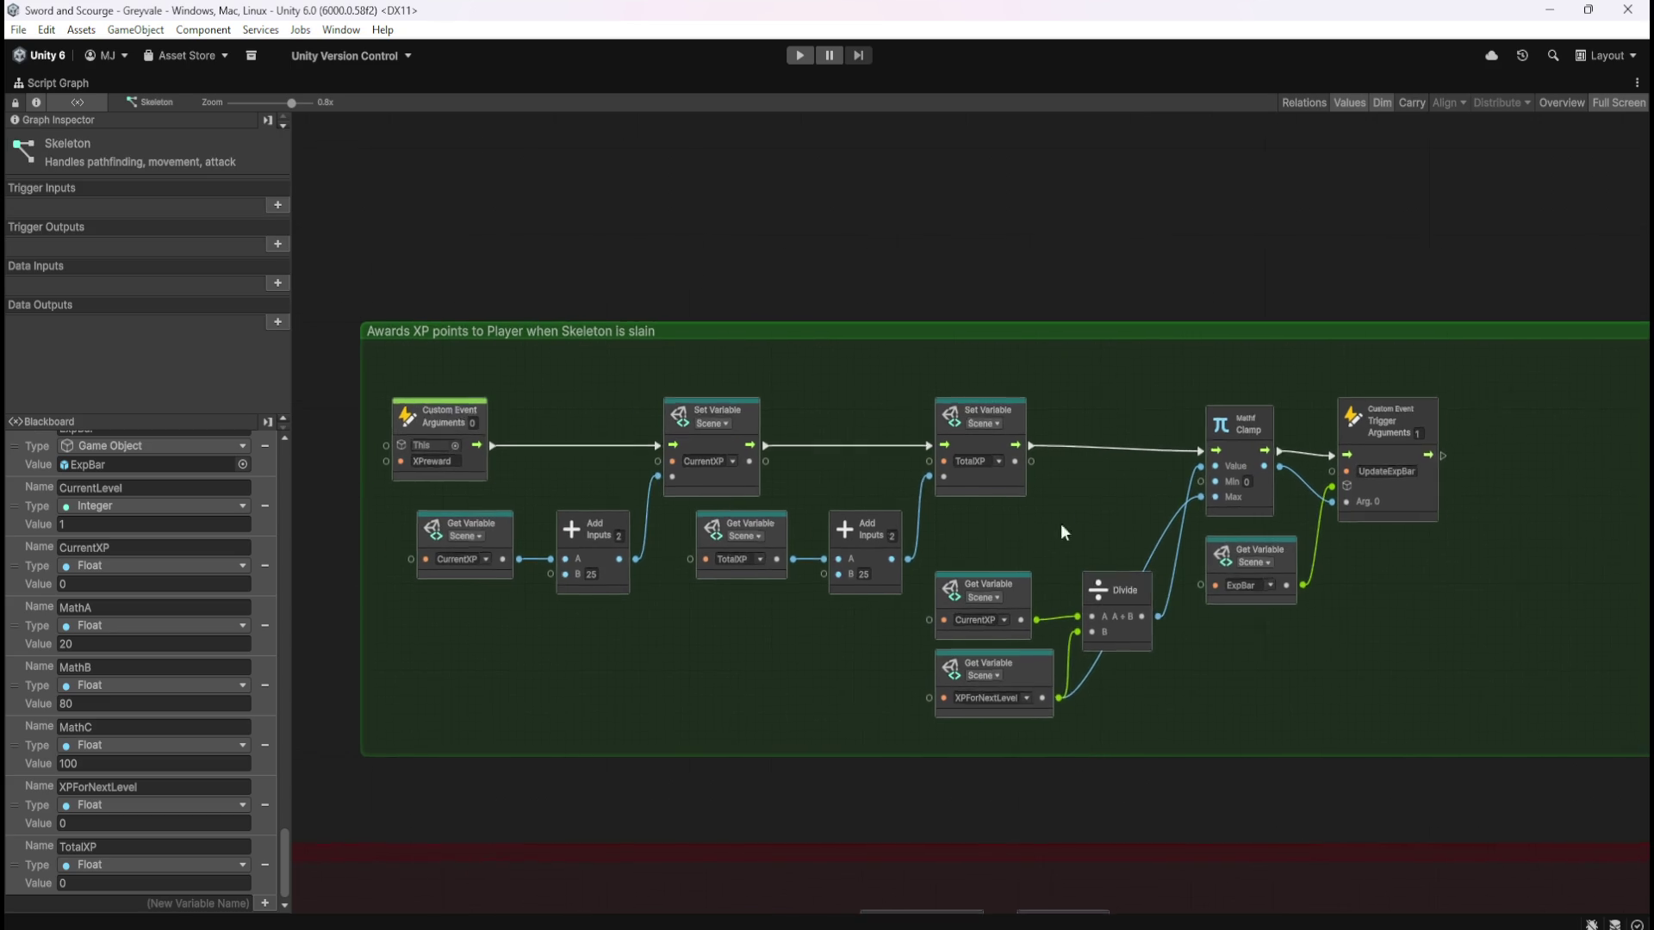
drag(1589, 538, 1423, 577)
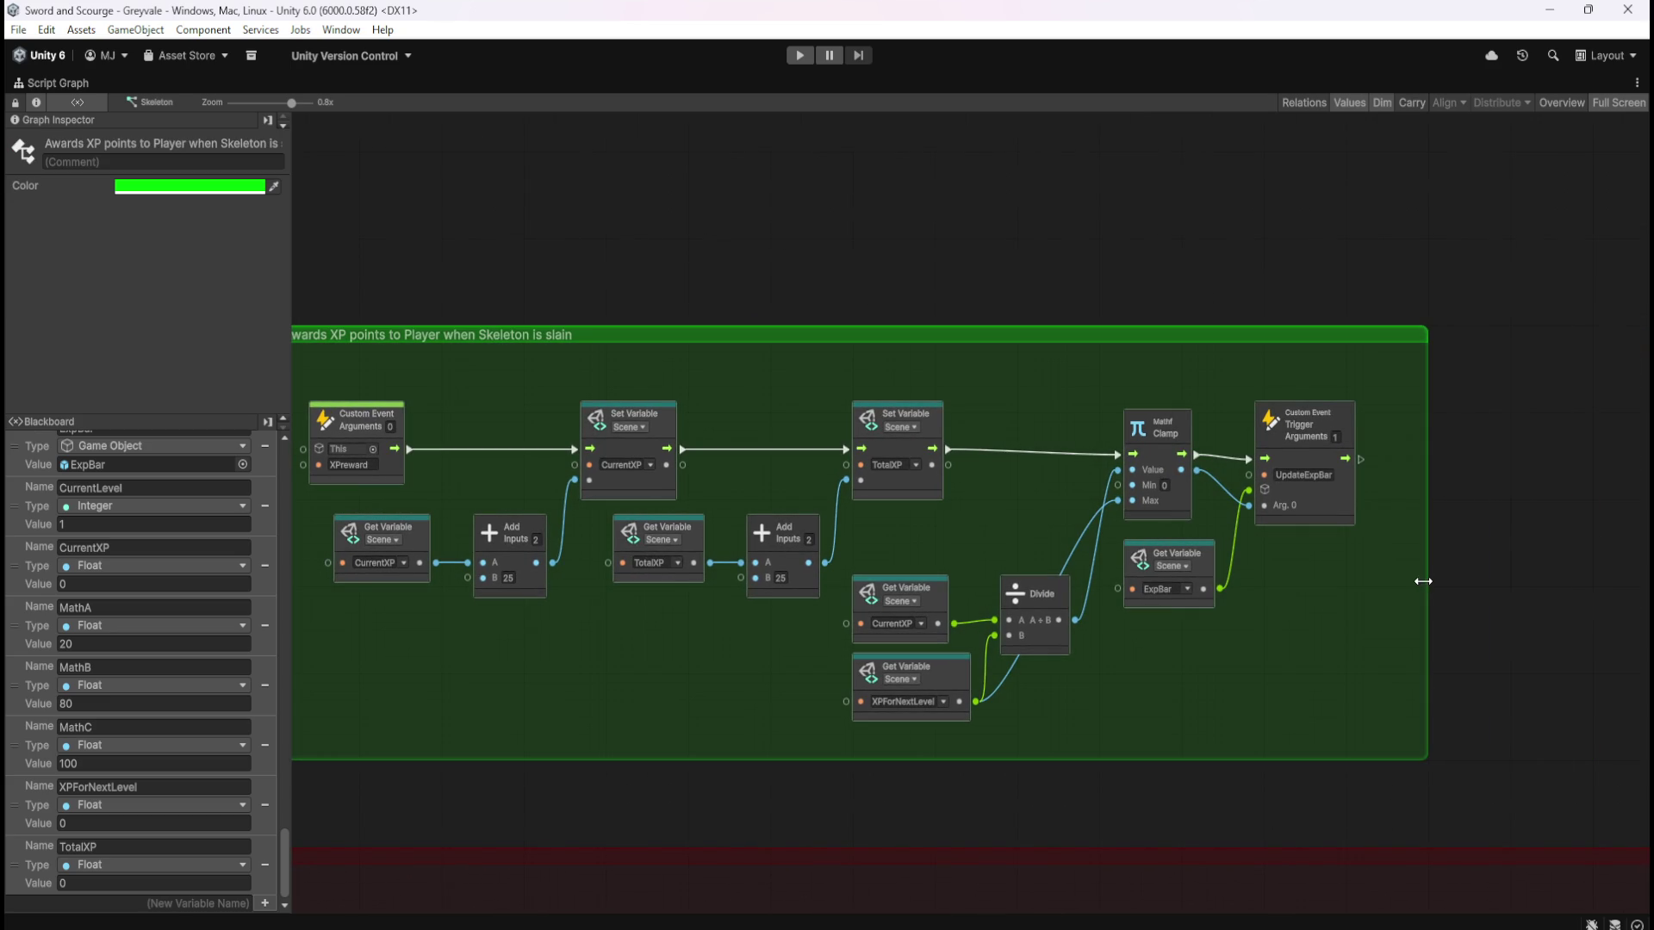
drag(661, 675, 782, 657)
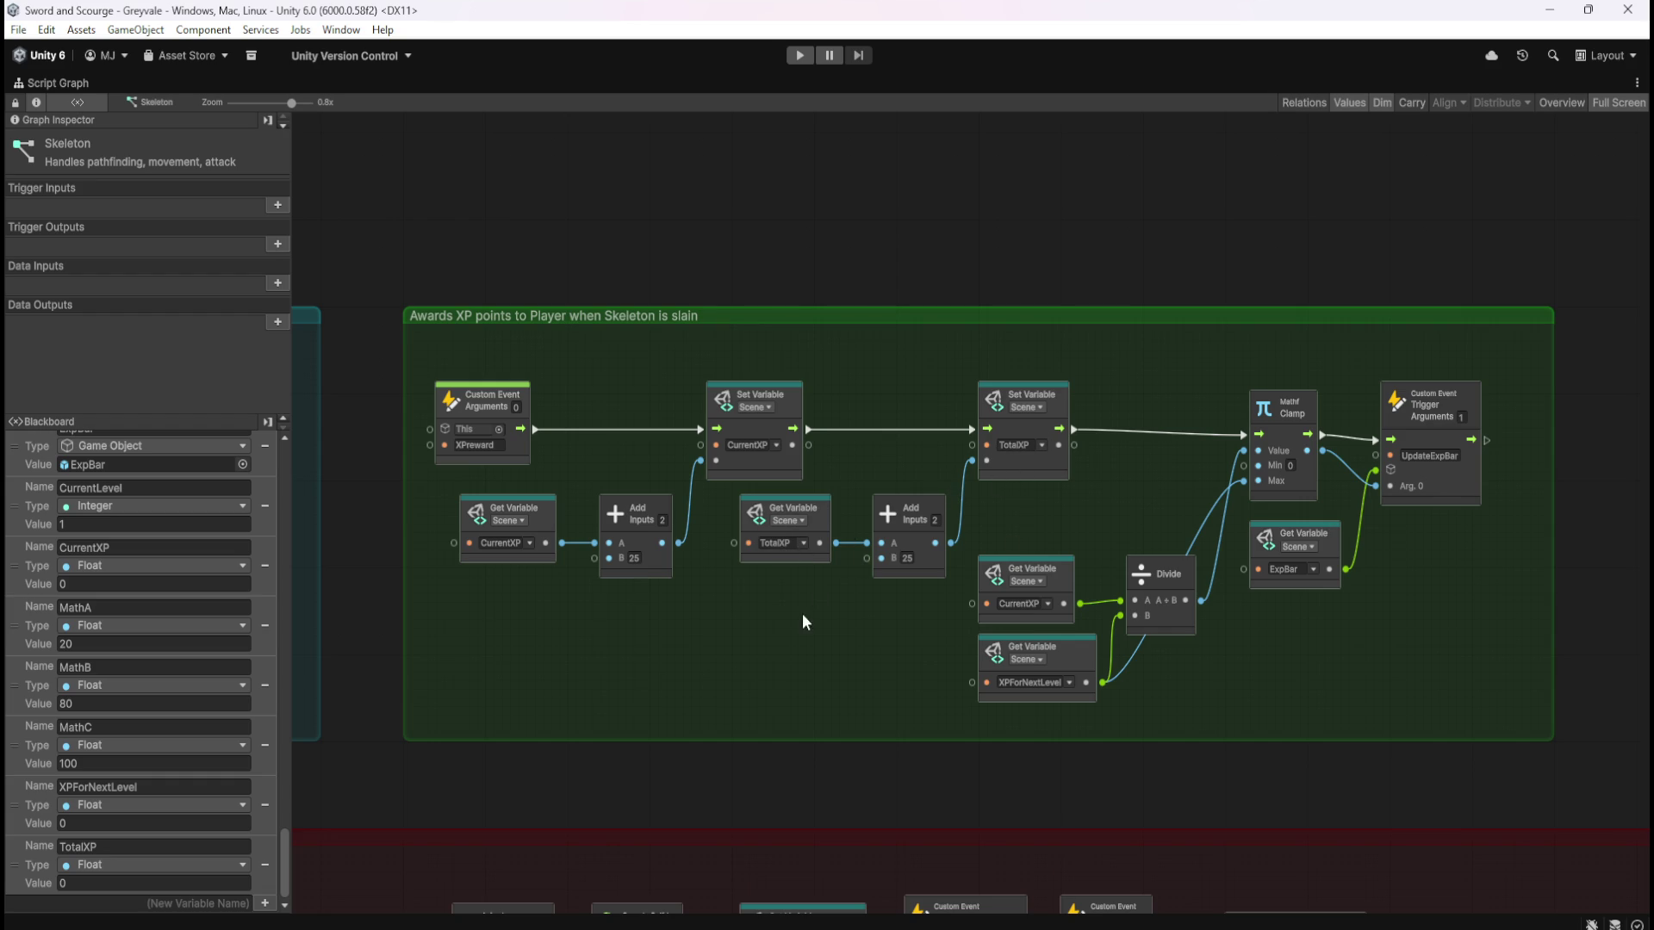
Nudge the TotalXP getter slightly right, then restore and re-maximize the Script Graph window
click(829, 505)
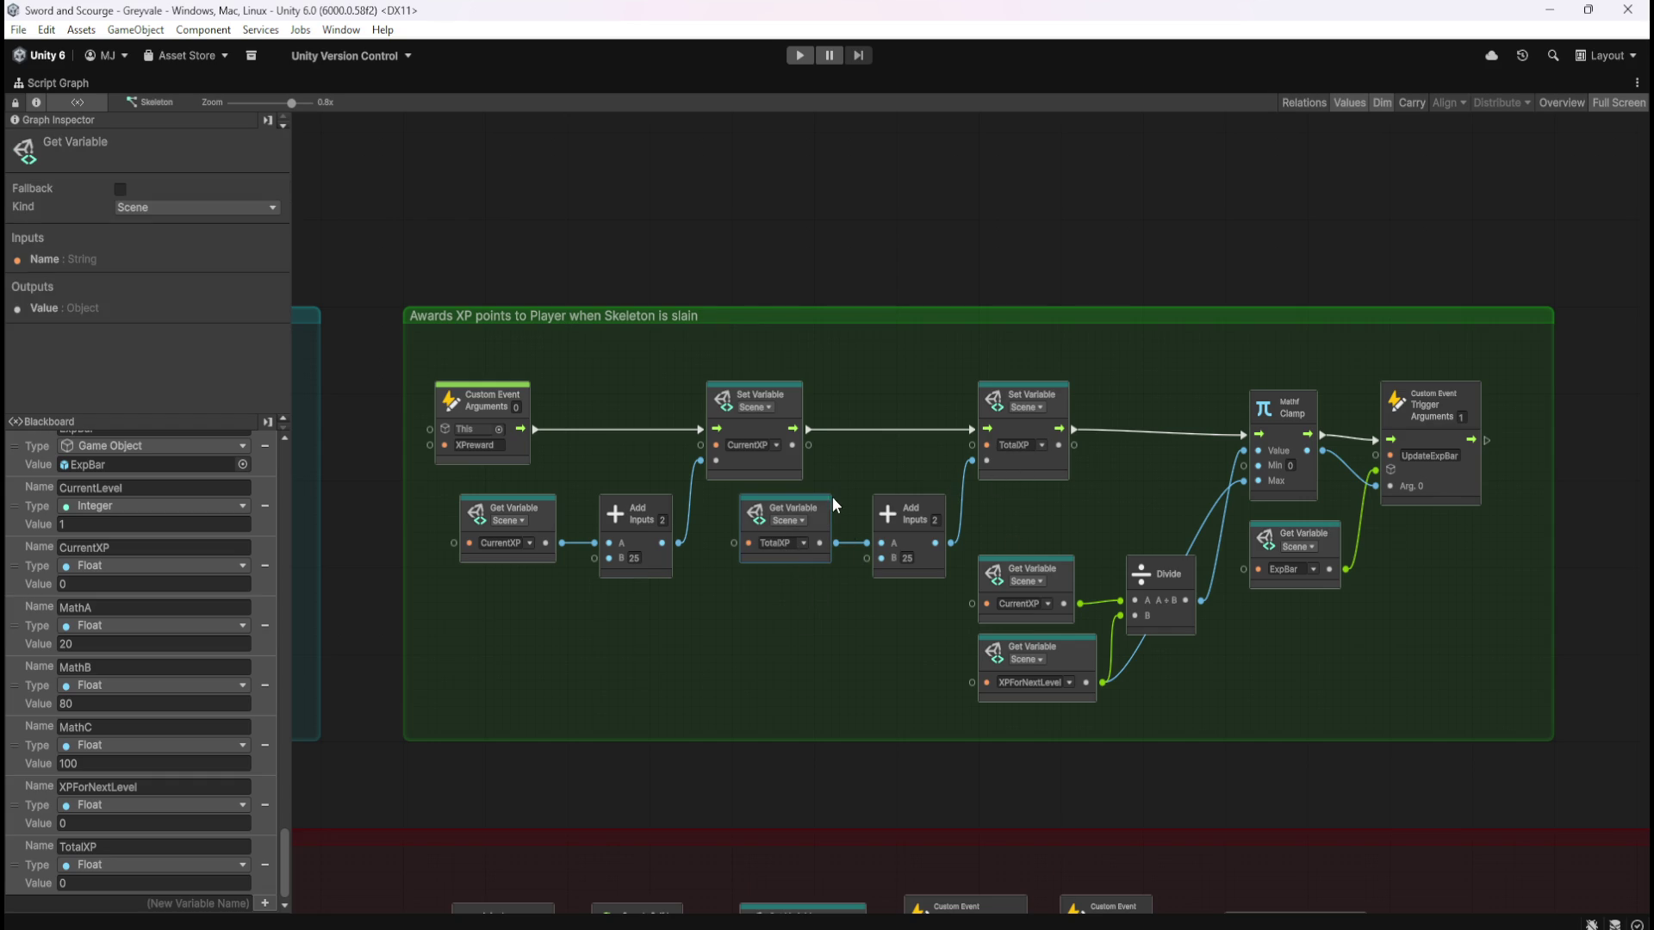
drag(817, 520, 823, 520)
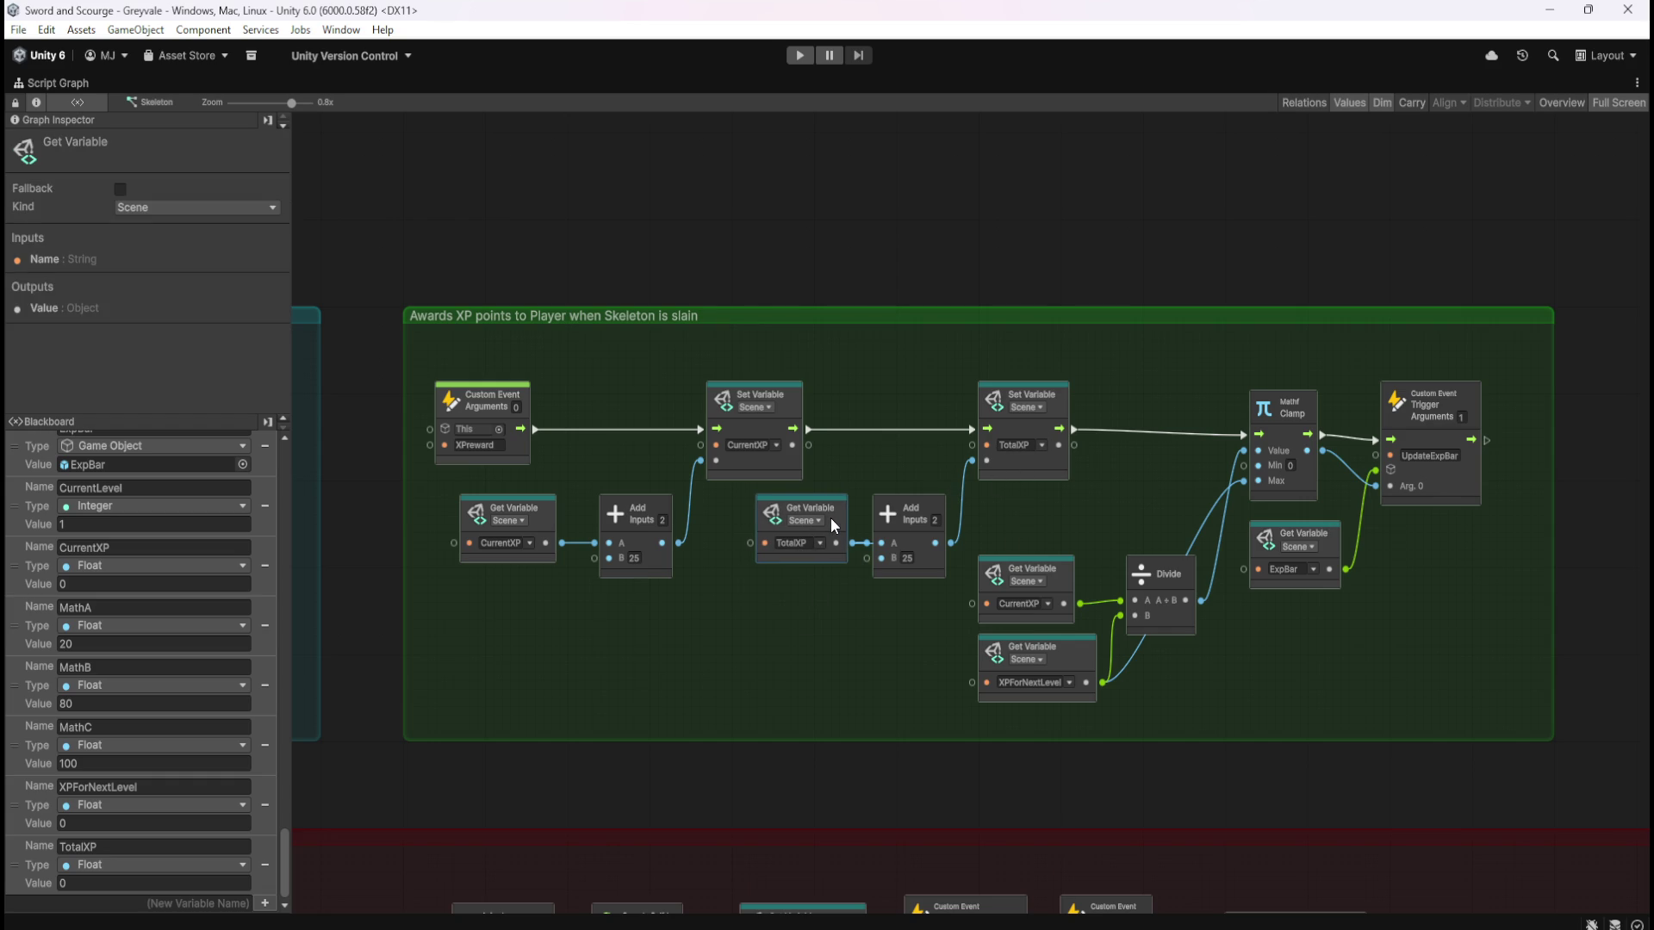
click(889, 459)
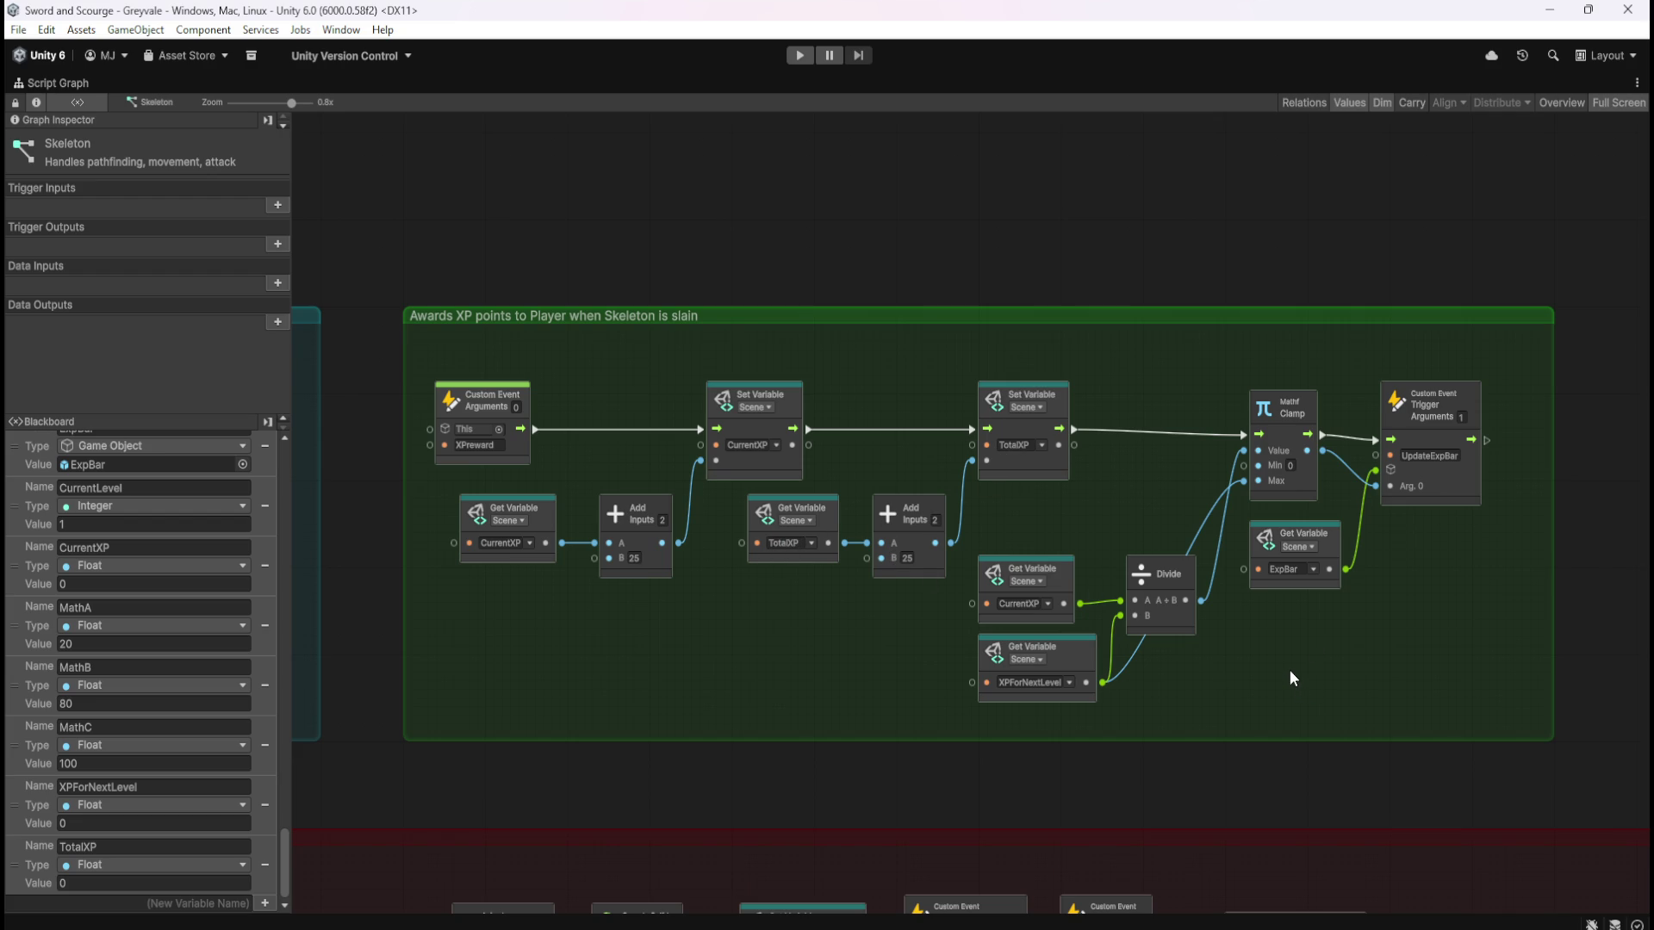
key(shift+space)
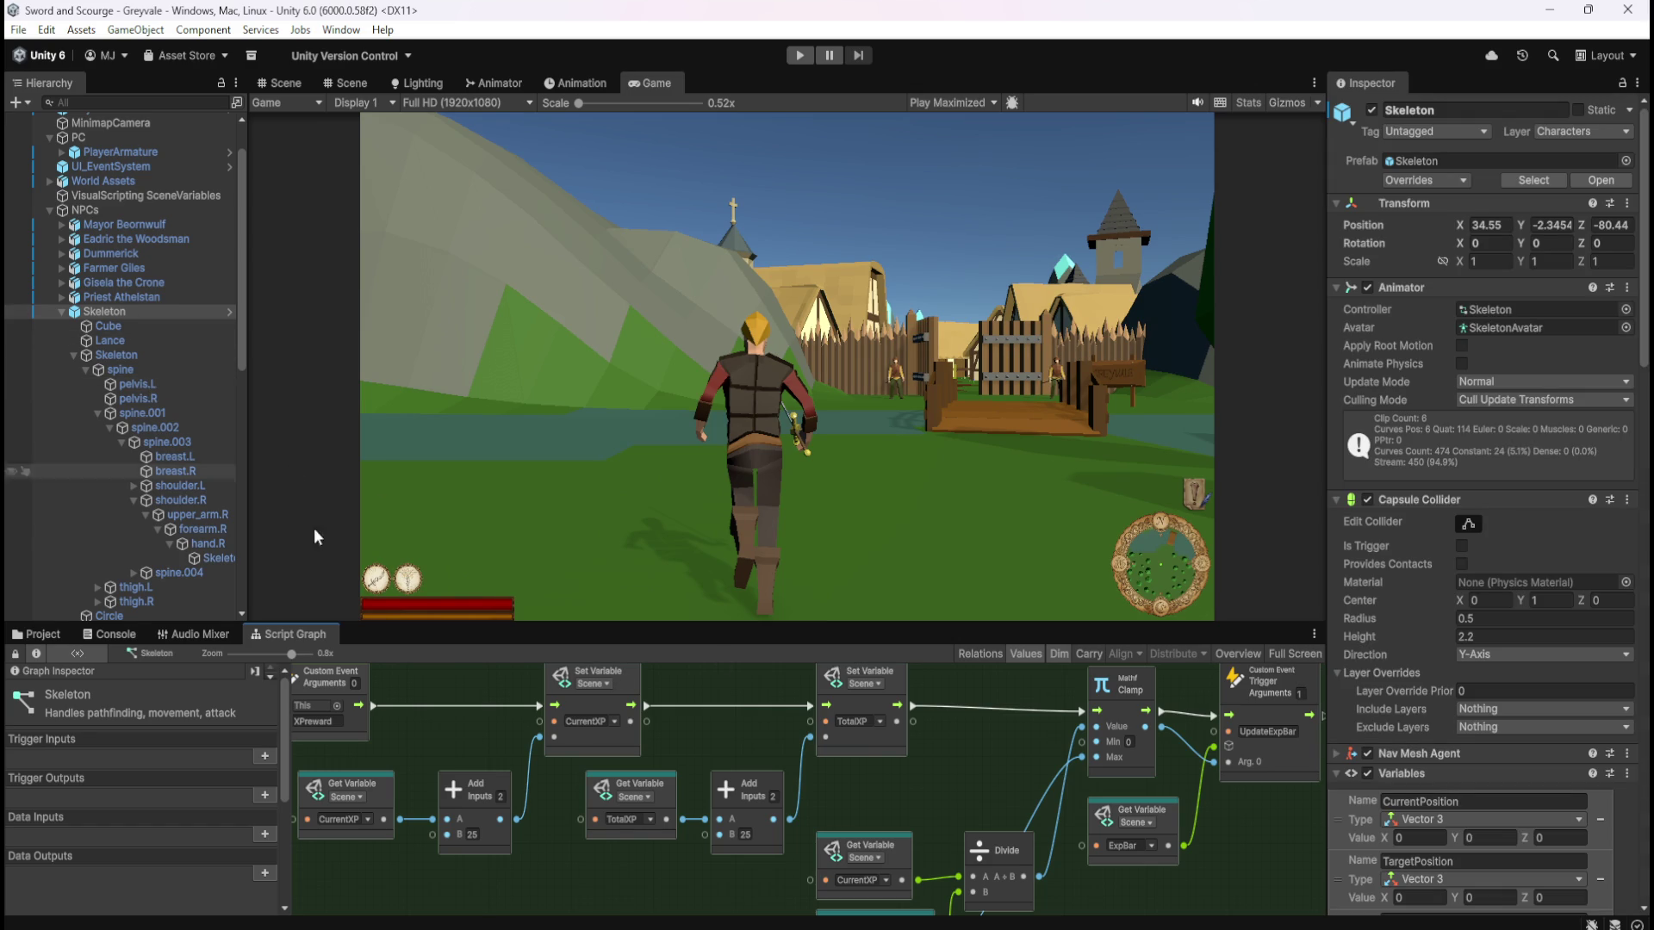
key(shift+space)
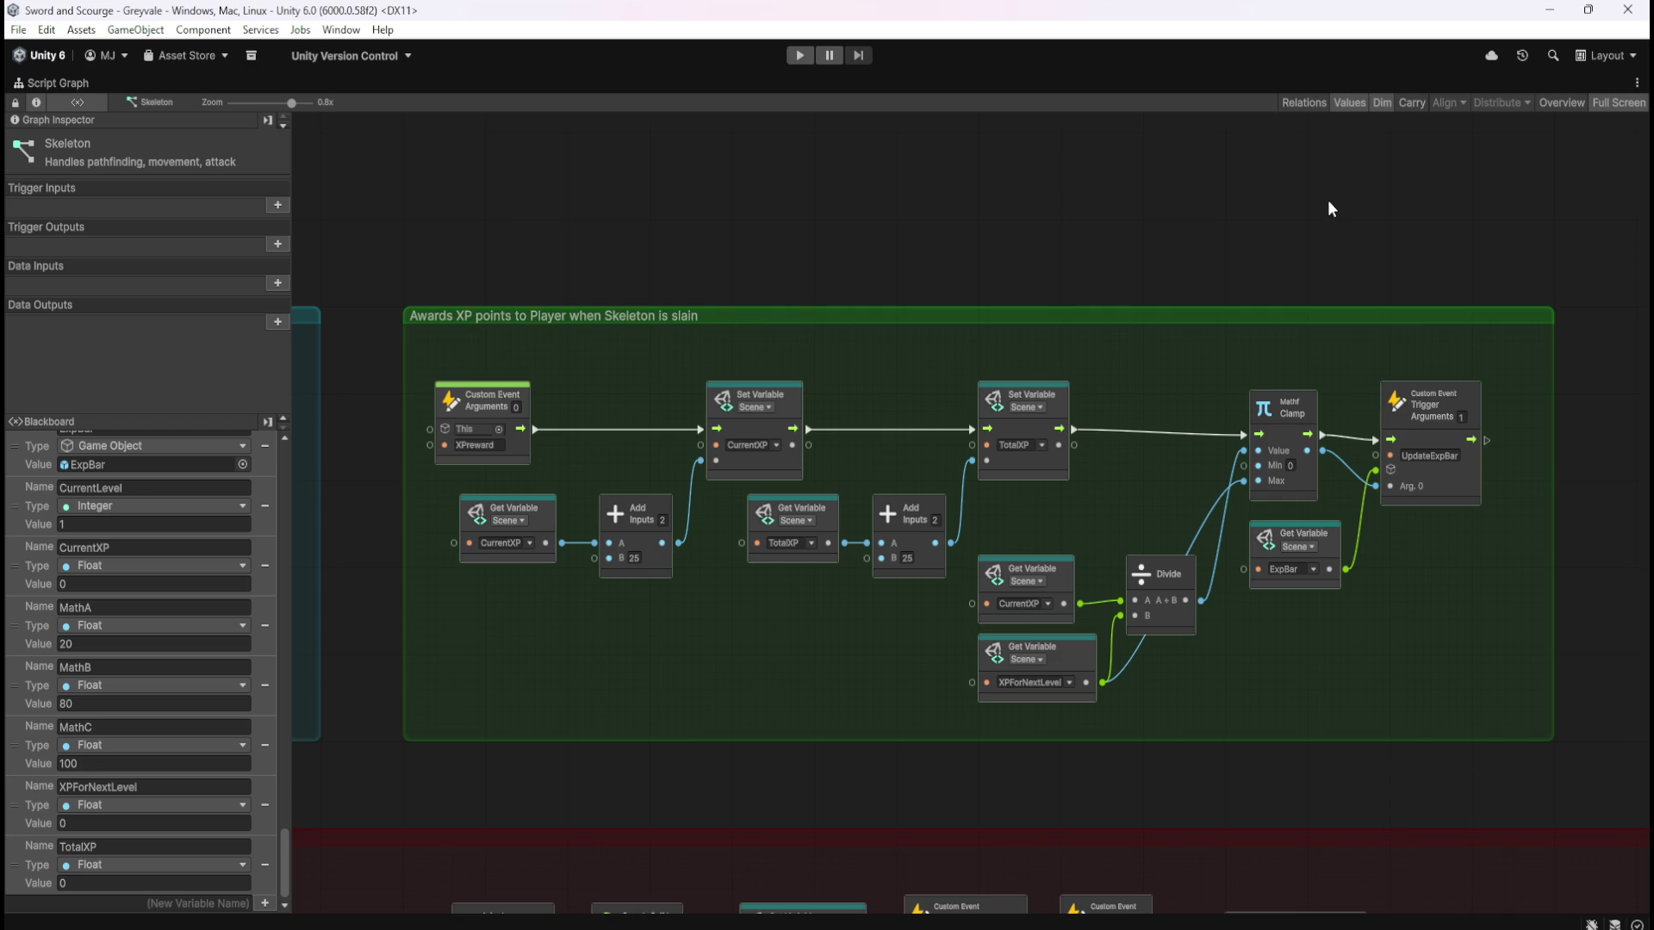
Restore the layout, select PlayerArmature and maximize its Player Character script graph
key(shift+space)
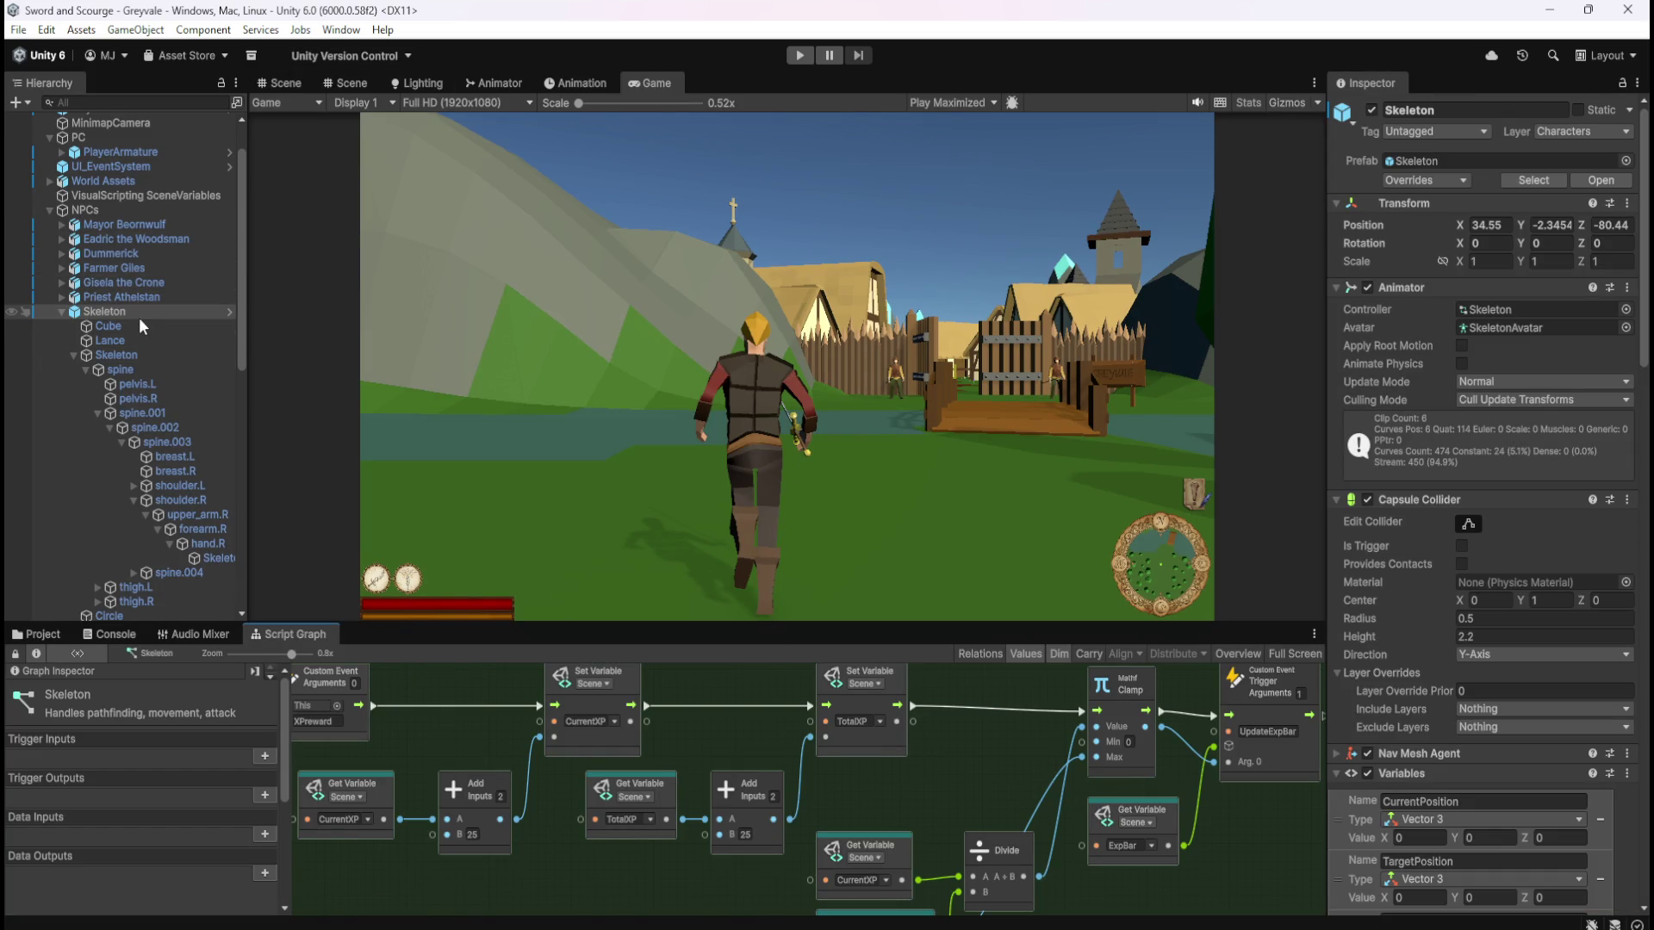
scroll(141, 314, up, 3)
click(129, 207)
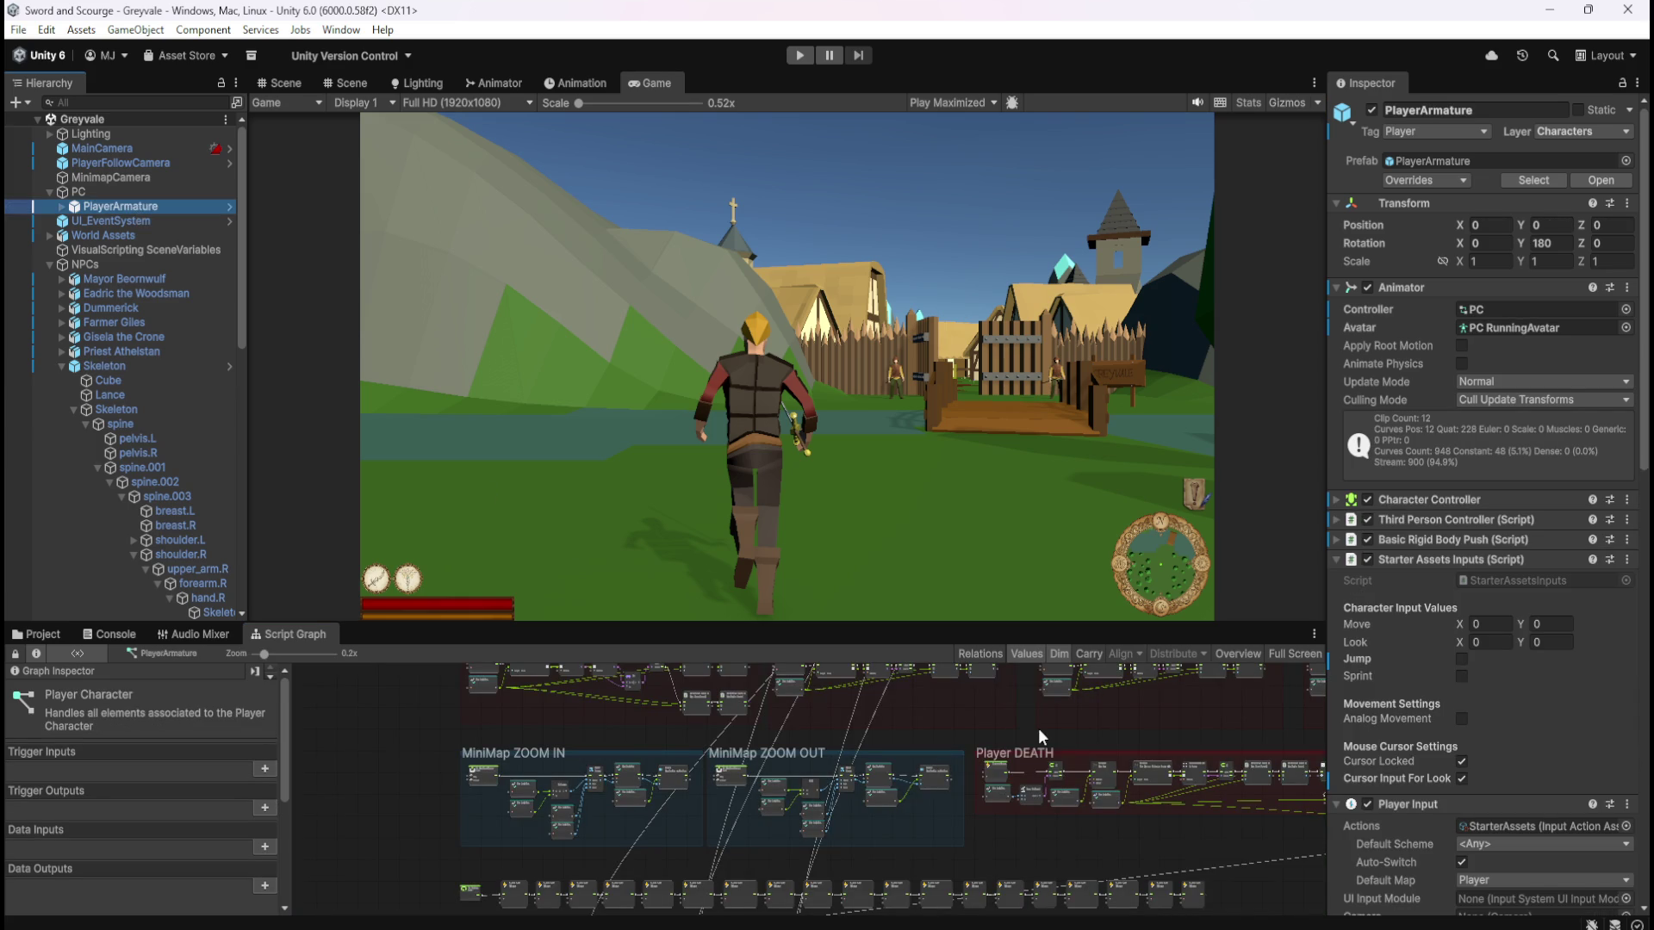
key(shift+space)
scroll(1304, 669, down, 2)
Pan and zoom past the animation, Death and Respawn groups to reach empty canvas
mouse_move(1304, 669)
mouse_down()
mouse_move(1036, 623)
mouse_move(1026, 565)
mouse_up()
mouse_move(985, 384)
mouse_down()
mouse_move(1166, 718)
mouse_move(1173, 308)
mouse_up()
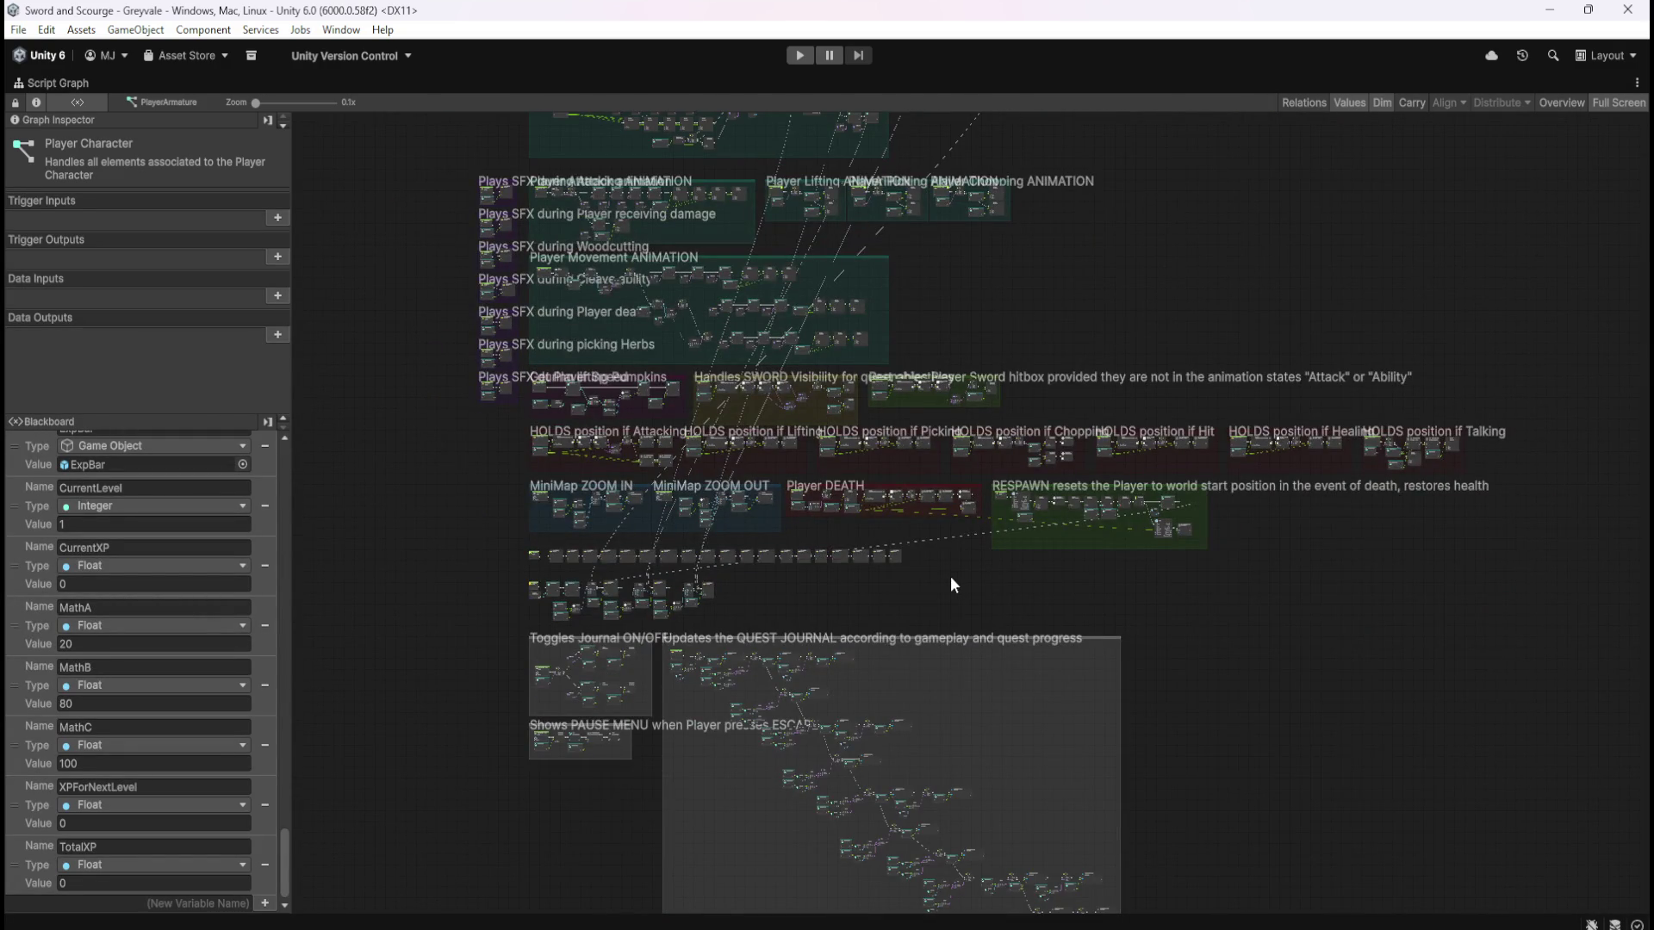
scroll(952, 577, up, 5)
scroll(998, 588, left, 10)
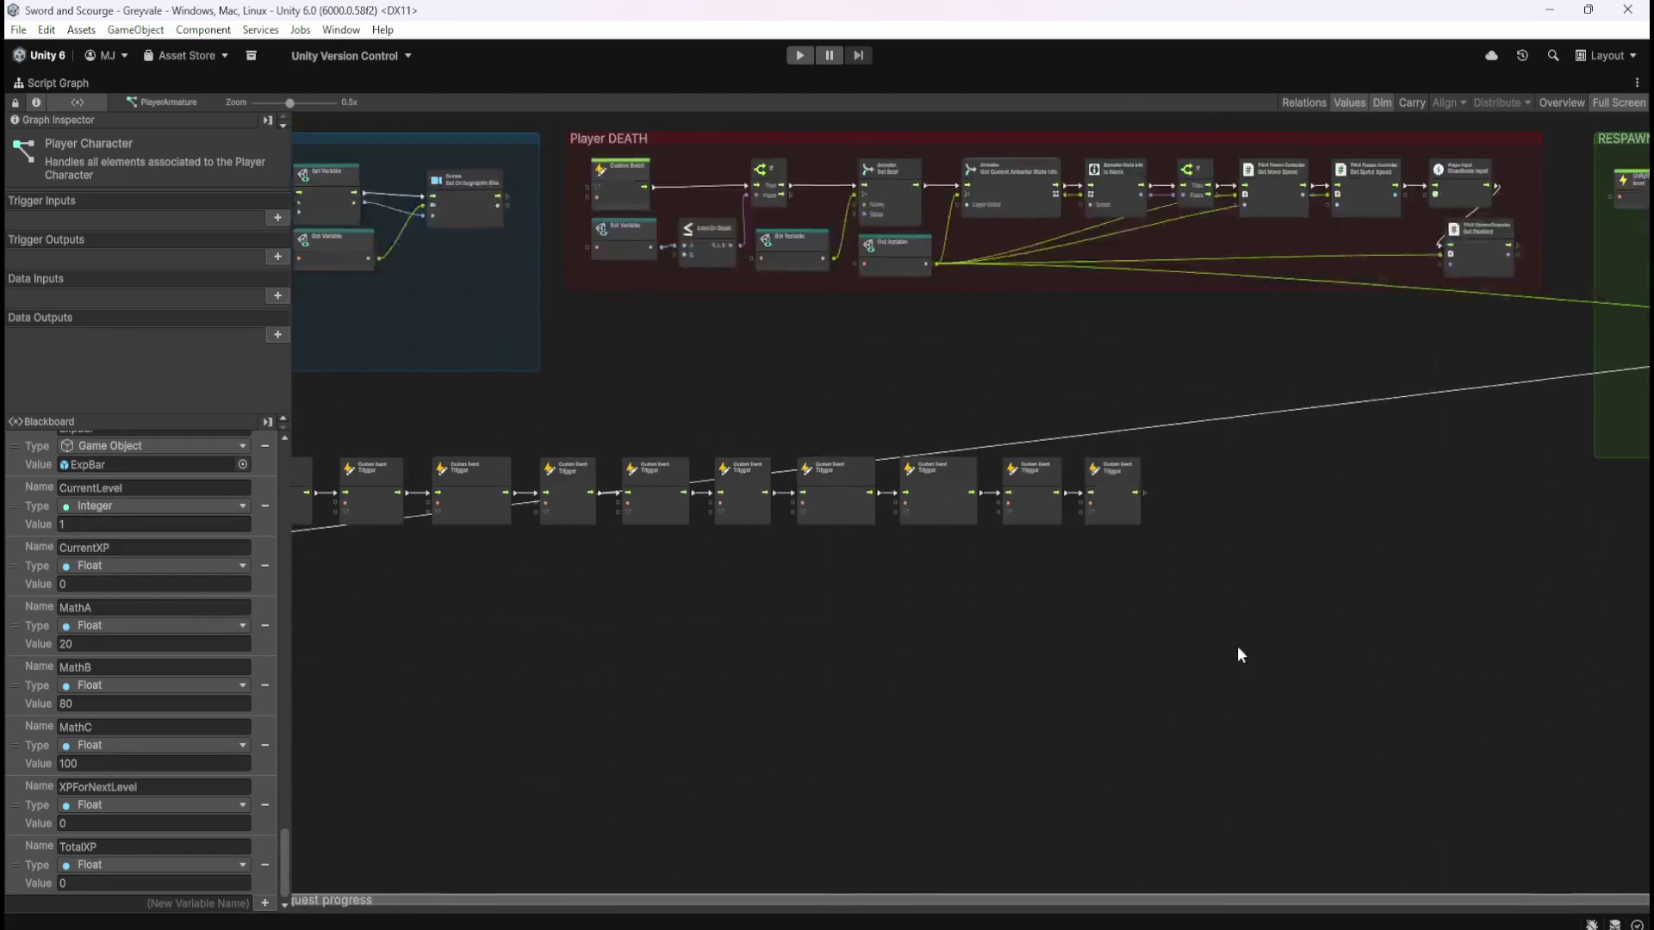
scroll(1026, 587, left, 10)
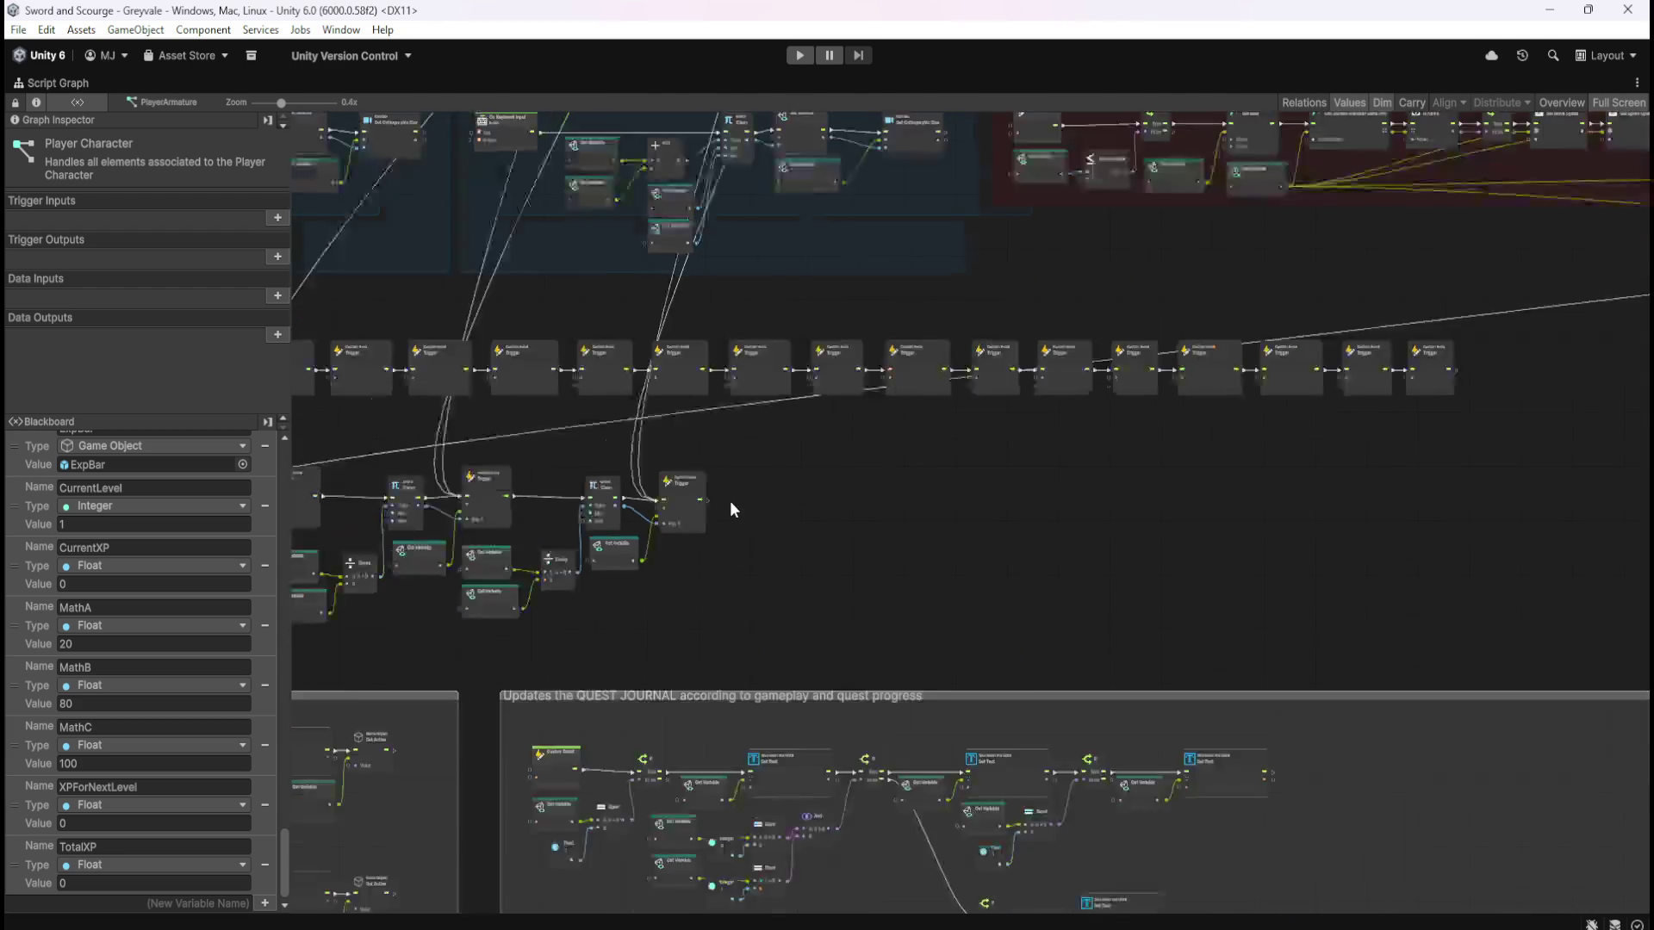
scroll(730, 499, down, 5)
drag(1281, 604, 1274, 788)
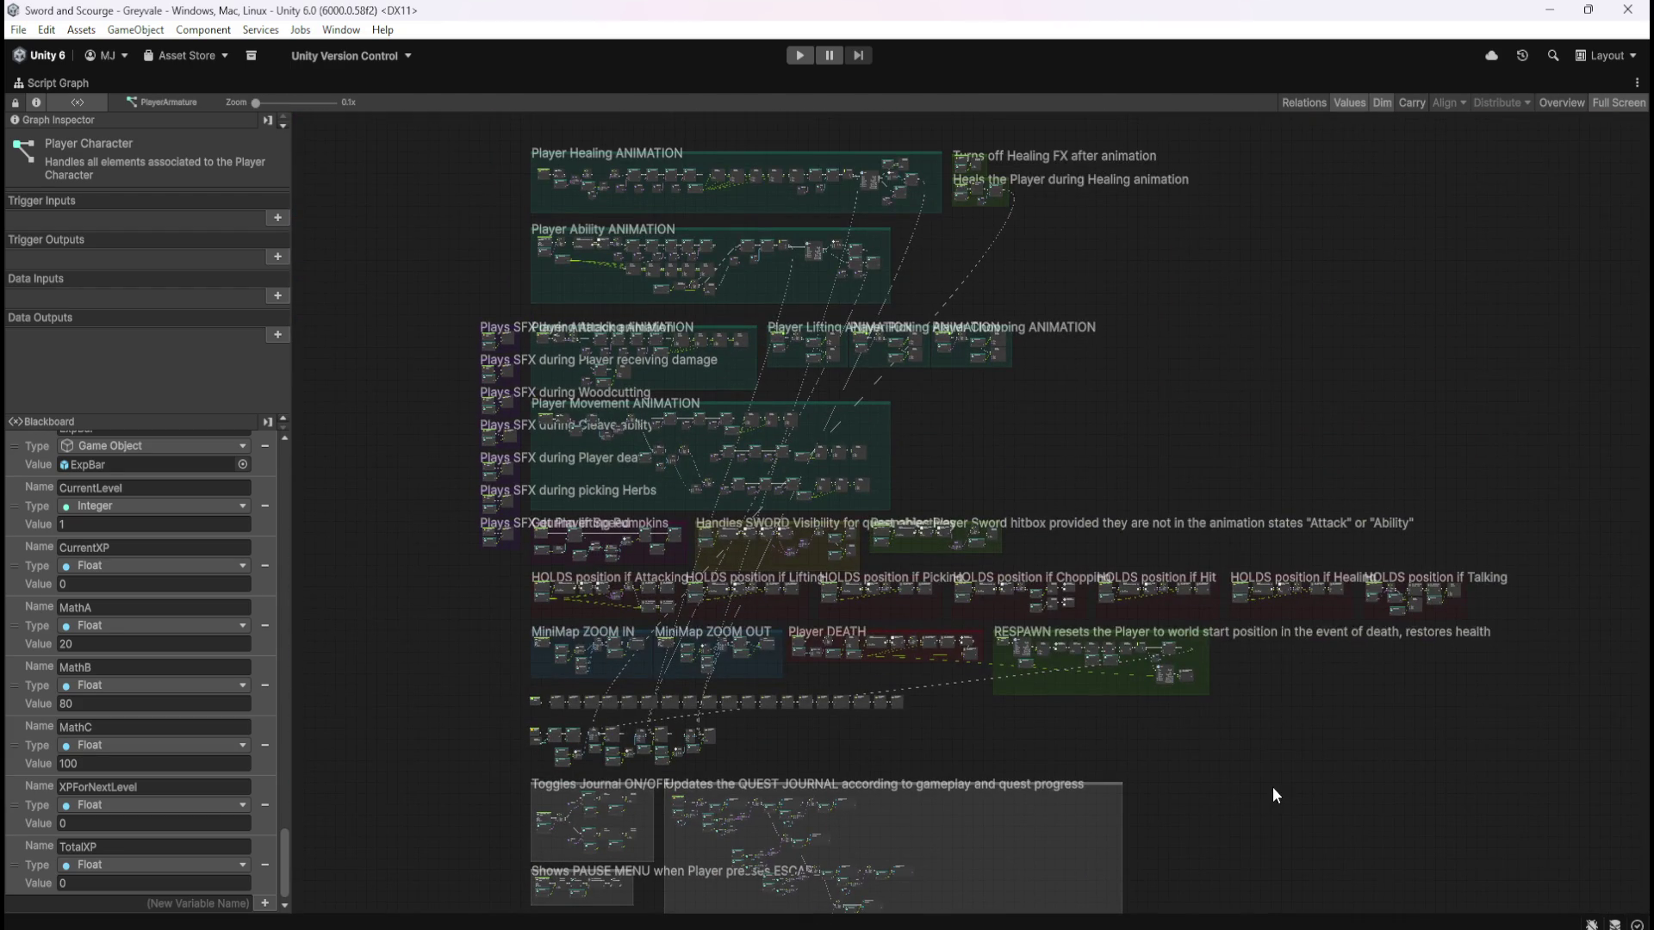
scroll(630, 174, up, 5)
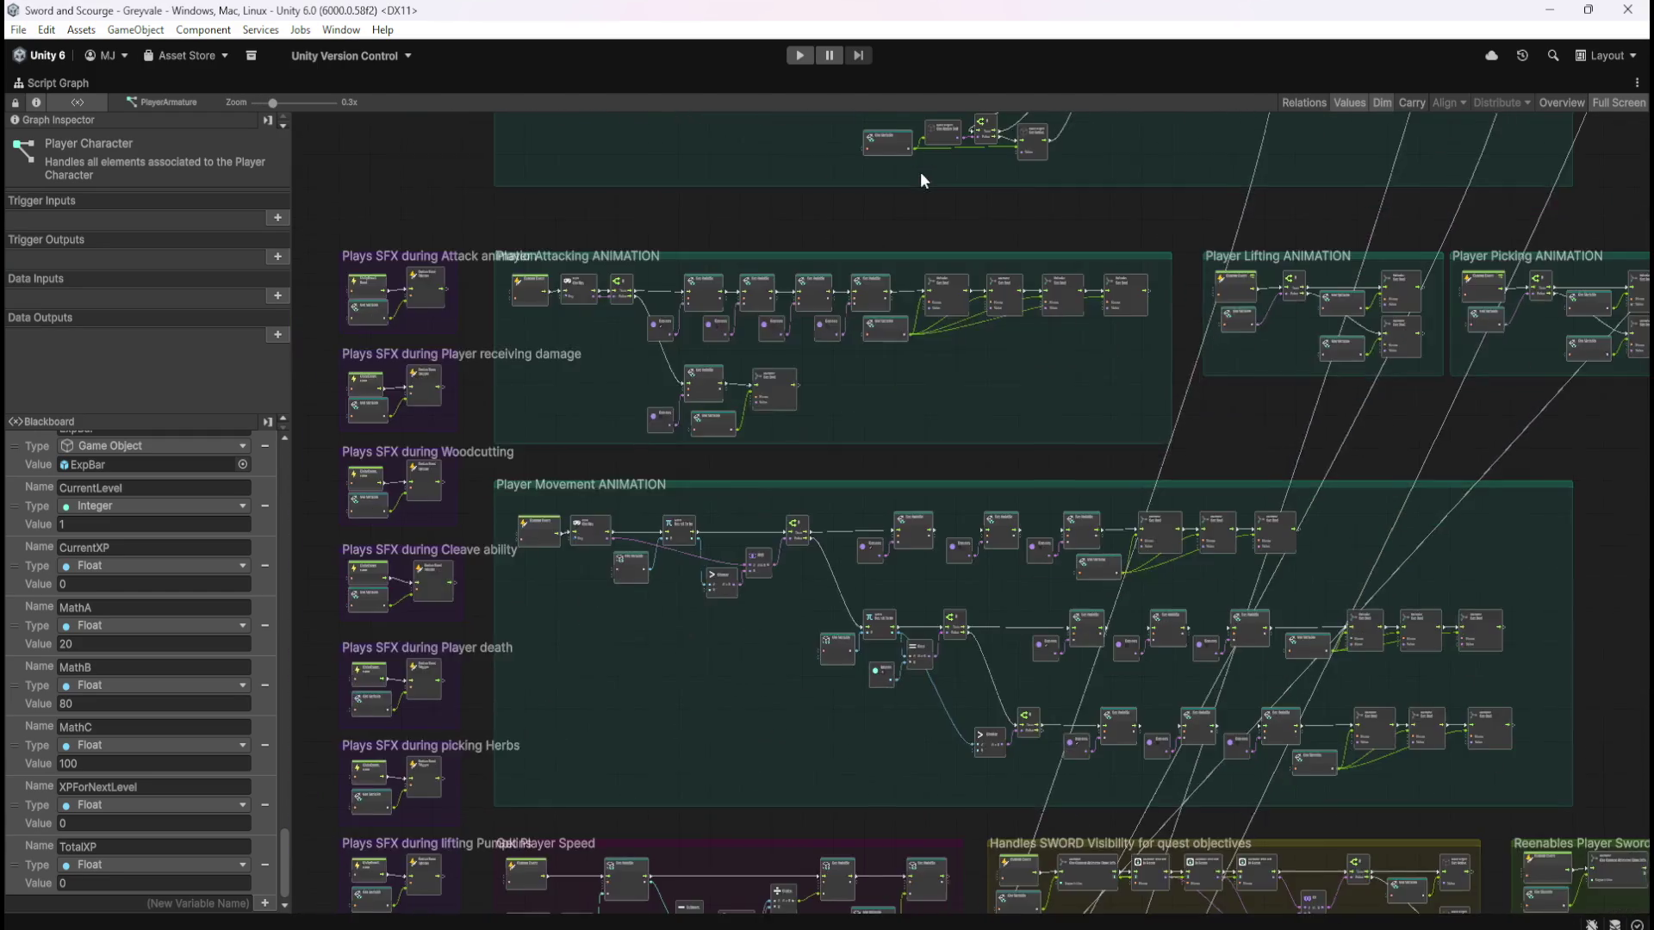
drag(920, 179, 688, 426)
mouse_move(1505, 335)
mouse_down()
mouse_move(1218, 584)
mouse_move(1327, 618)
mouse_up()
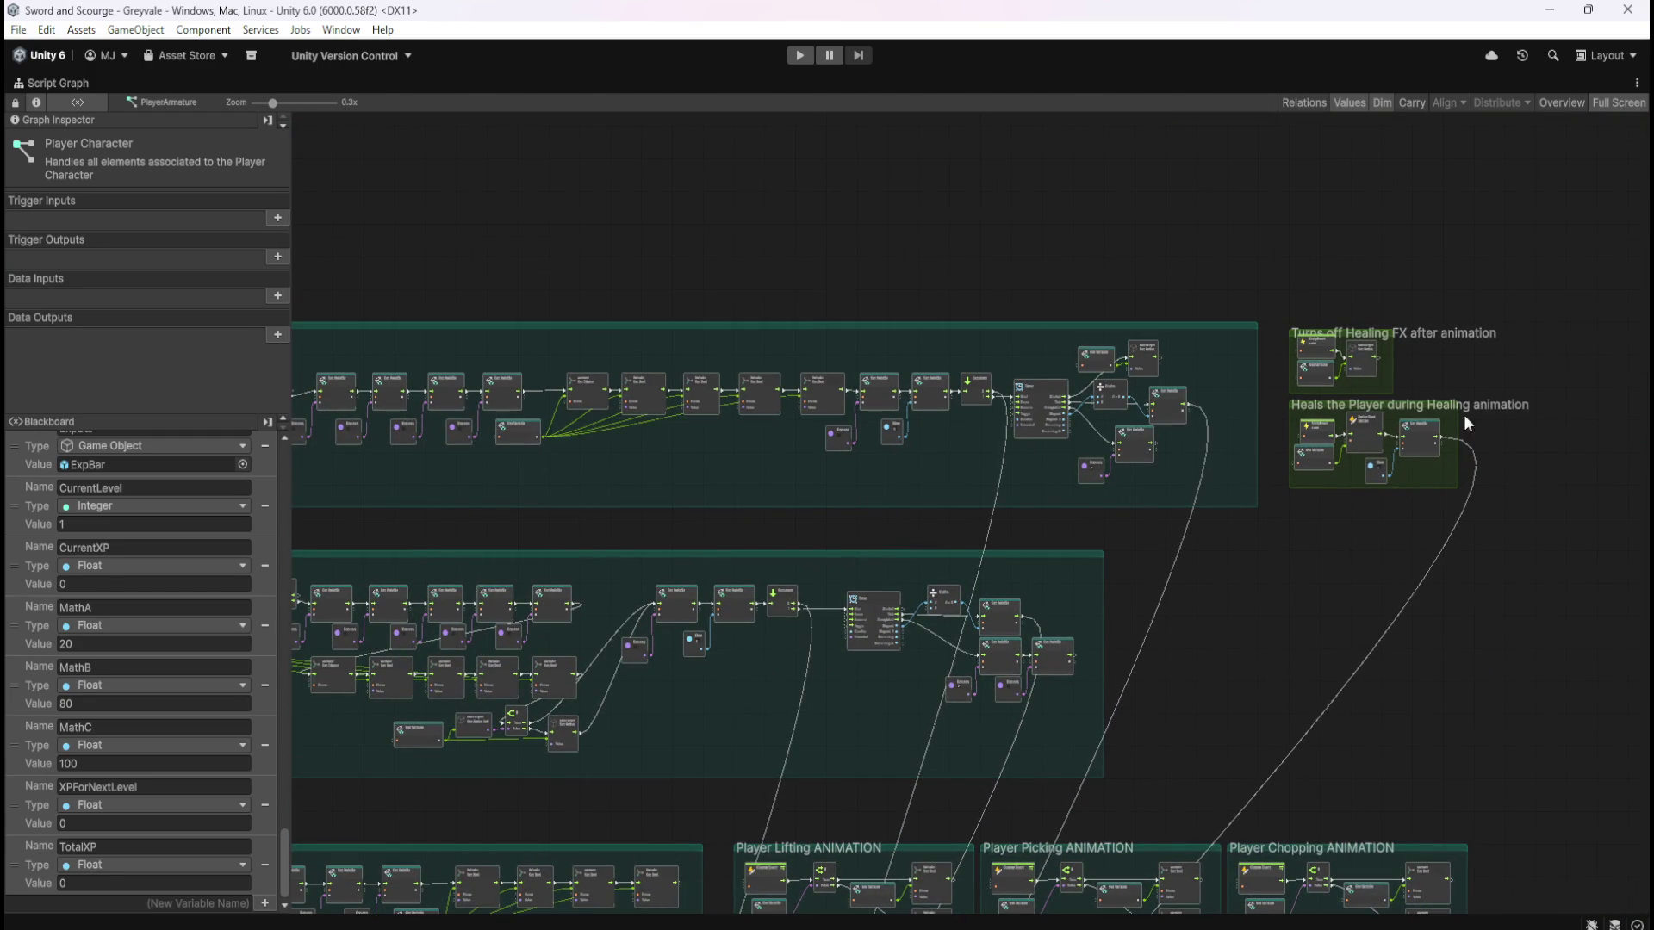
scroll(1506, 384, down, 5)
scroll(1469, 414, up, 5)
drag(1268, 569, 1259, 379)
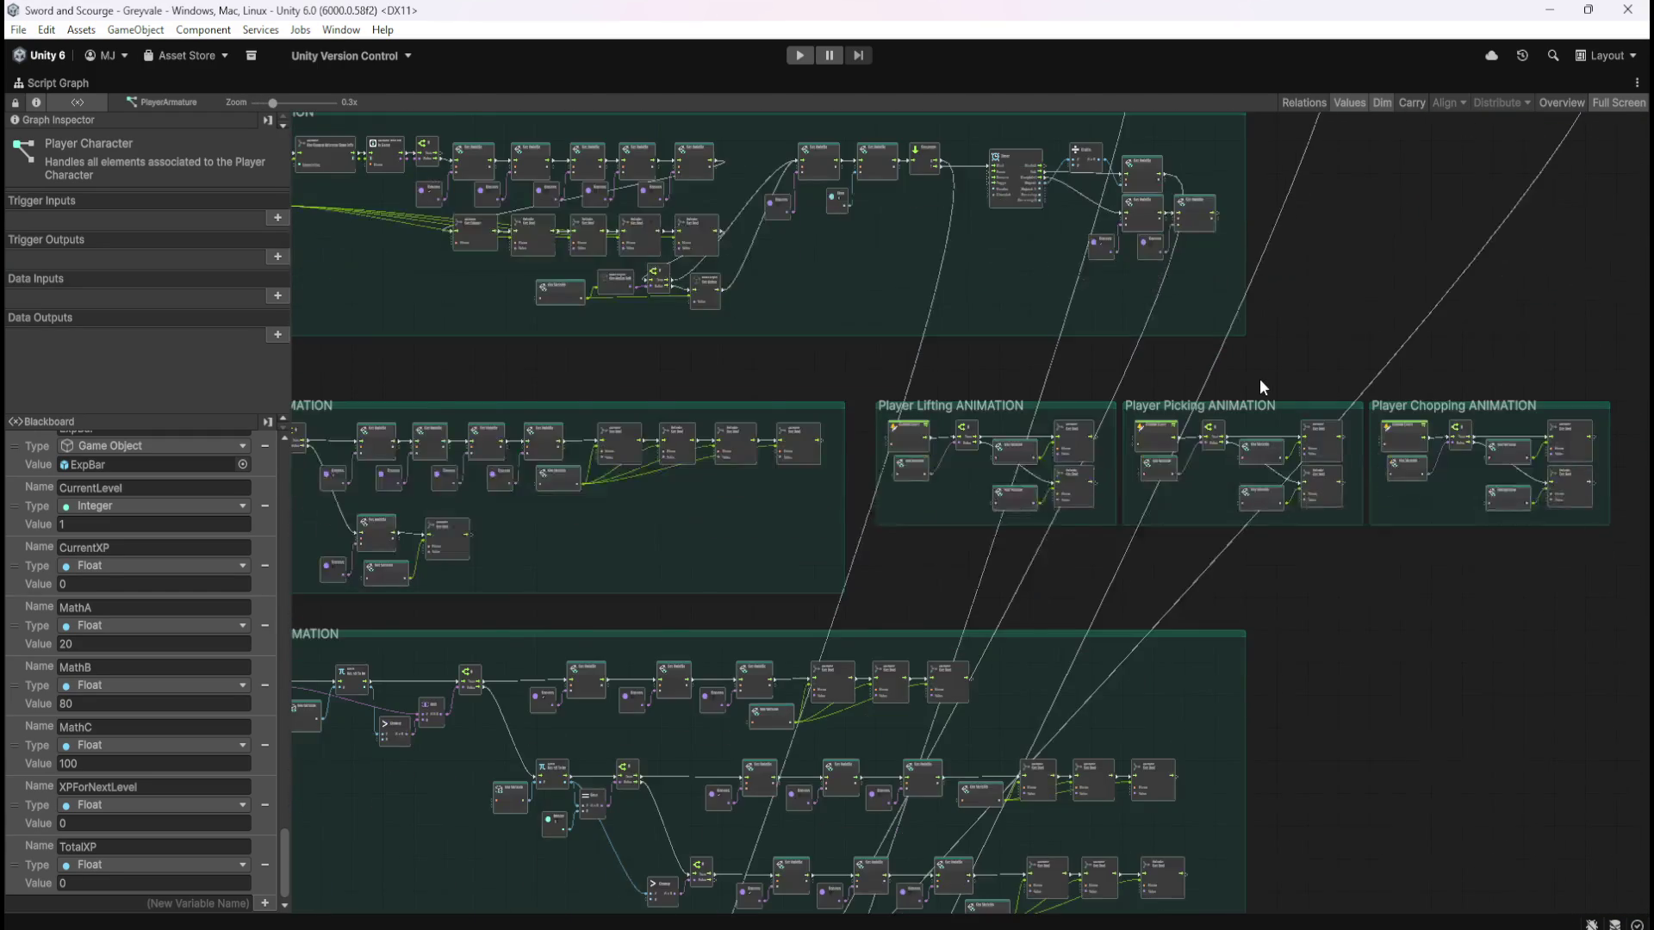
scroll(1264, 546, down, 5)
scroll(1240, 606, up, 7)
mouse_move(1361, 690)
mouse_down()
mouse_move(922, 632)
mouse_move(858, 369)
mouse_up()
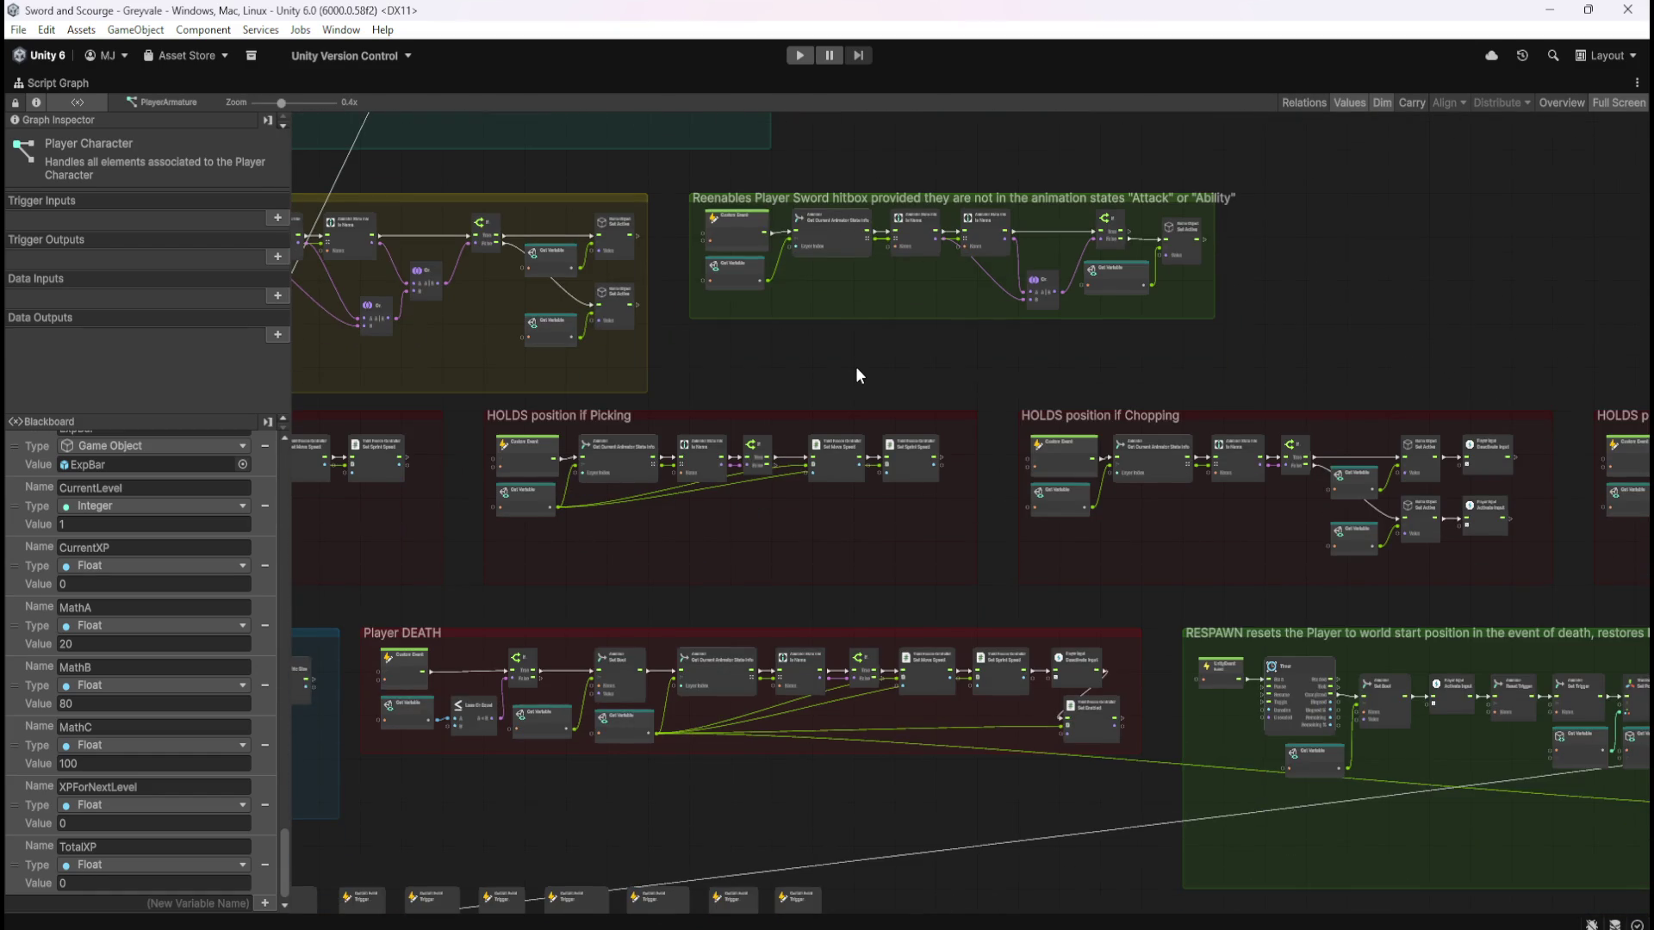
scroll(856, 370, down, 4)
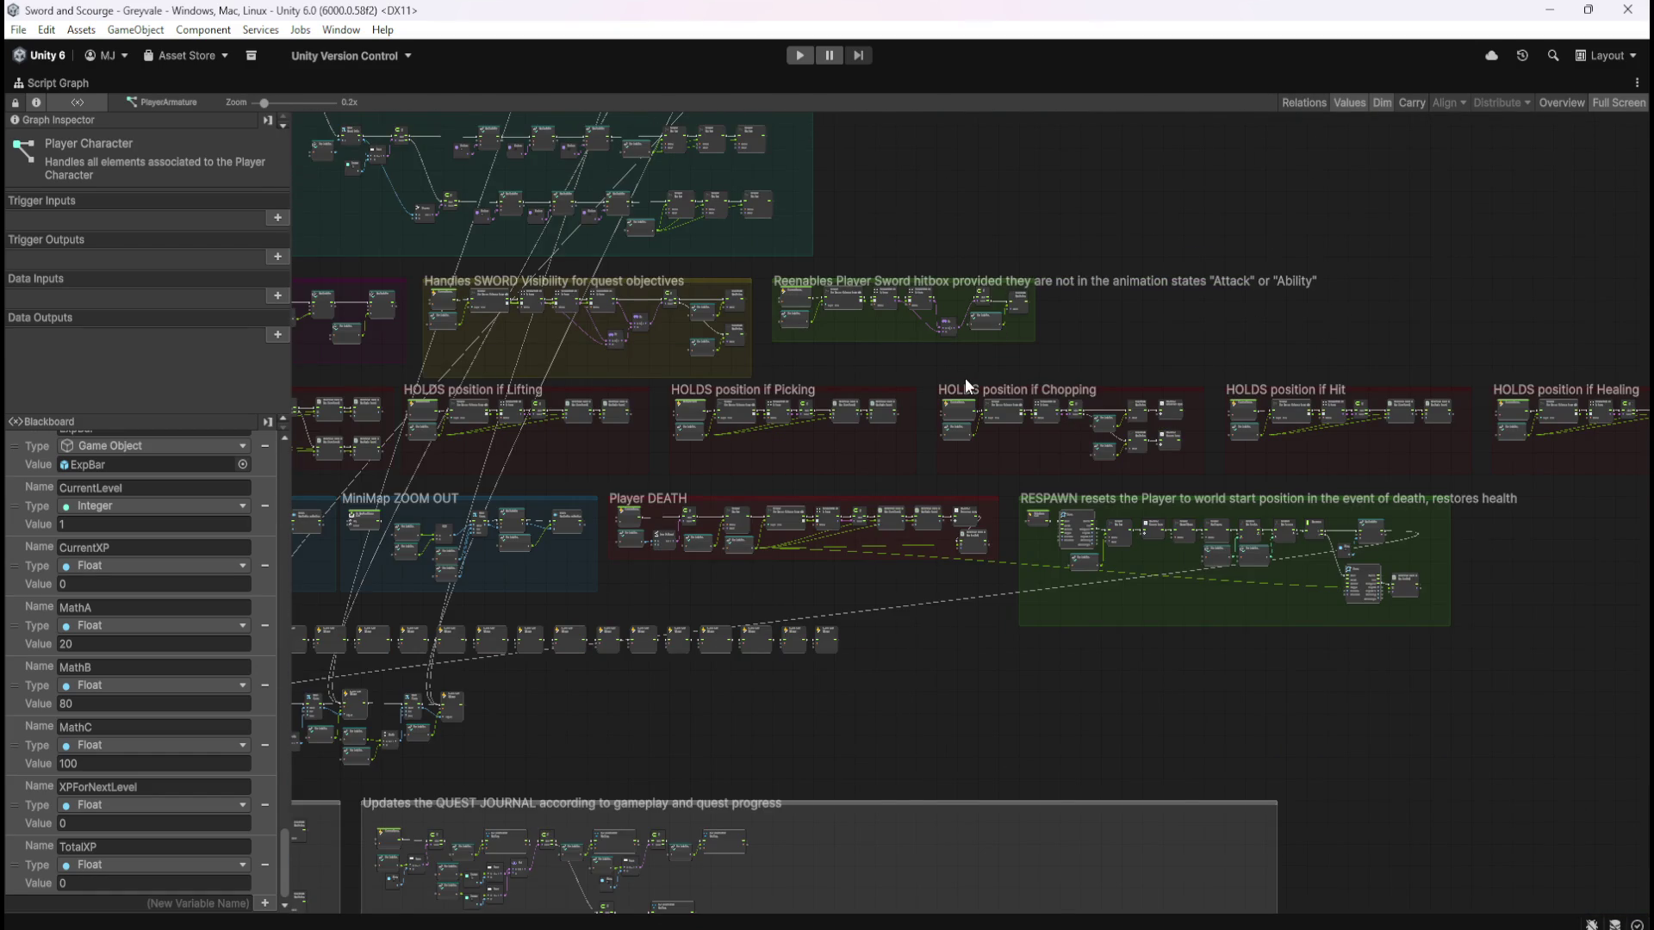
scroll(965, 382, down, 2)
scroll(1203, 317, up, 1)
scroll(1167, 601, down, 1)
scroll(1167, 601, up, 3)
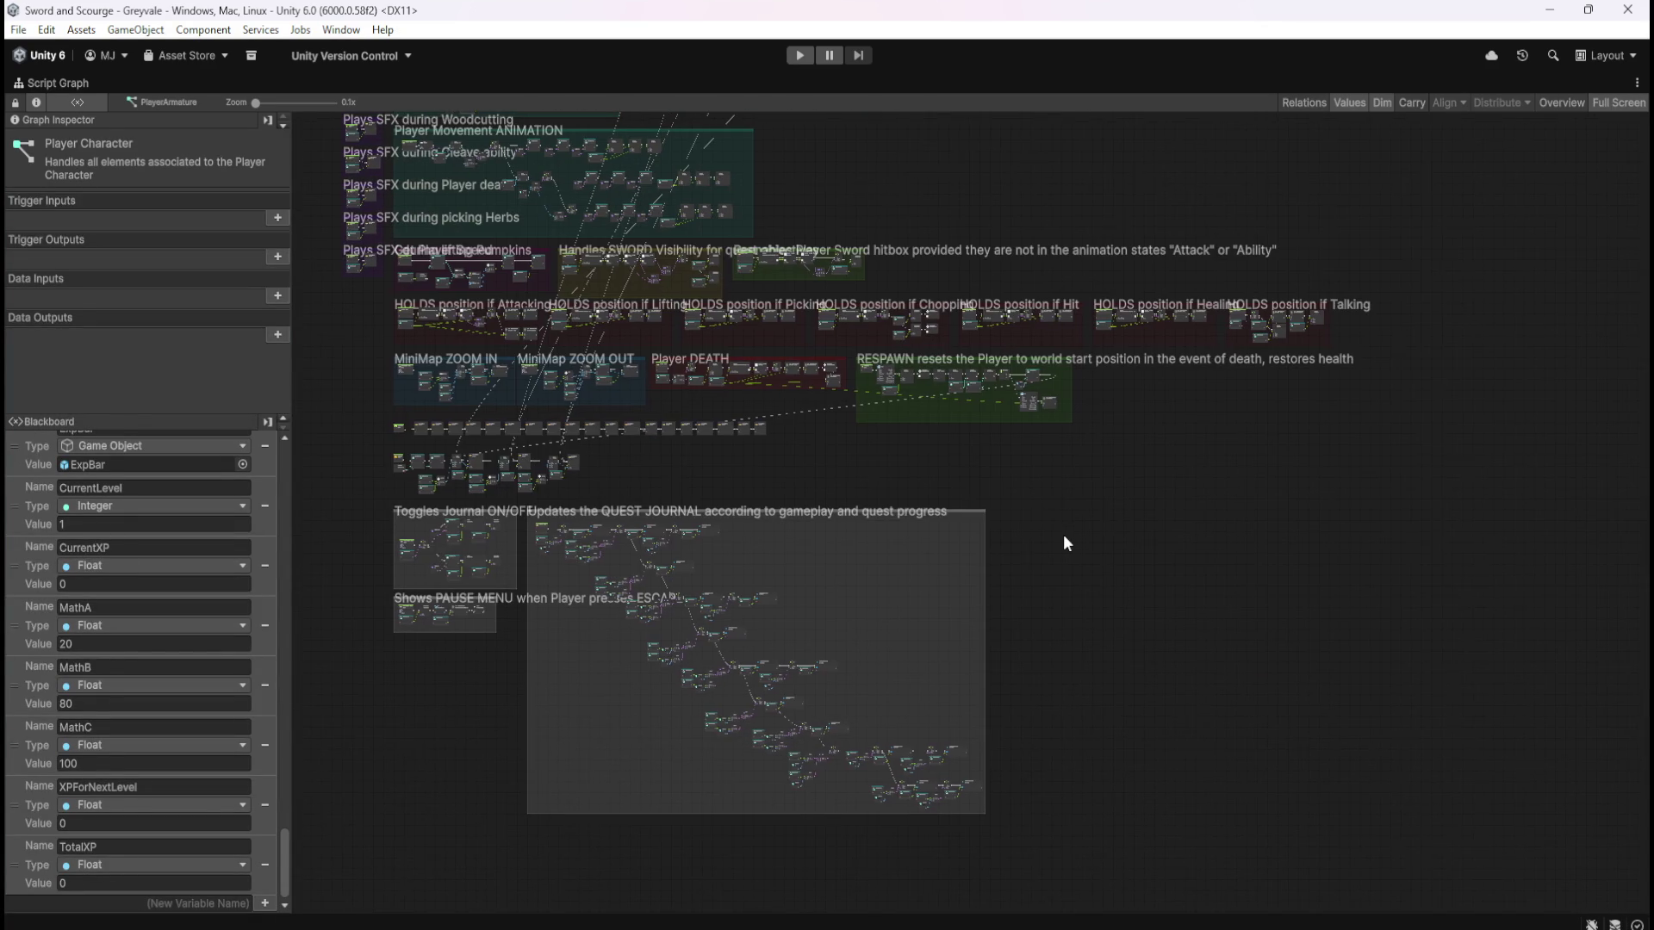
scroll(1062, 548, up, 1)
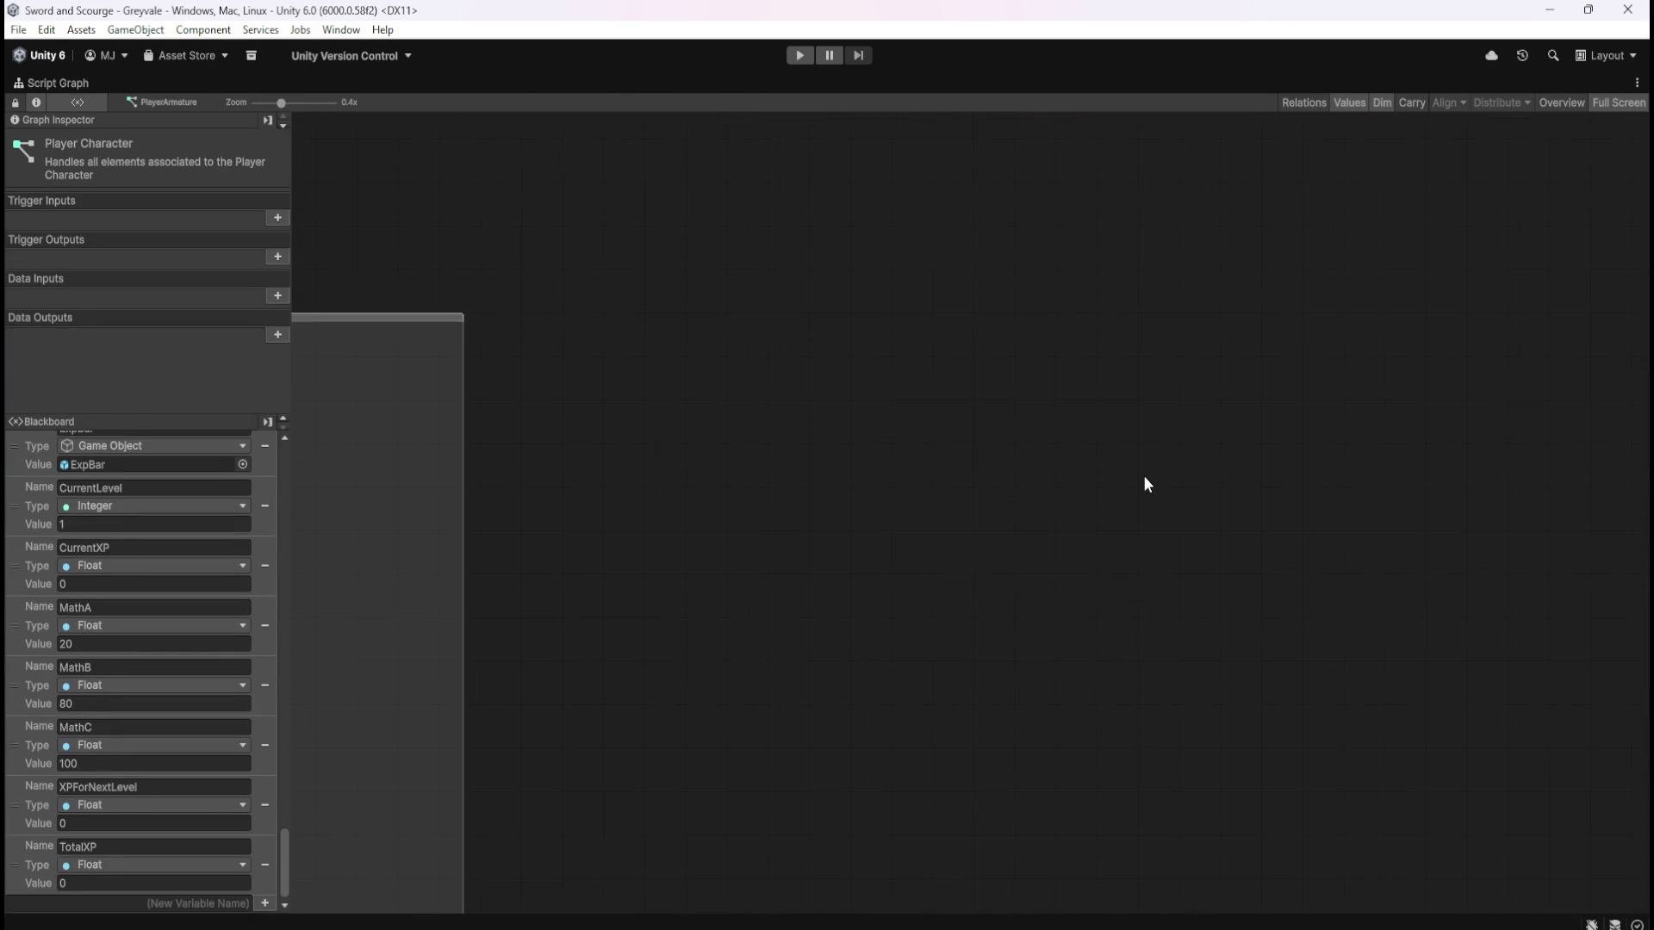
Place a Custom Event node on empty canvas and name it CheckLevelUp
drag(1143, 475, 1016, 498)
right_click(808, 360)
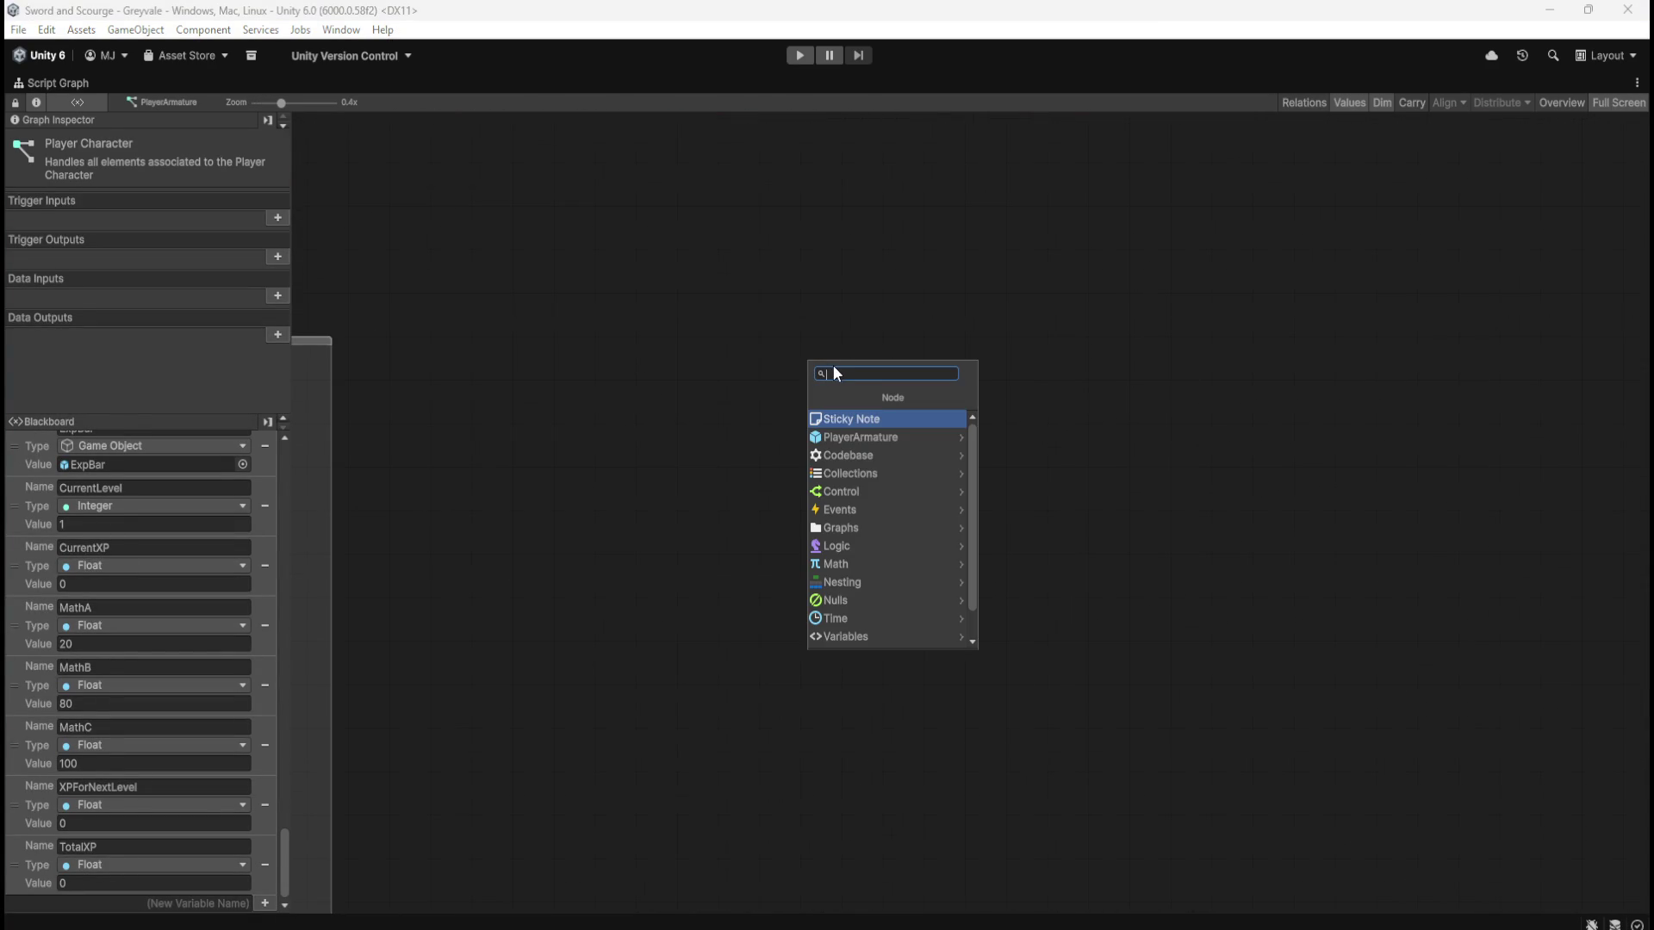
text(cast)
key(Escape)
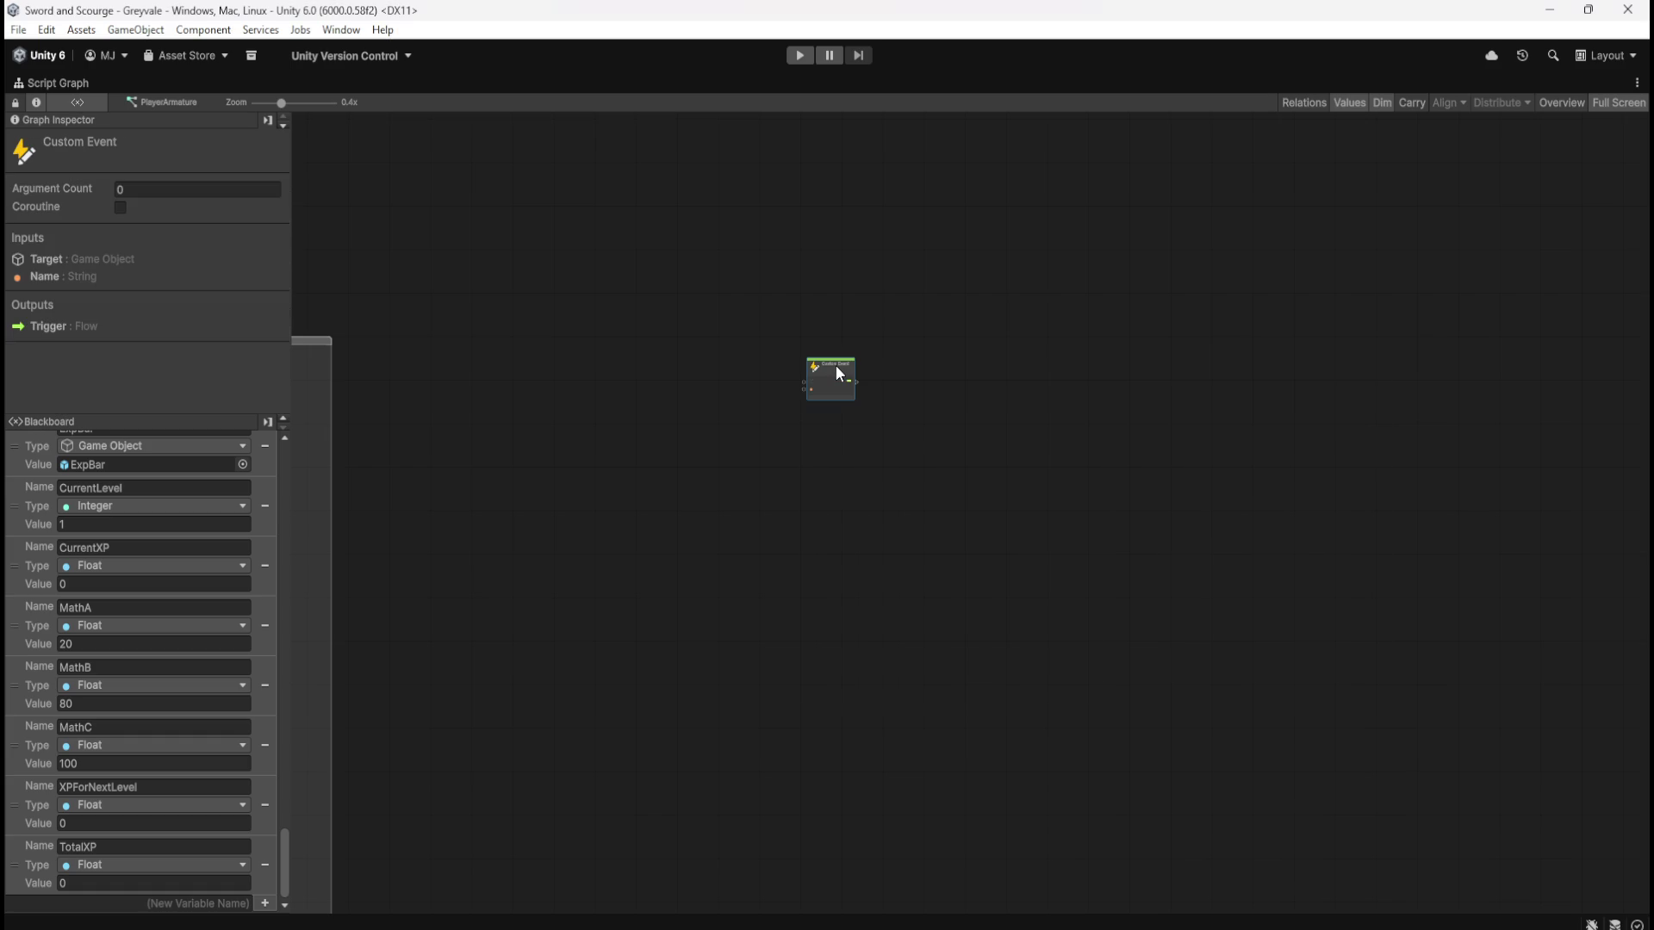
scroll(777, 346, up, 5)
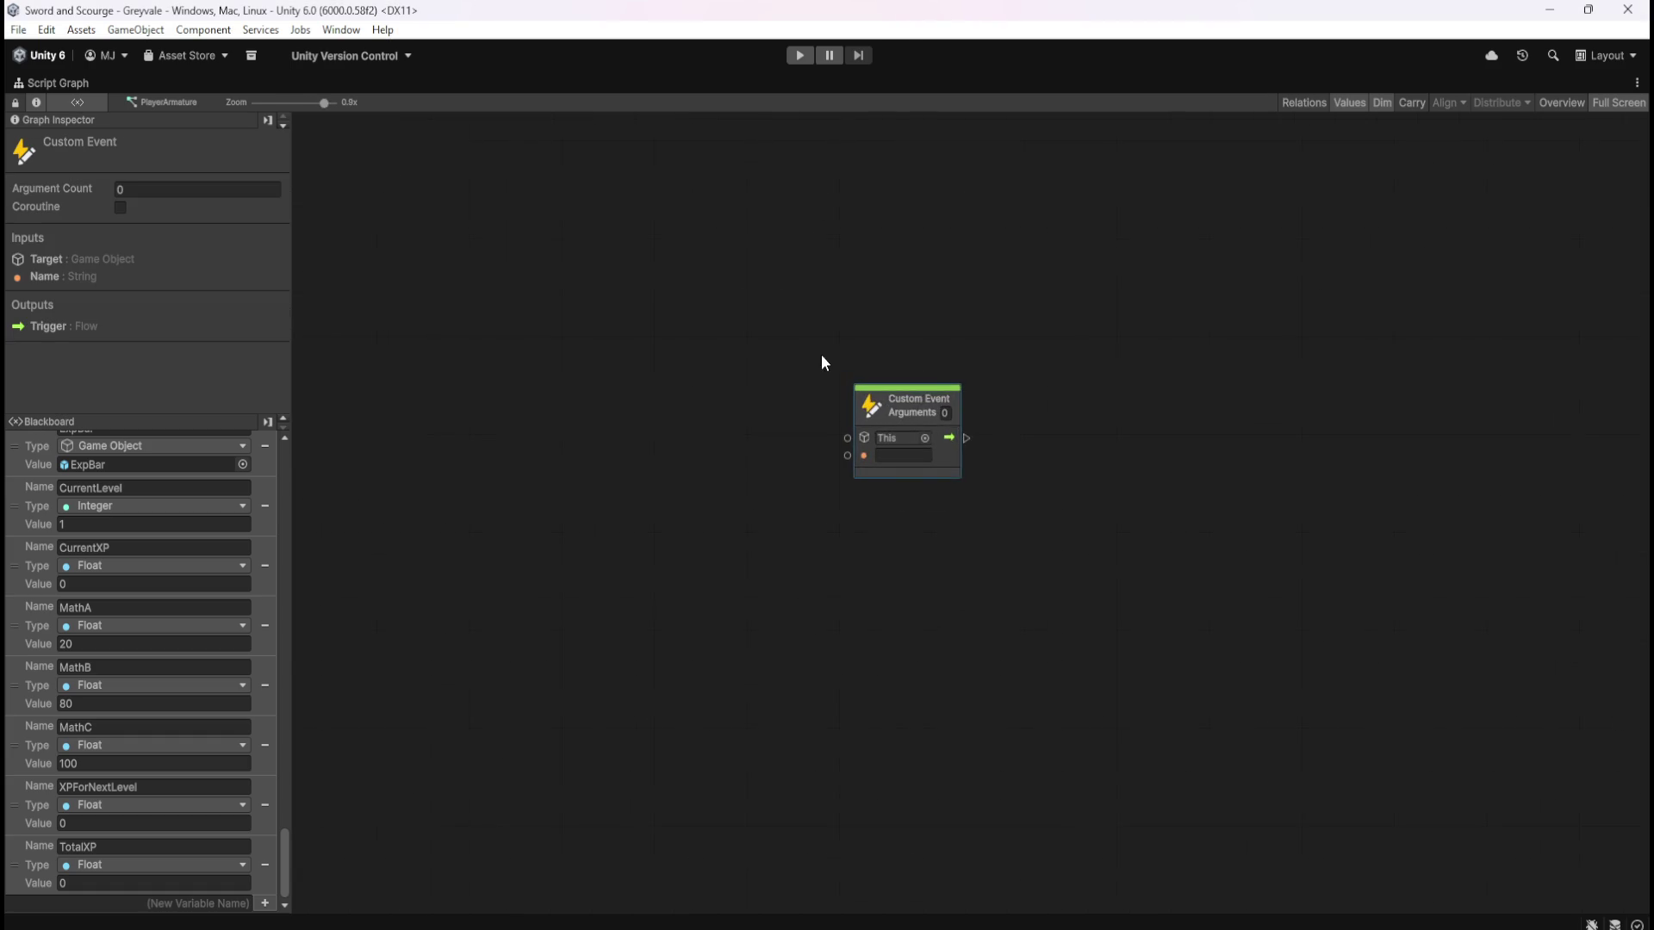
scroll(820, 361, up, 1)
click(932, 468)
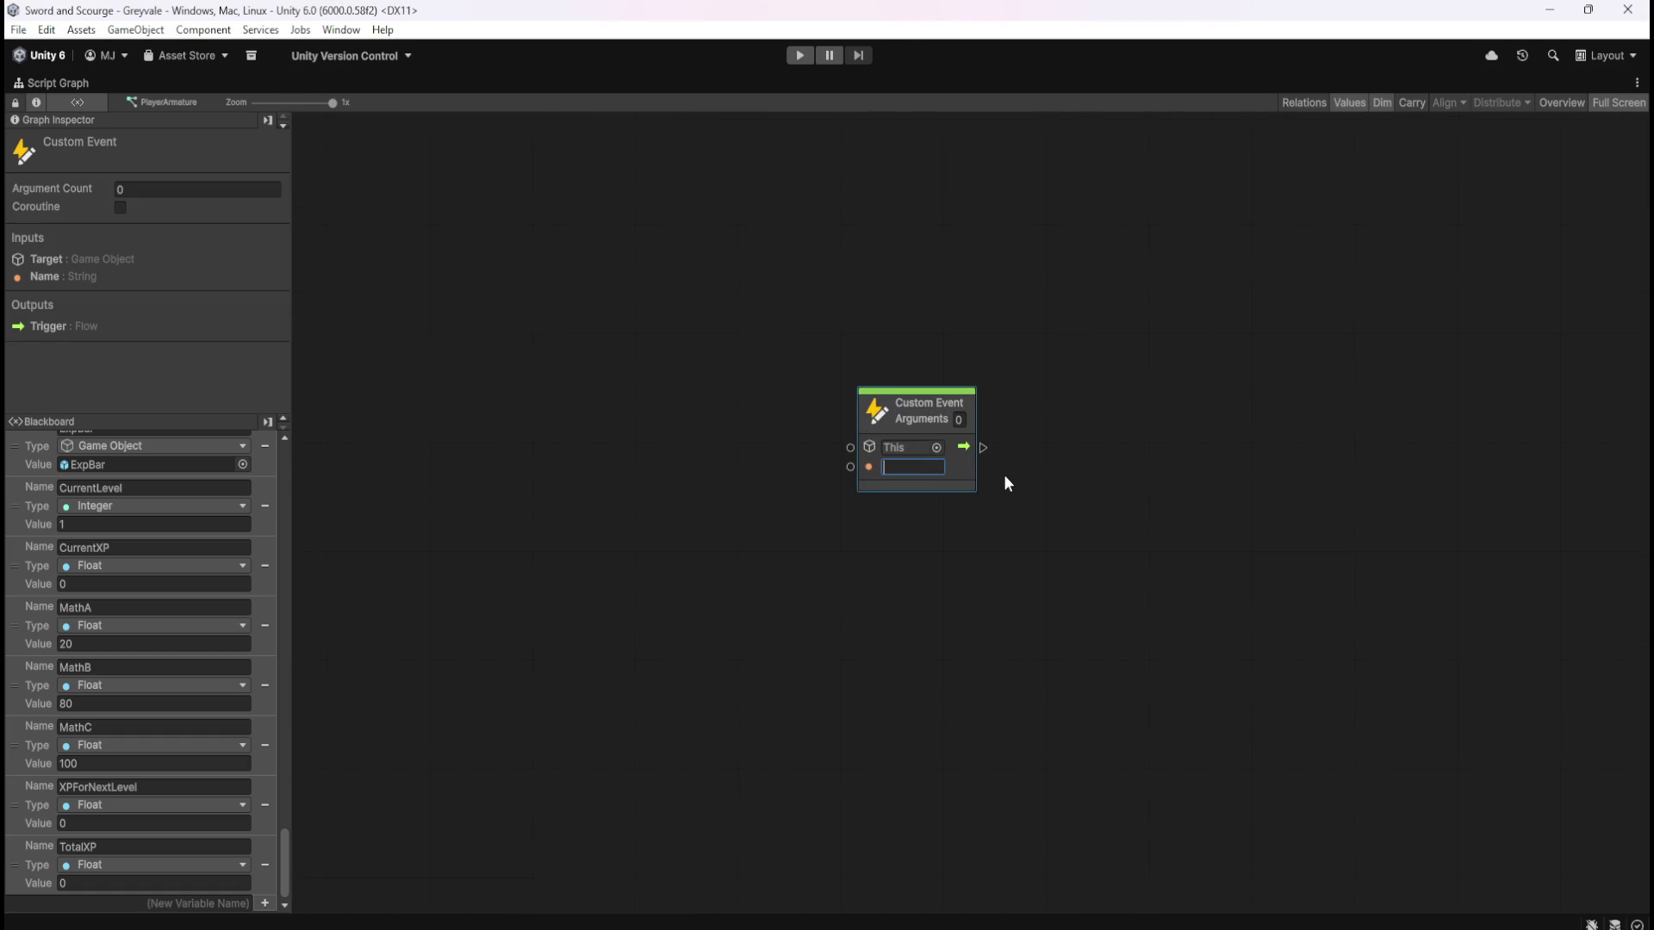
text(Check)
text(LevelUp)
drag(1093, 517, 987, 502)
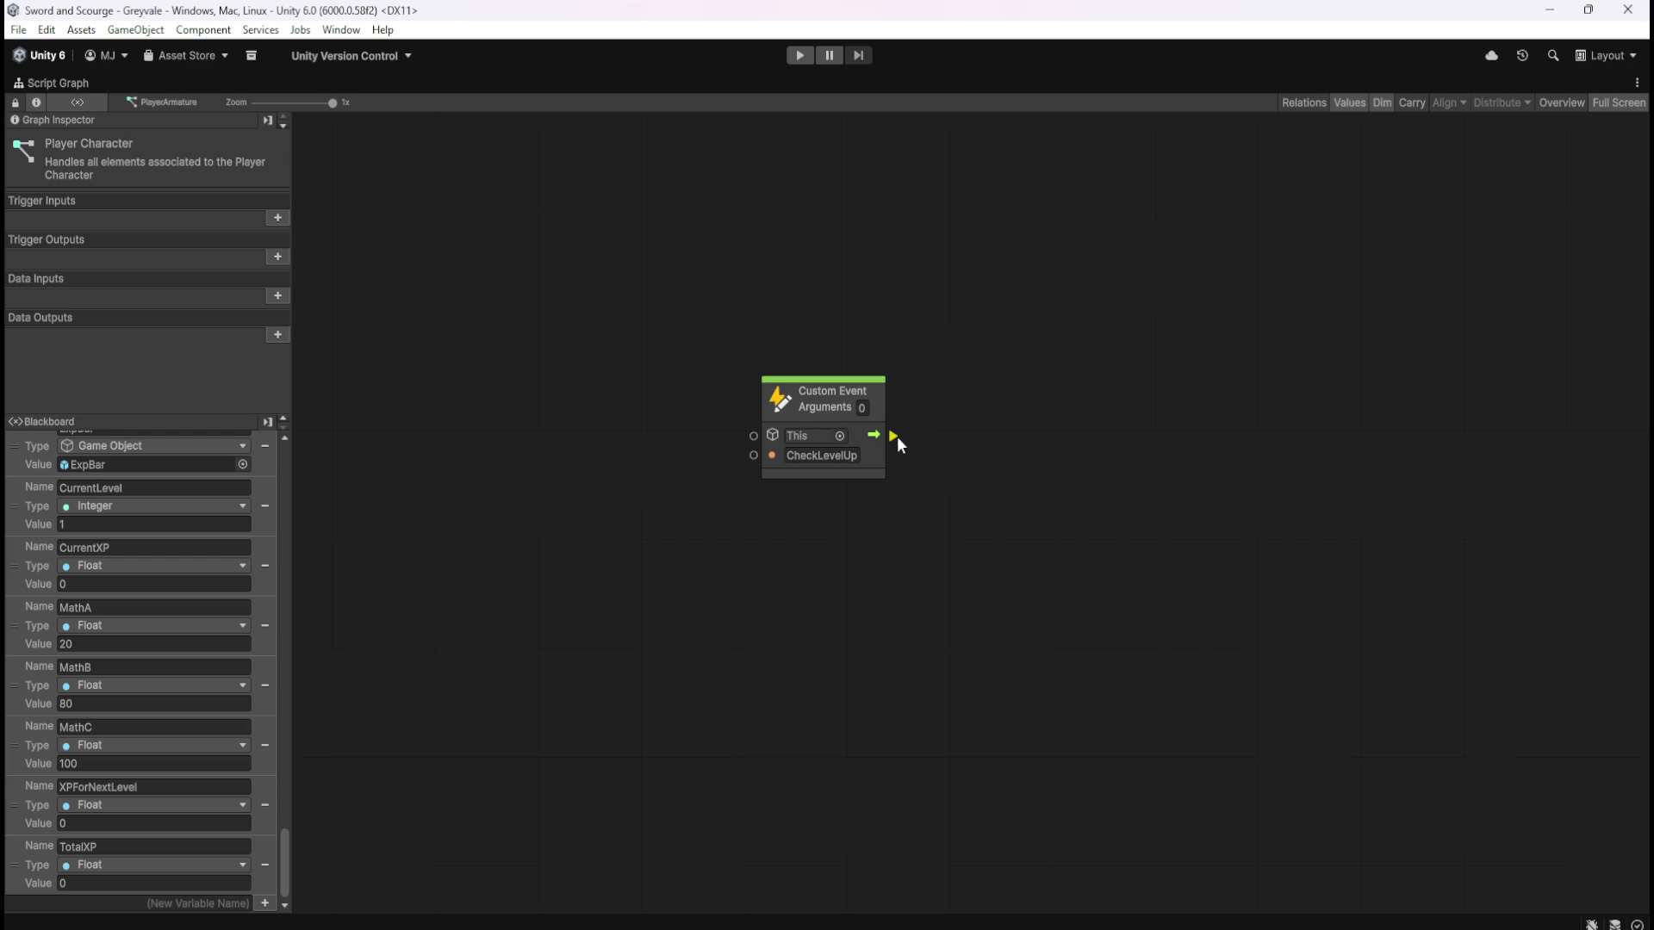
Attach an If node to the event's flow output, reposition it, then delete it
mouse_move(897, 435)
mouse_down()
mouse_move(1077, 433)
mouse_move(1128, 465)
mouse_move(958, 460)
mouse_move(1129, 473)
mouse_move(927, 460)
mouse_move(943, 468)
mouse_up()
text(if)
key(Return)
drag(1097, 489, 1109, 447)
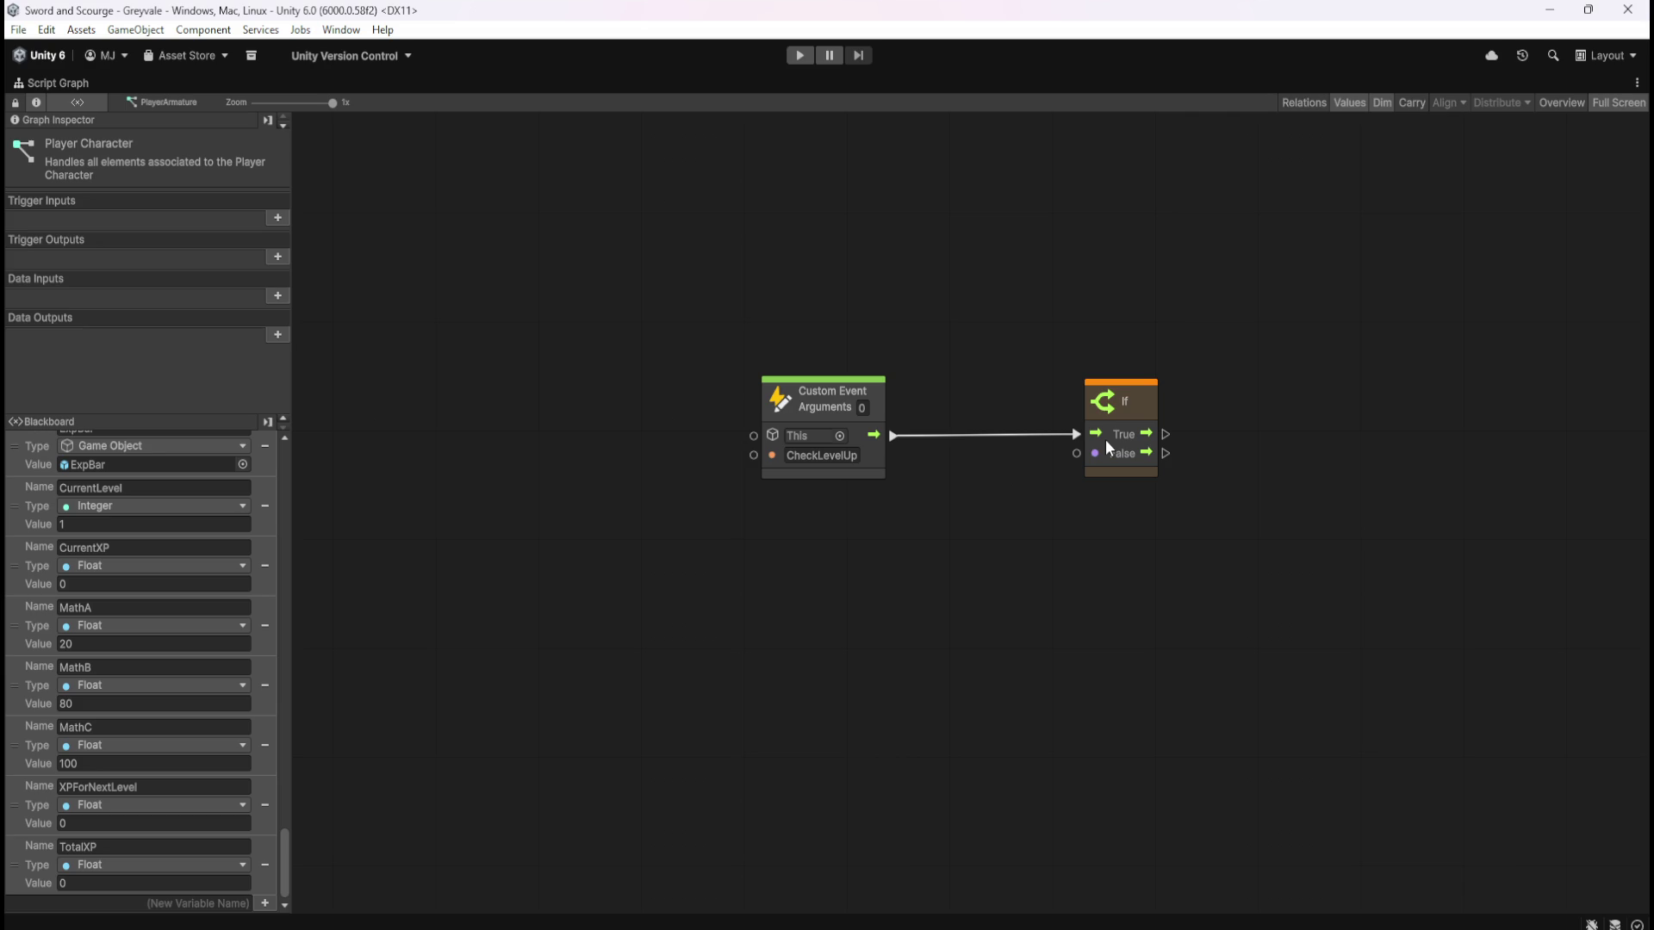
drag(874, 457, 938, 467)
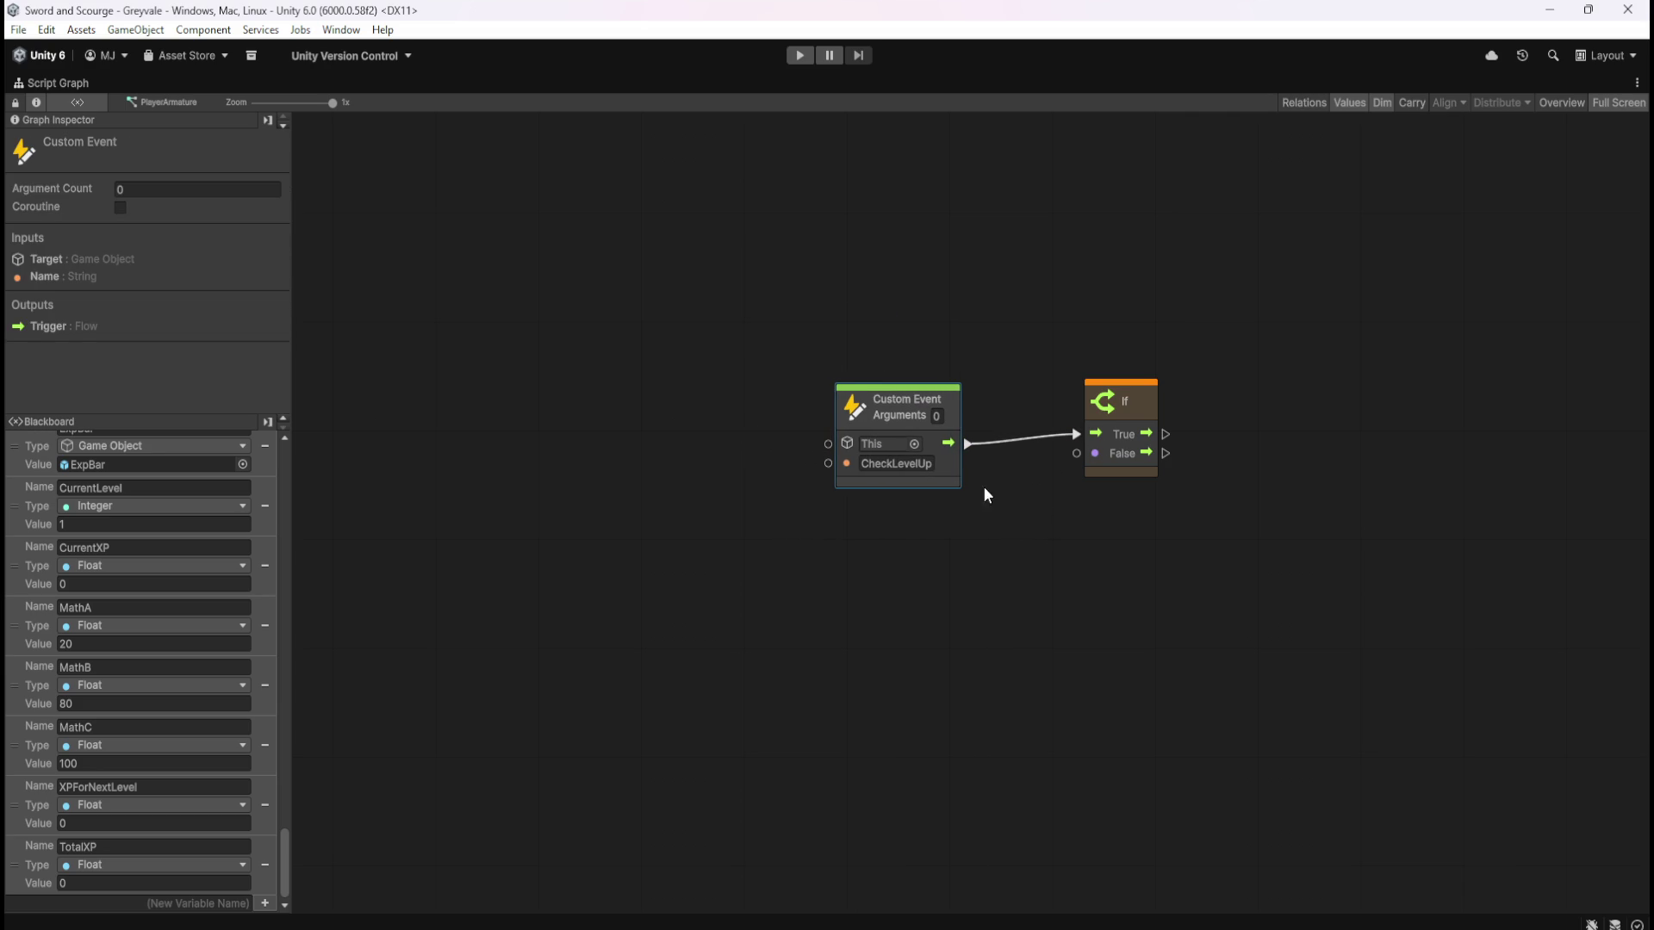
key(ctrl+z)
drag(1043, 326, 1170, 465)
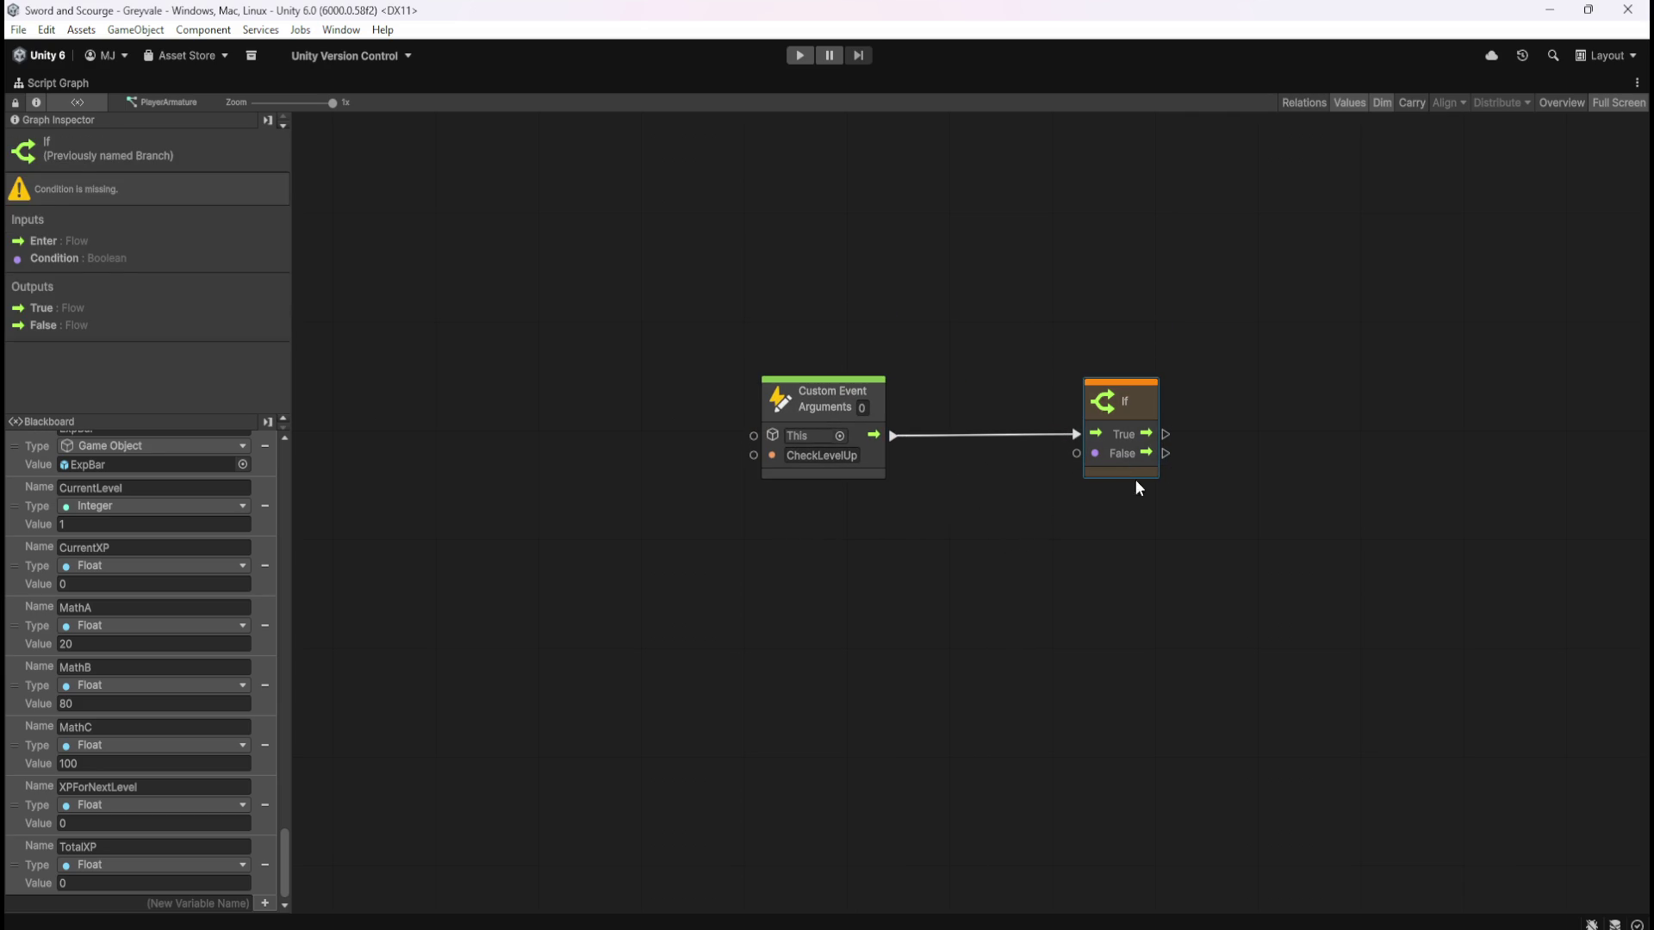
click(1112, 509)
click(1118, 469)
key(Delete)
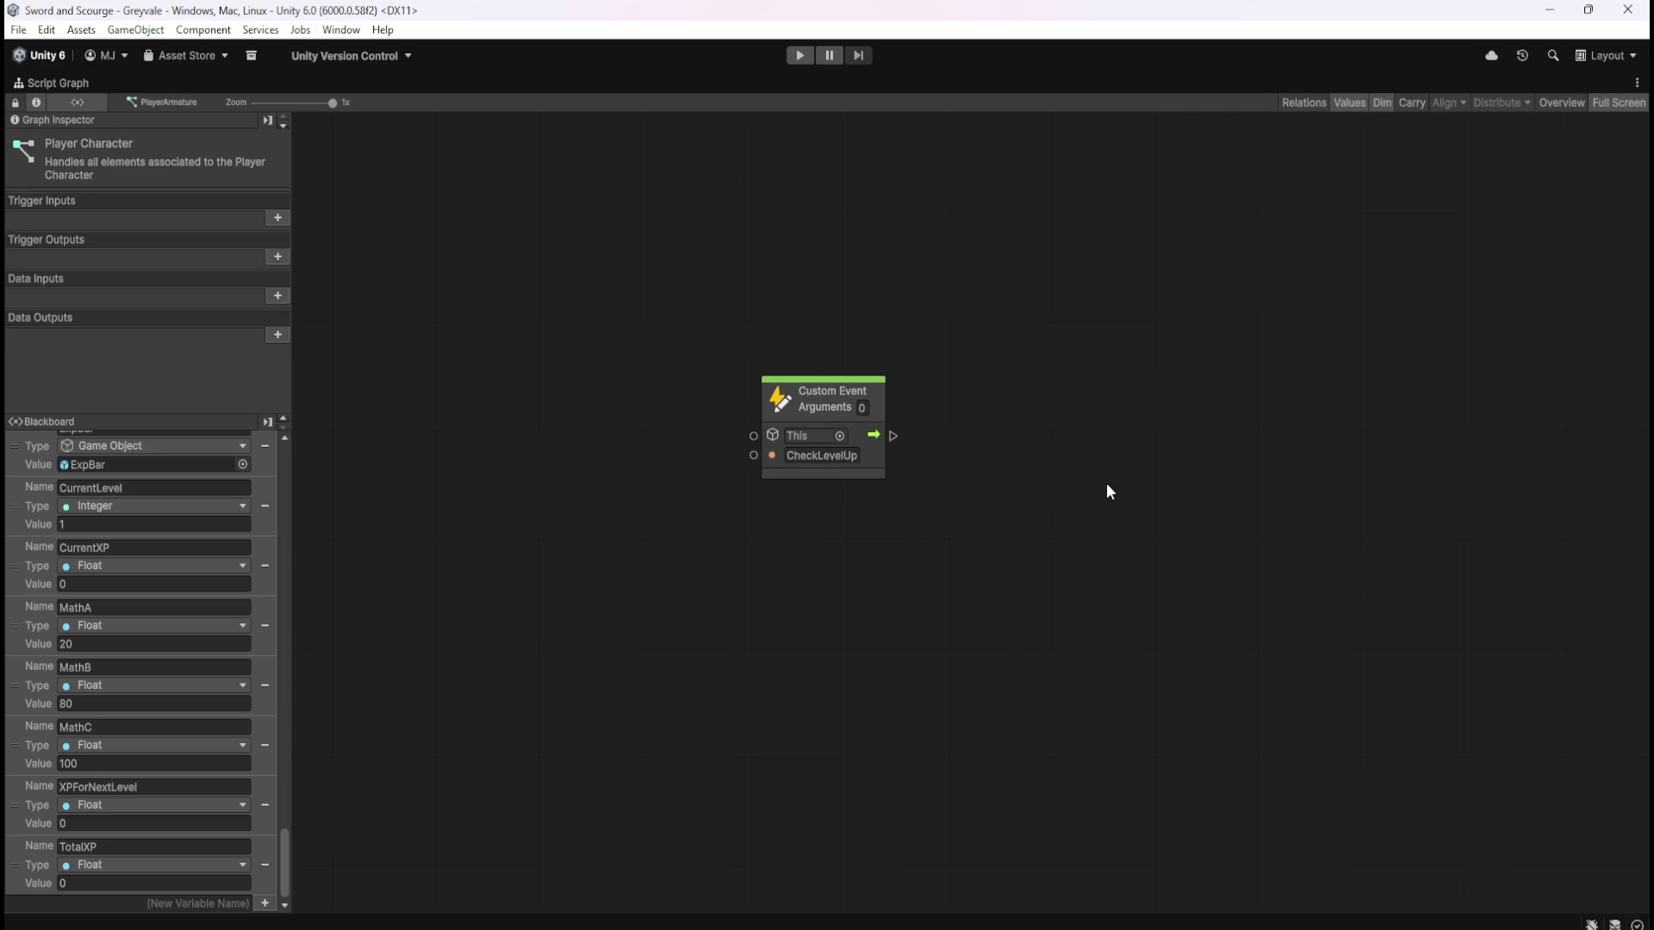
Wire a fresh If node after CheckLevelUp and drop a CurrentXP Get Variable below it
drag(894, 436, 956, 435)
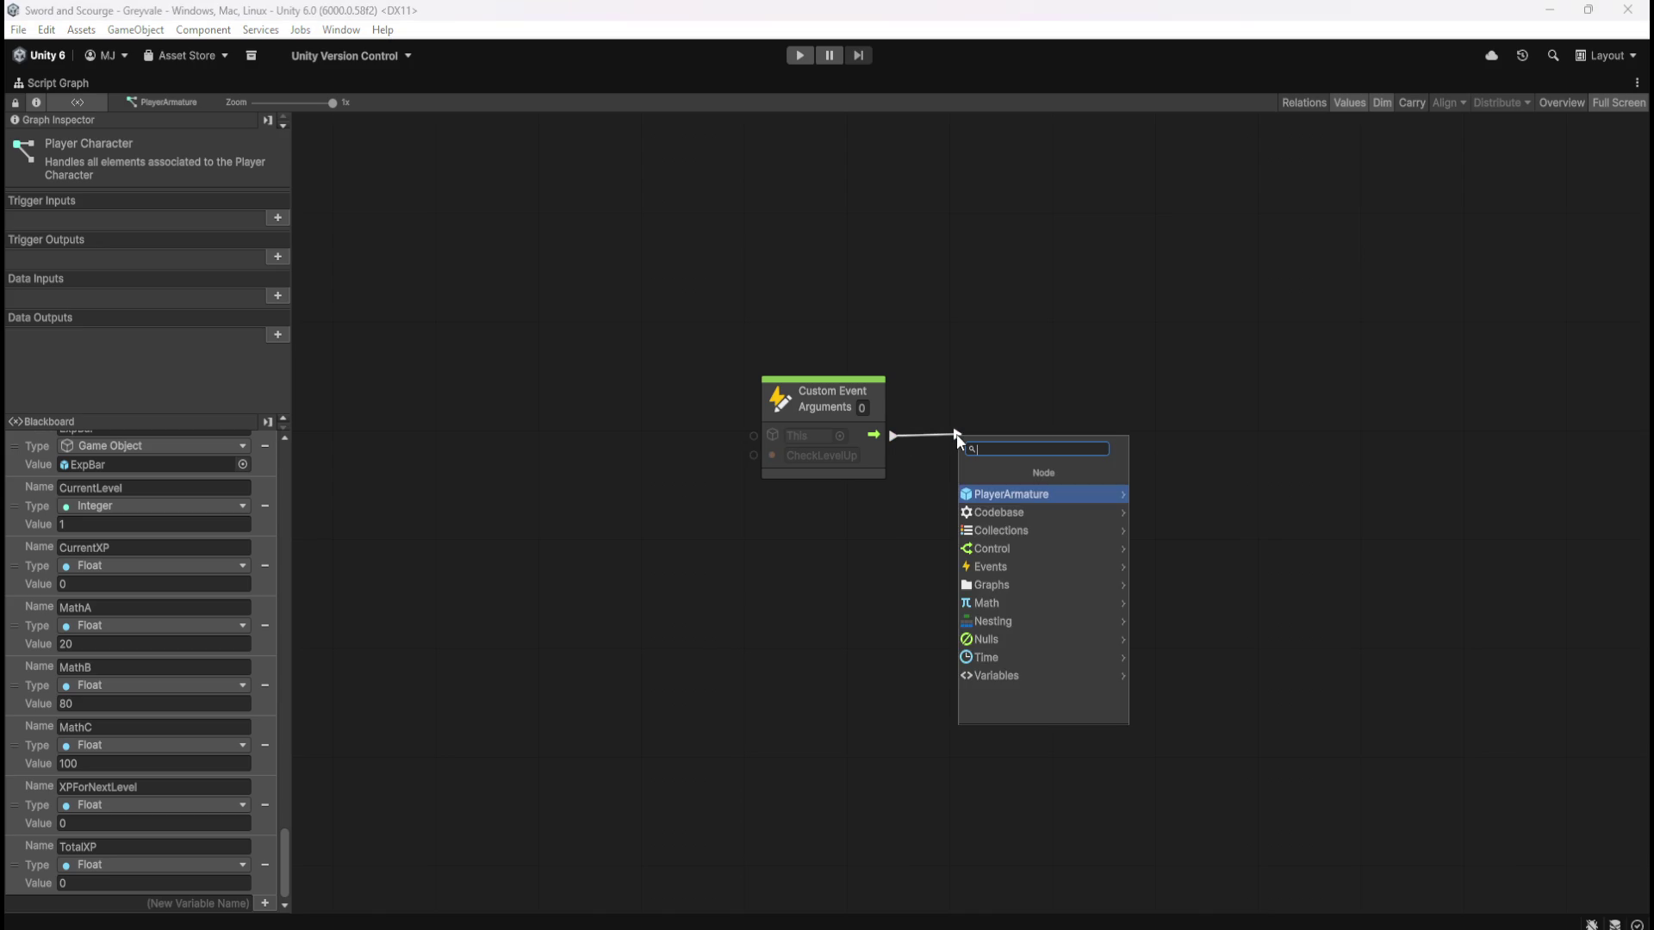
text(if)
key(Return)
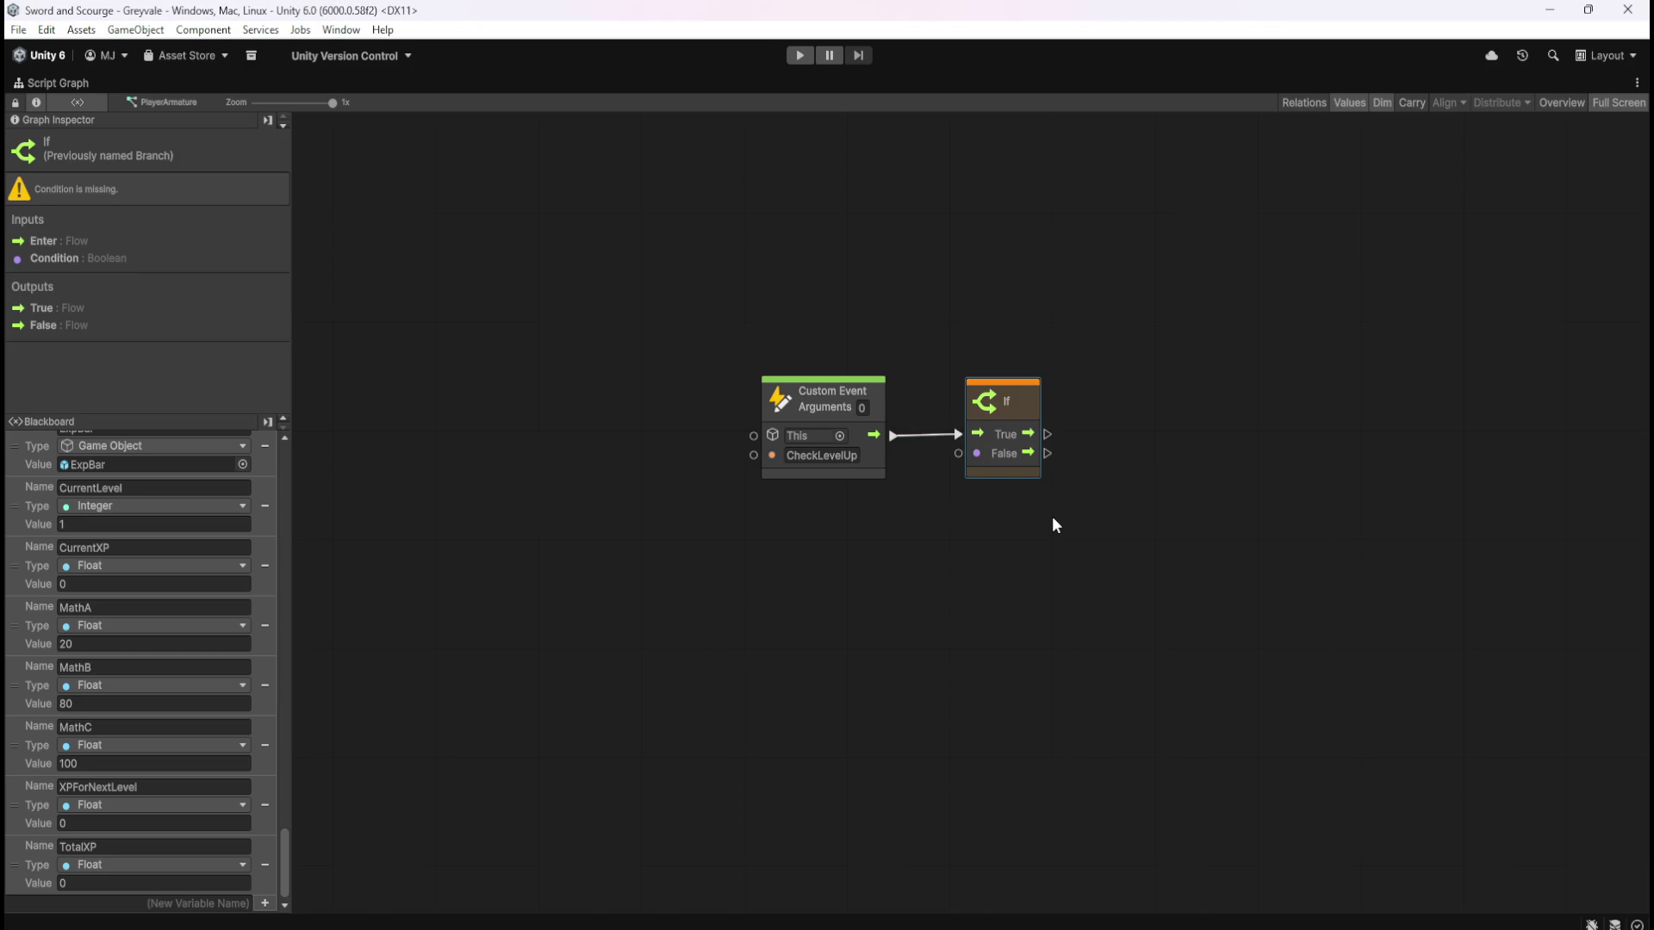
click(1052, 522)
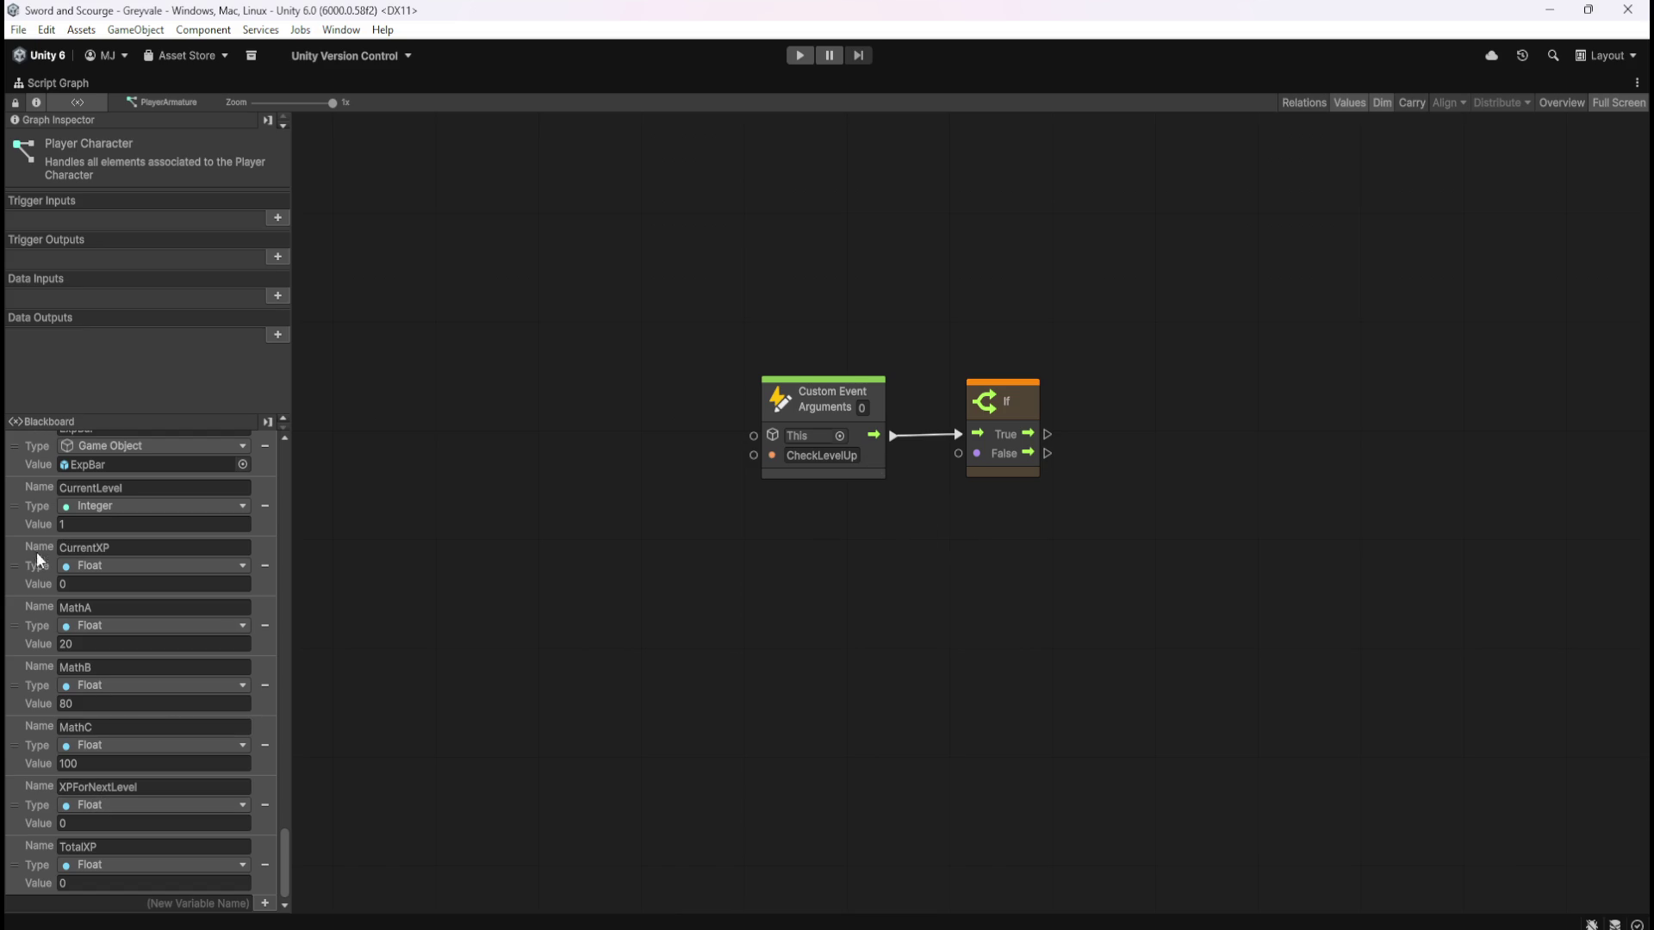
mouse_move(26, 579)
mouse_down()
mouse_move(111, 601)
mouse_move(793, 546)
mouse_move(767, 539)
mouse_up()
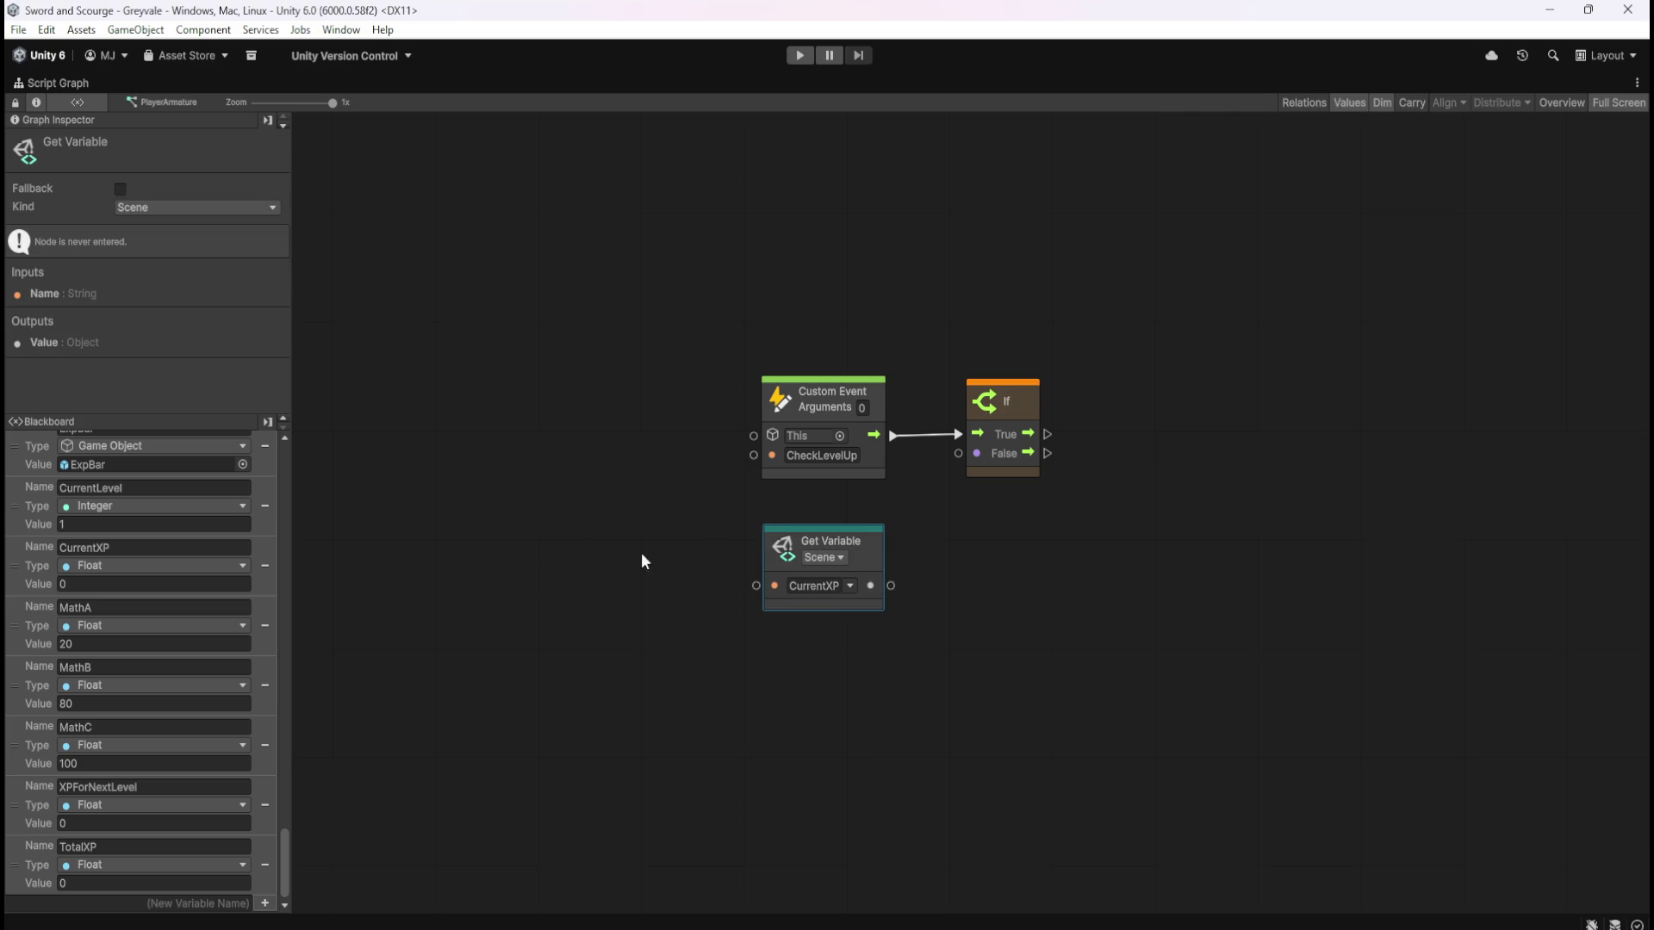
Add XPForNextLevel and a Greater Or Equal node, with CurrentXP into A and XPForNextLevel into B
mouse_move(19, 812)
mouse_down()
mouse_move(763, 676)
mouse_move(761, 660)
mouse_up()
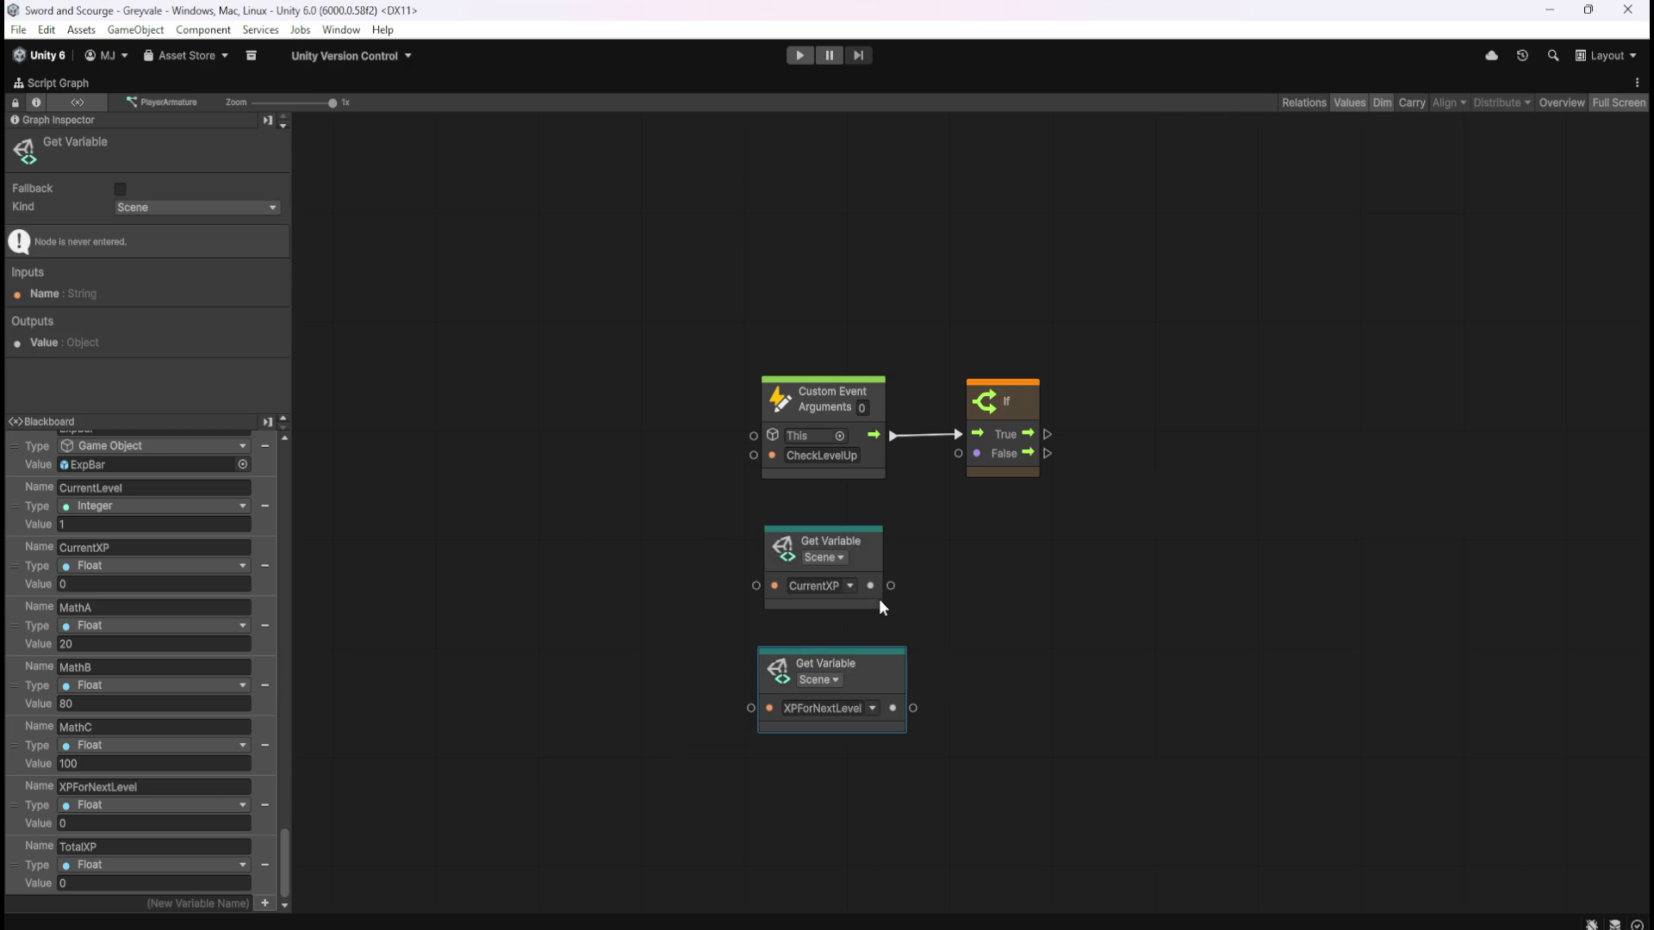
drag(891, 587, 943, 583)
text(greater)
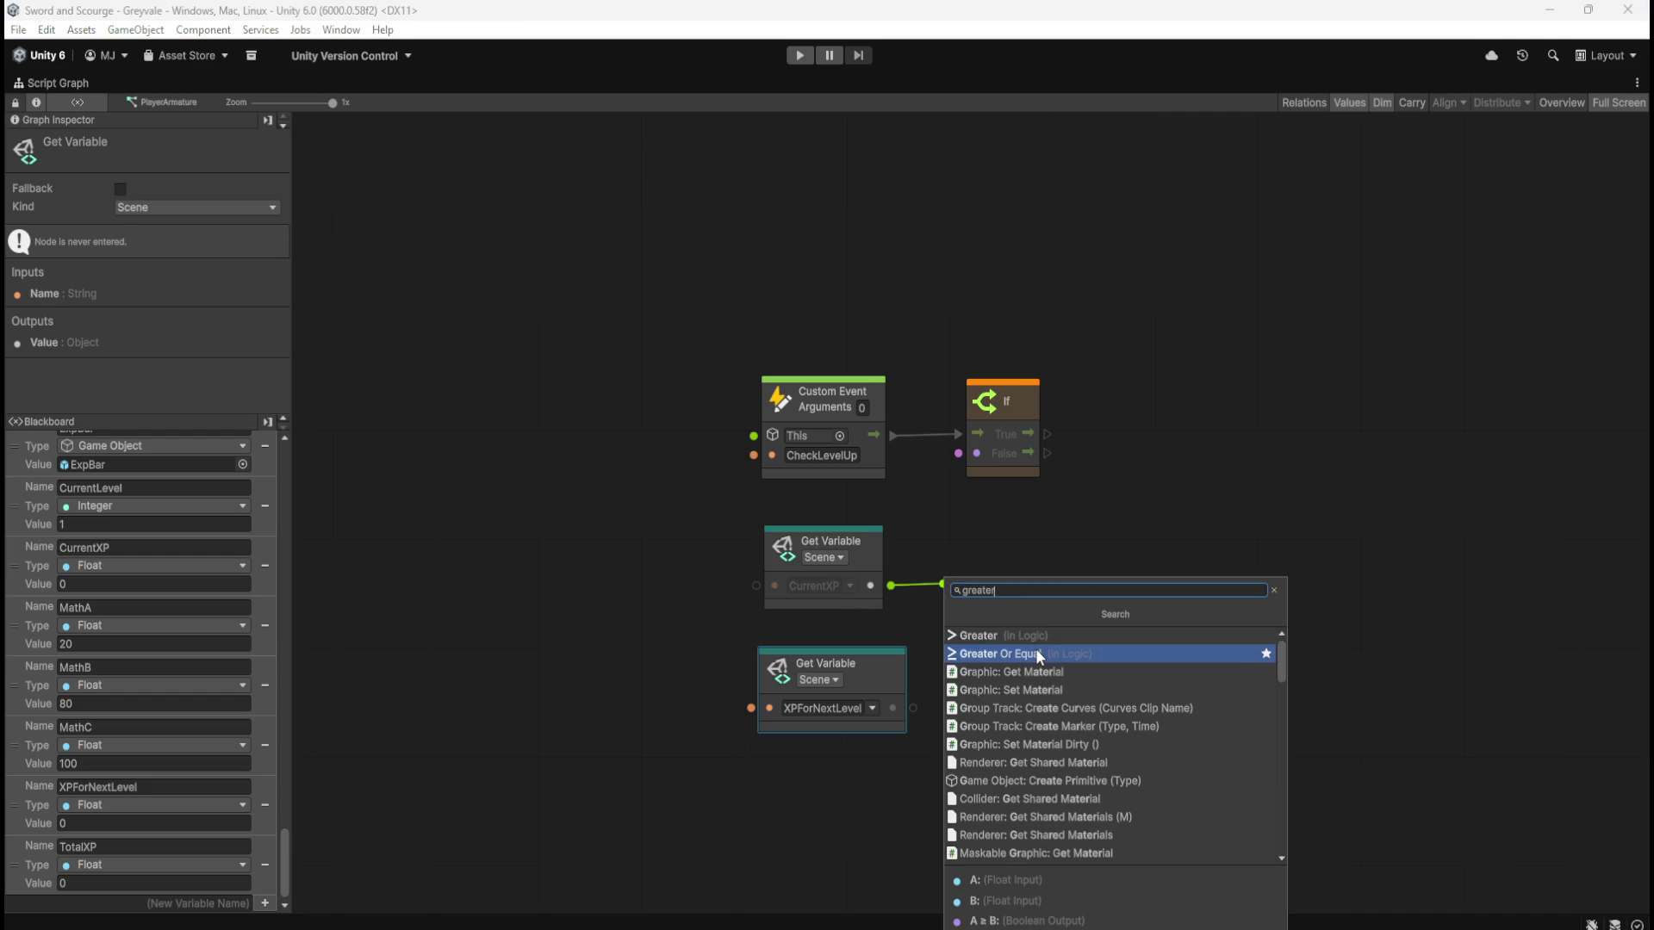
click(1037, 648)
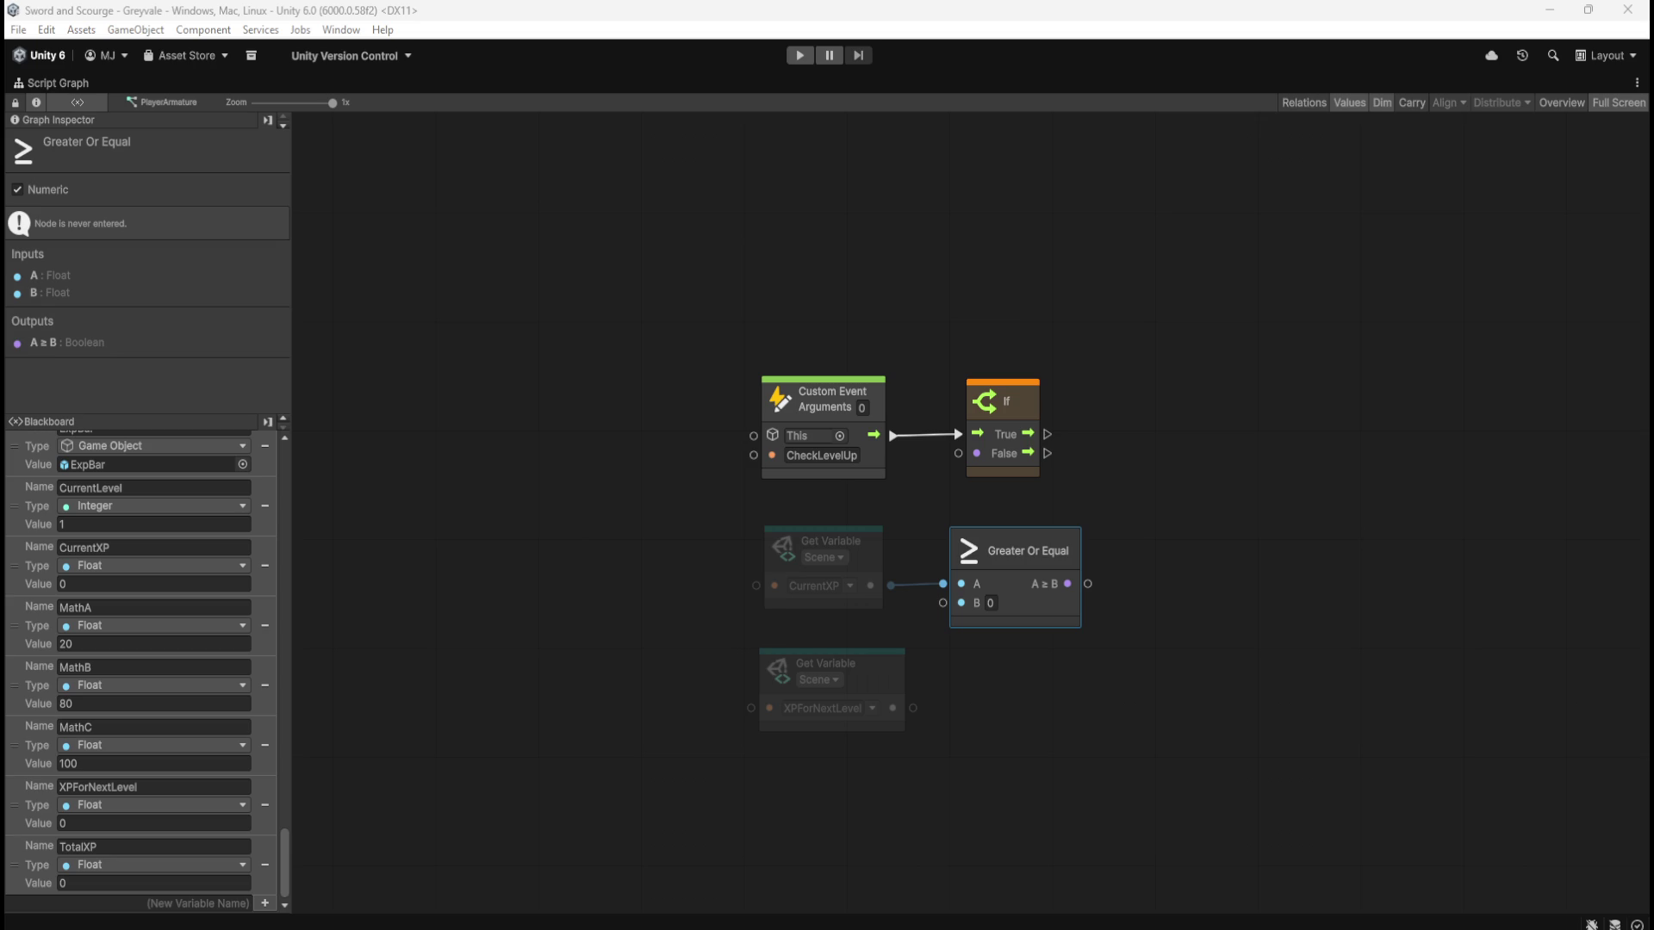
click(1102, 699)
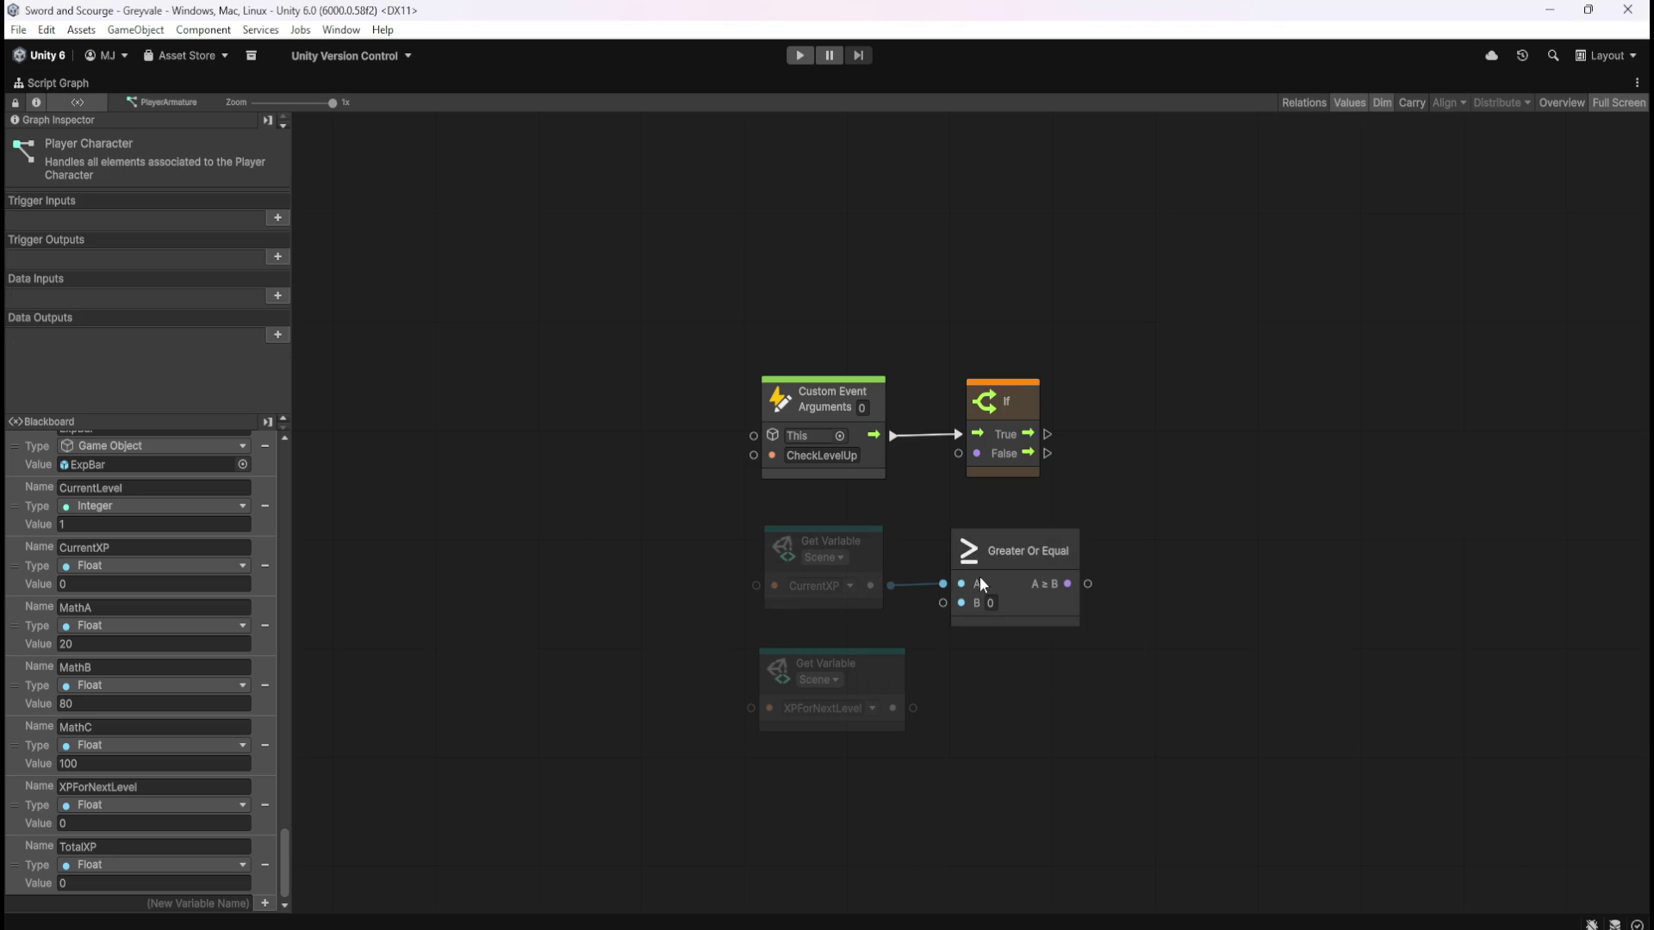
drag(912, 706, 939, 603)
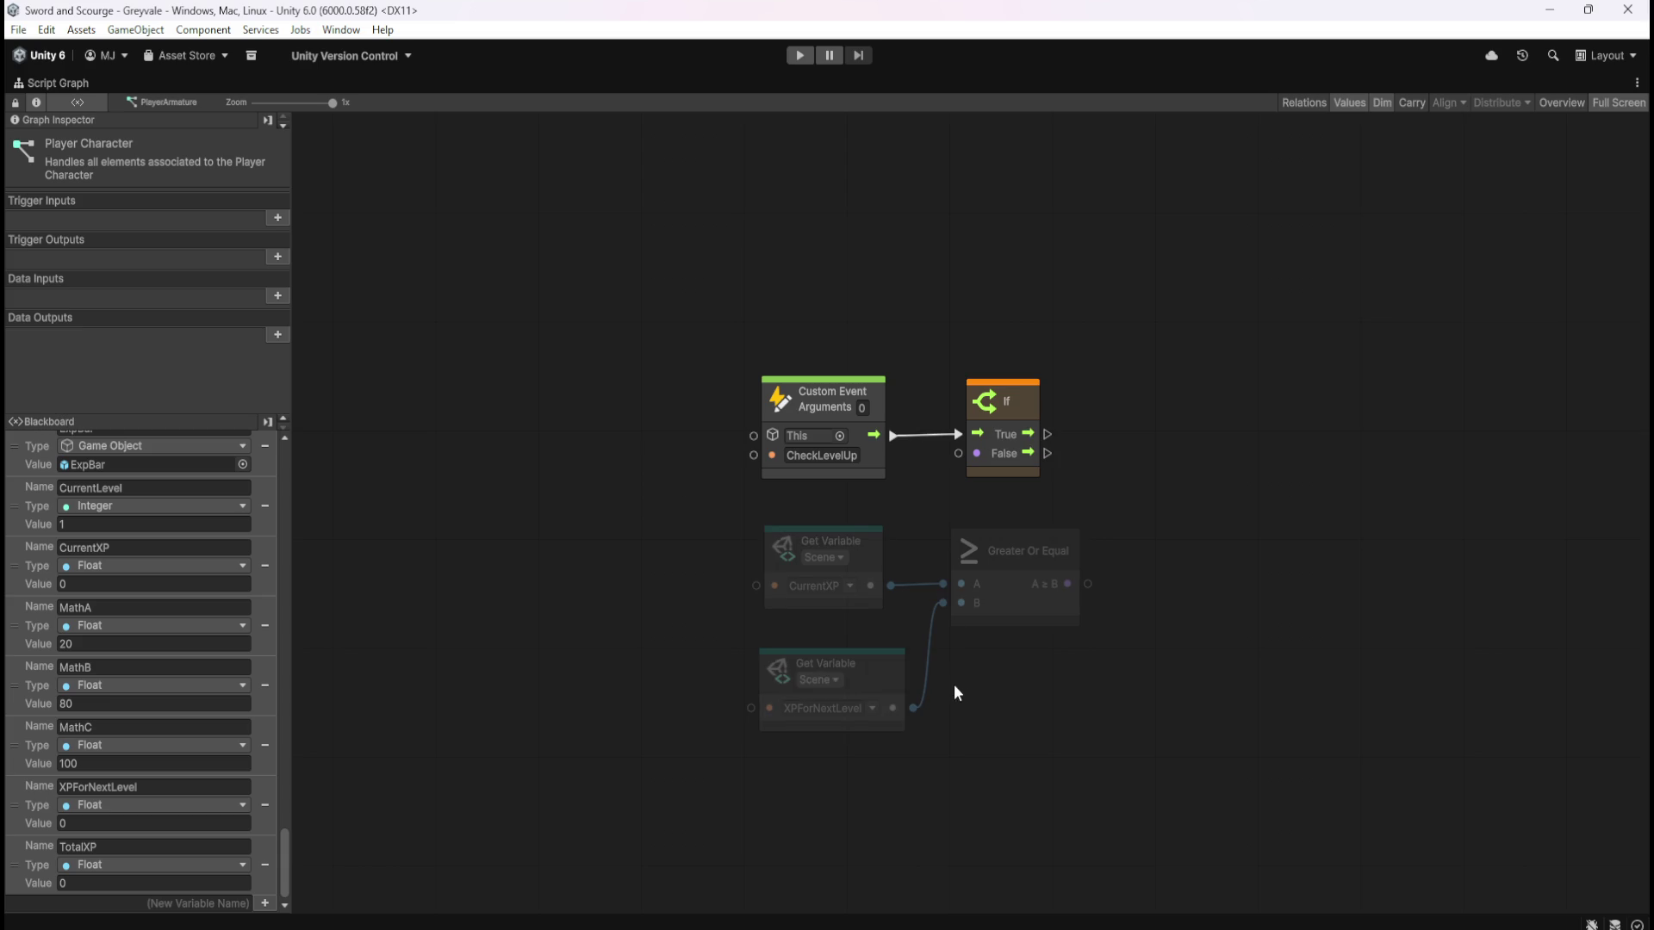
Group the two variable nodes together and feed the A≥B result into the If's Condition
click(890, 676)
drag(889, 671, 895, 646)
mouse_move(909, 534)
mouse_down()
mouse_move(864, 606)
mouse_move(846, 604)
mouse_up()
click(1075, 714)
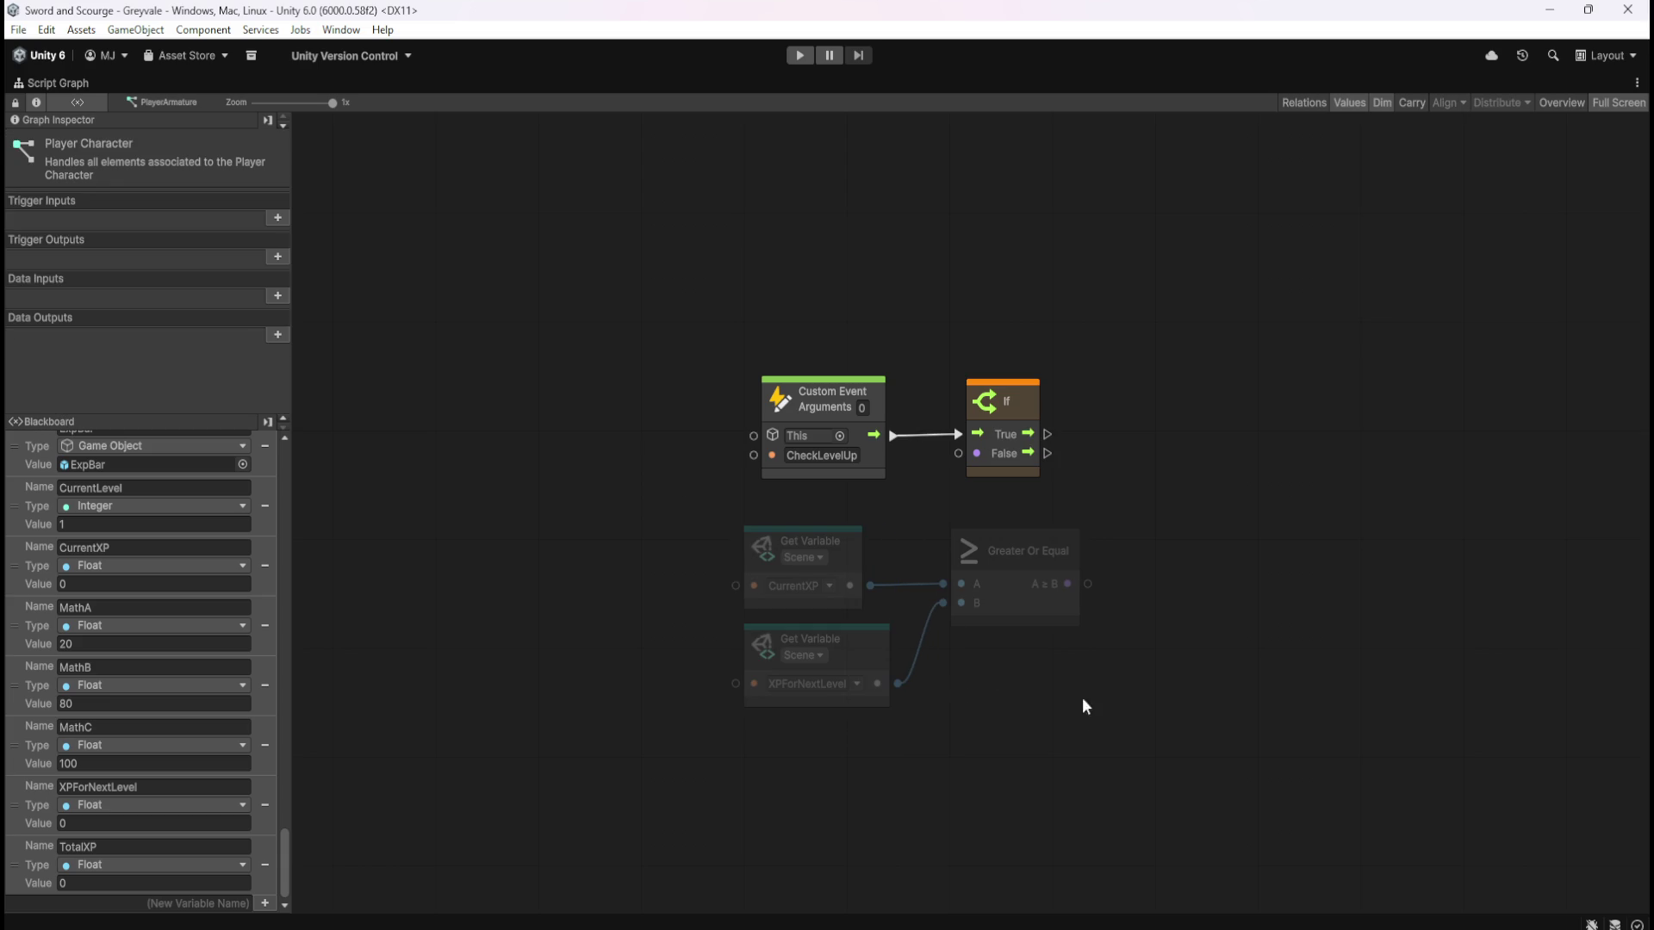
drag(1020, 465, 1193, 472)
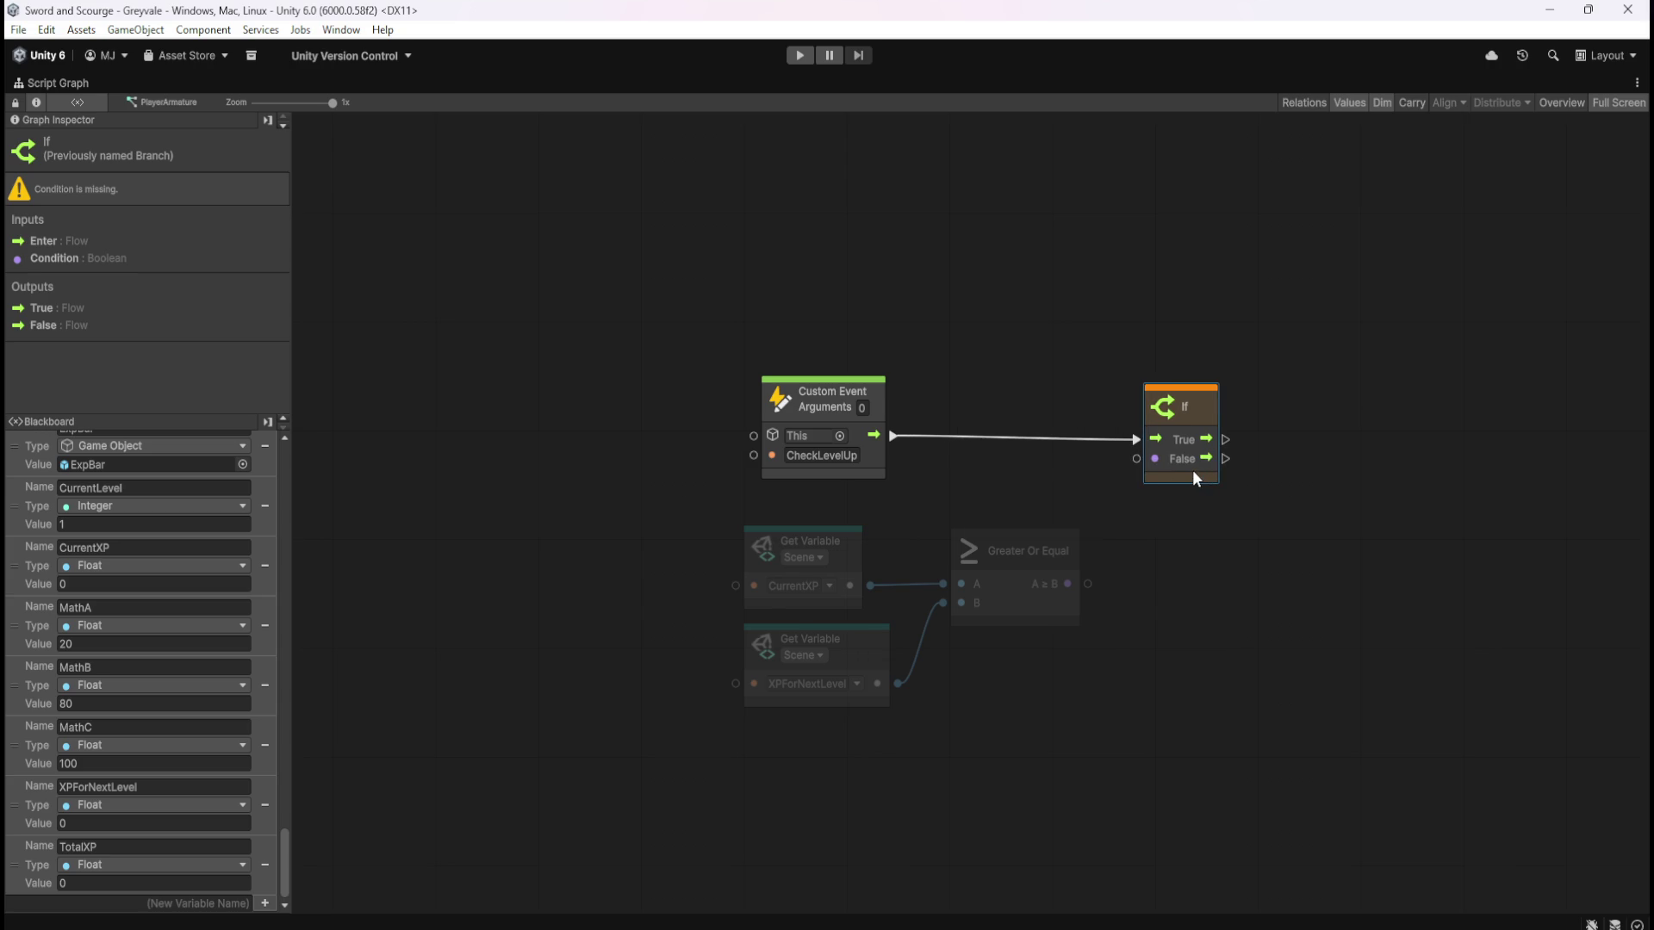
drag(1088, 583, 1136, 458)
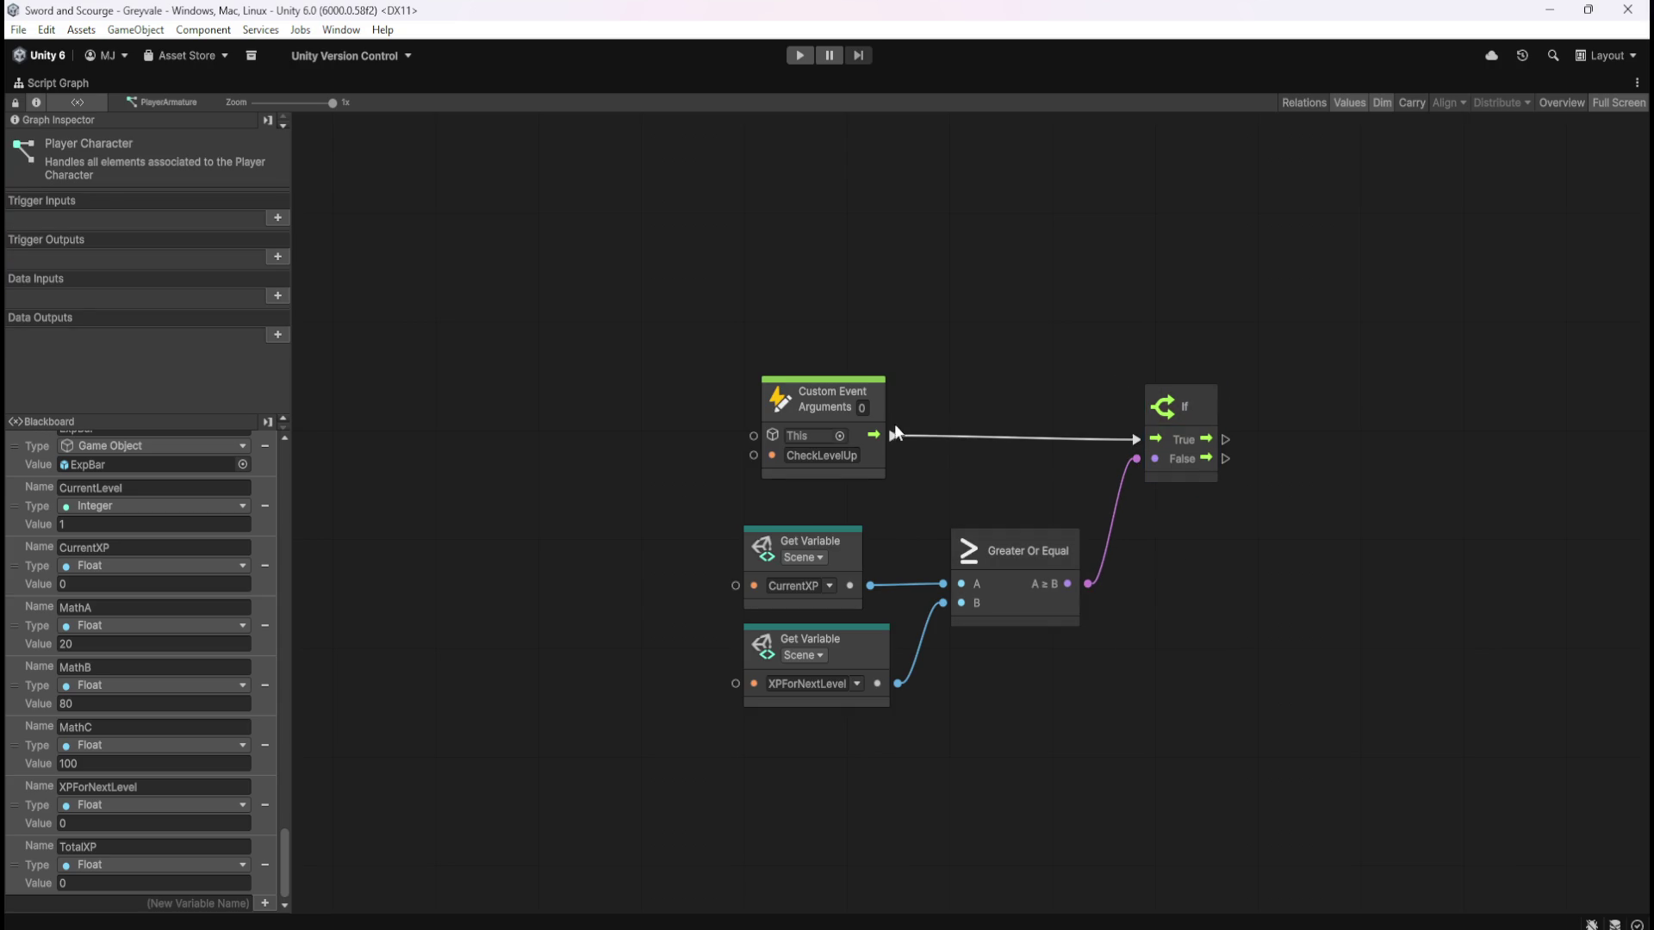
Align the CheckLevelUp event and If nodes neatly beside each other
click(876, 411)
drag(880, 410, 858, 470)
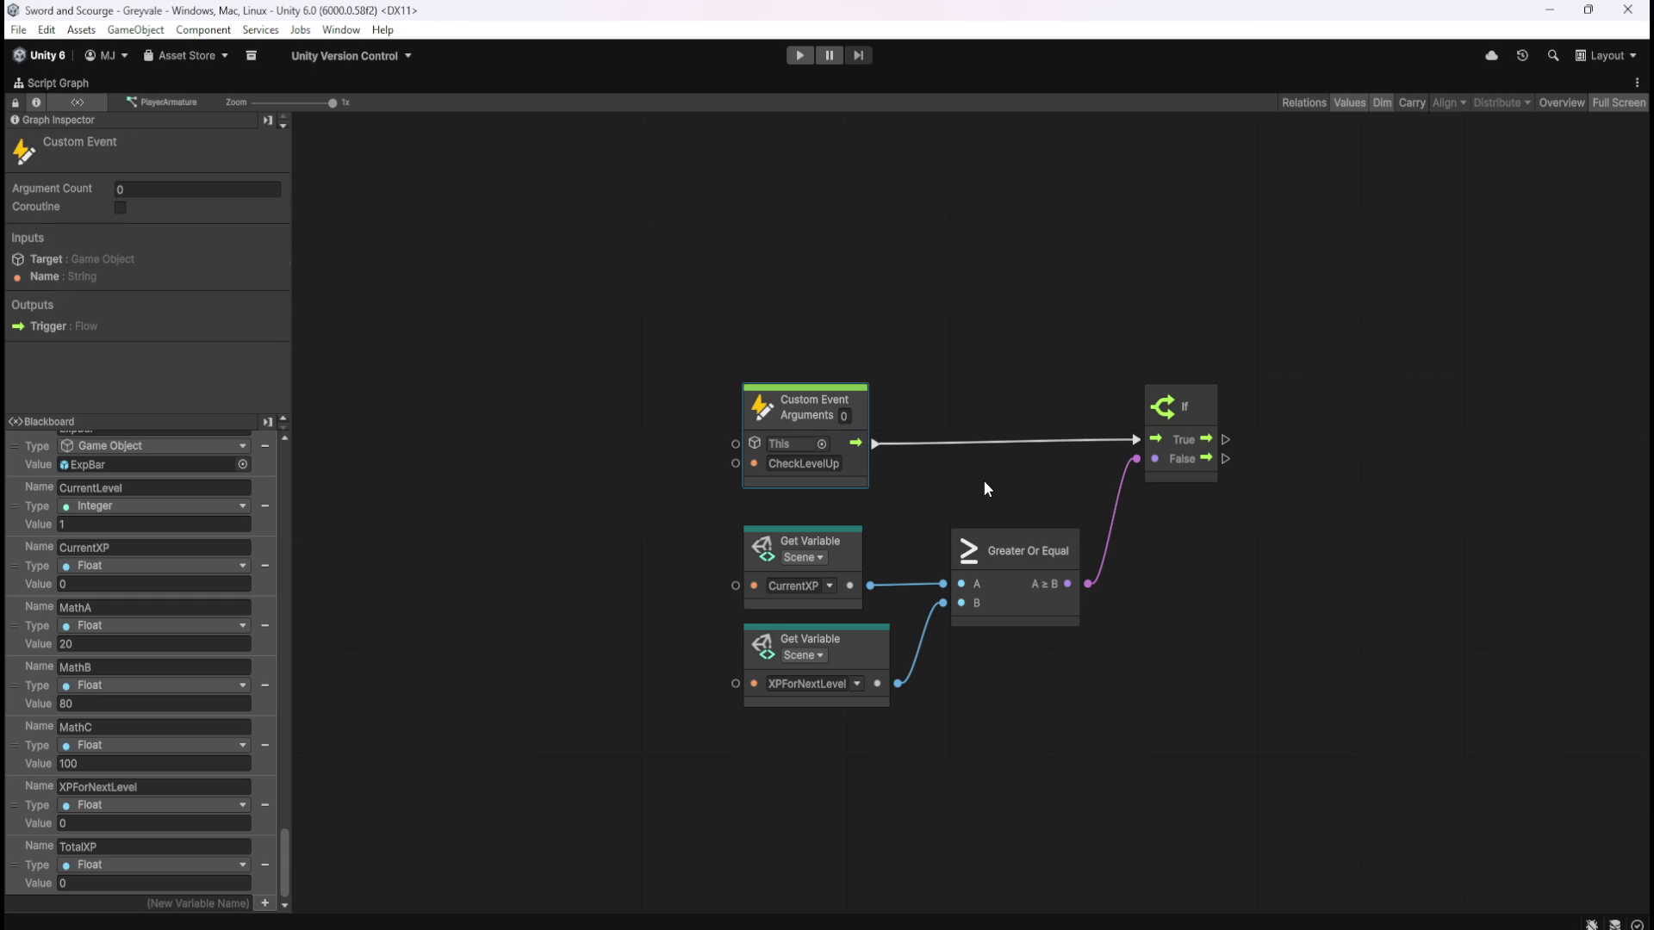
click(1210, 497)
mouse_move(803, 286)
mouse_down()
mouse_move(1276, 487)
mouse_move(1190, 500)
mouse_move(1189, 481)
mouse_up()
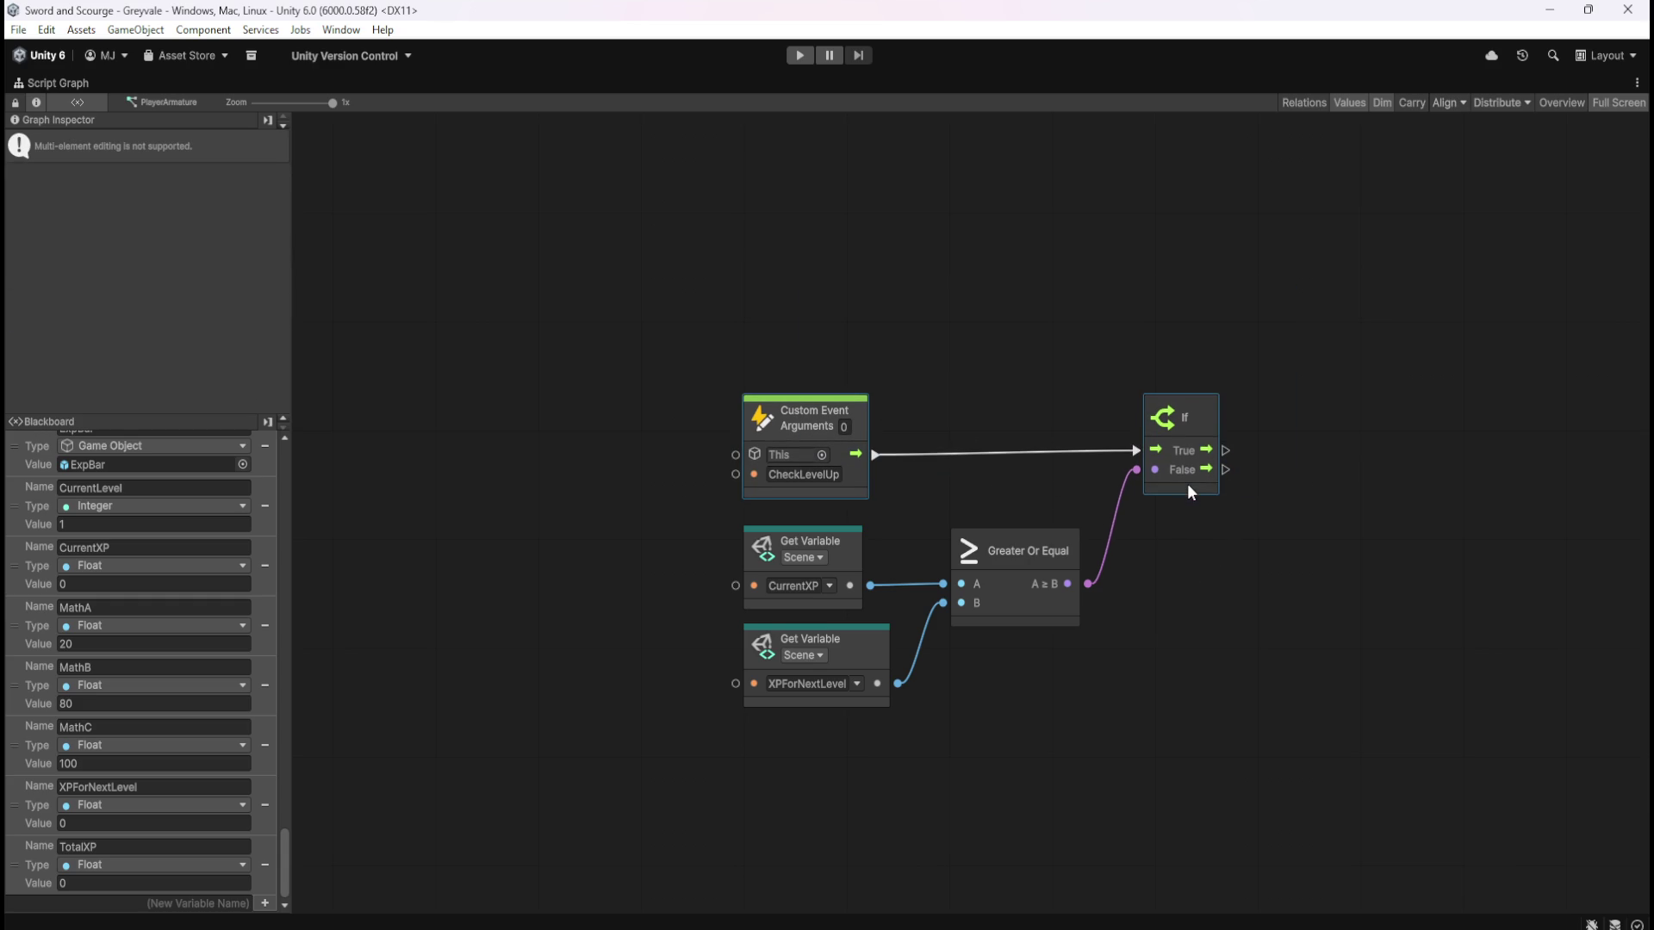
click(1189, 499)
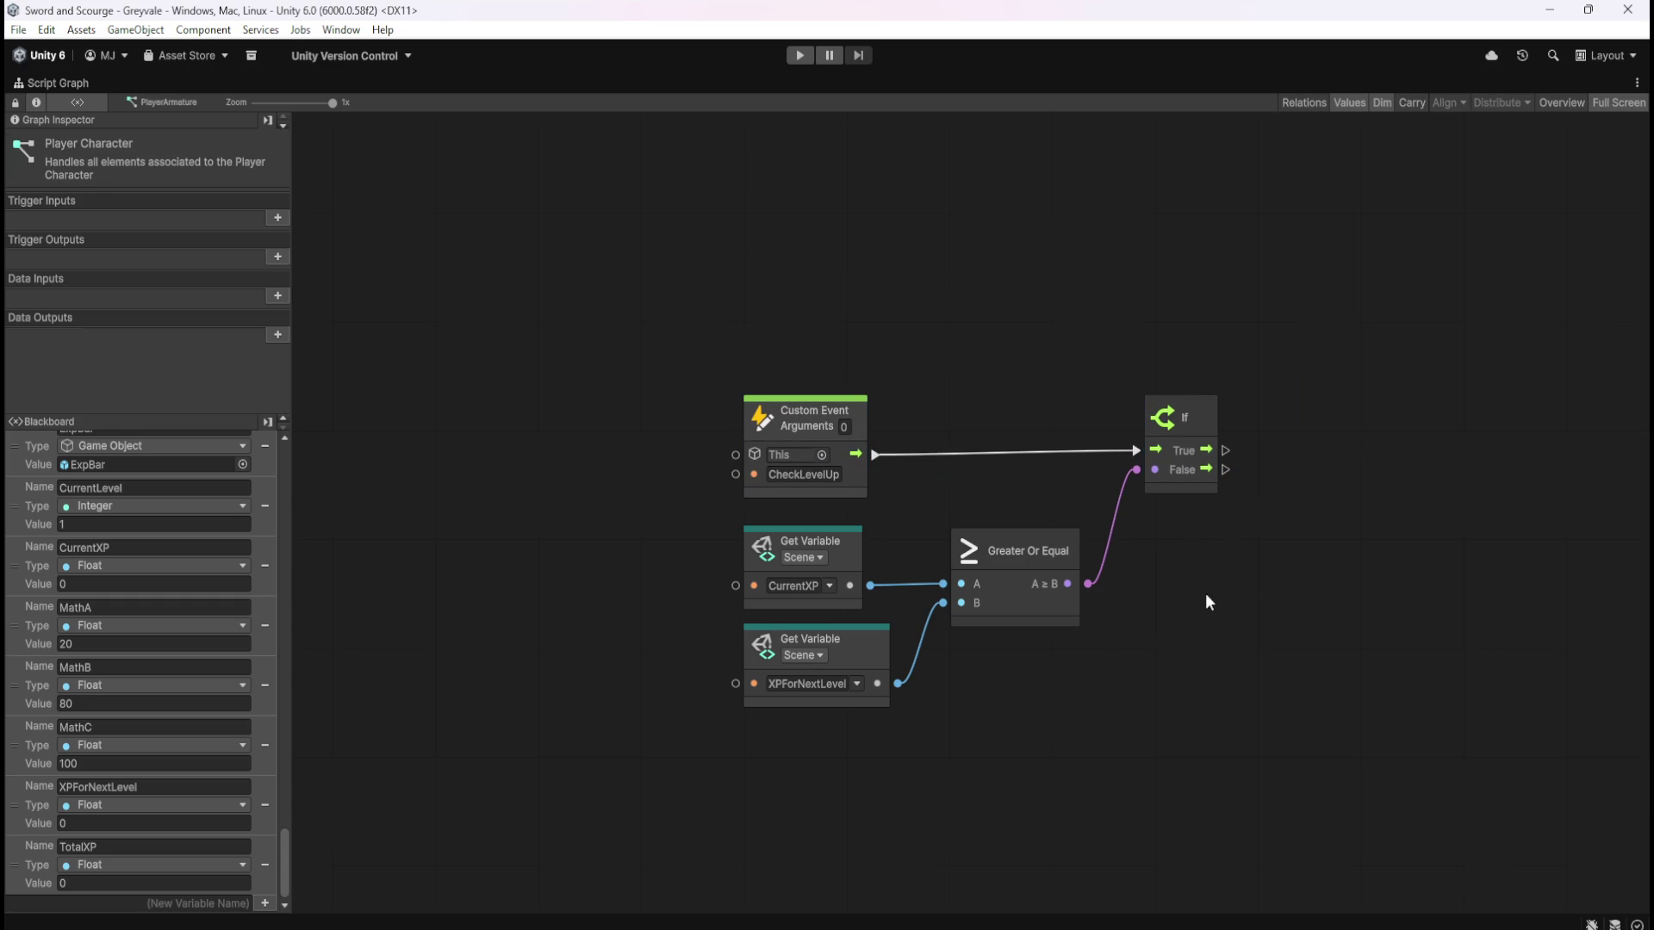
click(1192, 480)
drag(1196, 484, 1194, 498)
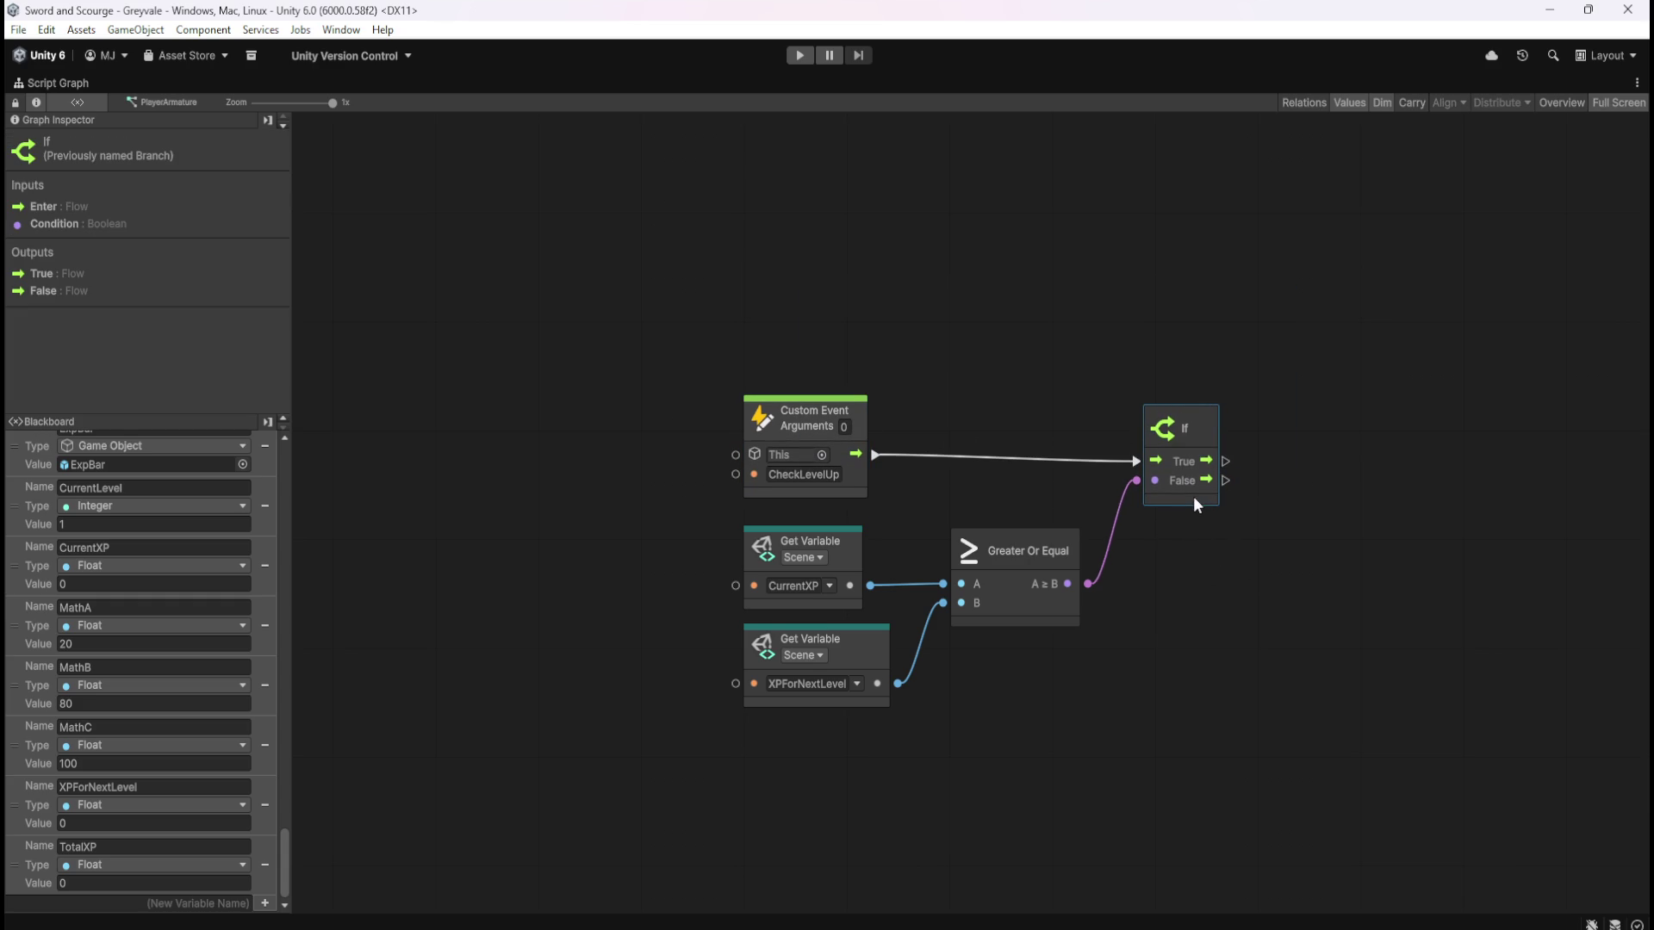
click(1222, 546)
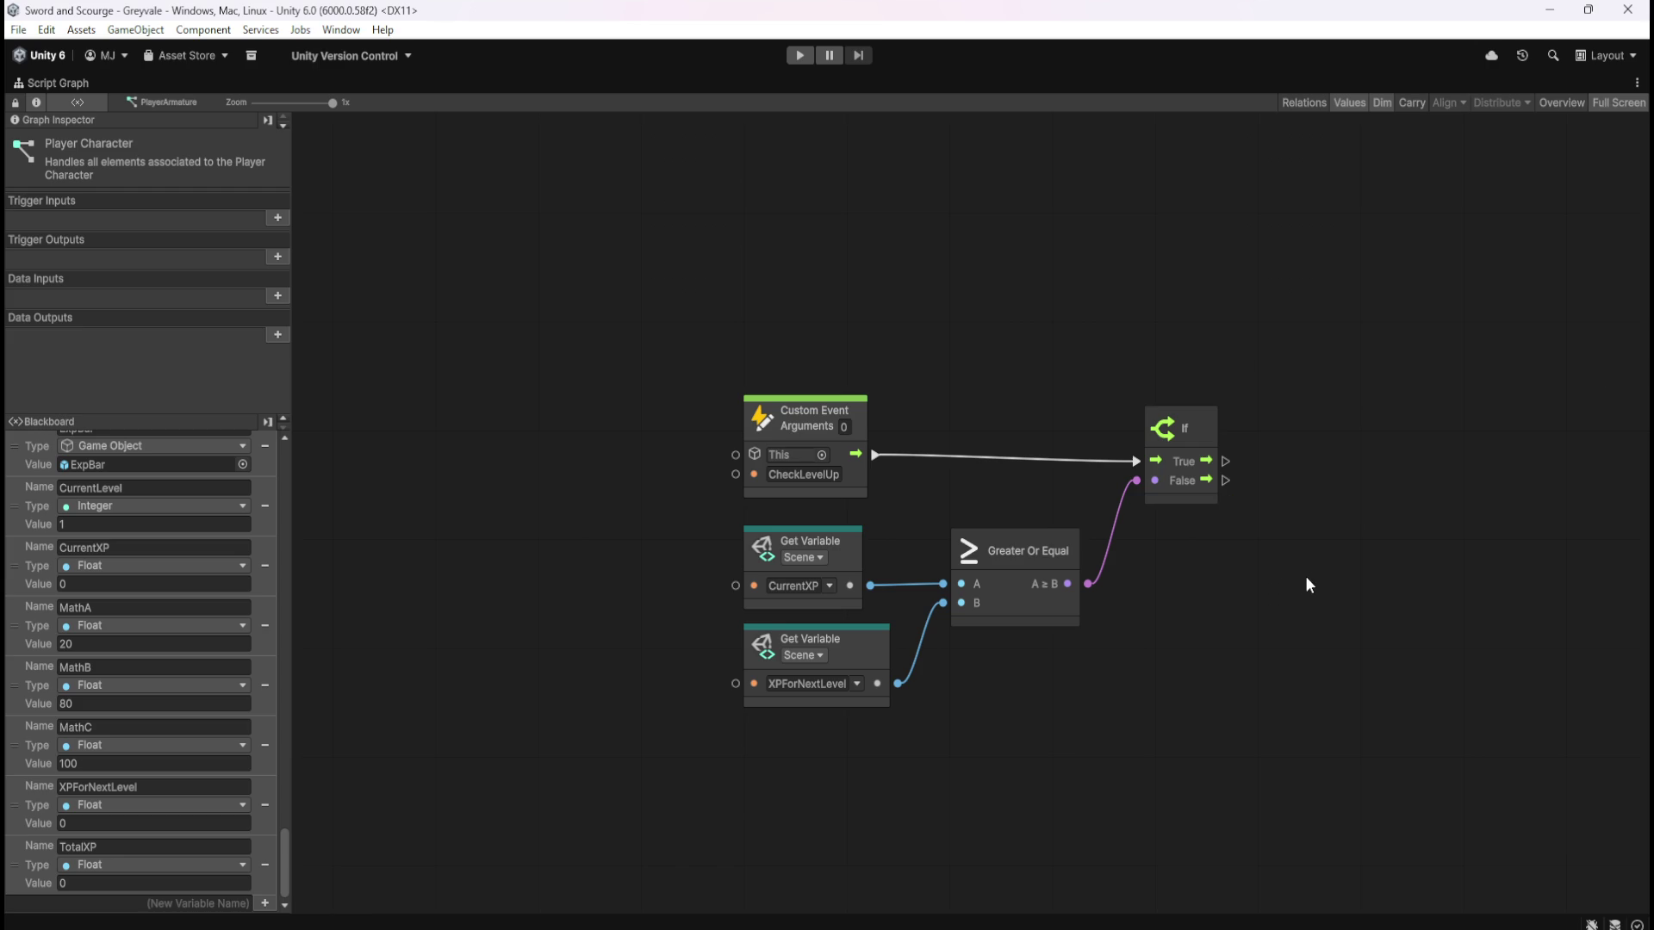
Add Get and Set CurrentLevel nodes joined by an Add node with B set to 1
drag(1314, 569, 1230, 565)
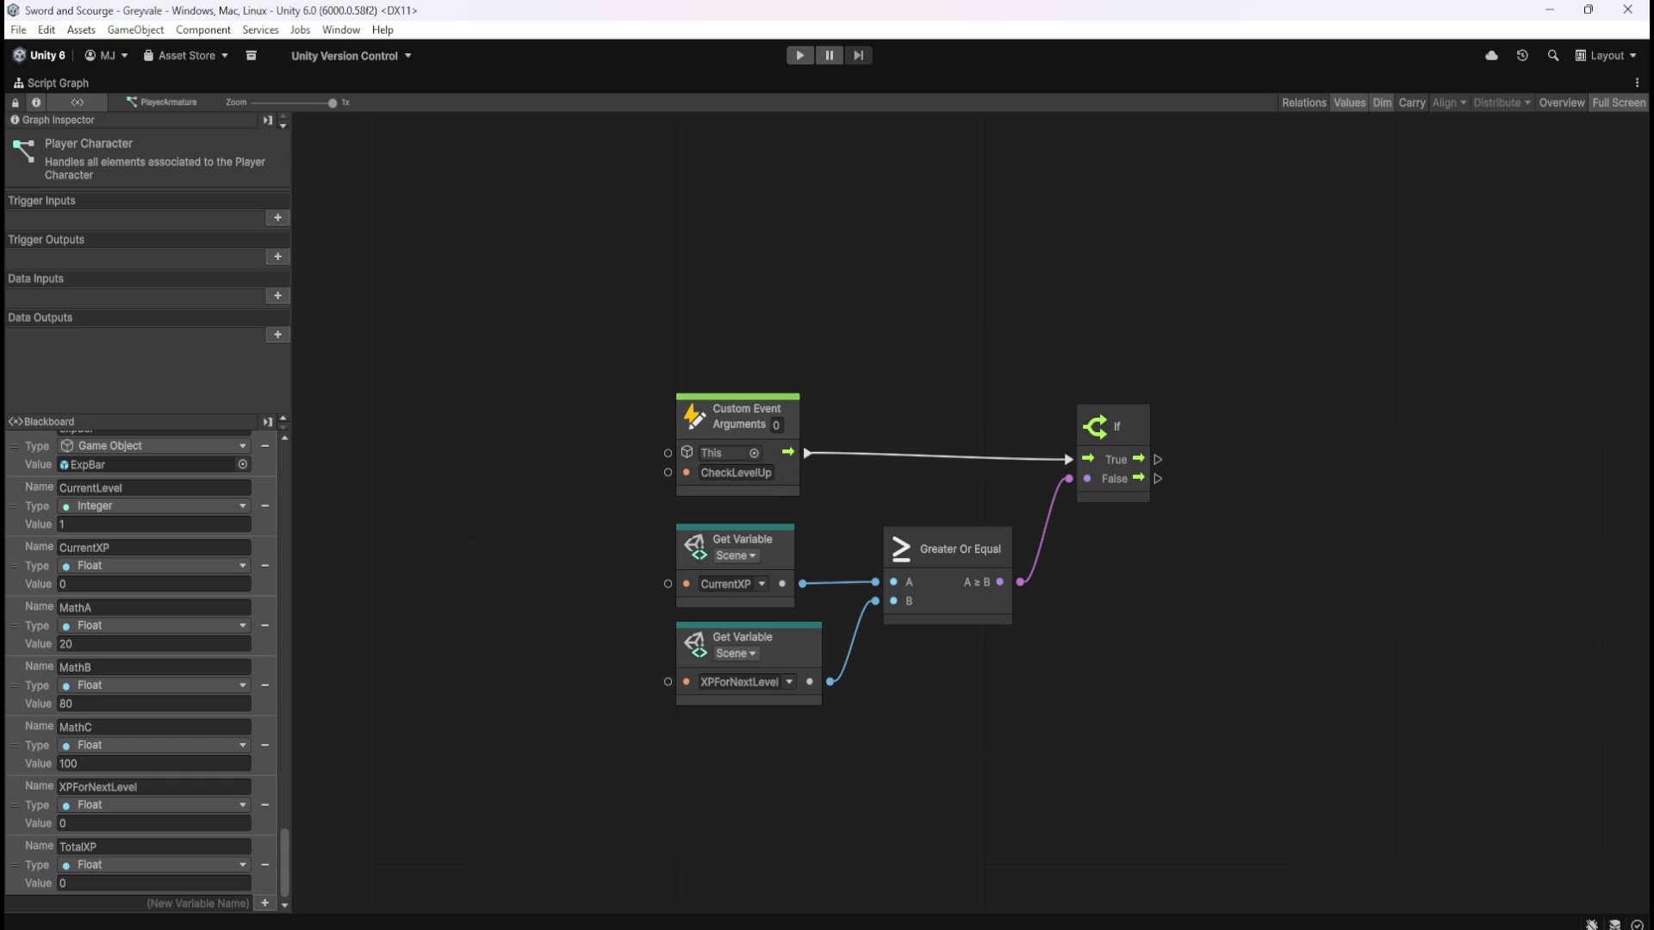
drag(1423, 610, 1273, 612)
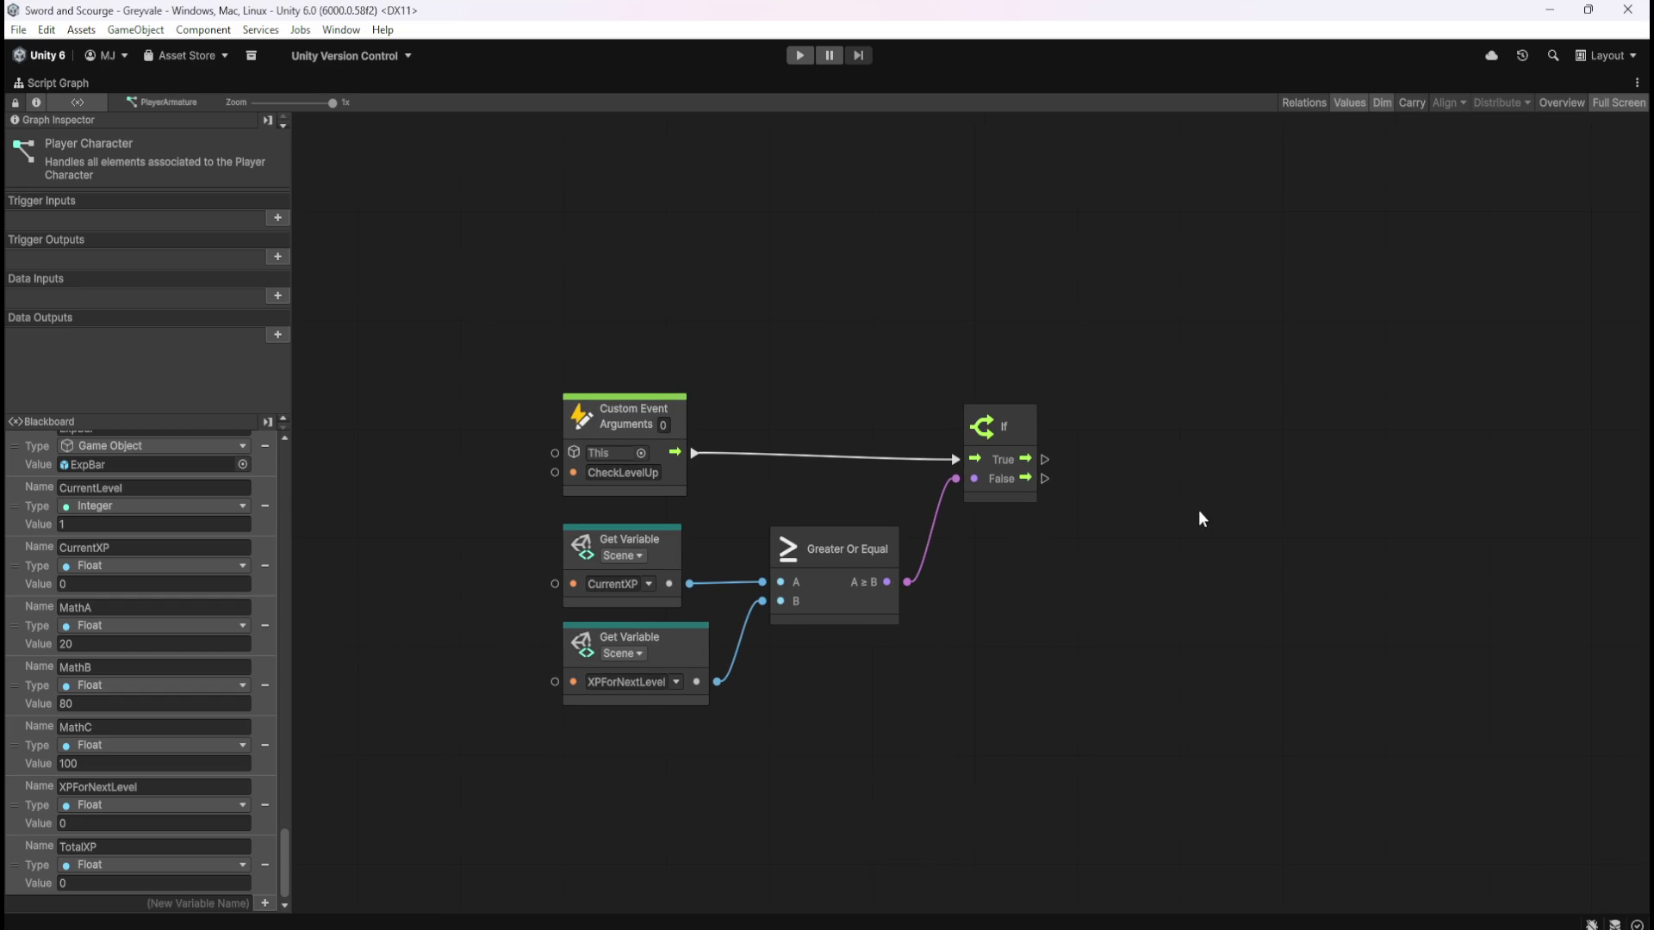
mouse_move(26, 509)
mouse_down()
mouse_move(1163, 505)
mouse_move(1145, 465)
mouse_up()
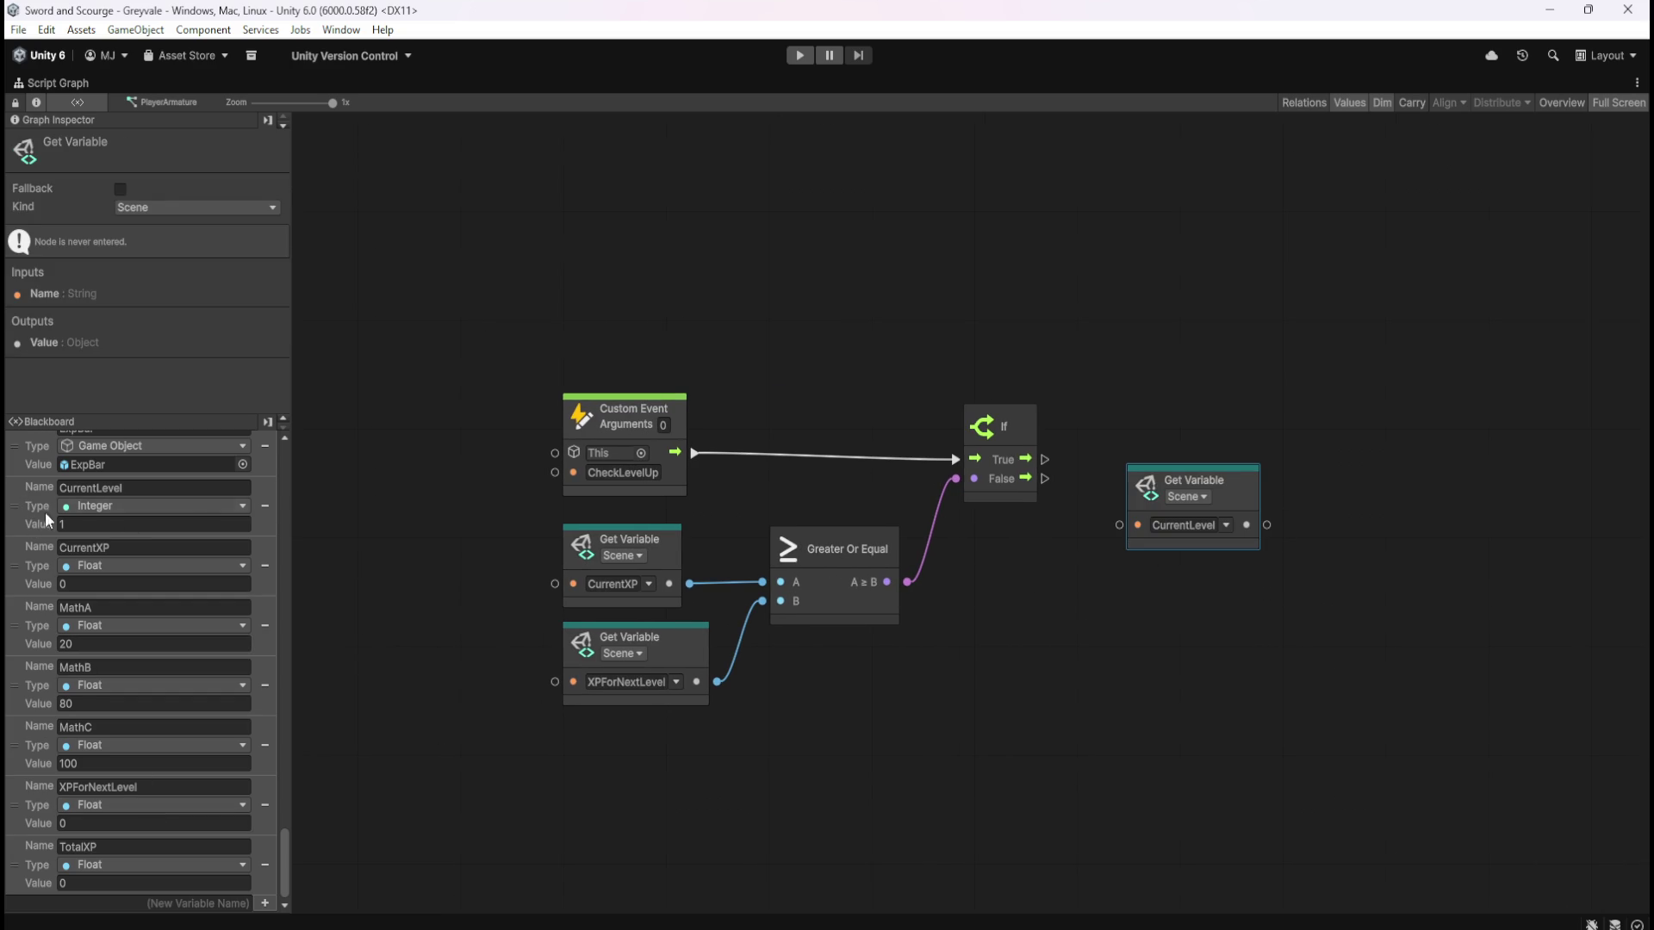
drag(26, 521, 1357, 480)
mouse_move(1224, 489)
mouse_down()
mouse_move(1159, 596)
mouse_move(1227, 626)
mouse_up()
text(add)
click(1262, 685)
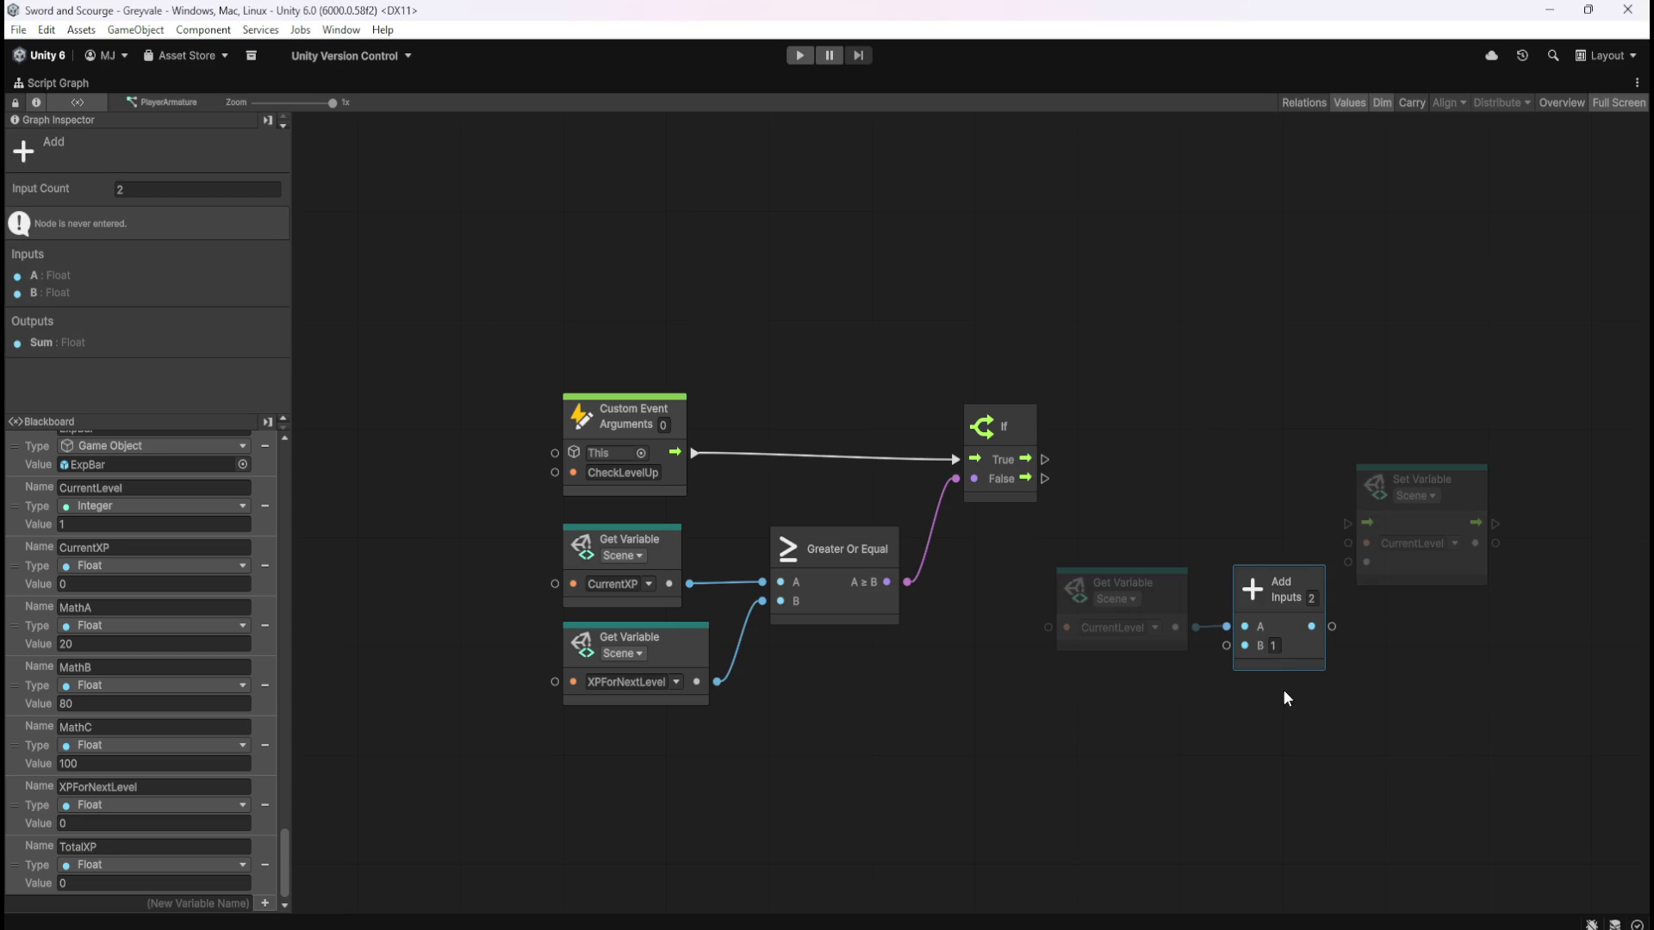
click(1280, 679)
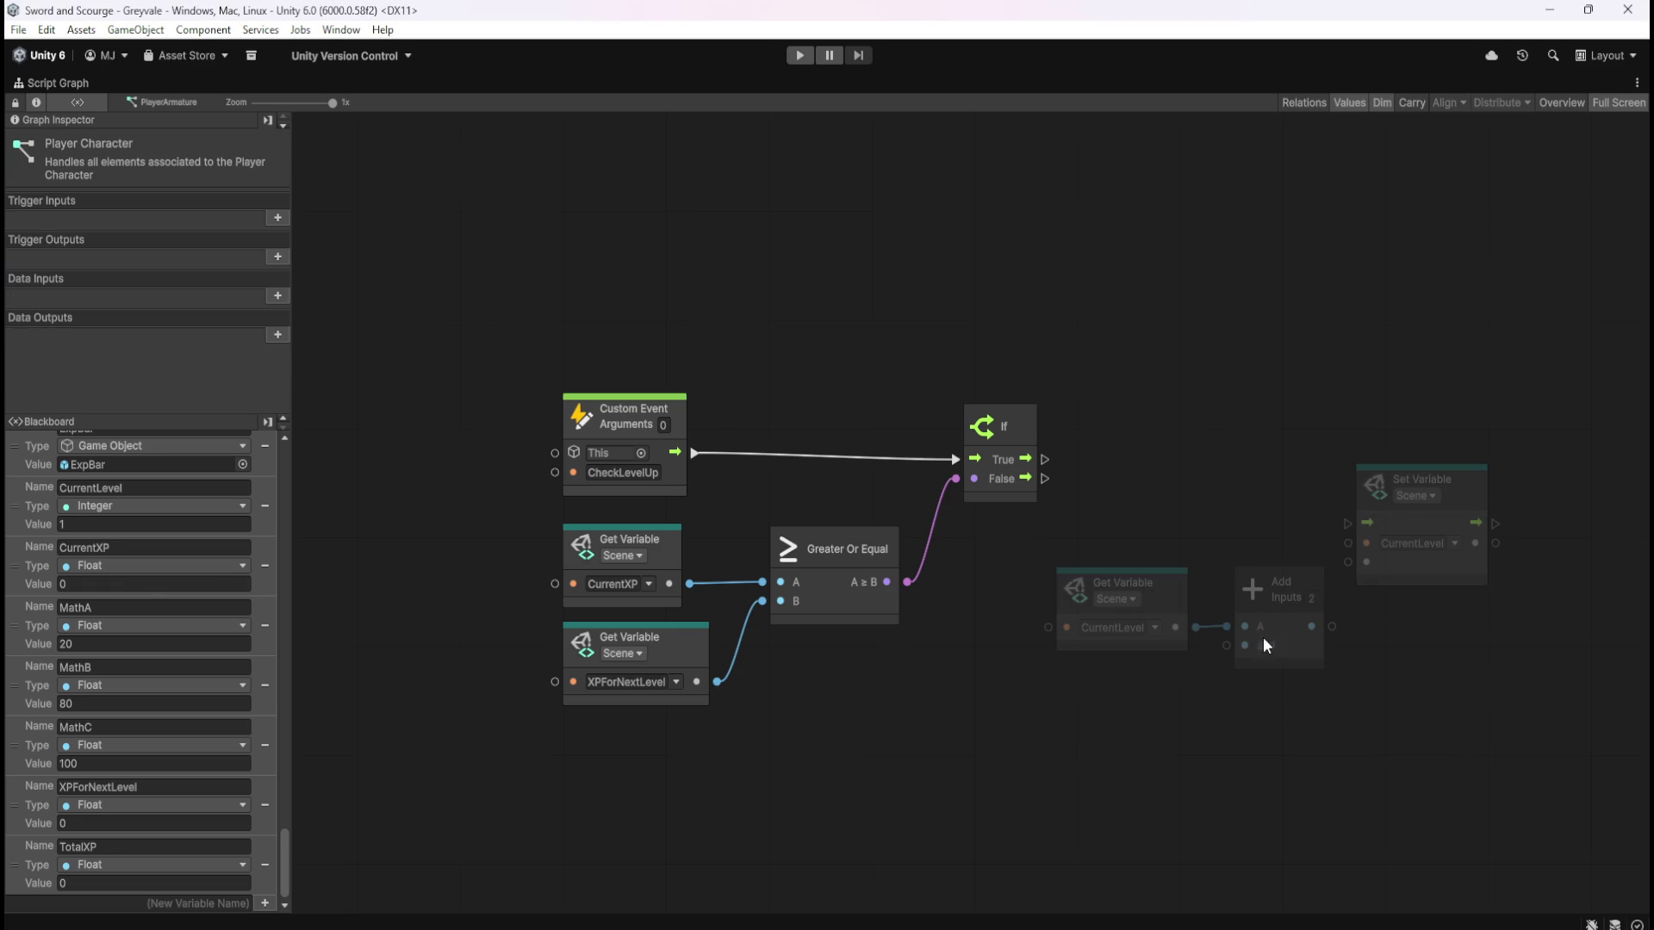
mouse_move(1304, 655)
mouse_down()
mouse_move(1299, 670)
mouse_move(1357, 570)
mouse_move(1423, 529)
mouse_move(1425, 498)
mouse_up()
Connect the If's True output to Set Variable and arrange the CurrentLevel, Add and Set nodes
drag(1025, 458, 1357, 452)
click(1279, 462)
mouse_move(1341, 582)
mouse_down()
mouse_move(1419, 514)
mouse_move(1335, 519)
mouse_move(1336, 496)
mouse_move(1333, 520)
mouse_up()
click(1343, 615)
click(1349, 631)
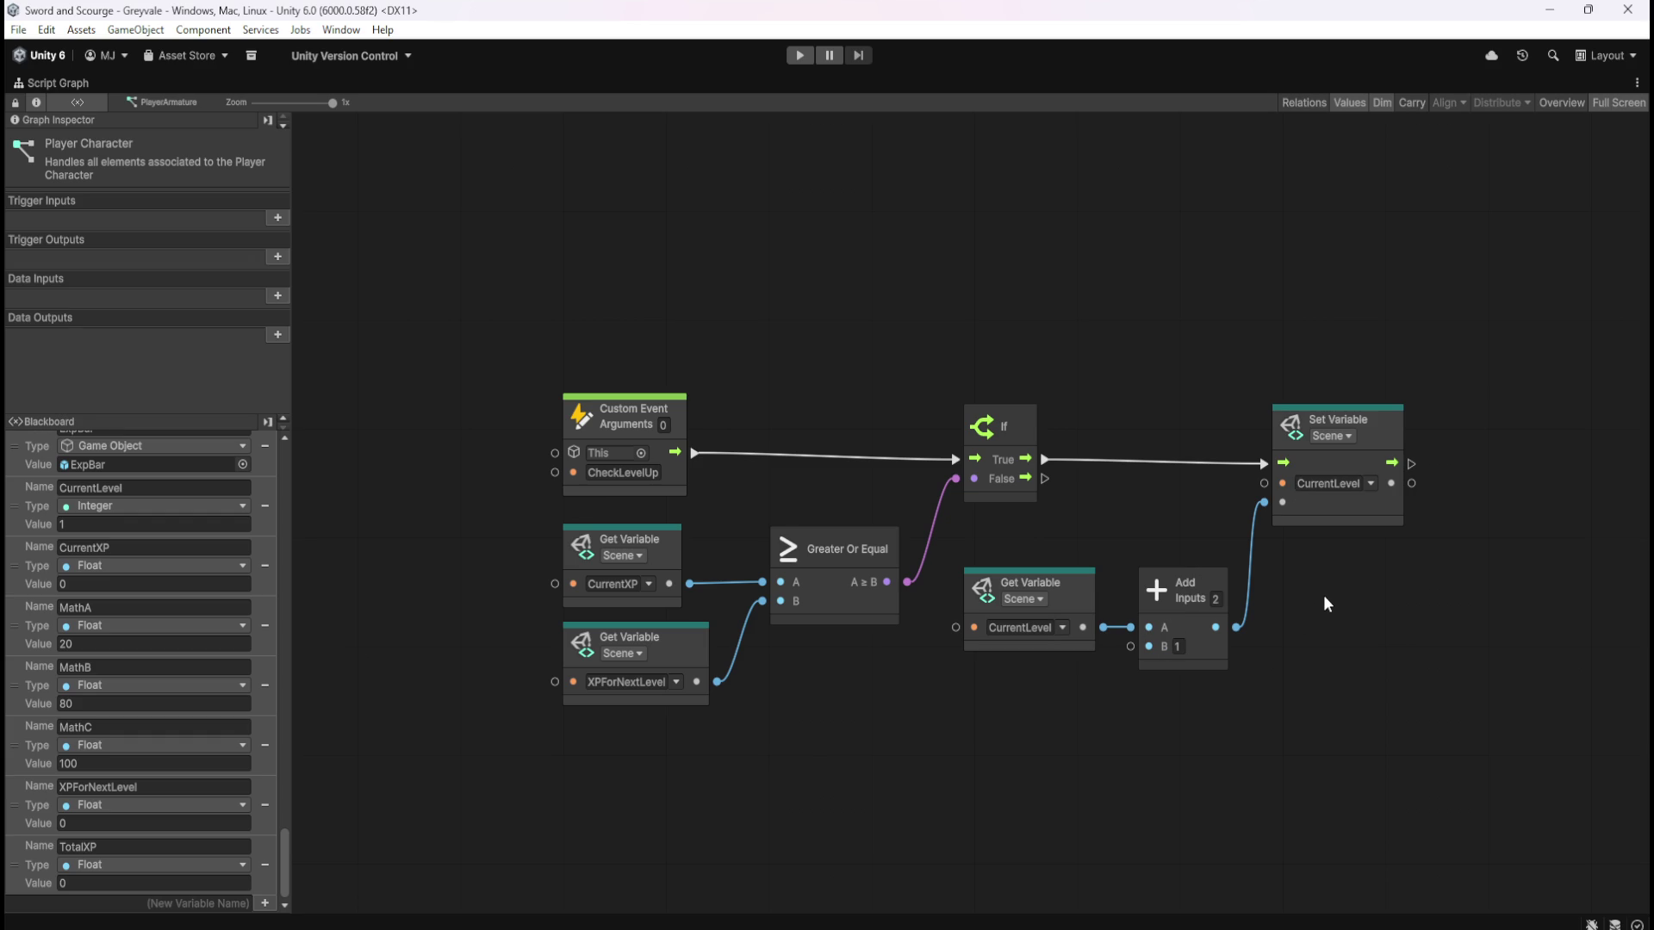
scroll(1292, 594, right, 5)
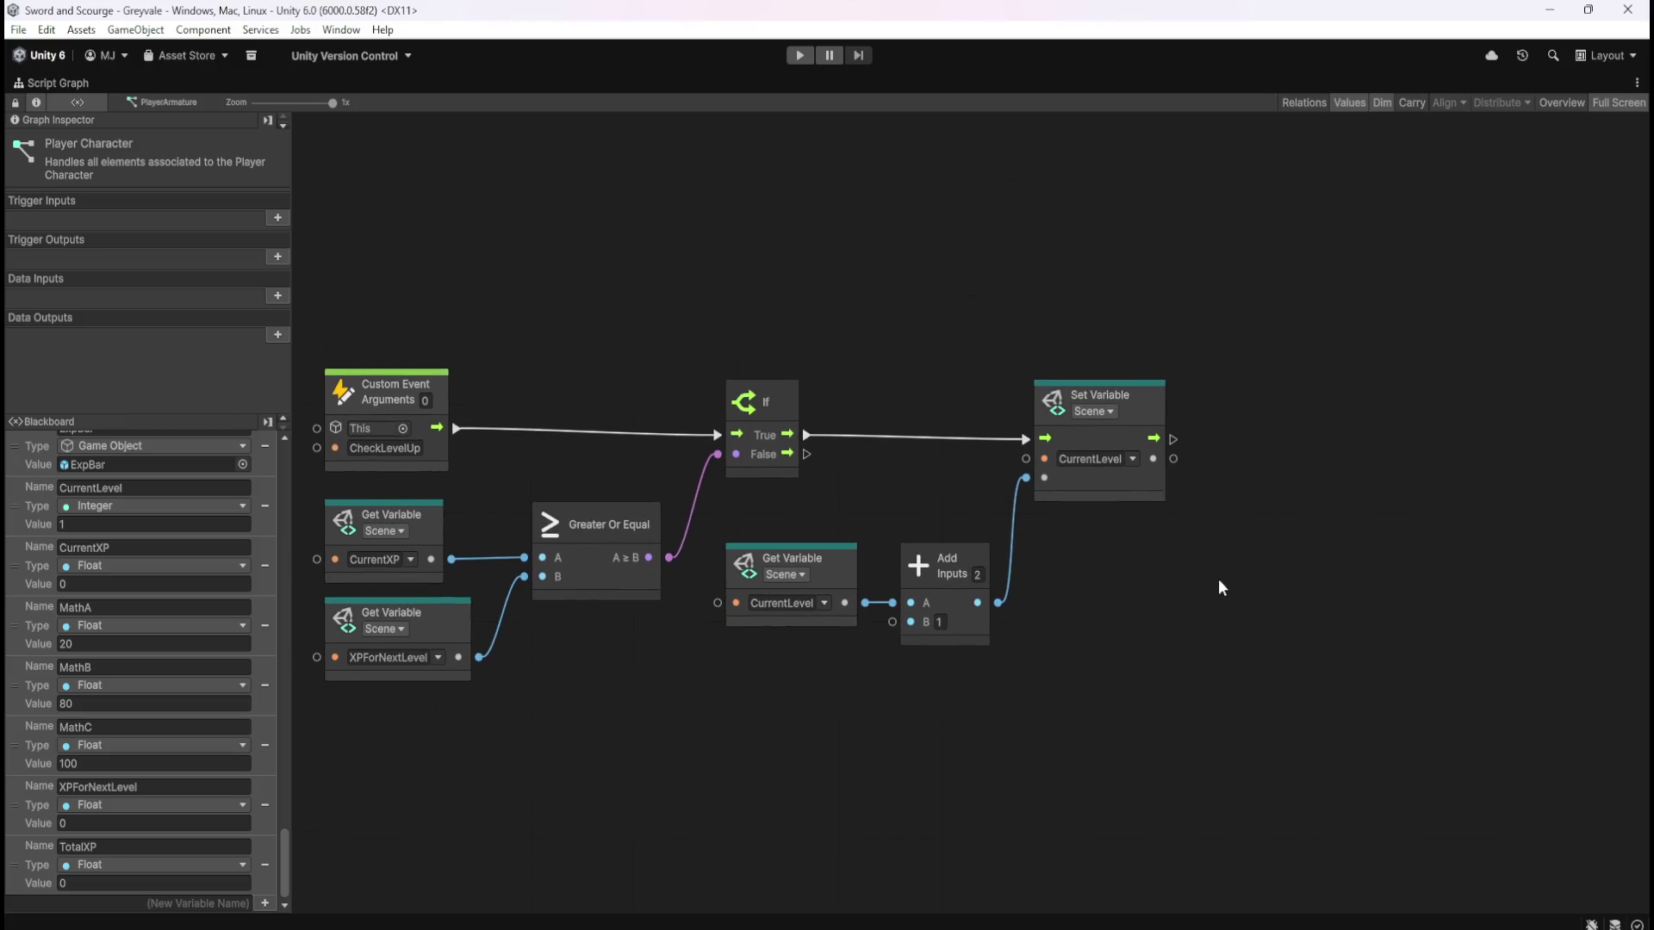
Recentre the graph and open the node search on empty canvas right of Set Variable
drag(1204, 583, 1275, 587)
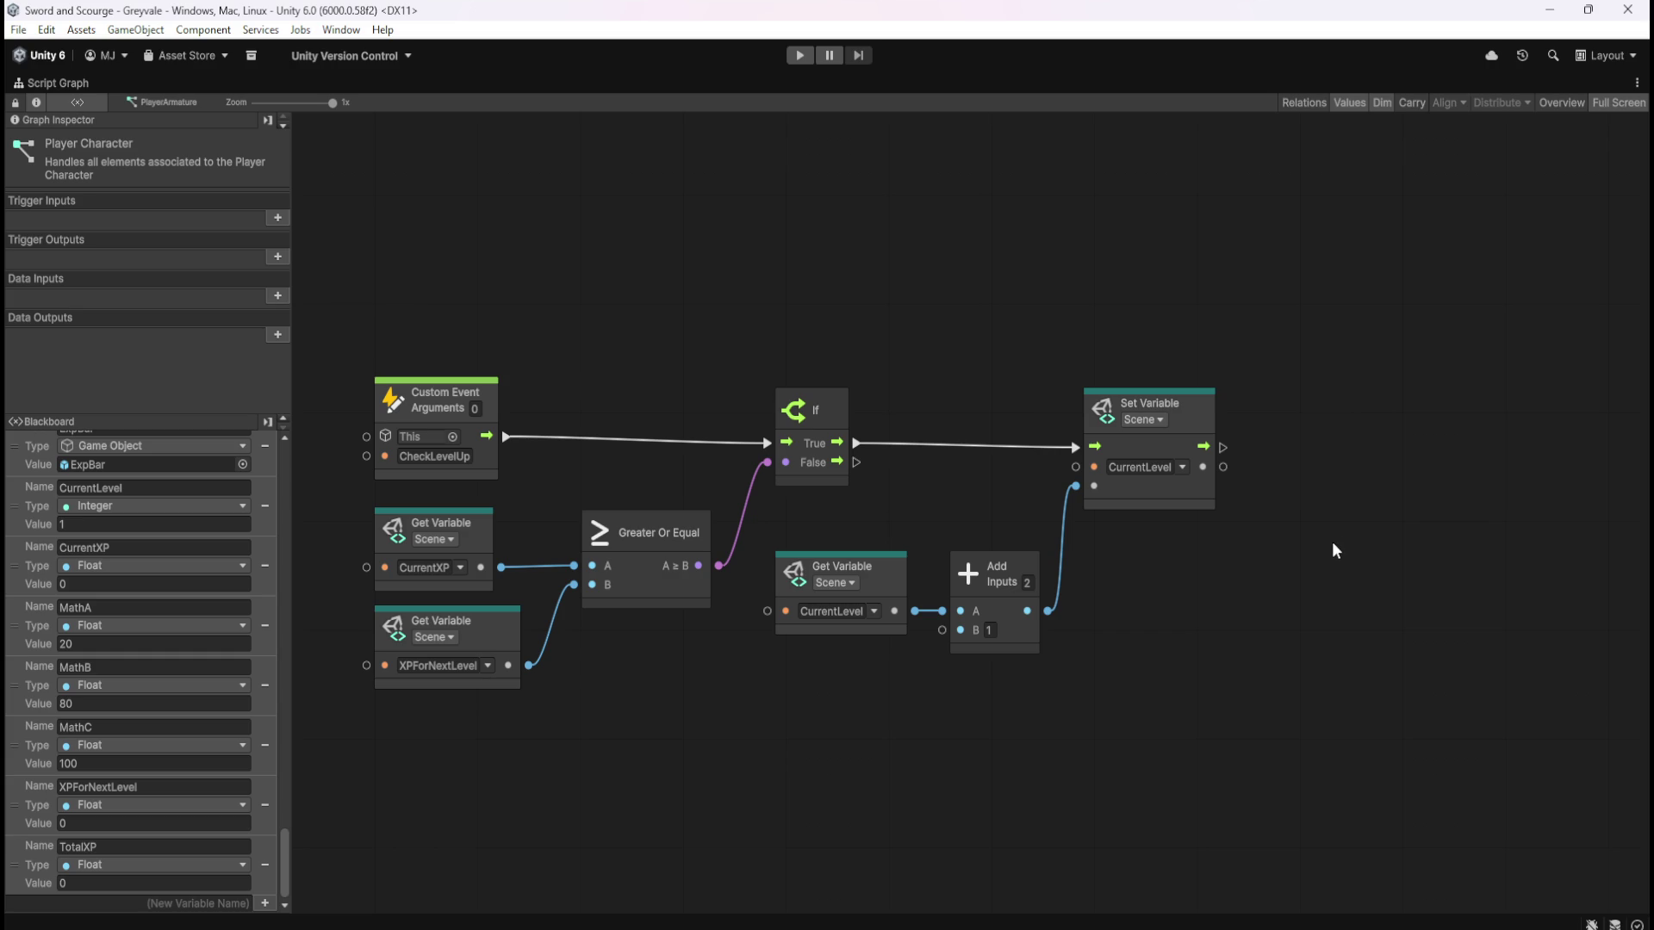
drag(1346, 529, 1269, 535)
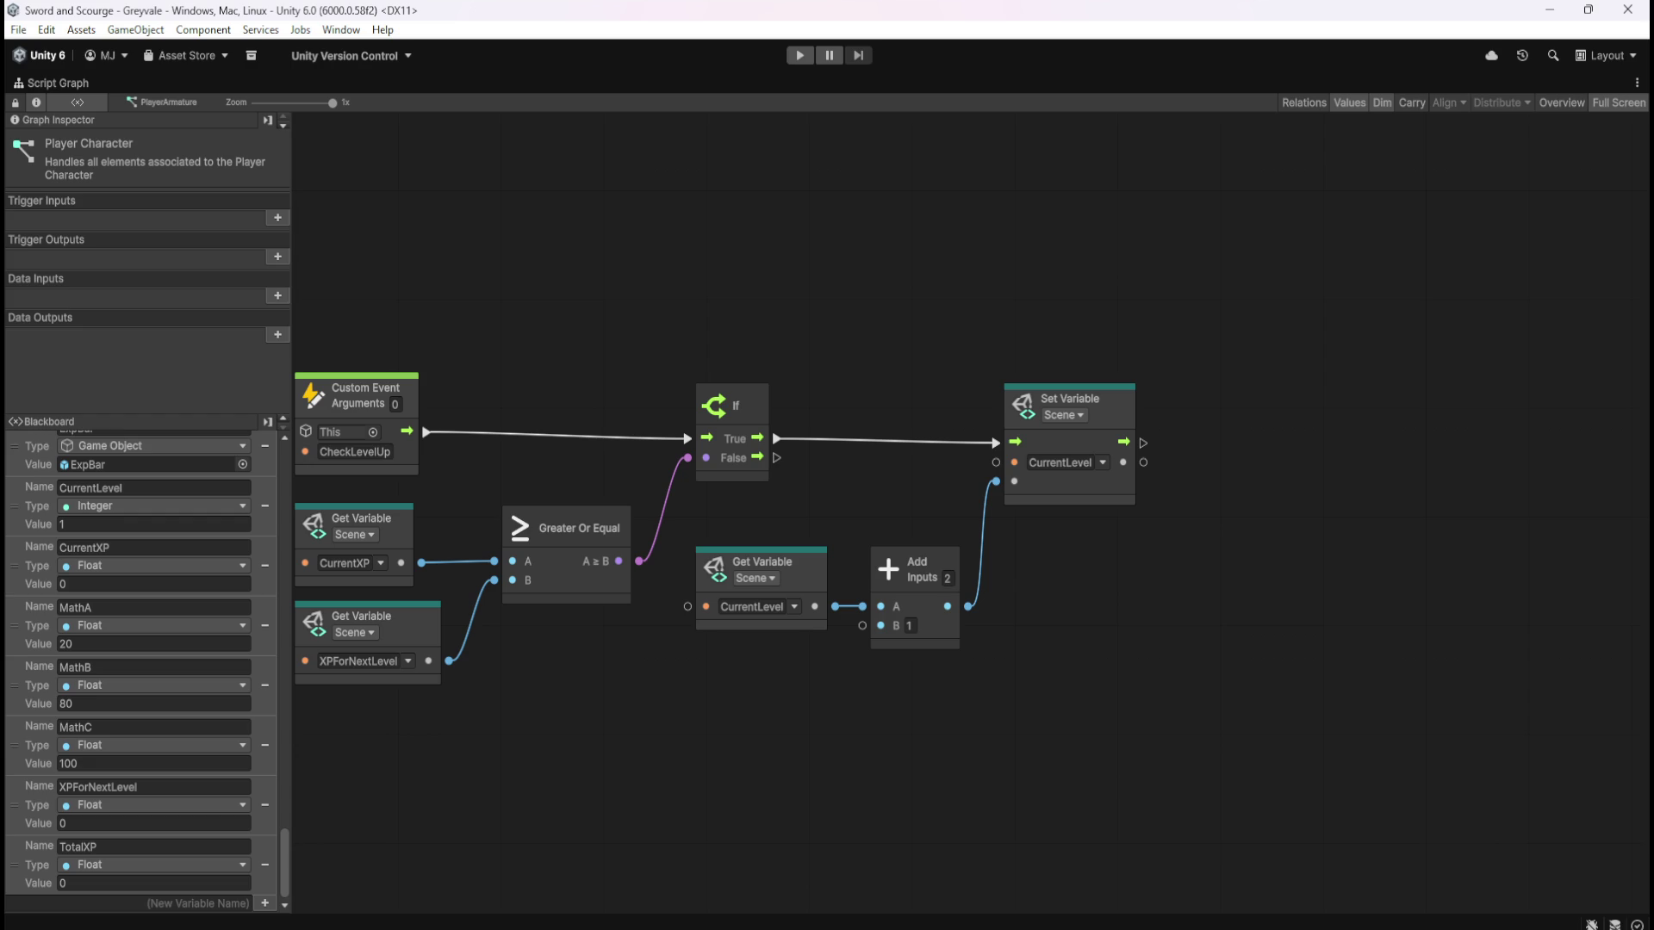
right_click(1204, 505)
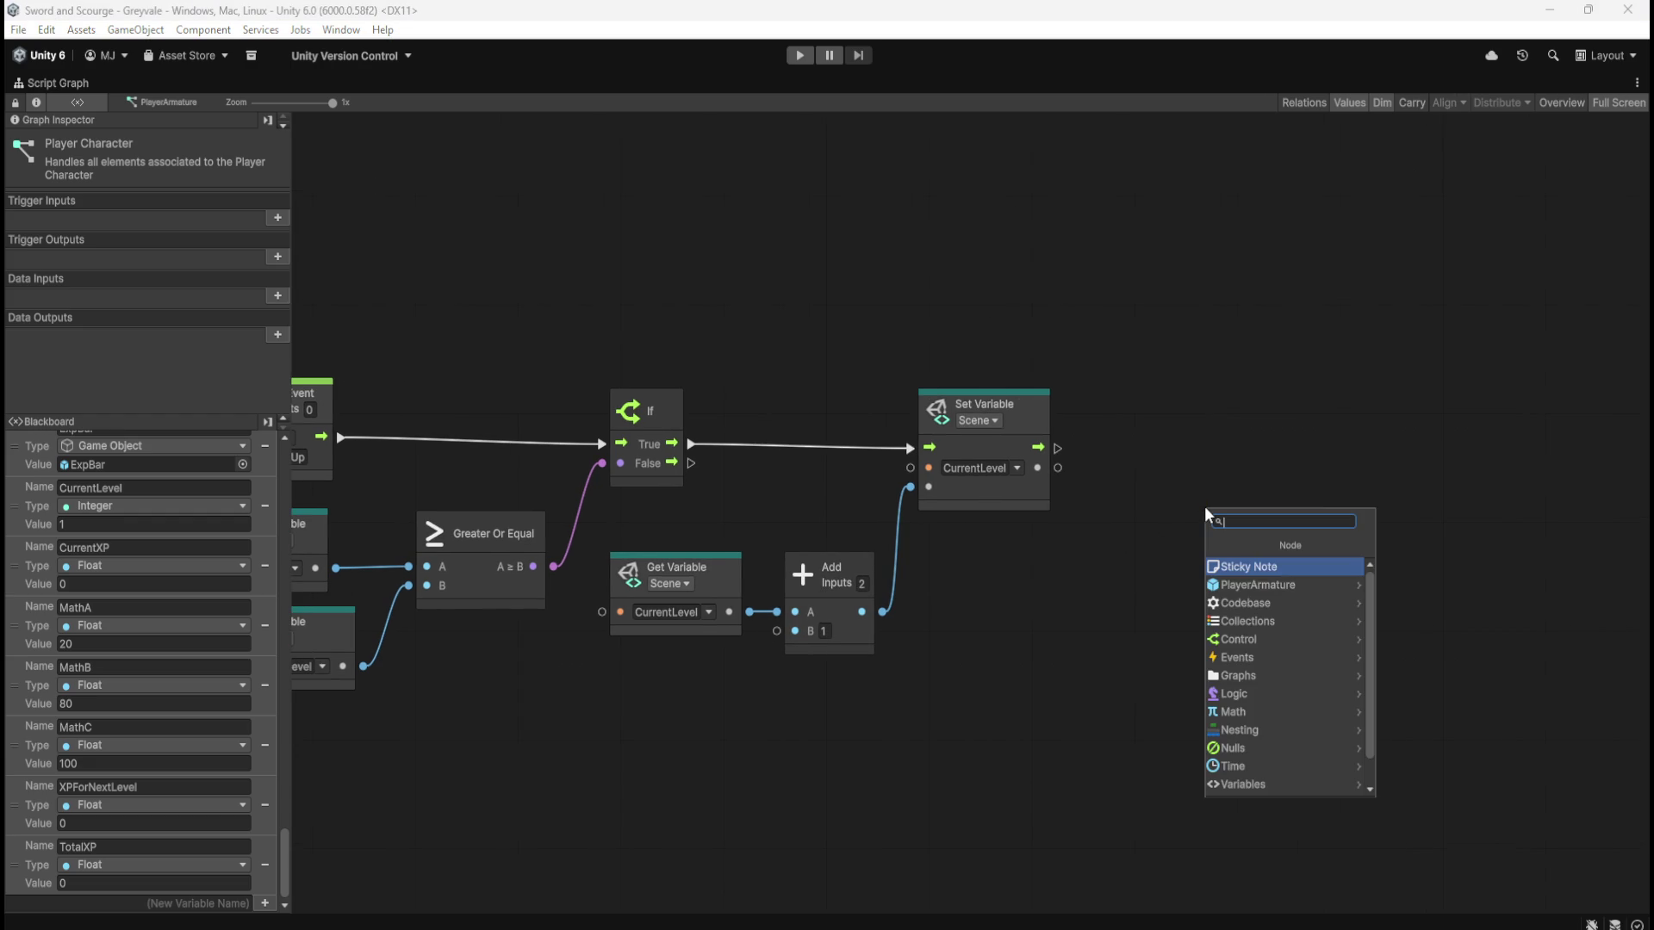
Add a Mathf Pow node from the Math category and place it level with Set Variable
text(power)
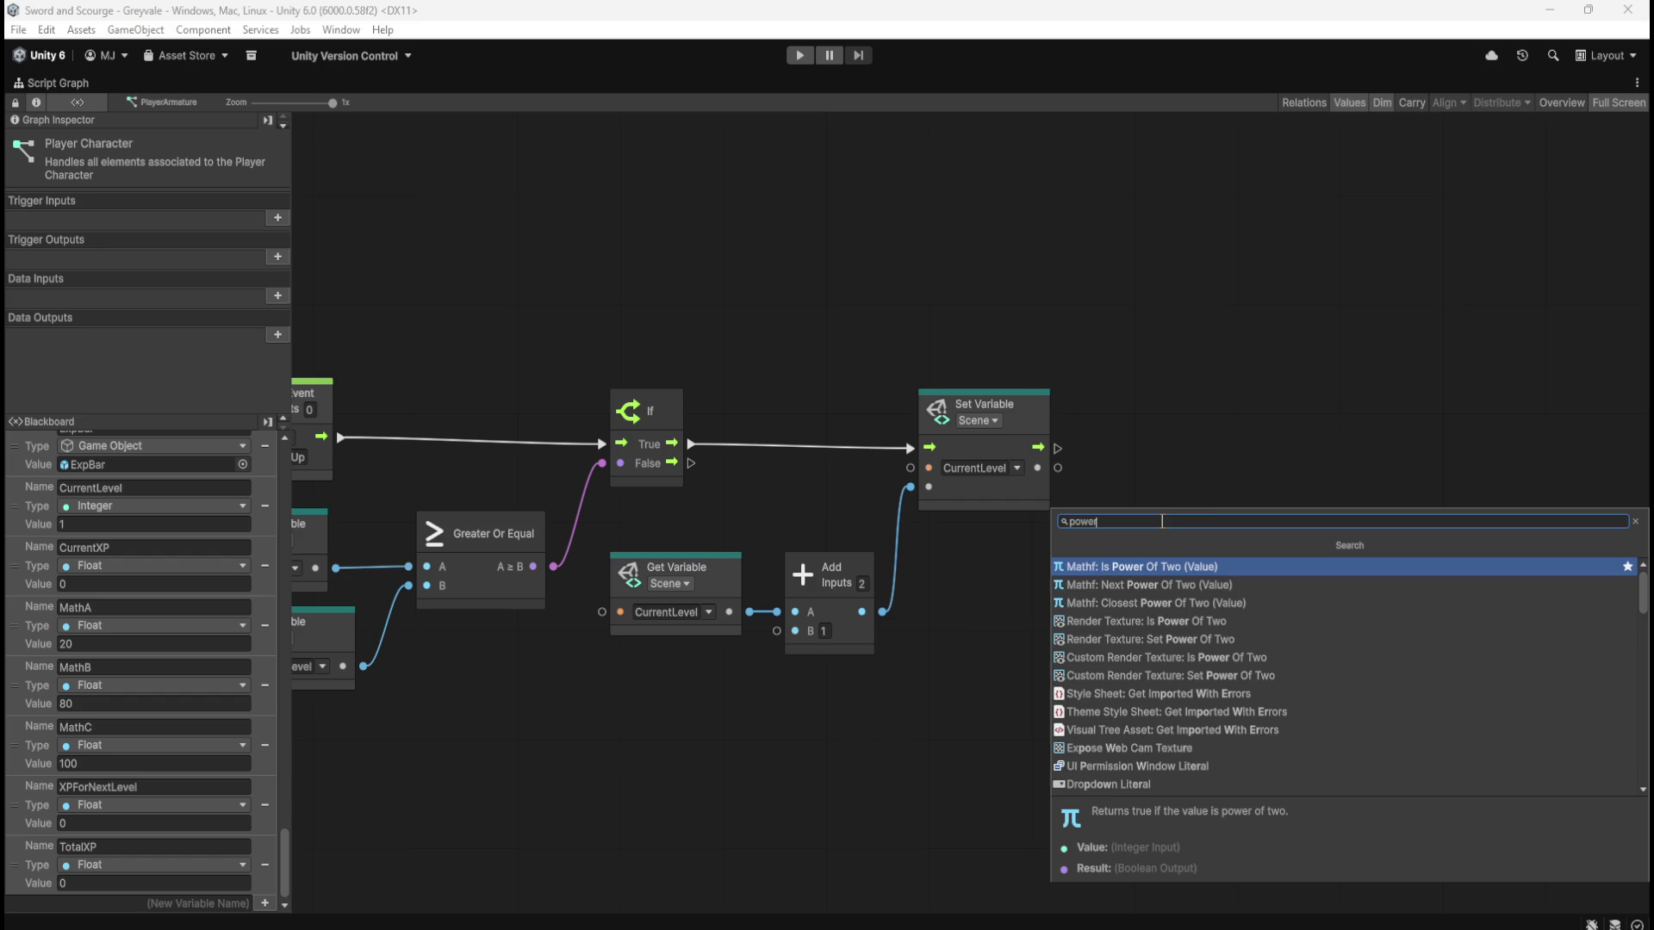
key(BackSpace)
key(BackSpace)
key(BackSpace)
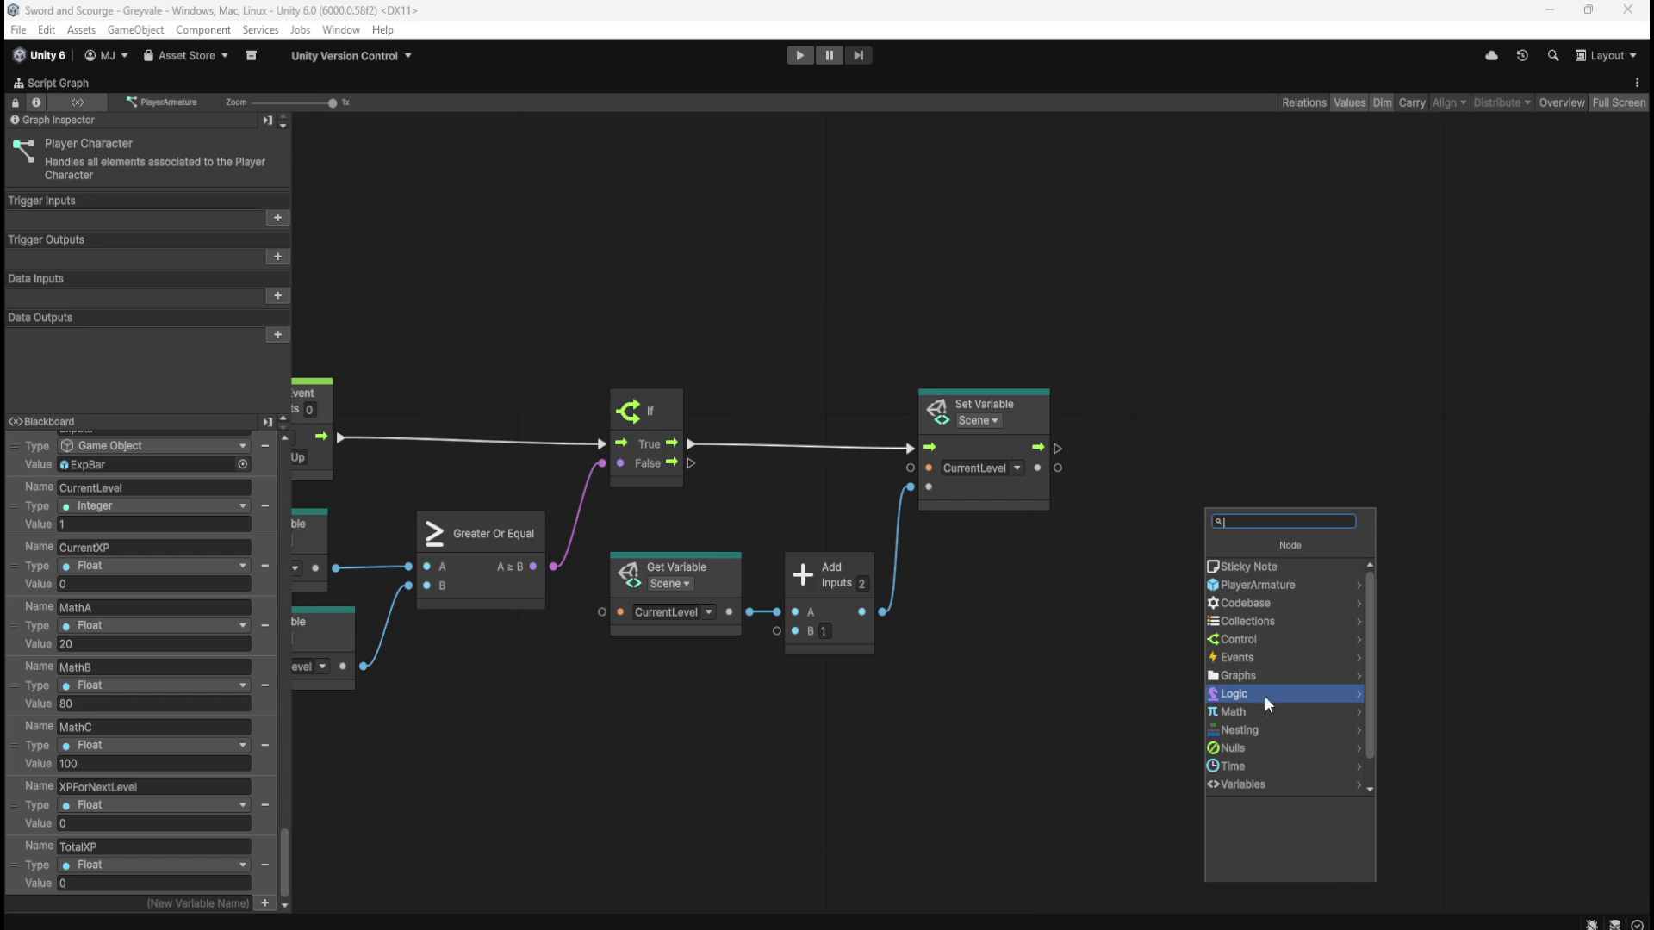
click(1265, 709)
scroll(1300, 643, down, 8)
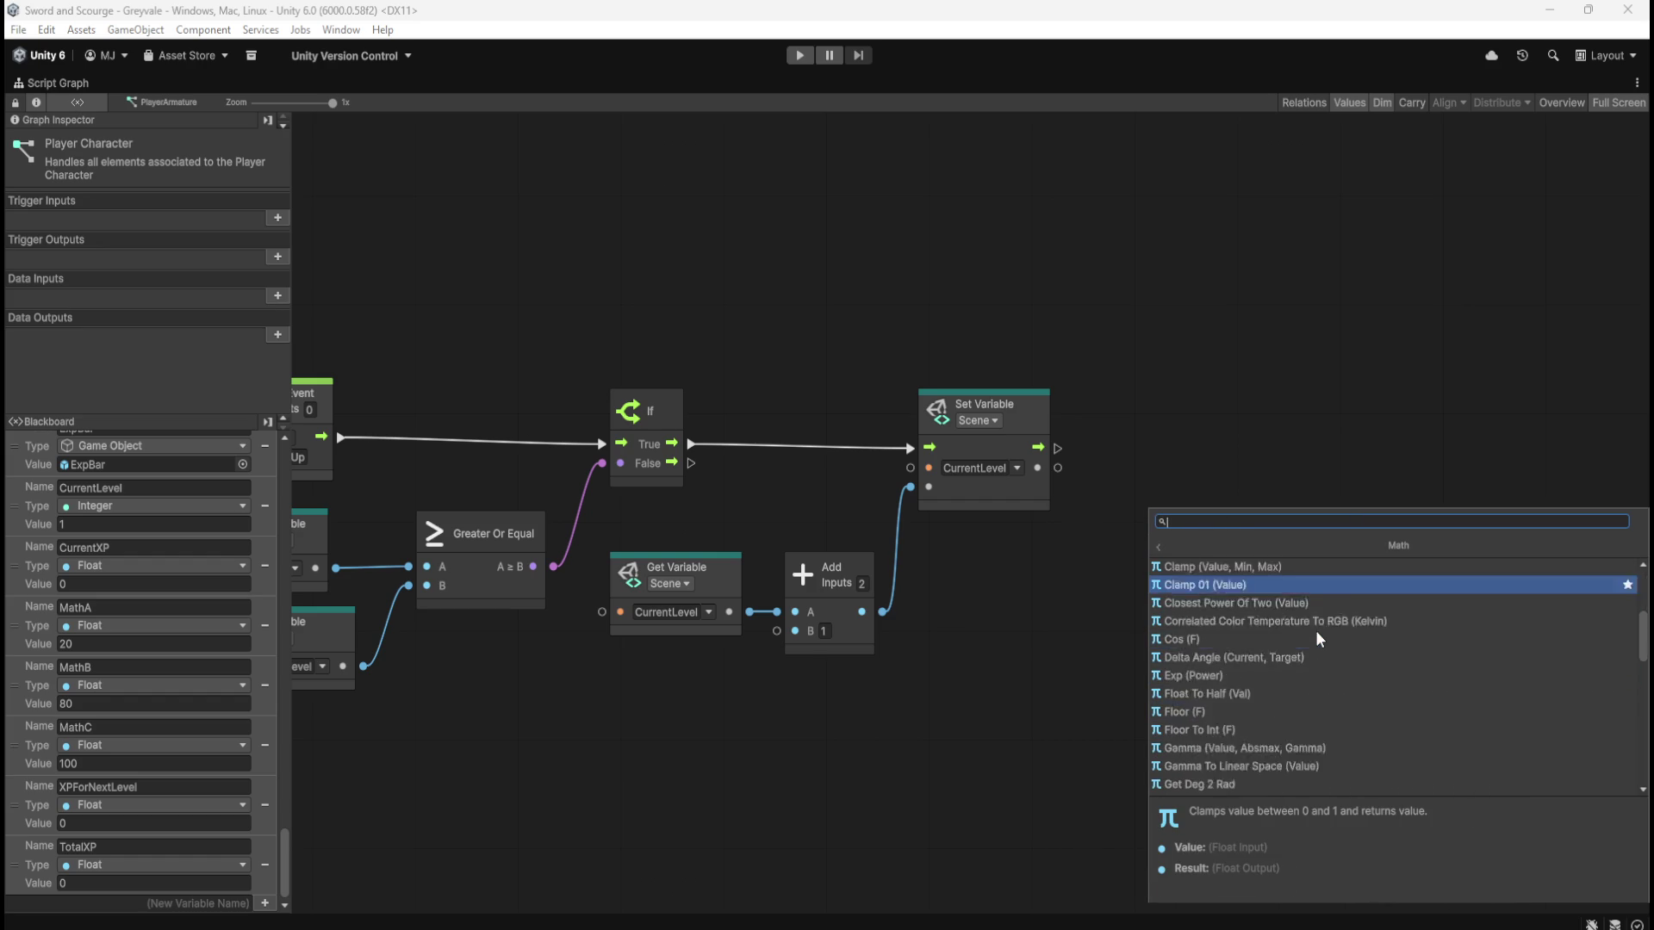
scroll(1317, 638, down, 8)
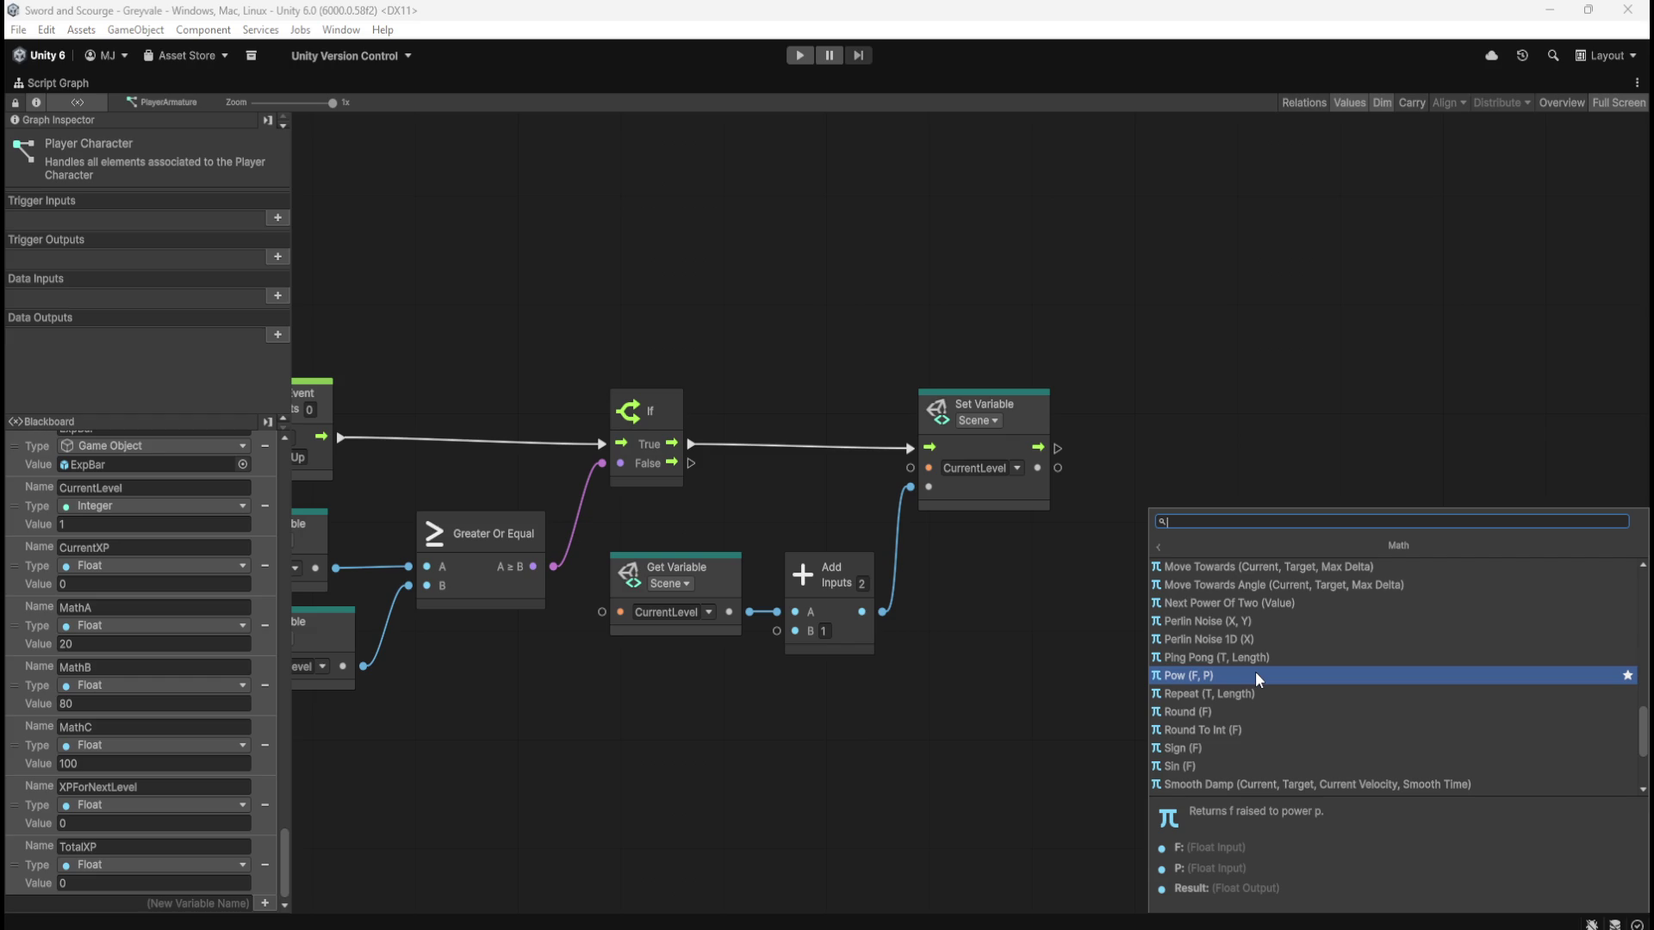
click(1255, 675)
drag(1273, 608, 1266, 527)
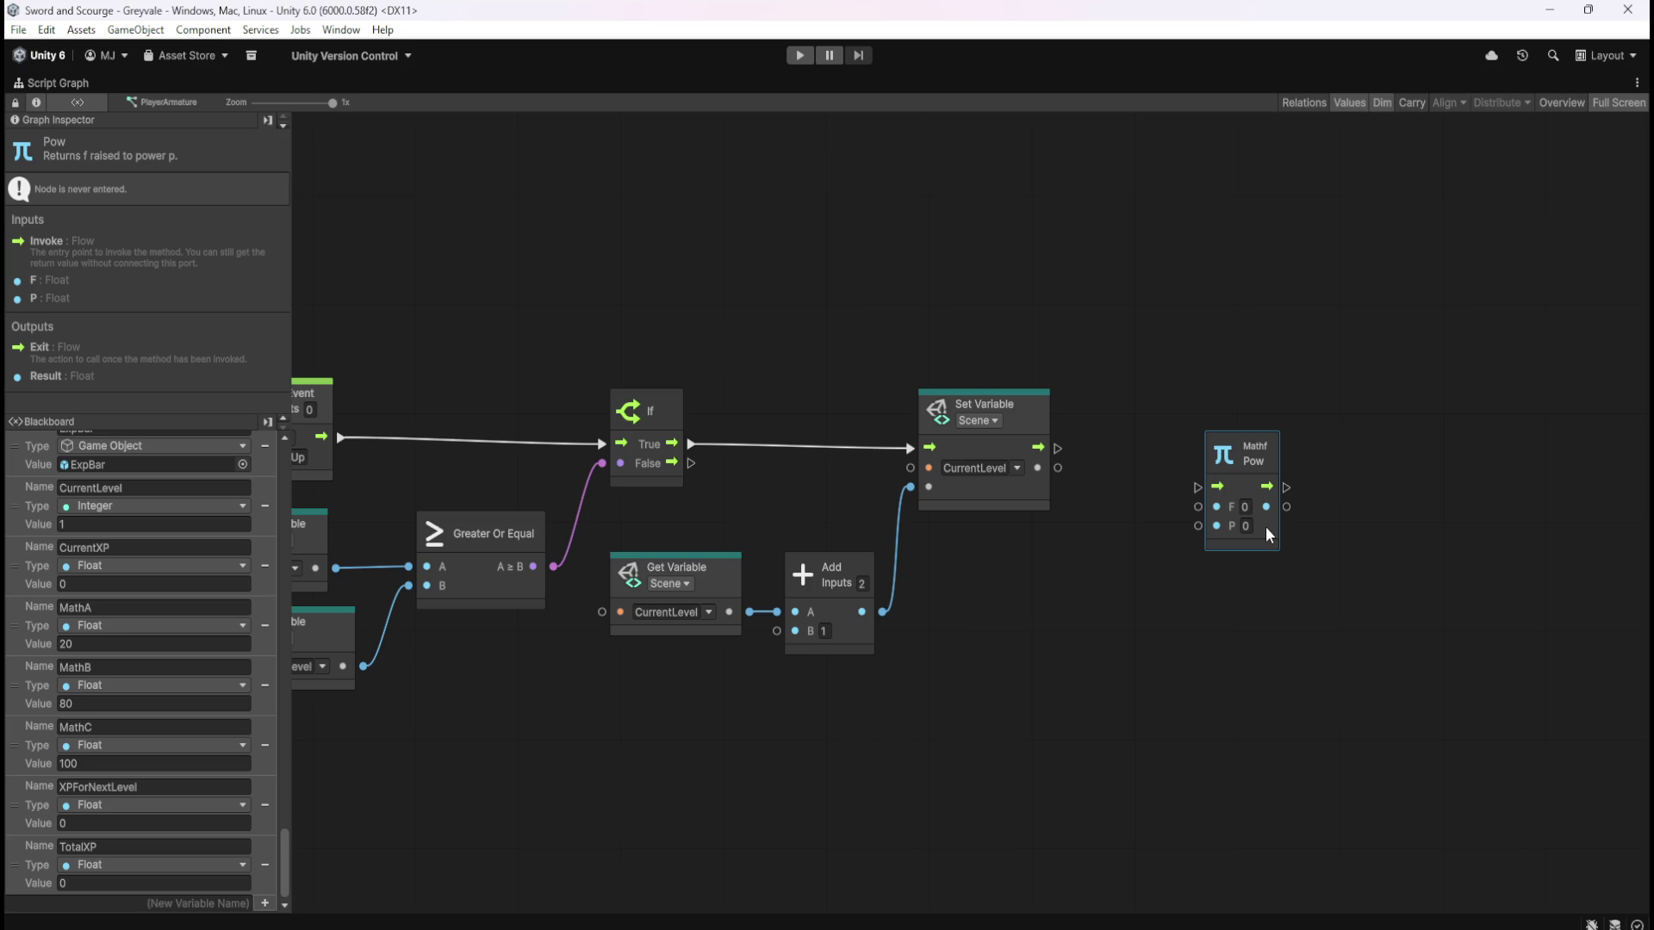
right_click(1250, 594)
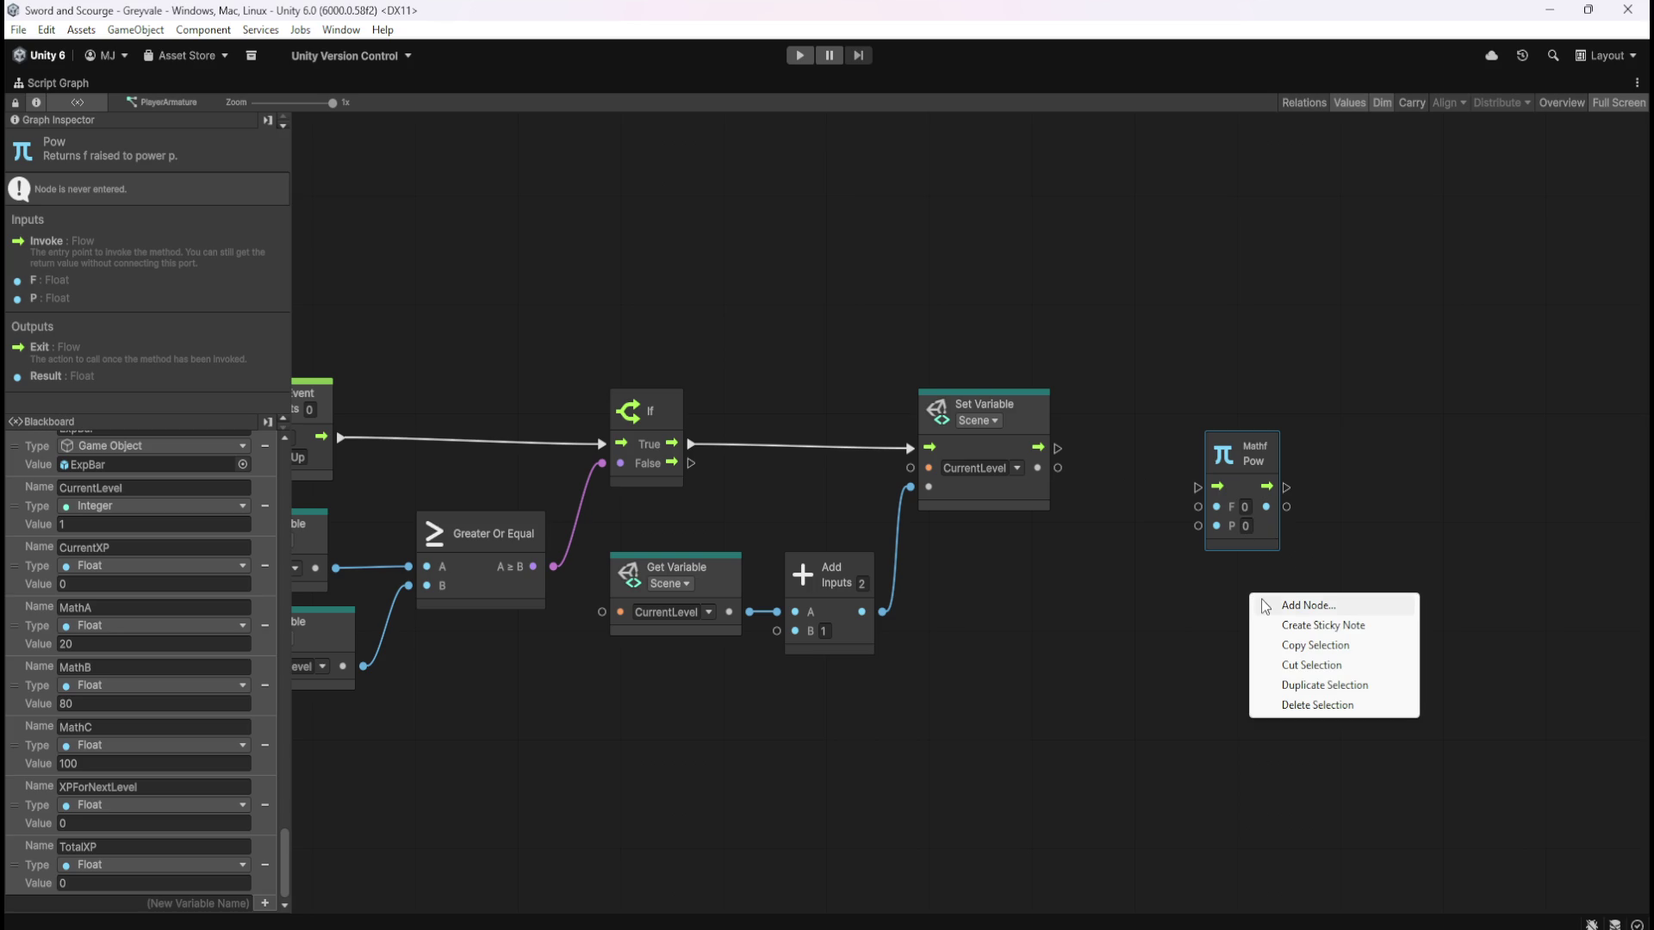
Choose the Math > Pow (F, P) node so its exponent P reads 2
click(1289, 608)
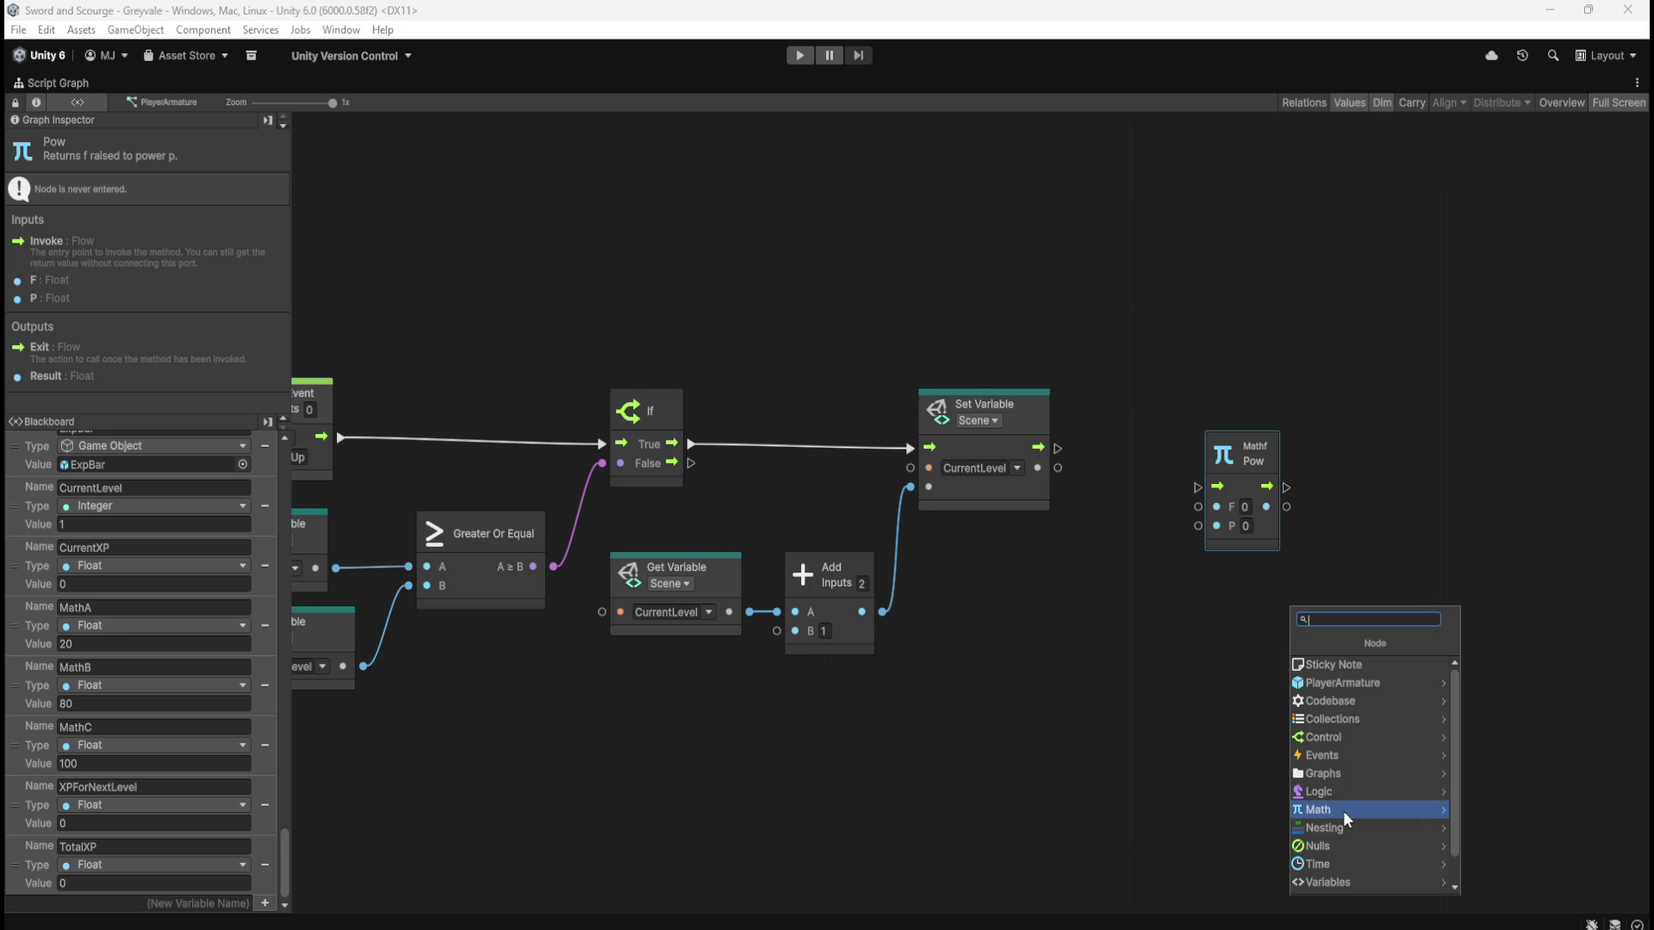
click(1344, 812)
scroll(1368, 756, down, 10)
scroll(1376, 718, down, 3)
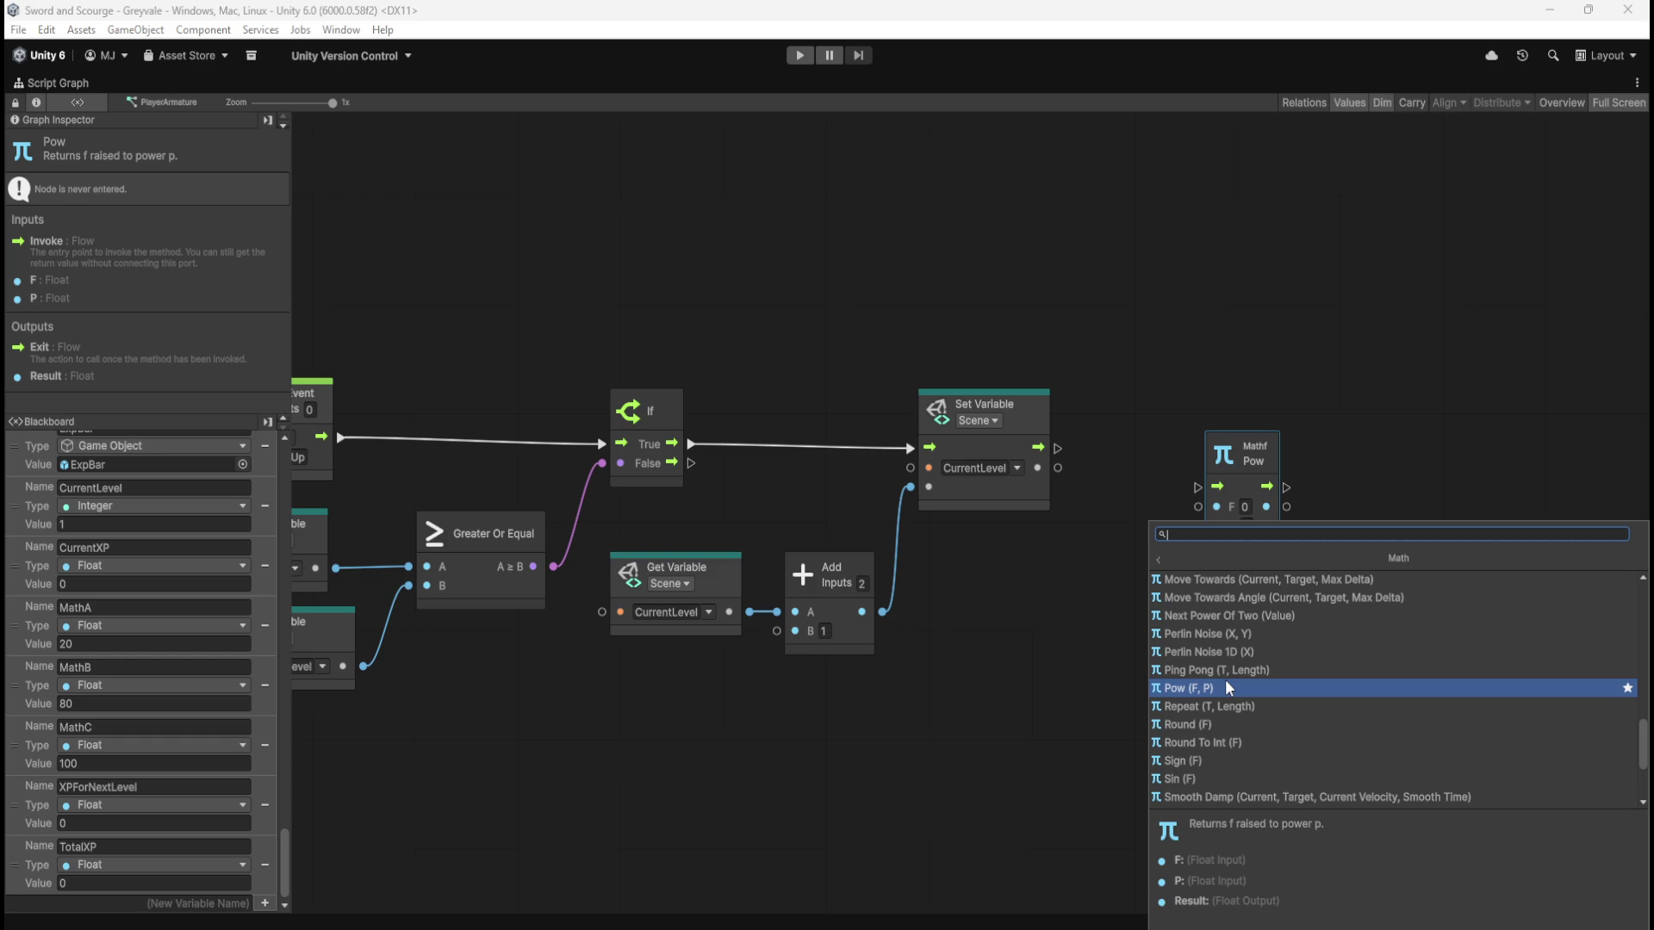
click(1227, 686)
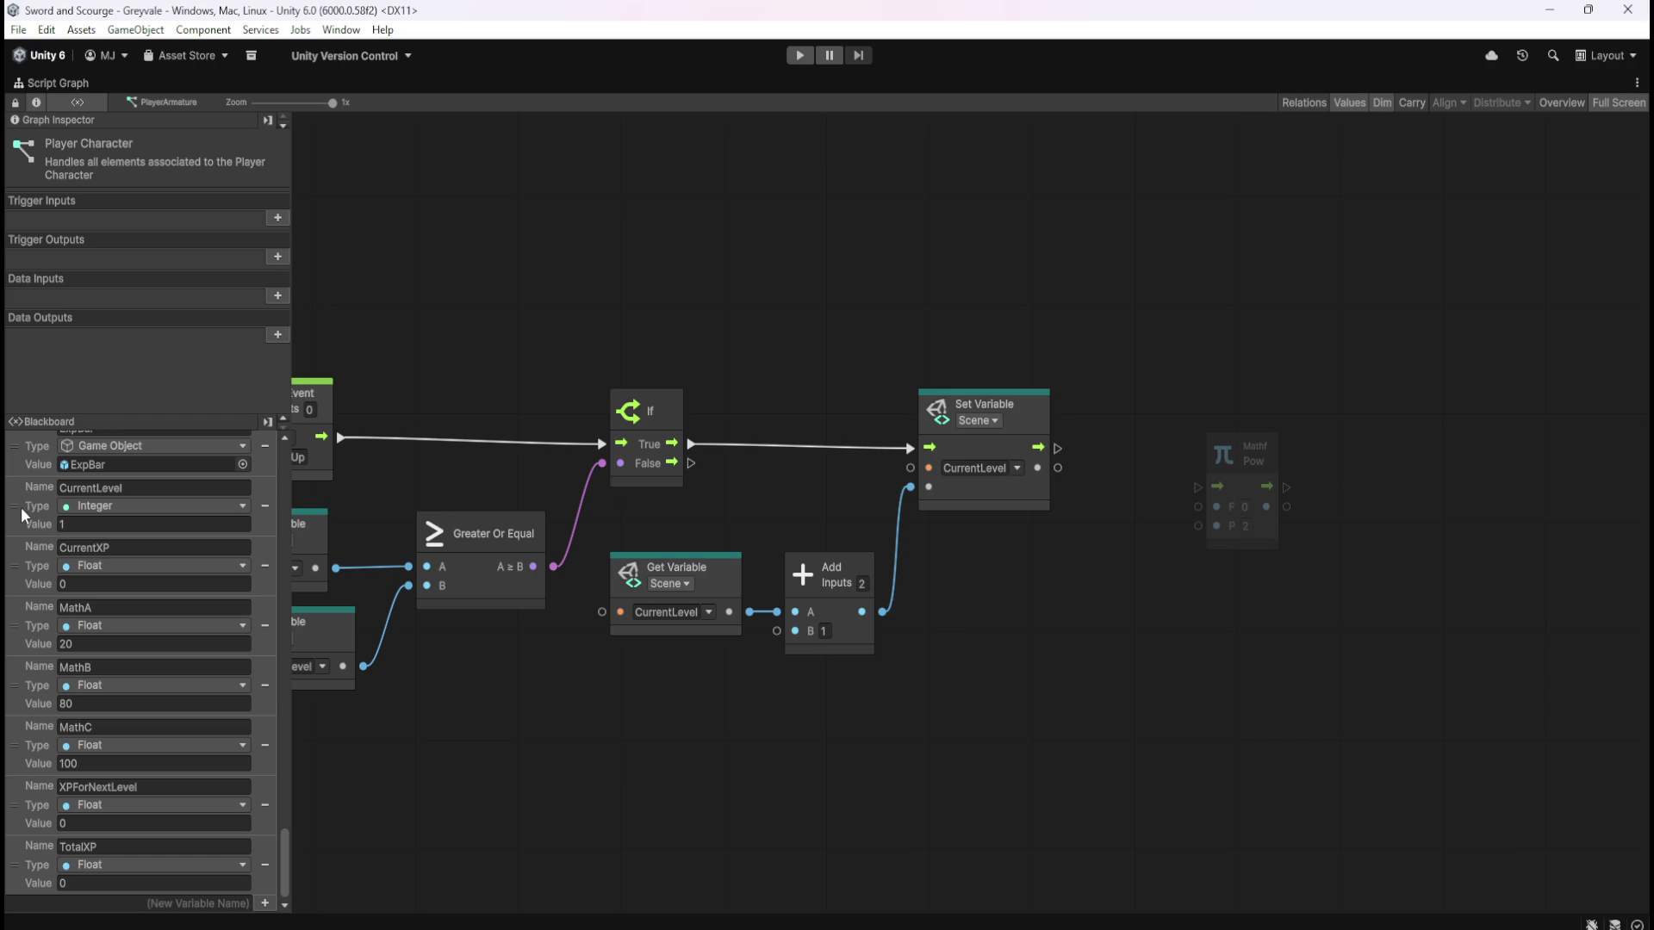
Place a Get CurrentLevel node below Pow and discard a generic Add node attached to it
mouse_move(21, 506)
mouse_down()
mouse_move(993, 629)
mouse_move(1058, 622)
mouse_move(1015, 622)
mouse_up()
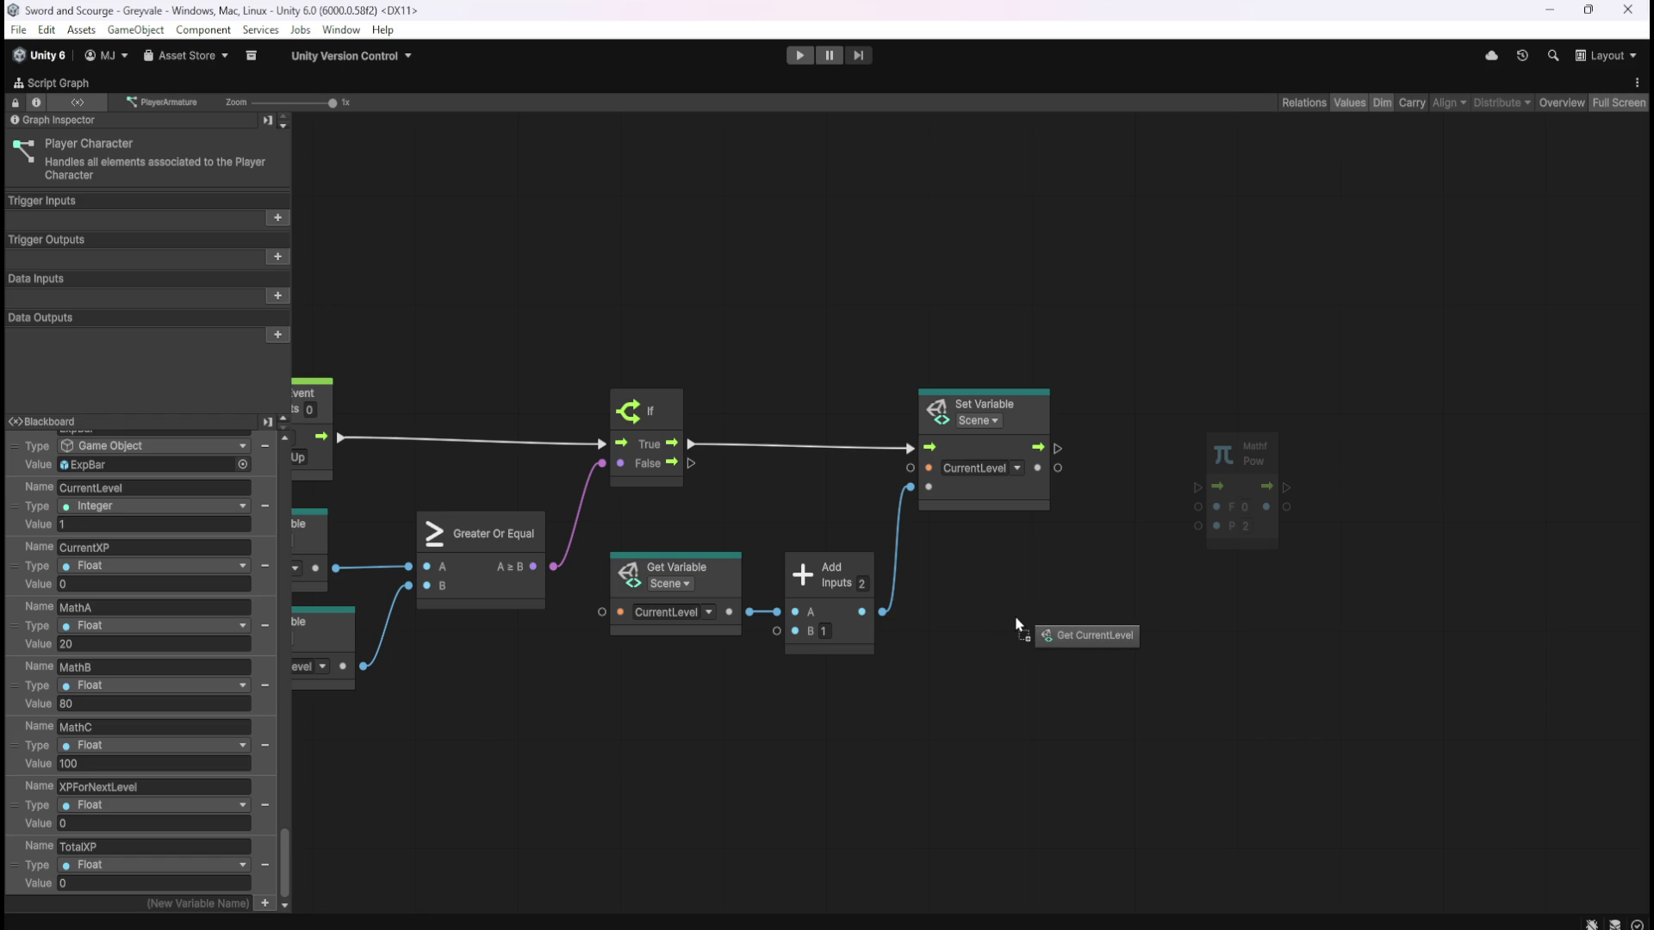
mouse_move(1014, 617)
mouse_down()
mouse_move(1032, 613)
mouse_move(1034, 578)
mouse_up()
drag(1151, 630, 1199, 628)
text(add)
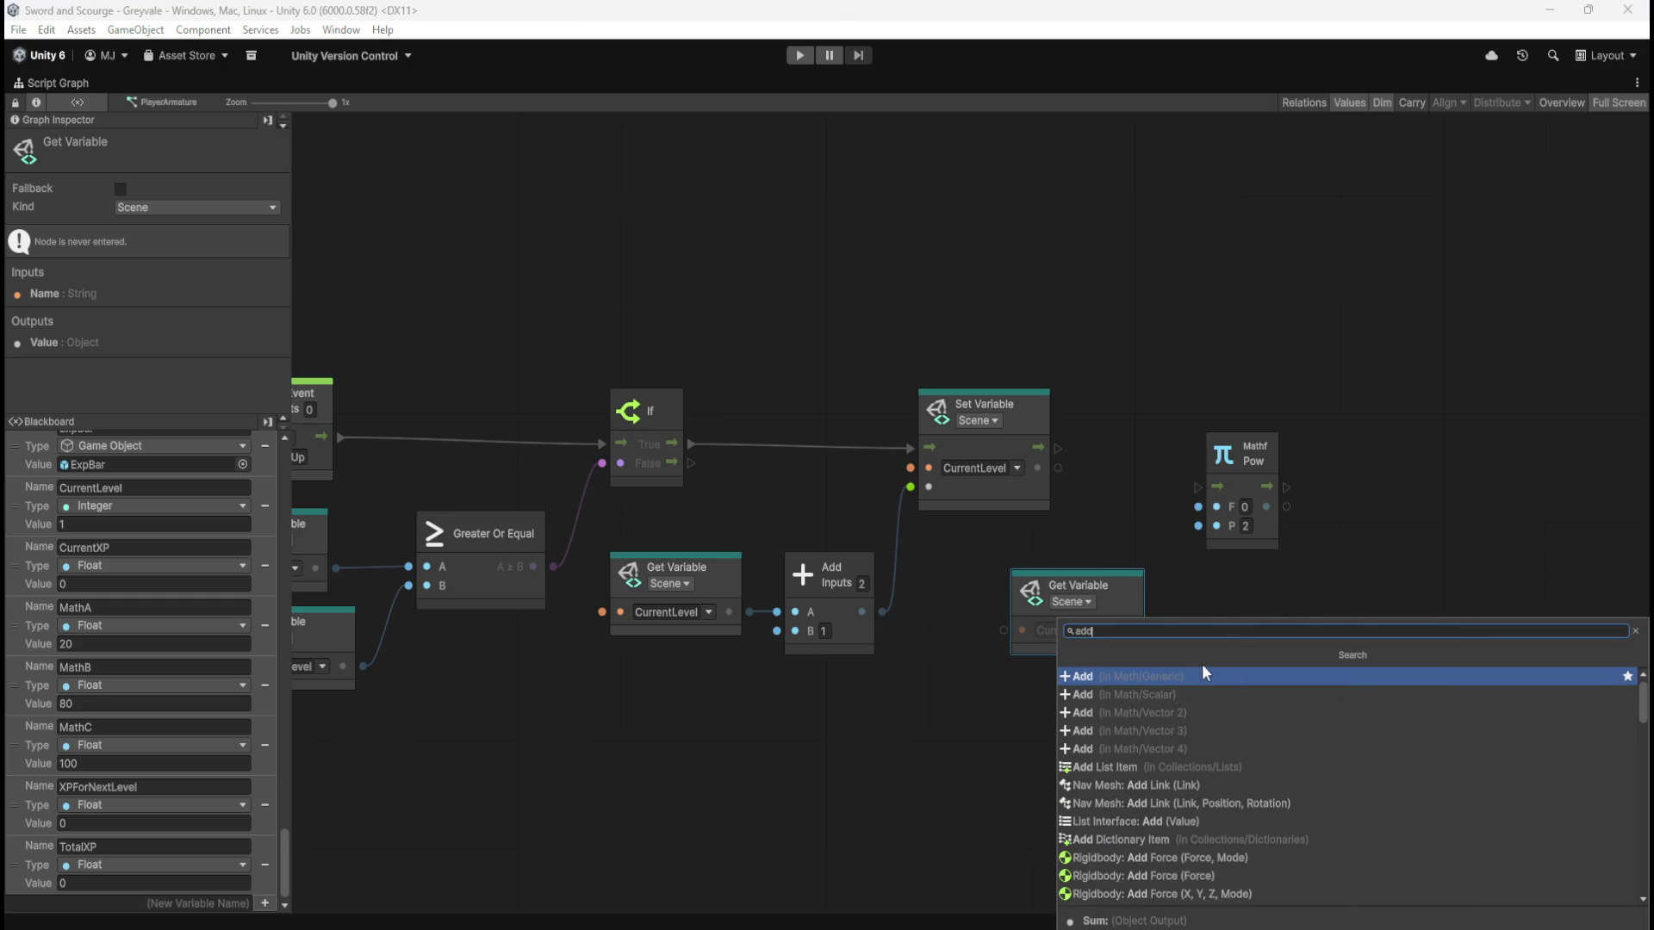
click(1185, 675)
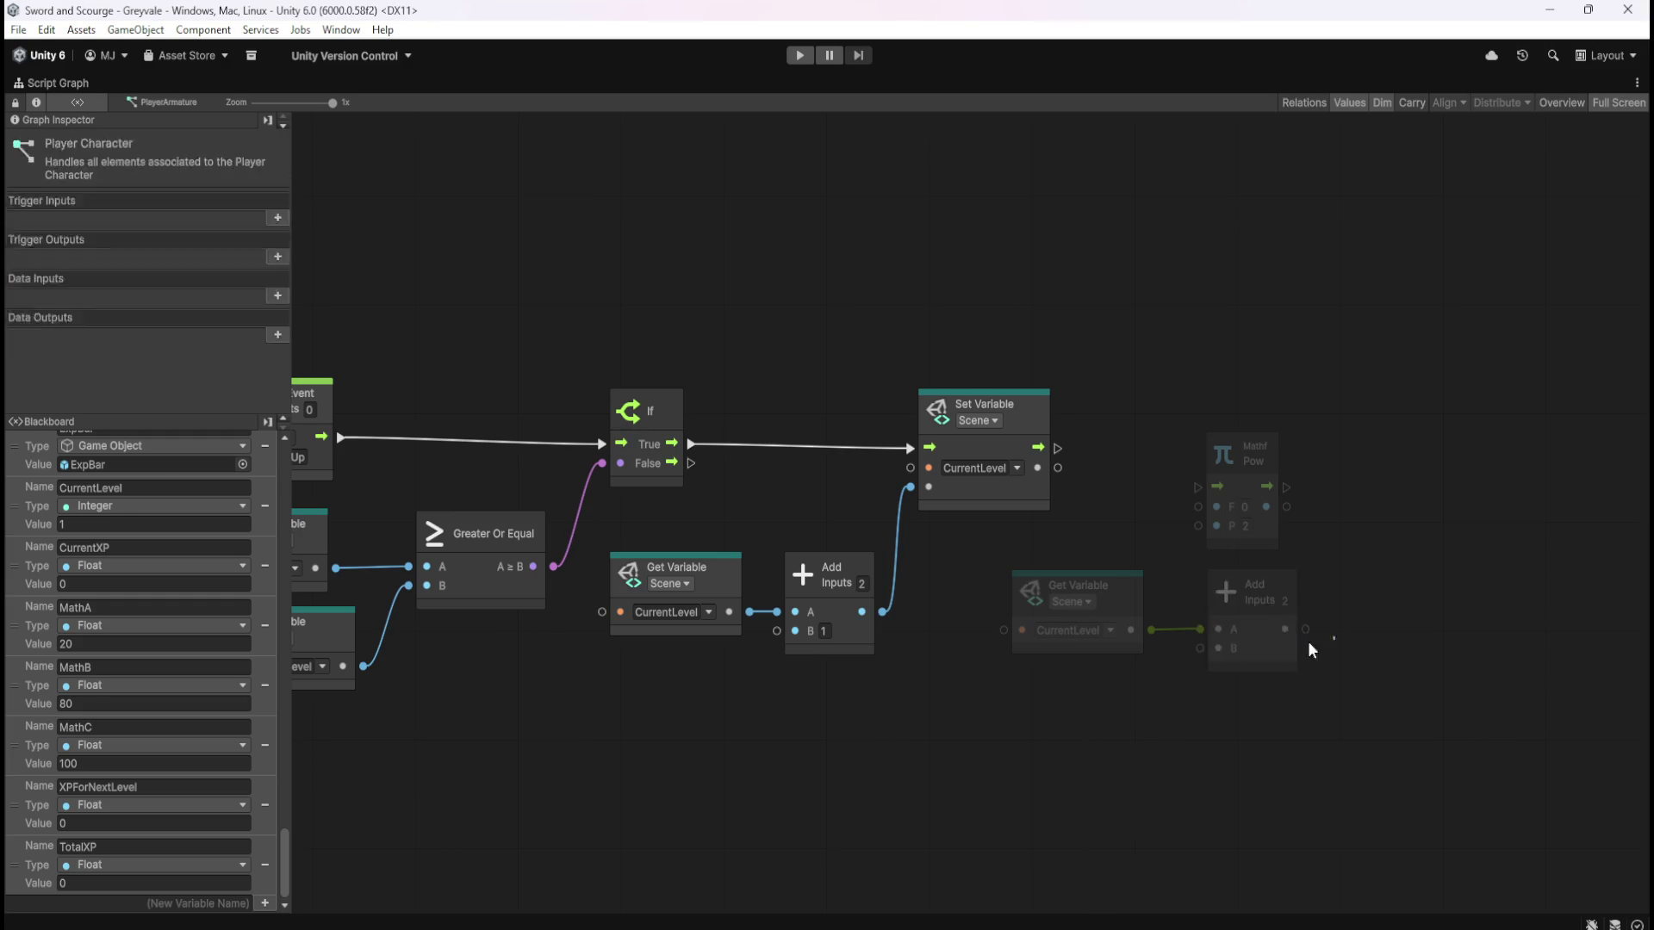
key(Delete)
Attach a scalar Add node to CurrentLevel, then arrange it and the Pow node
drag(1151, 630, 1190, 631)
text(add)
click(1165, 696)
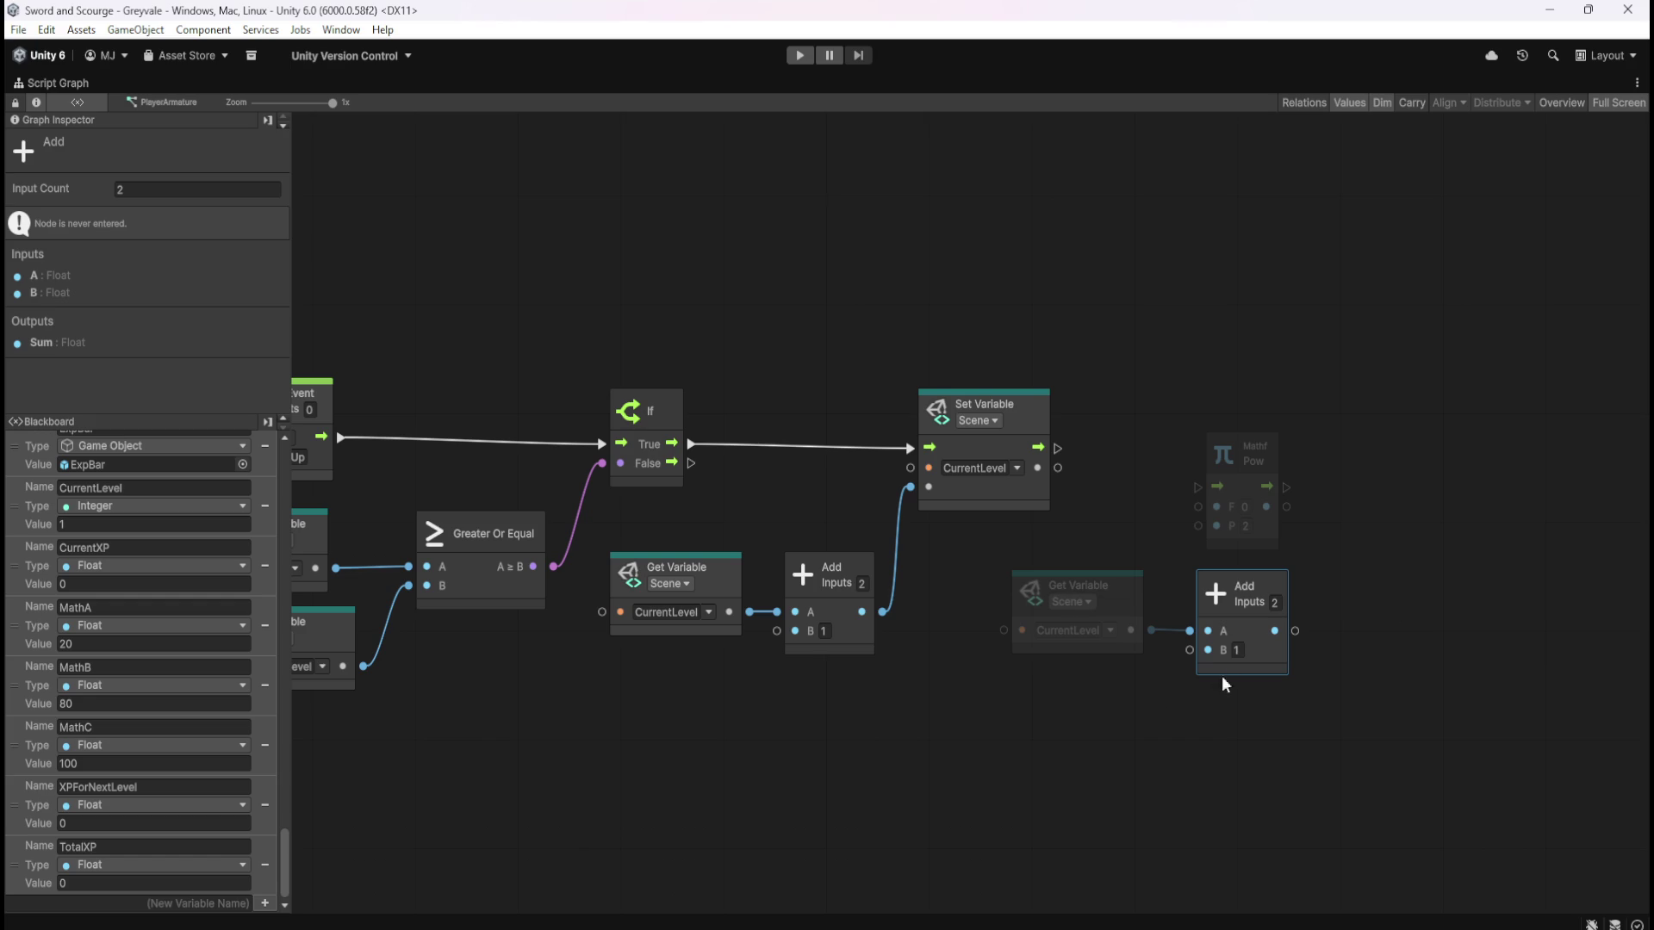
mouse_move(1260, 651)
mouse_down()
mouse_move(1238, 649)
mouse_move(1254, 656)
mouse_up()
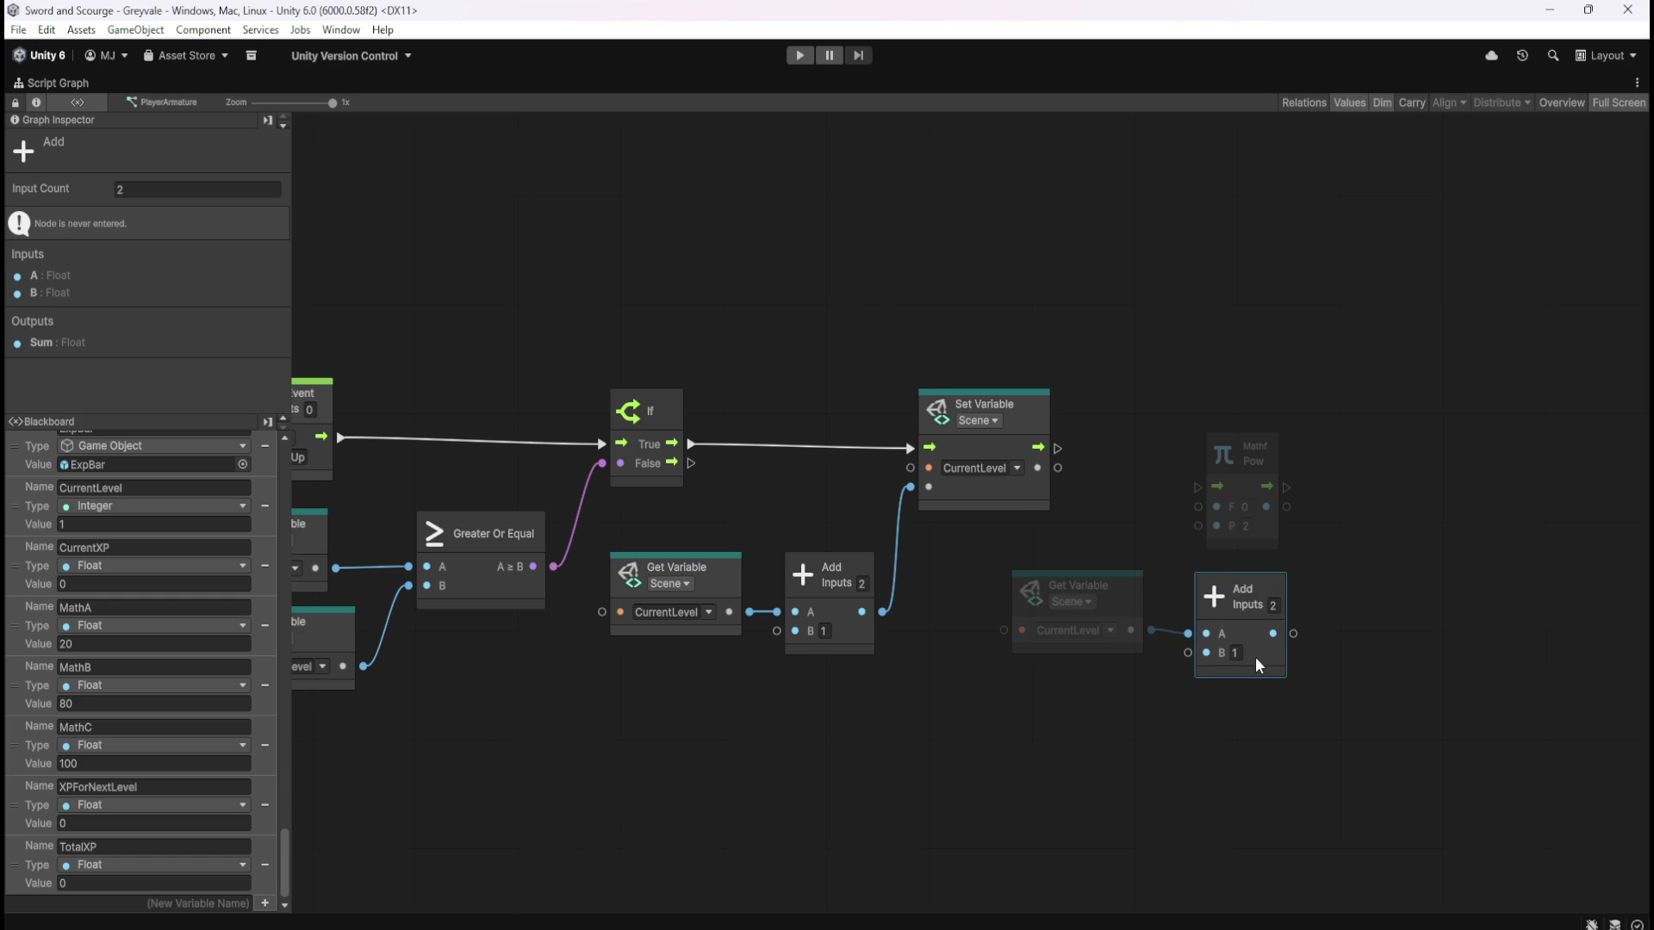
mouse_move(1087, 562)
mouse_down()
mouse_move(1232, 609)
mouse_move(1230, 633)
mouse_move(1188, 634)
mouse_move(1206, 646)
mouse_up()
click(1402, 693)
click(1258, 594)
mouse_move(1270, 541)
mouse_down()
mouse_move(1320, 528)
mouse_move(1314, 497)
mouse_up()
Connect the Add result into Pow's F input and raise the CurrentLevel and Add pair
mouse_move(1222, 623)
mouse_down()
mouse_move(1202, 519)
mouse_move(1252, 461)
mouse_up()
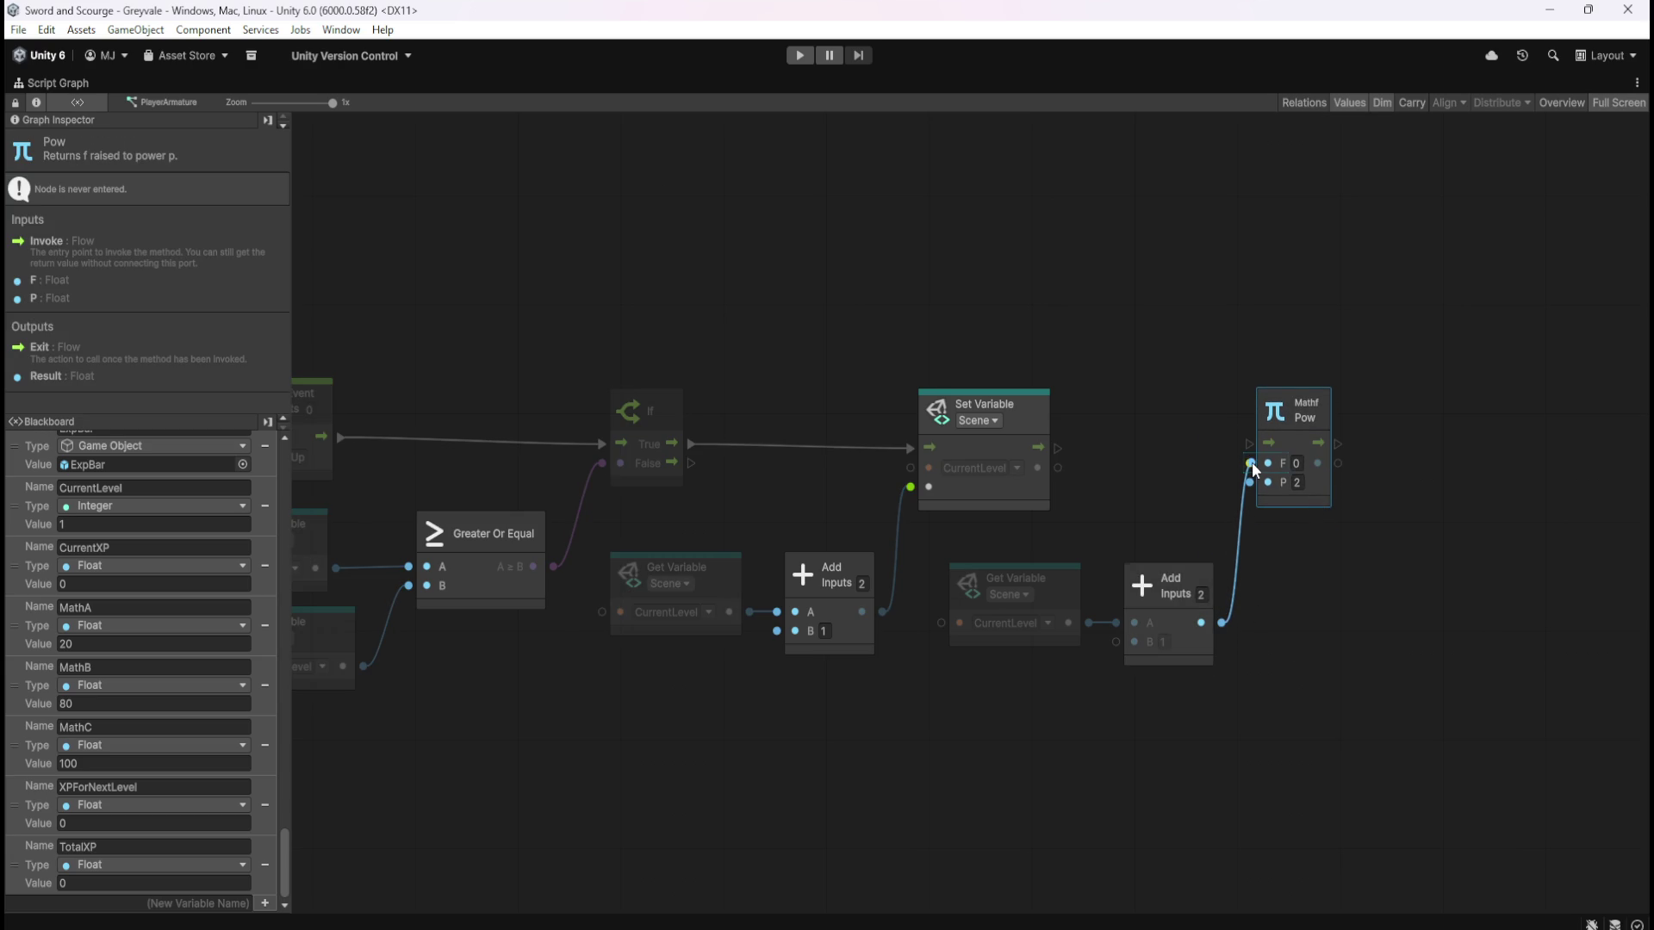
drag(1299, 555, 1081, 576)
drag(1167, 618, 1165, 603)
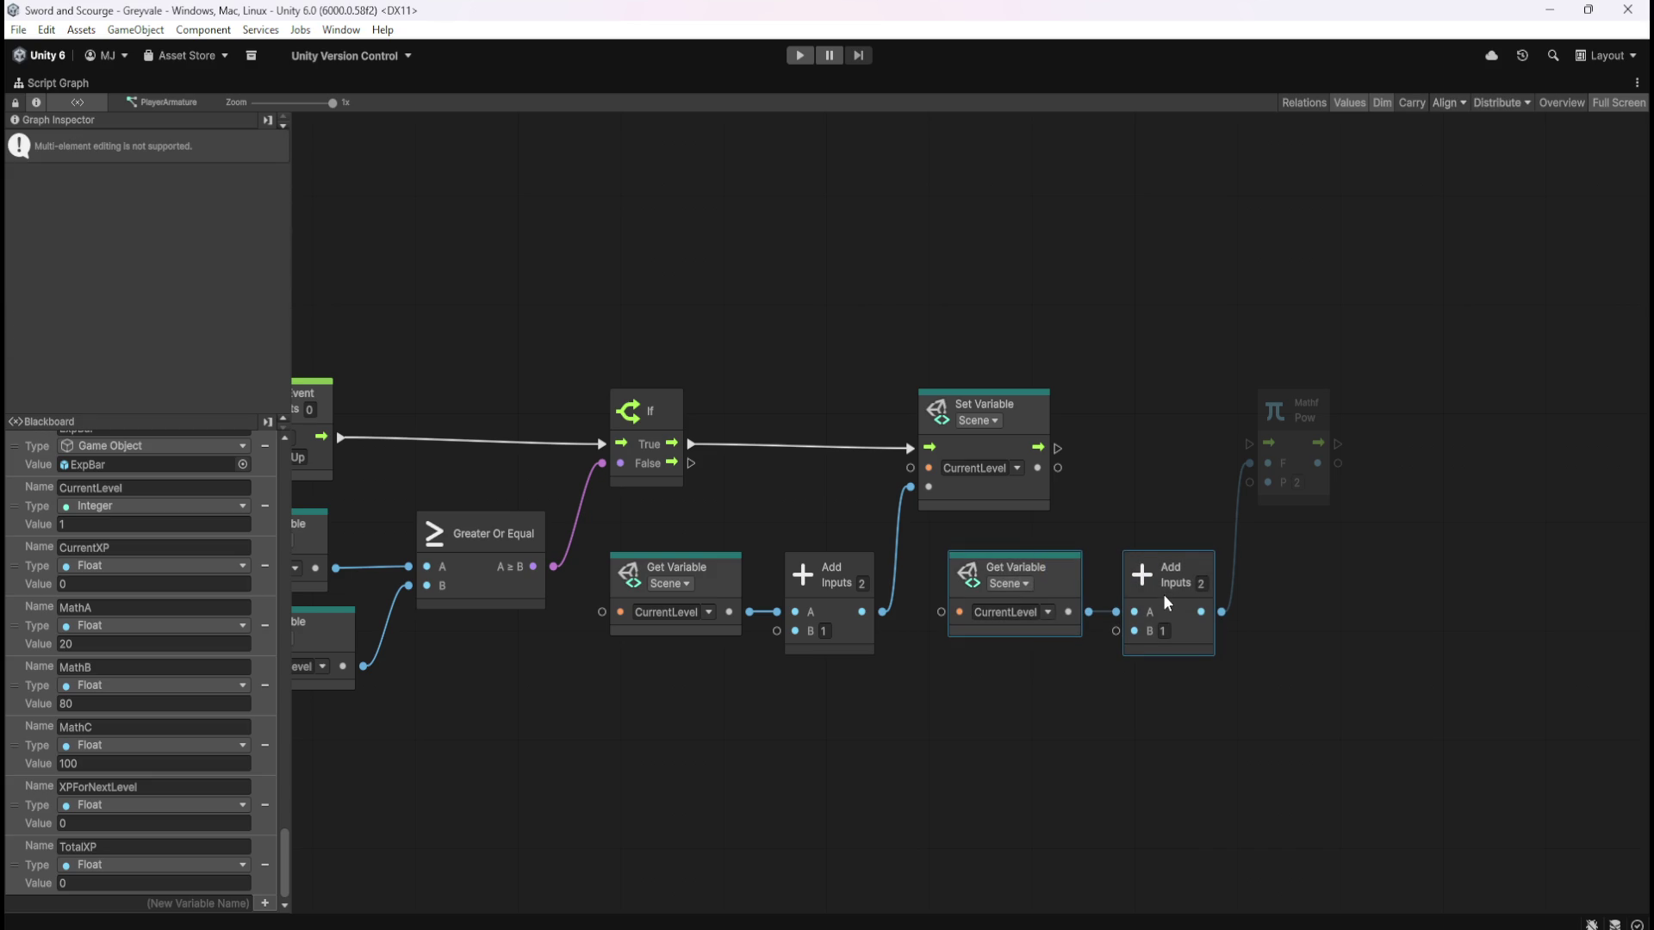
click(1283, 658)
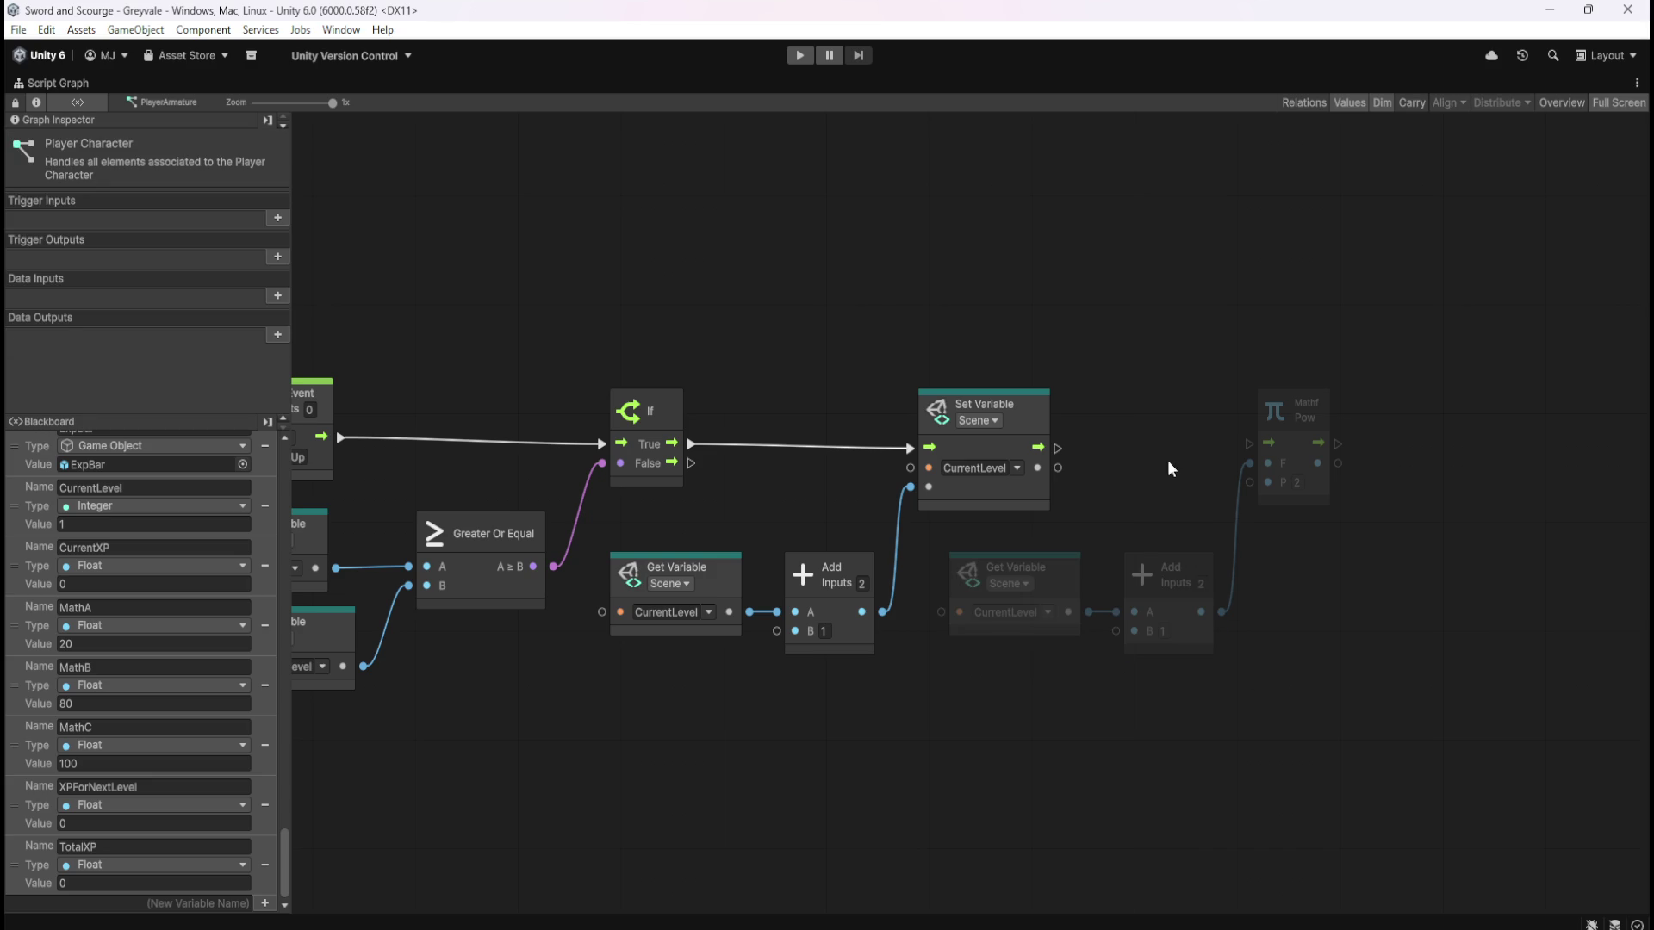
Run Pow after Set Variable and search for a node to attach to Pow's result
drag(1055, 446, 1251, 445)
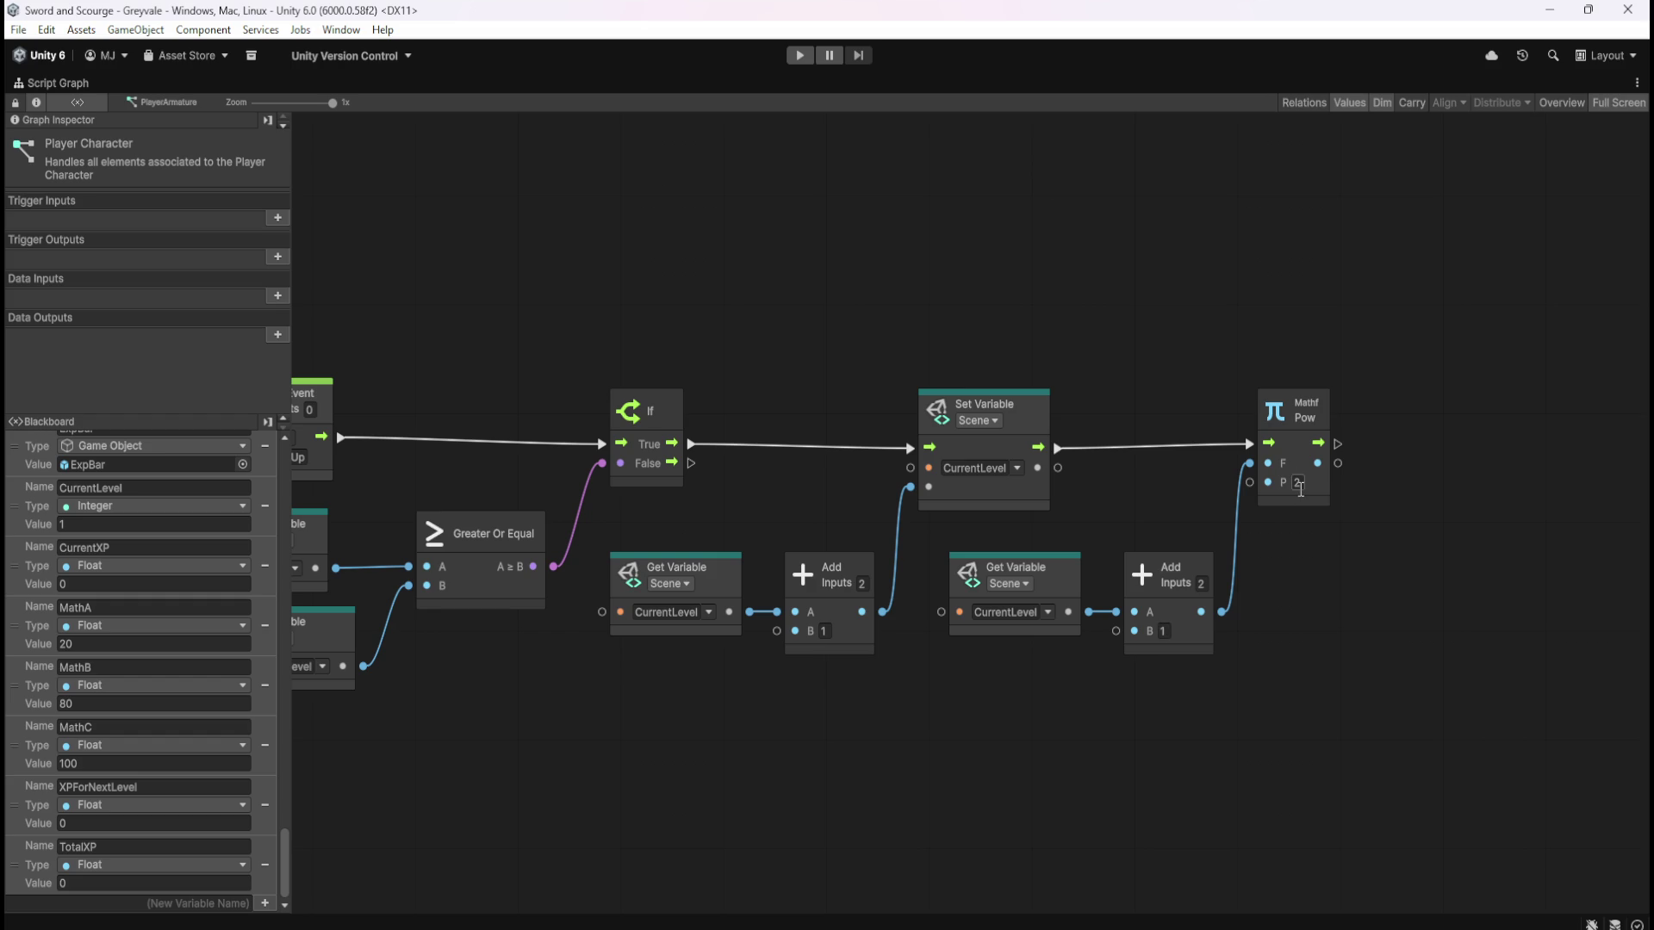
drag(1336, 606, 1209, 591)
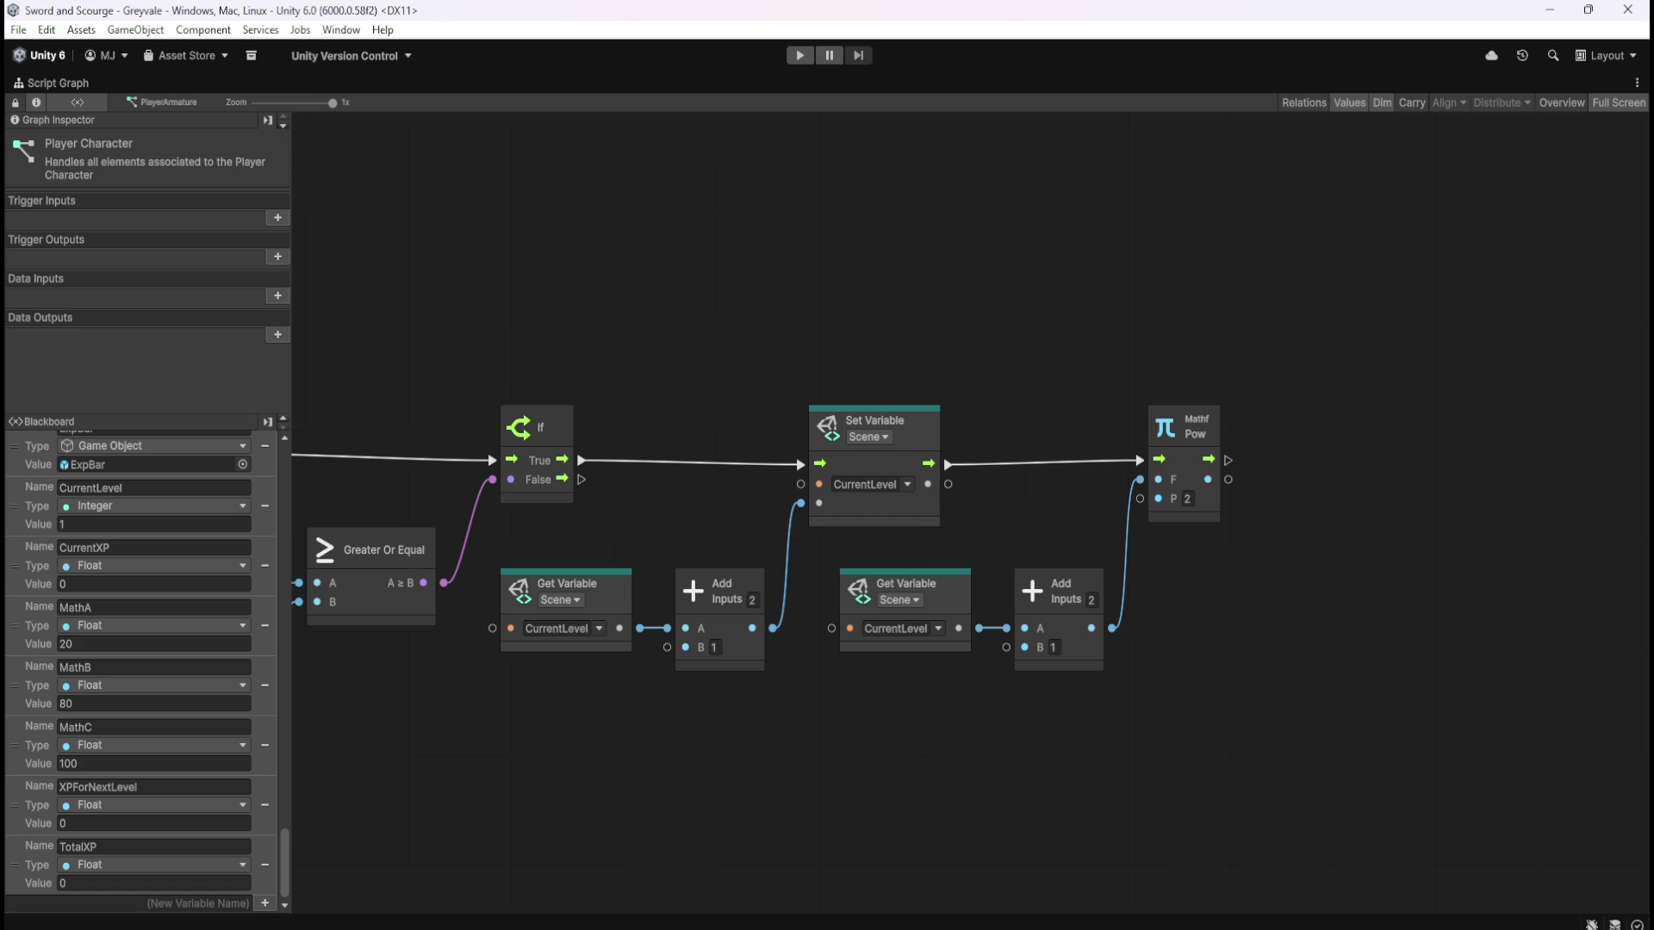
drag(1228, 480, 1277, 482)
Add a generic Multiply node fed by the Pow result, placed slightly to the right
text(mul)
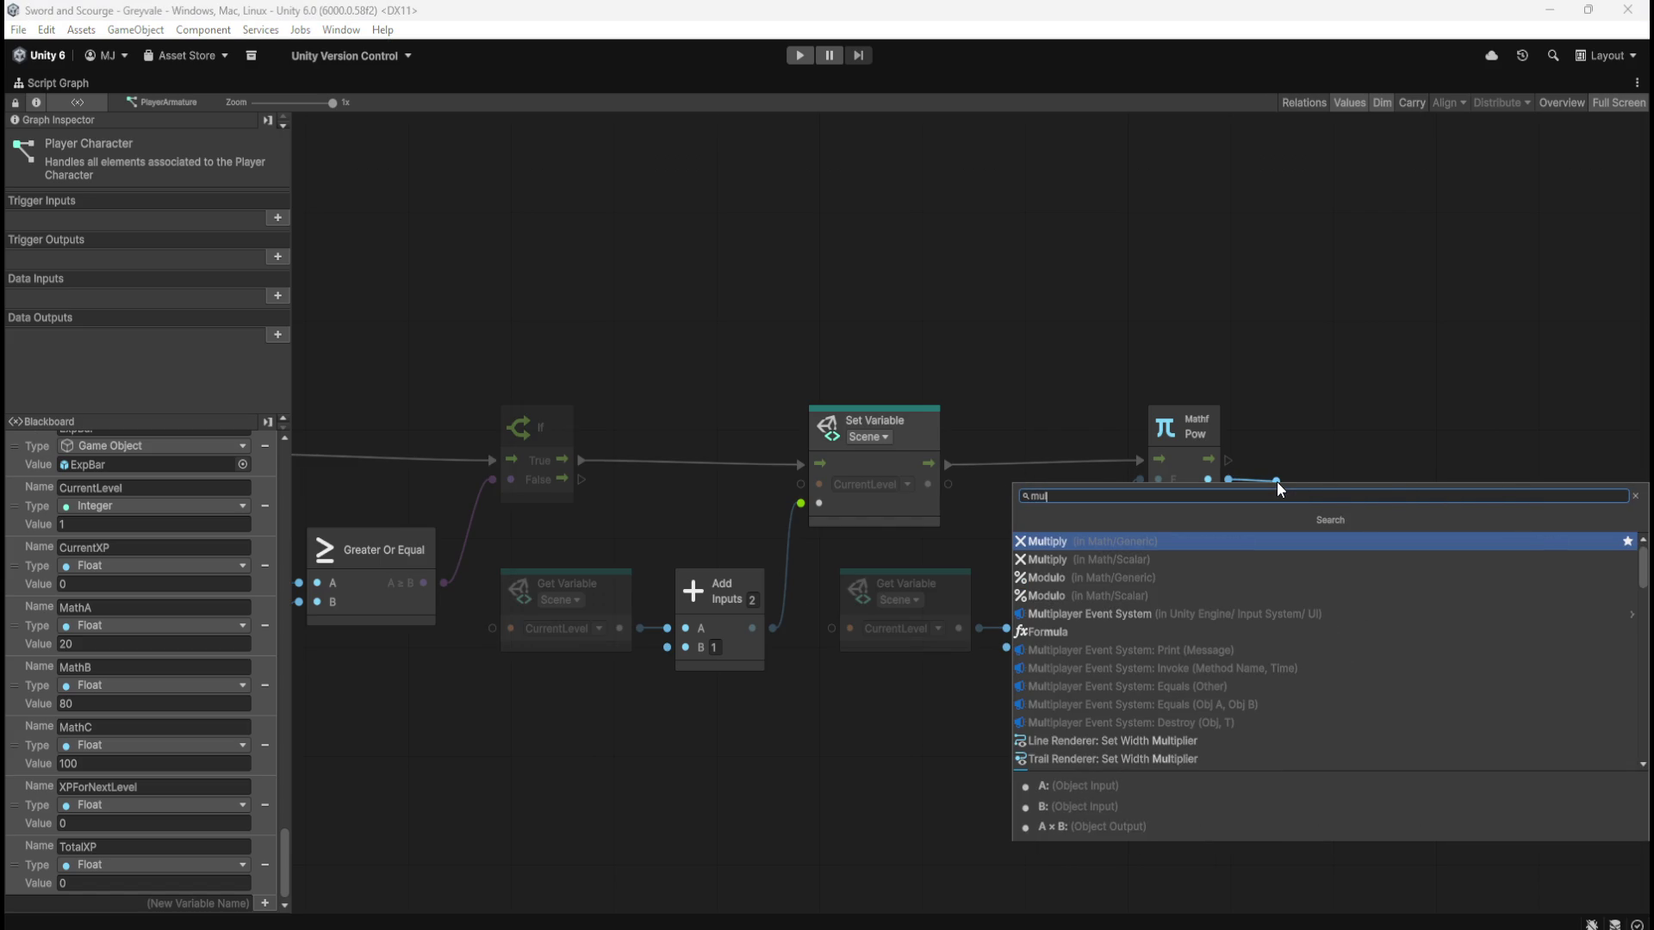
key(Down)
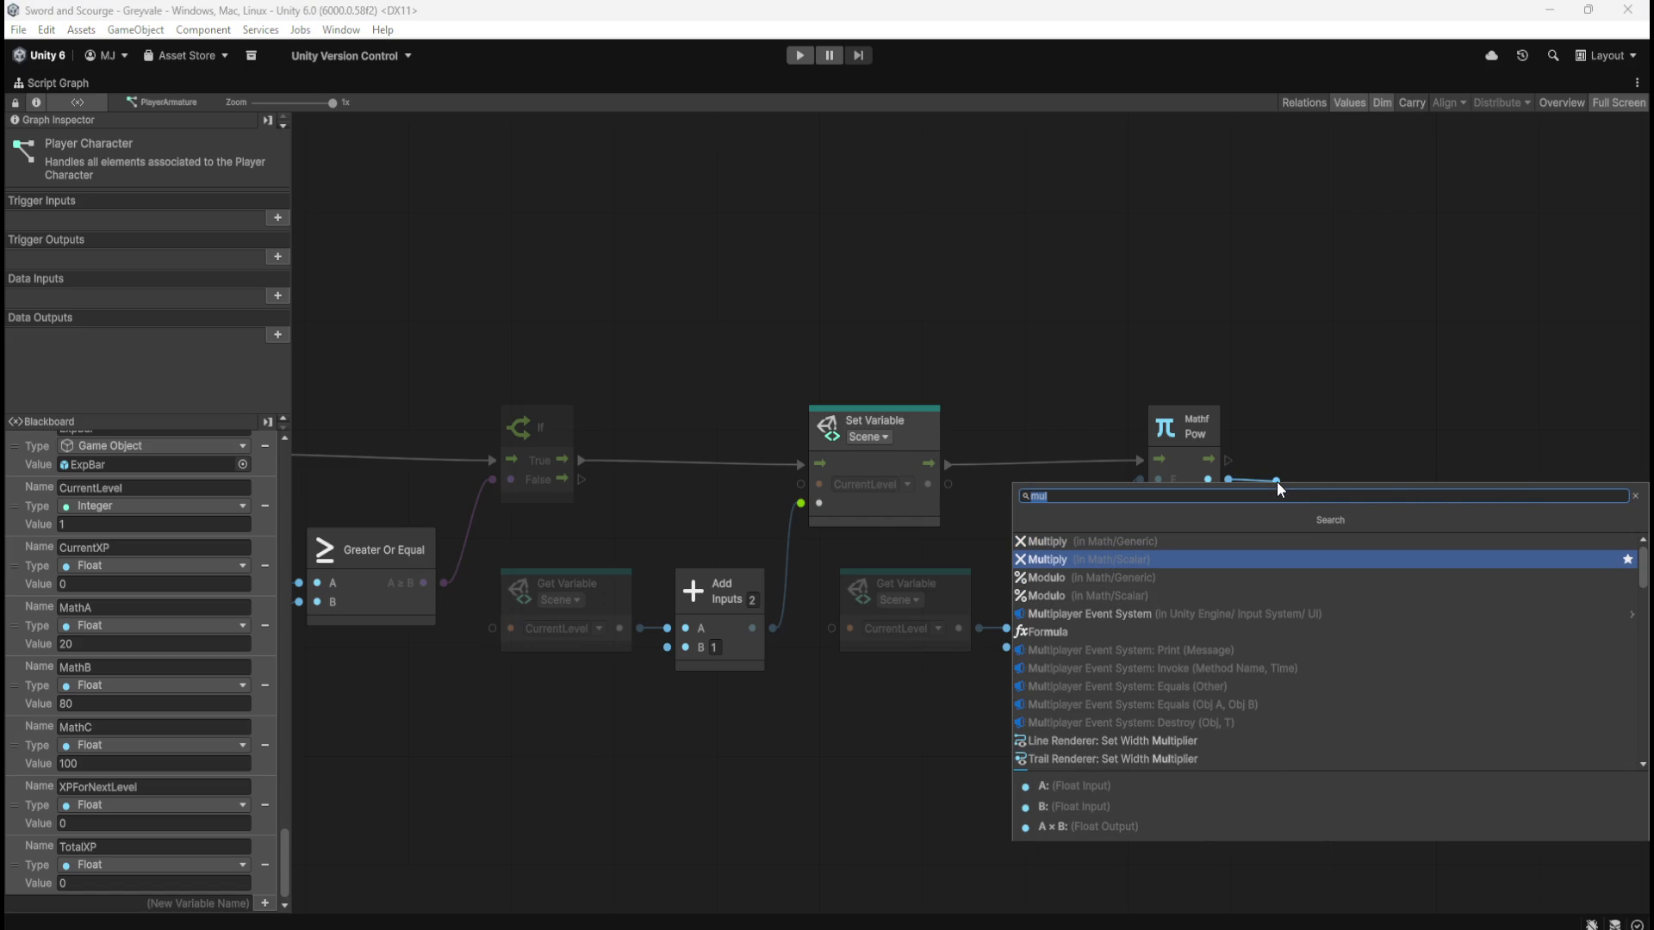
key(Up)
key(Return)
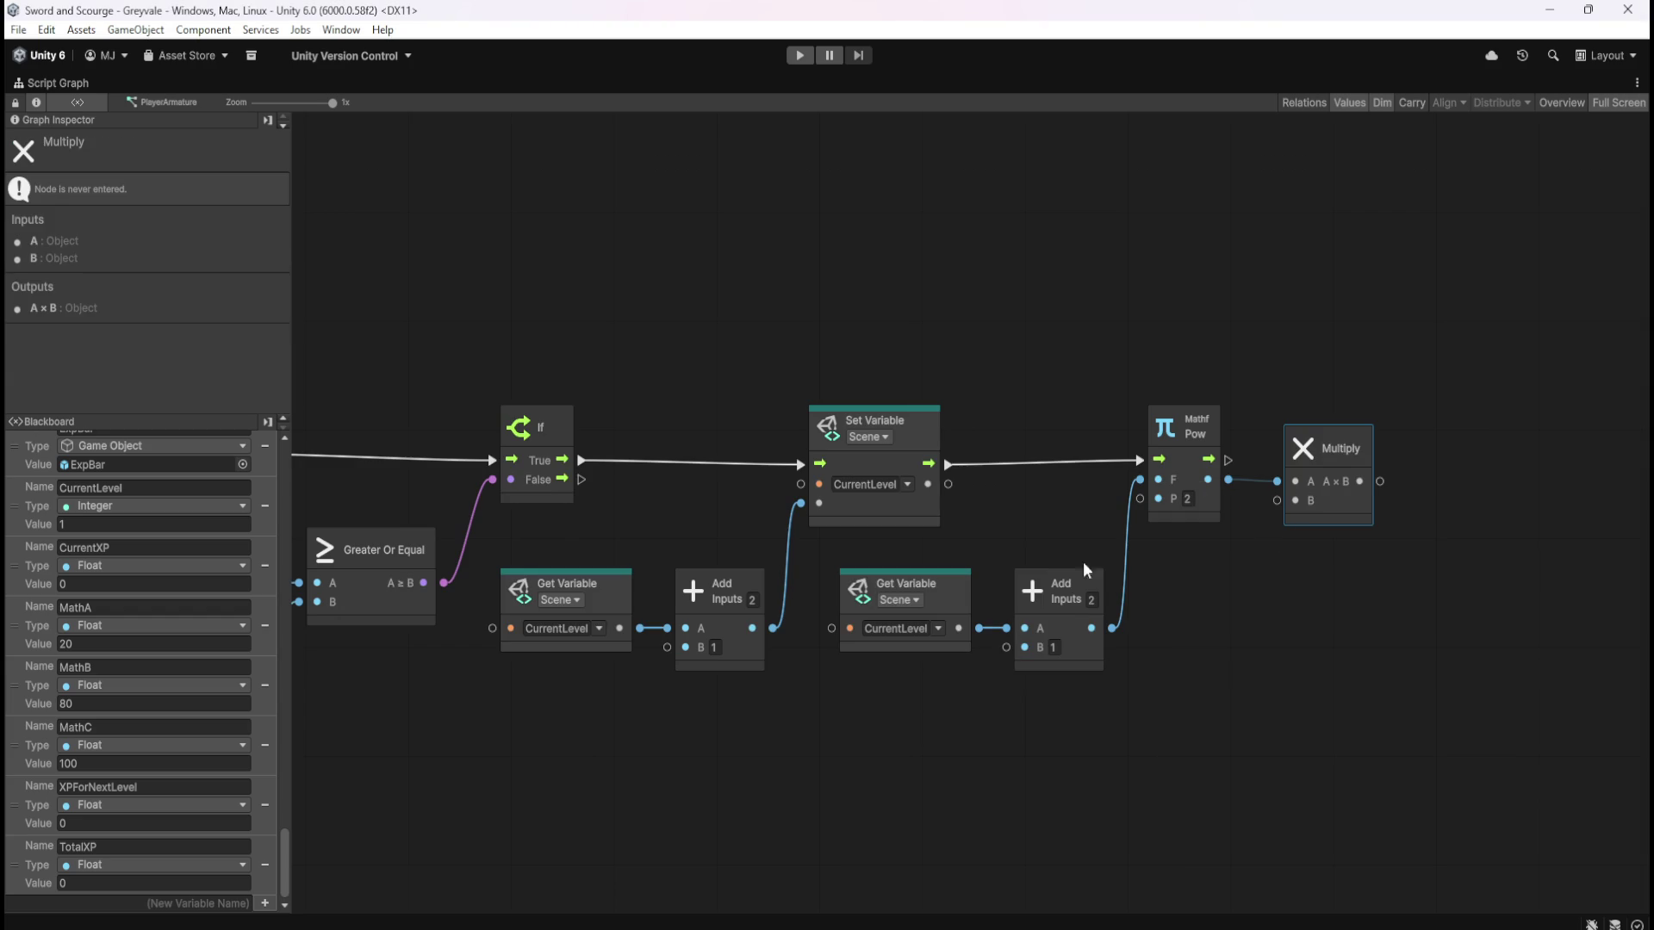
mouse_move(1346, 513)
mouse_down()
mouse_move(1398, 505)
mouse_move(1400, 529)
mouse_up()
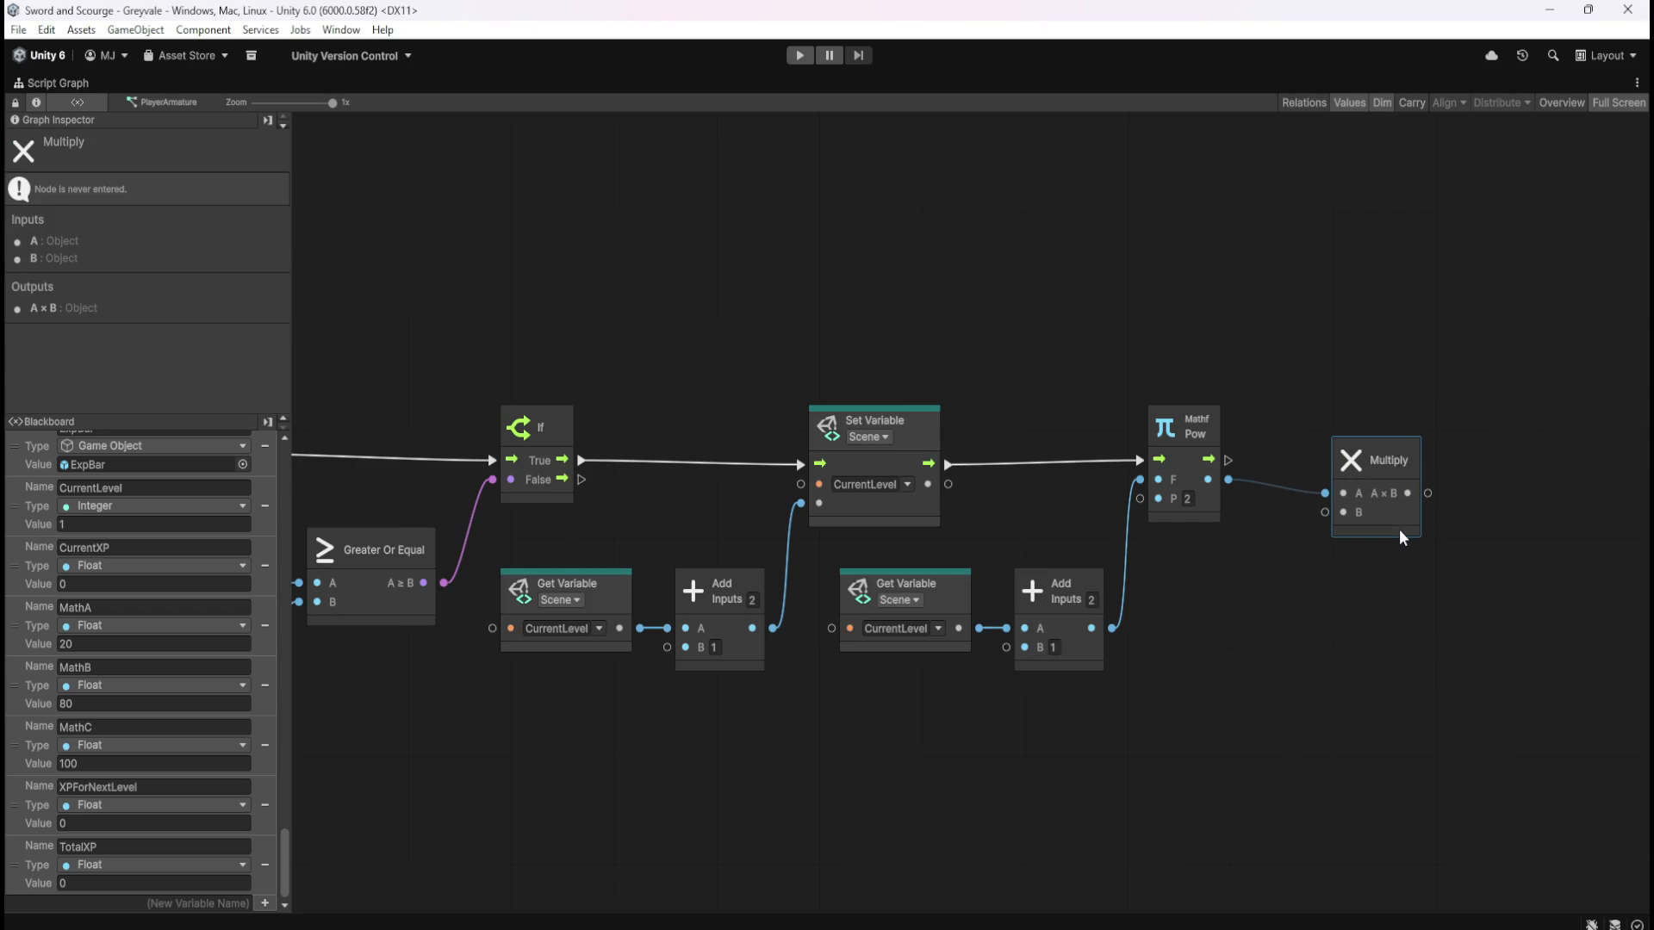
Connect a Get Variable for MathA into the Multiply node's B input
mouse_move(60, 627)
mouse_down()
mouse_move(1271, 578)
mouse_move(1356, 619)
mouse_move(1249, 611)
mouse_move(1346, 525)
mouse_move(1326, 513)
mouse_move(1389, 534)
mouse_move(1391, 572)
mouse_move(1363, 573)
mouse_up()
click(1361, 560)
click(1399, 508)
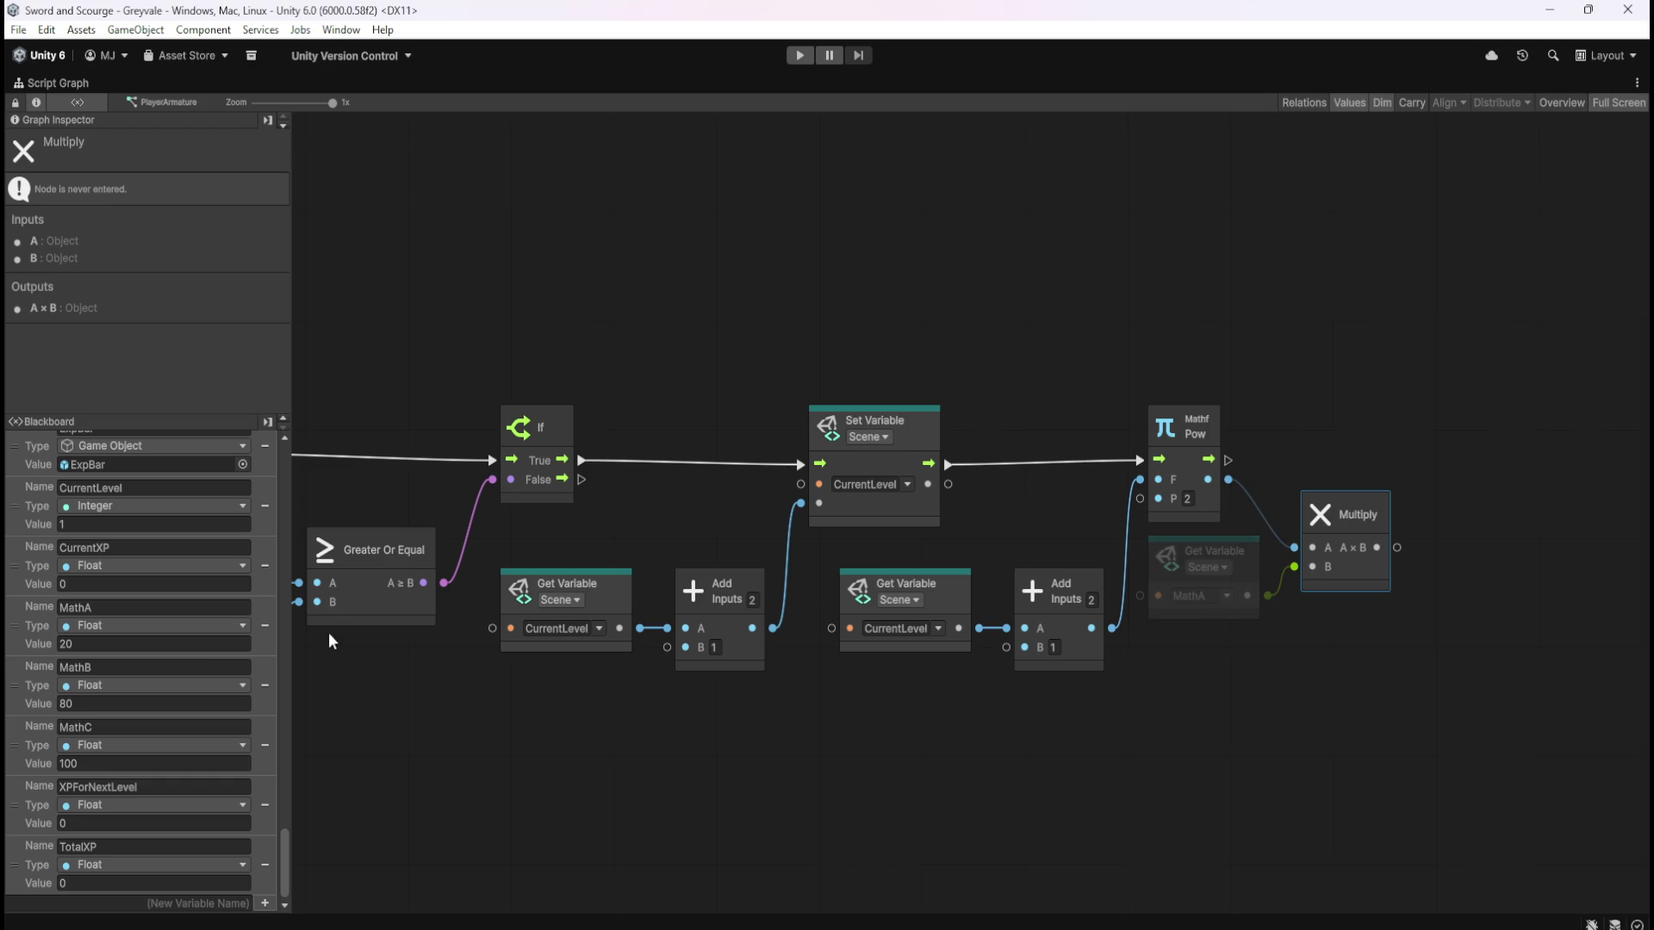
drag(1465, 646, 1328, 649)
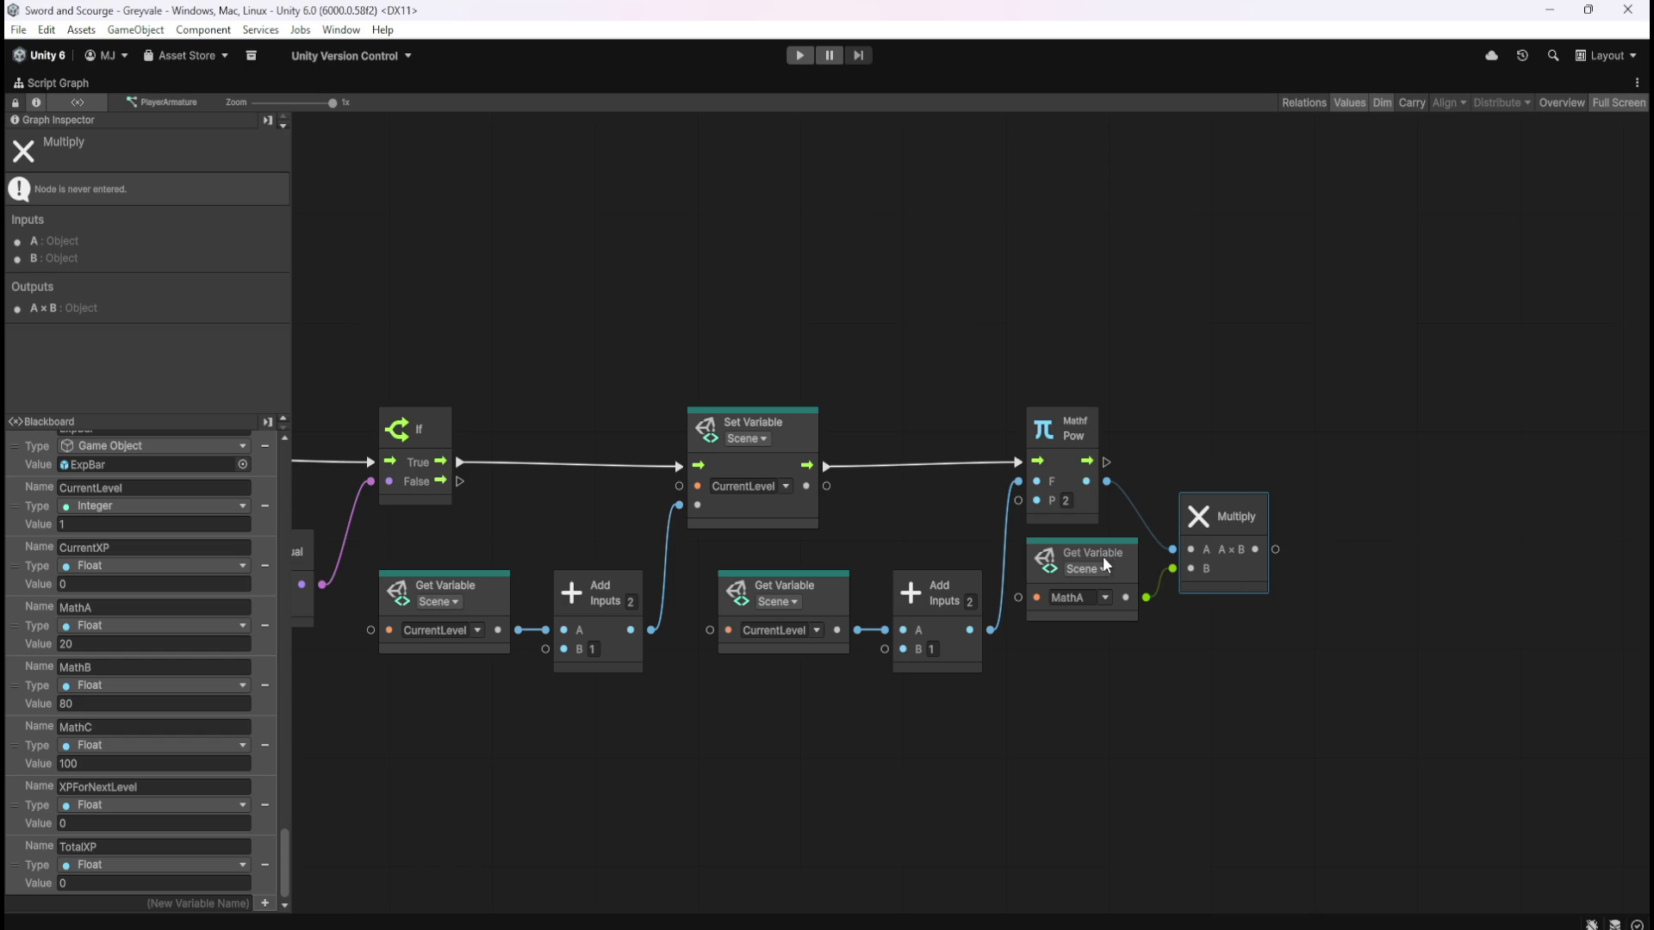
drag(1359, 515, 1253, 526)
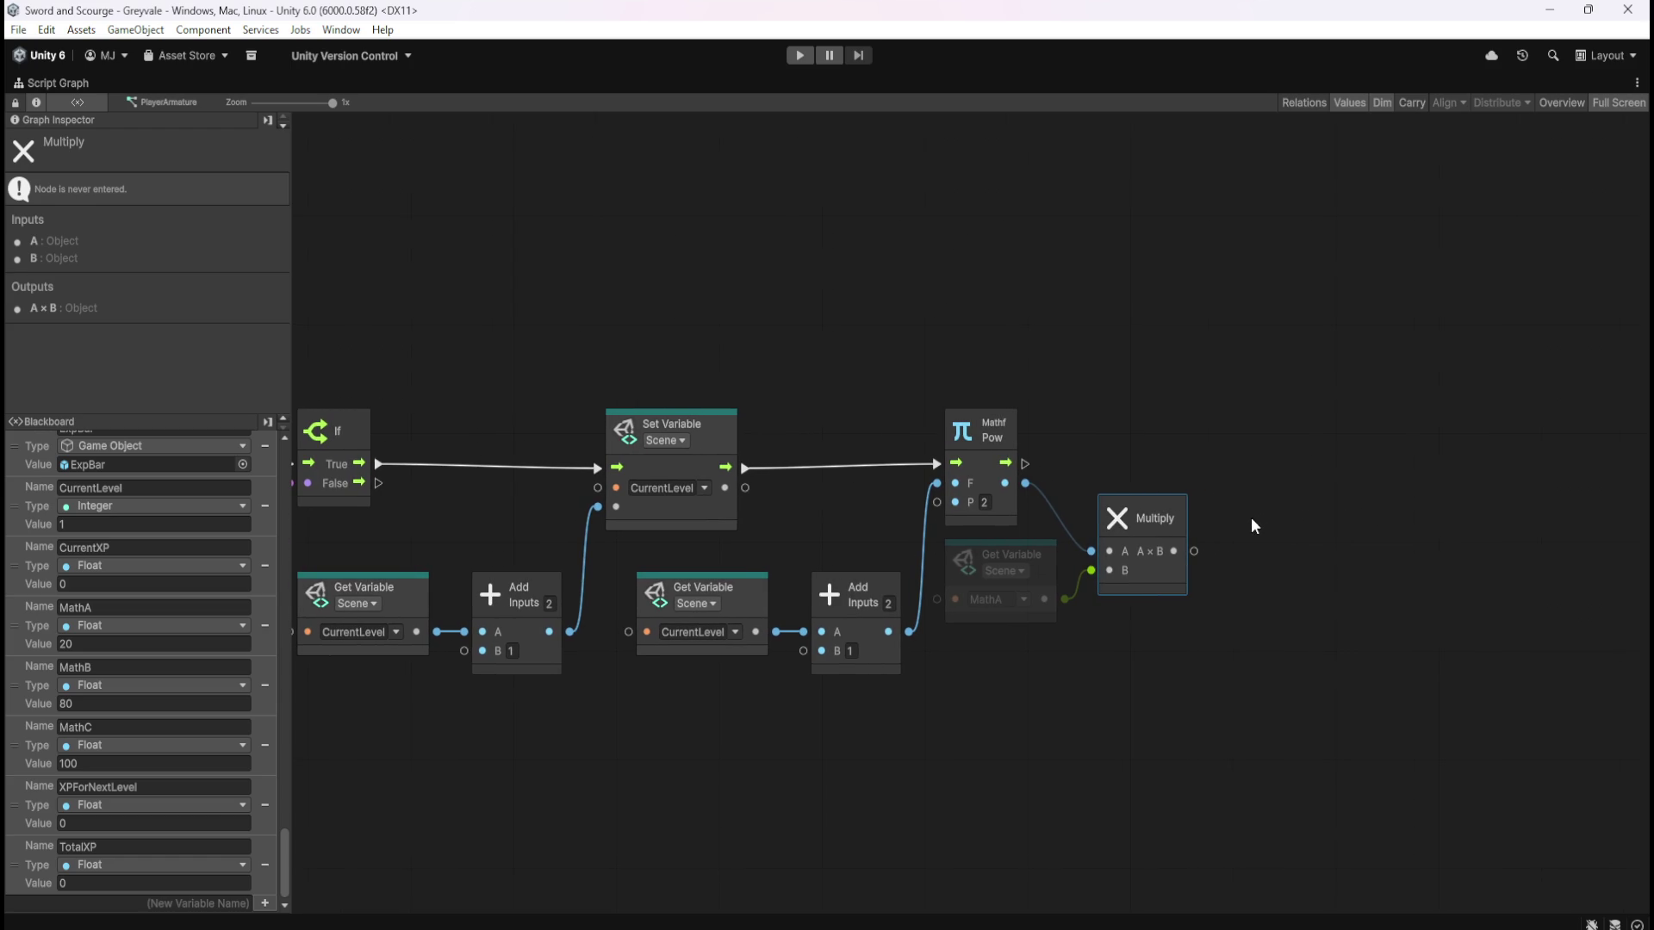
click(1312, 556)
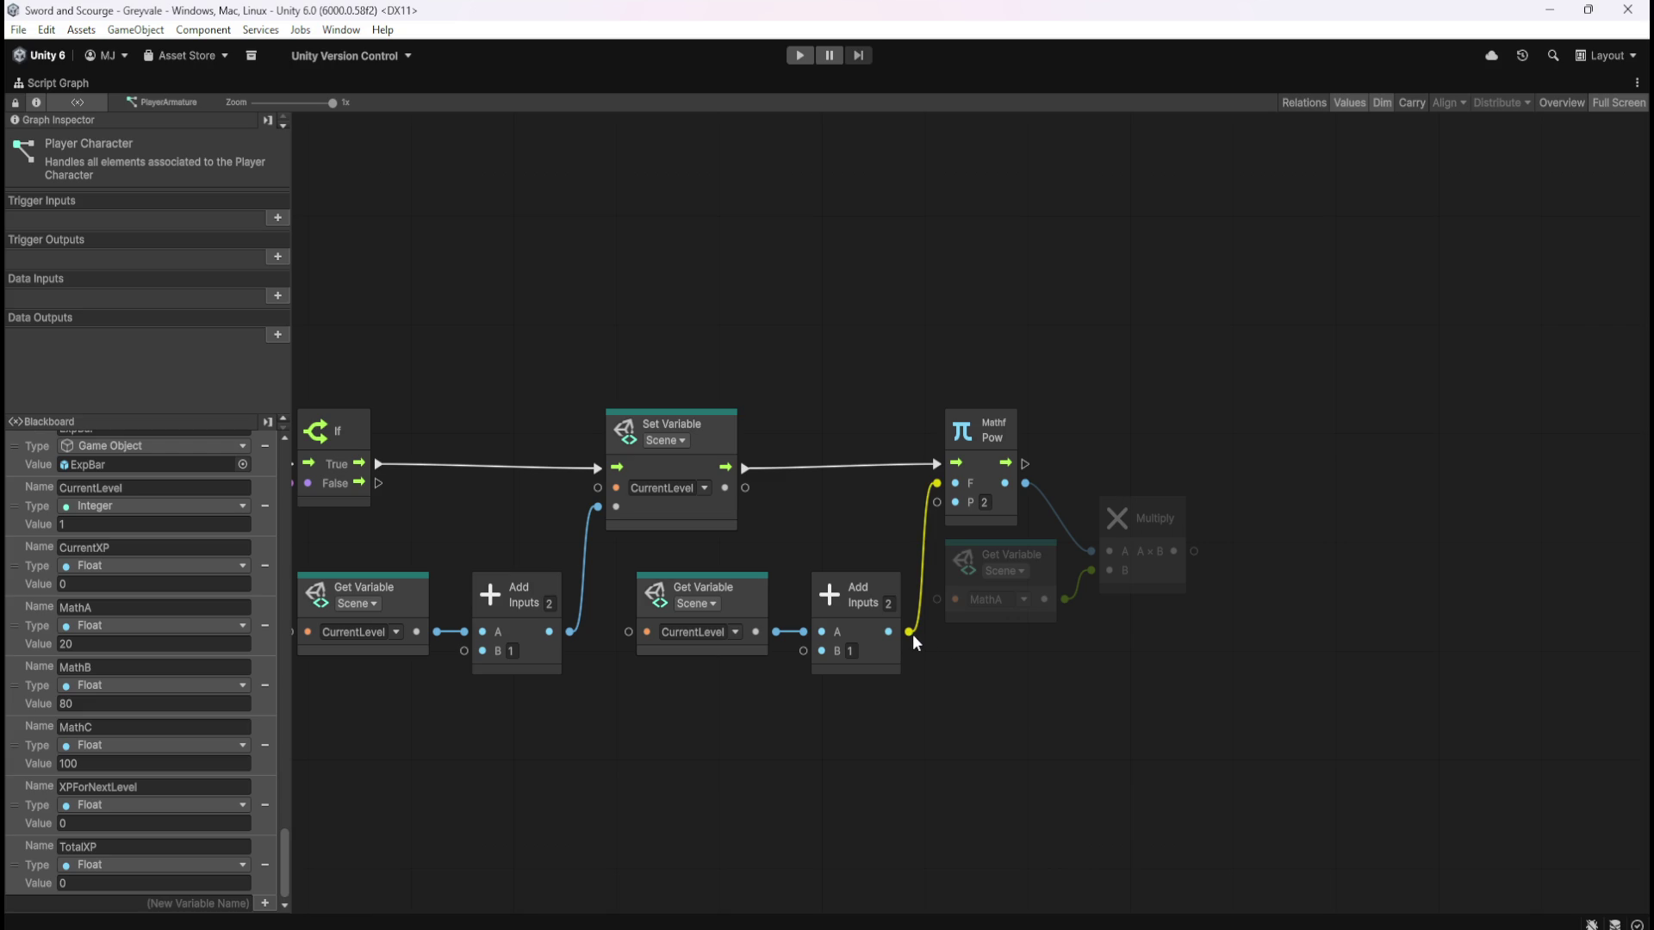
Create a second Multiply node fed by the second Add output, placed below the first
mouse_move(912, 634)
mouse_down()
mouse_move(1254, 590)
mouse_move(1233, 591)
mouse_move(1196, 655)
mouse_move(1165, 655)
mouse_up()
text(mul)
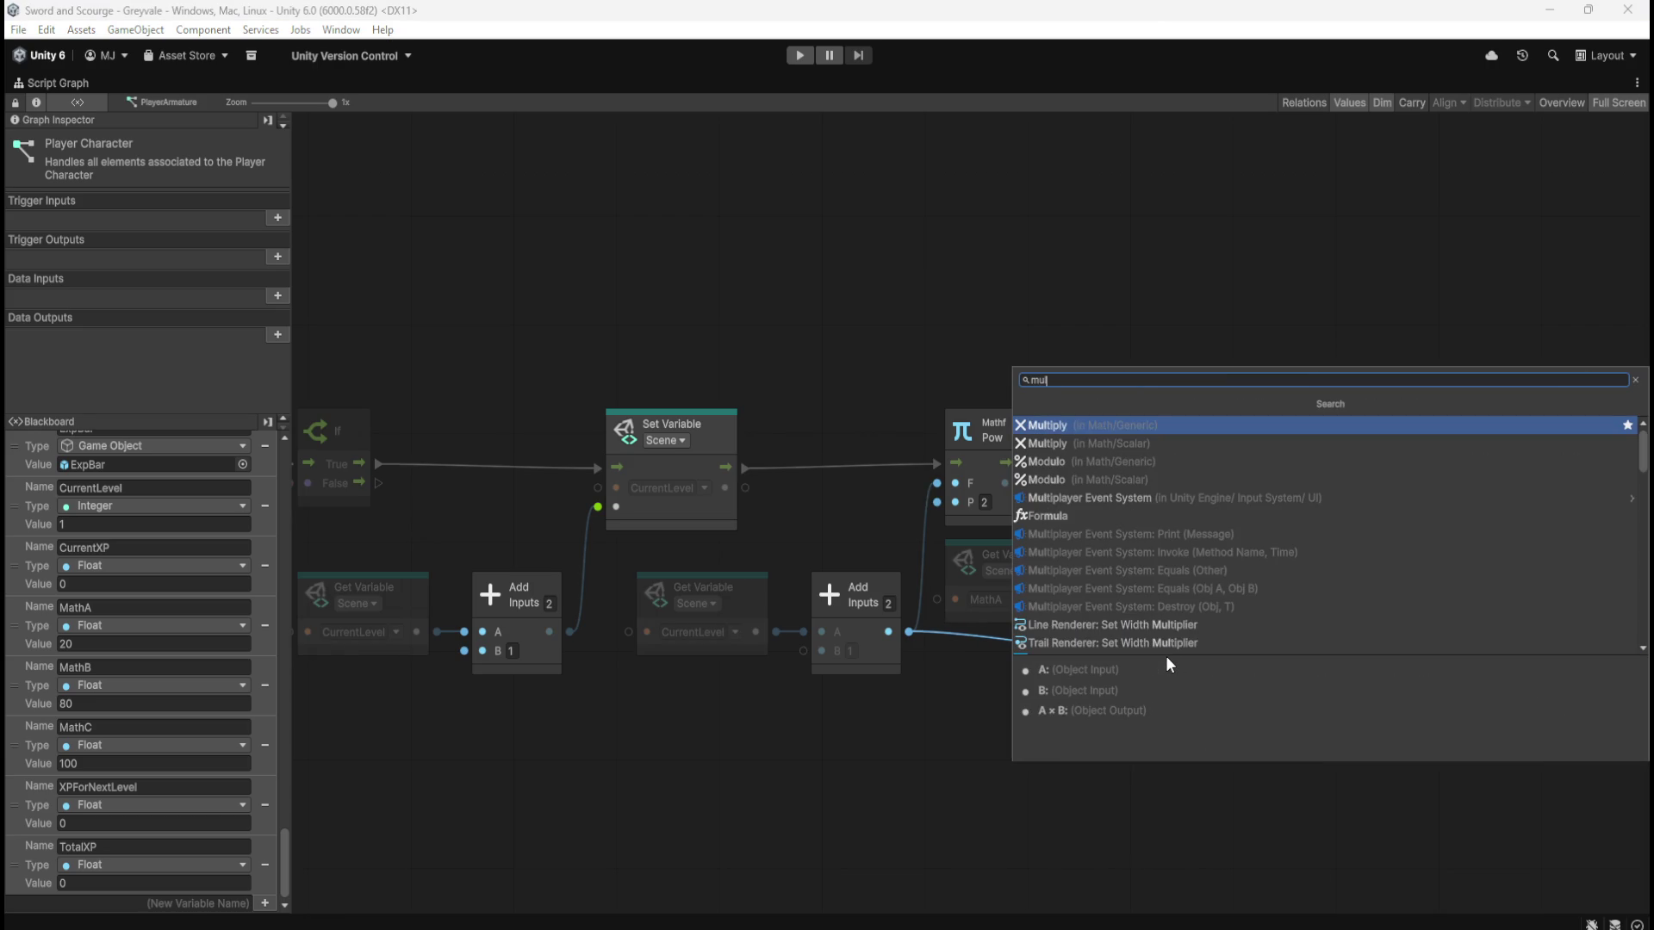
key(Return)
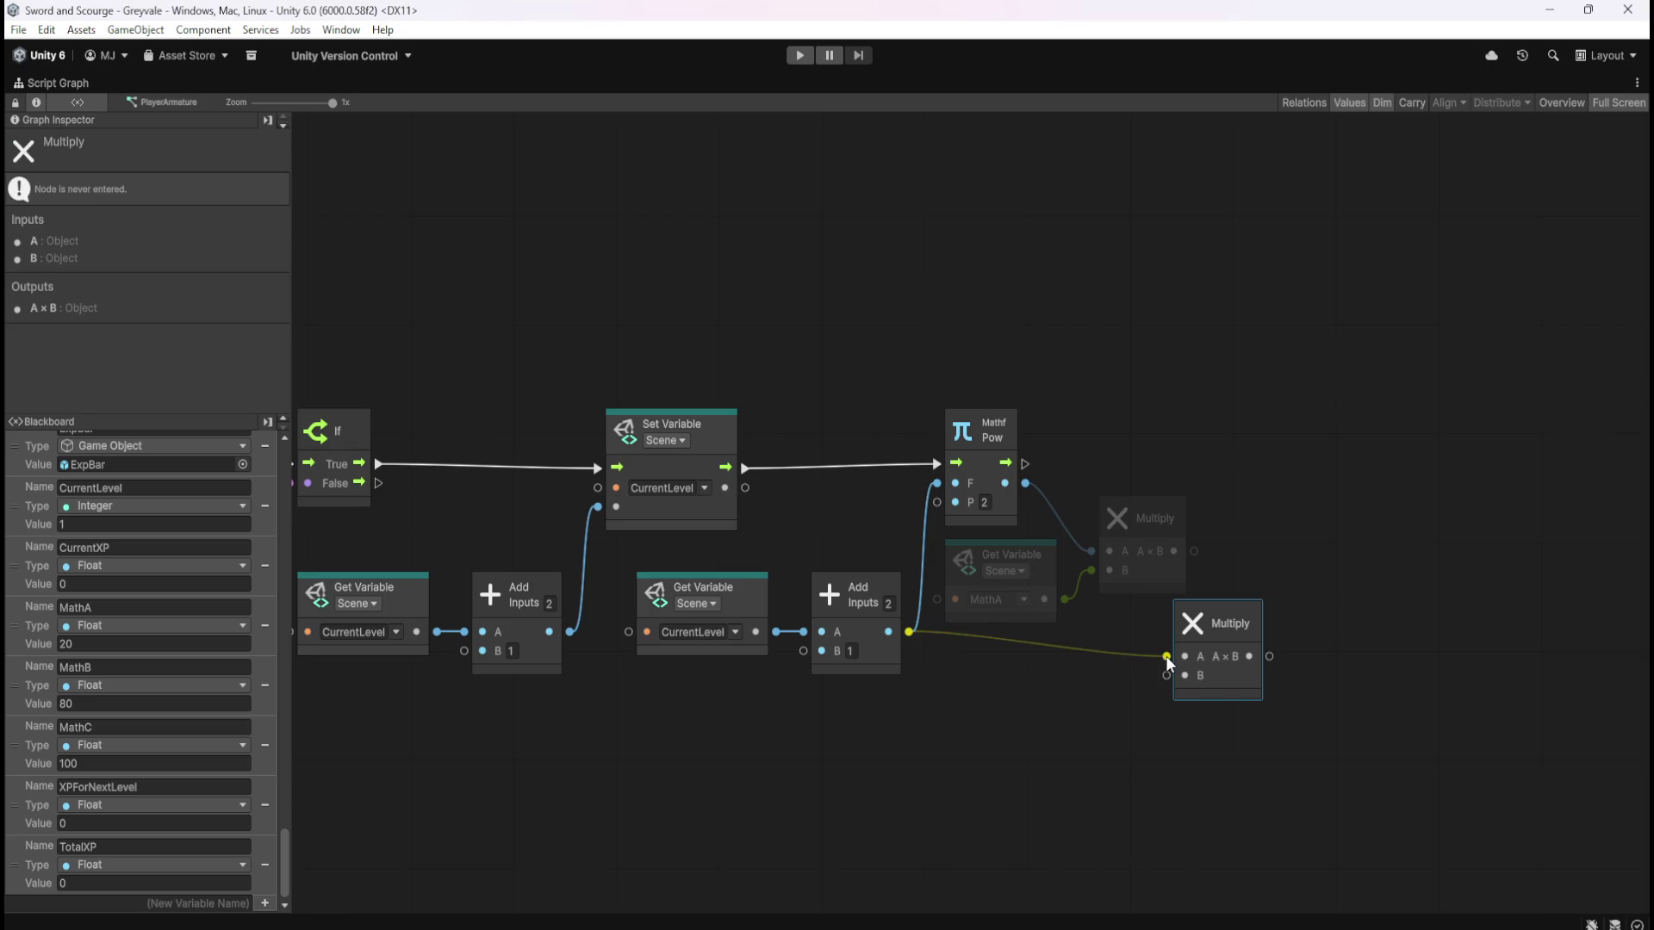
drag(1208, 689, 1154, 731)
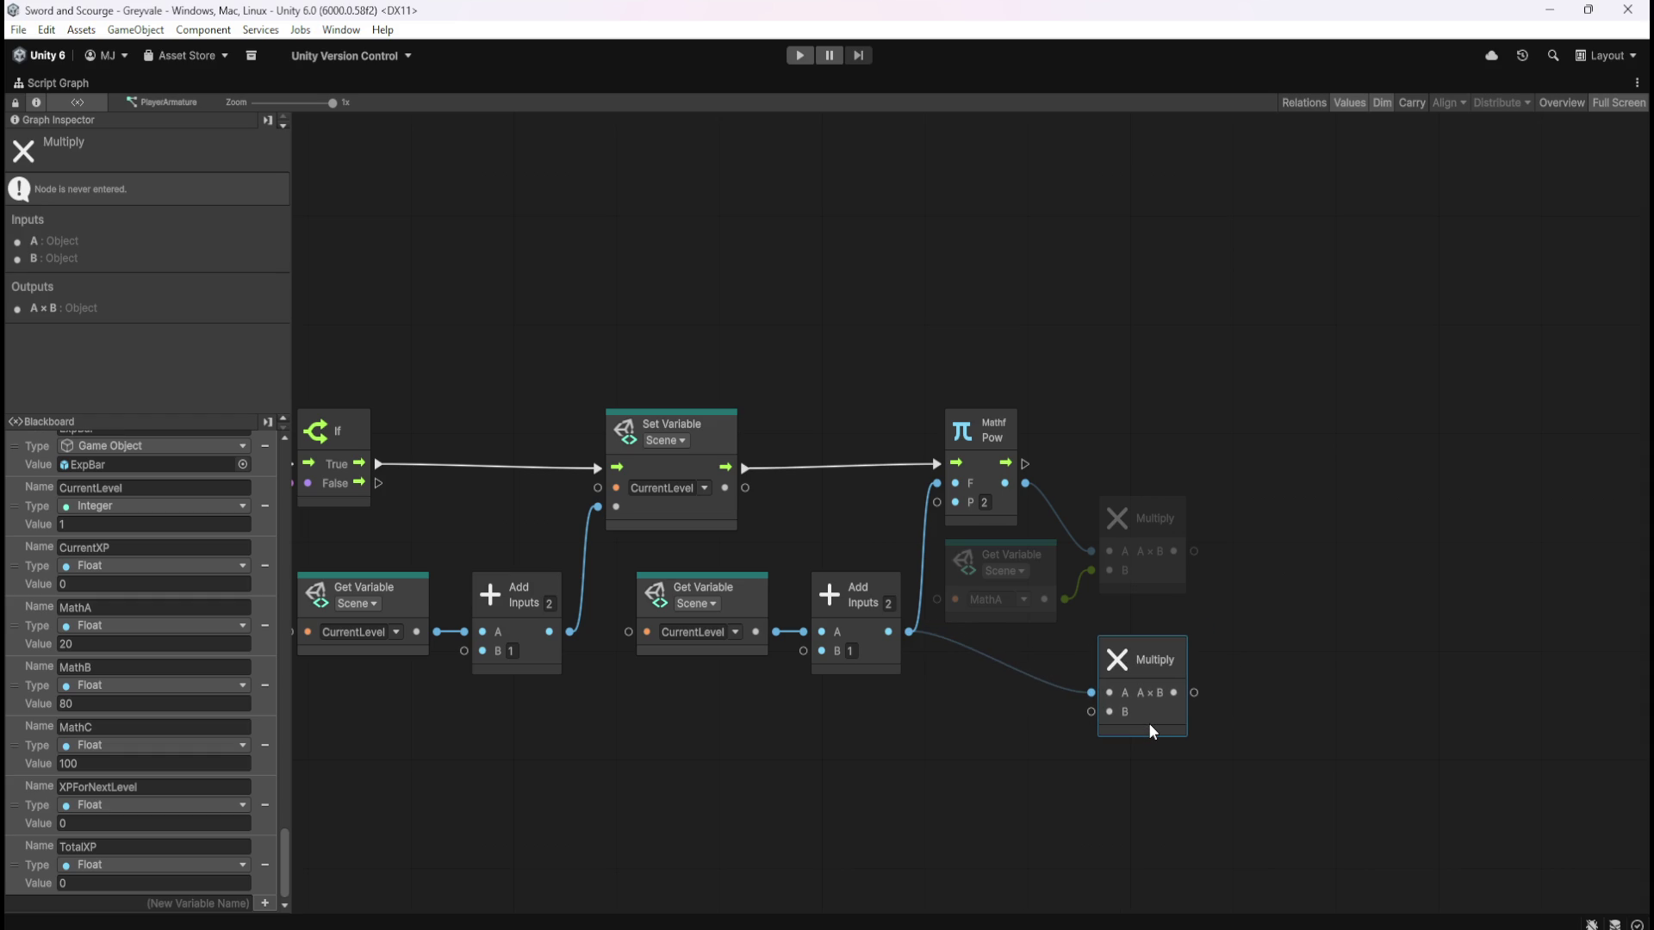
click(963, 706)
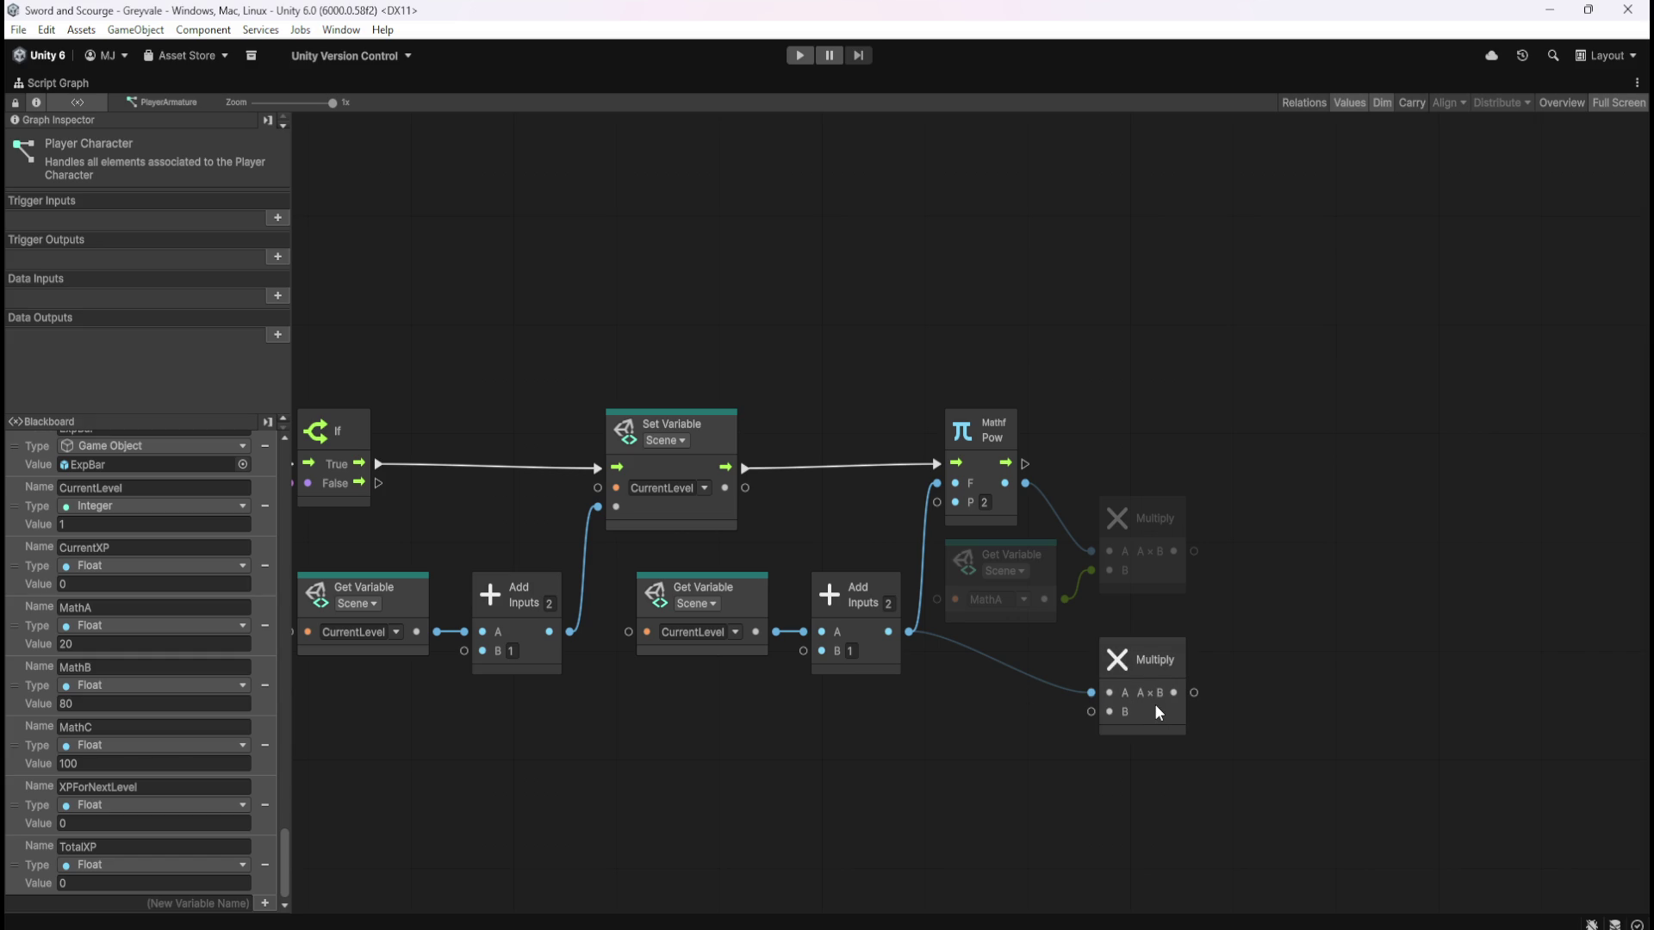
Wire a Get Variable for MathB into the lower Multiply's B input
mouse_move(37, 698)
mouse_down()
mouse_move(1001, 762)
mouse_move(1093, 713)
mouse_move(1041, 764)
mouse_up()
click(1108, 784)
click(1207, 800)
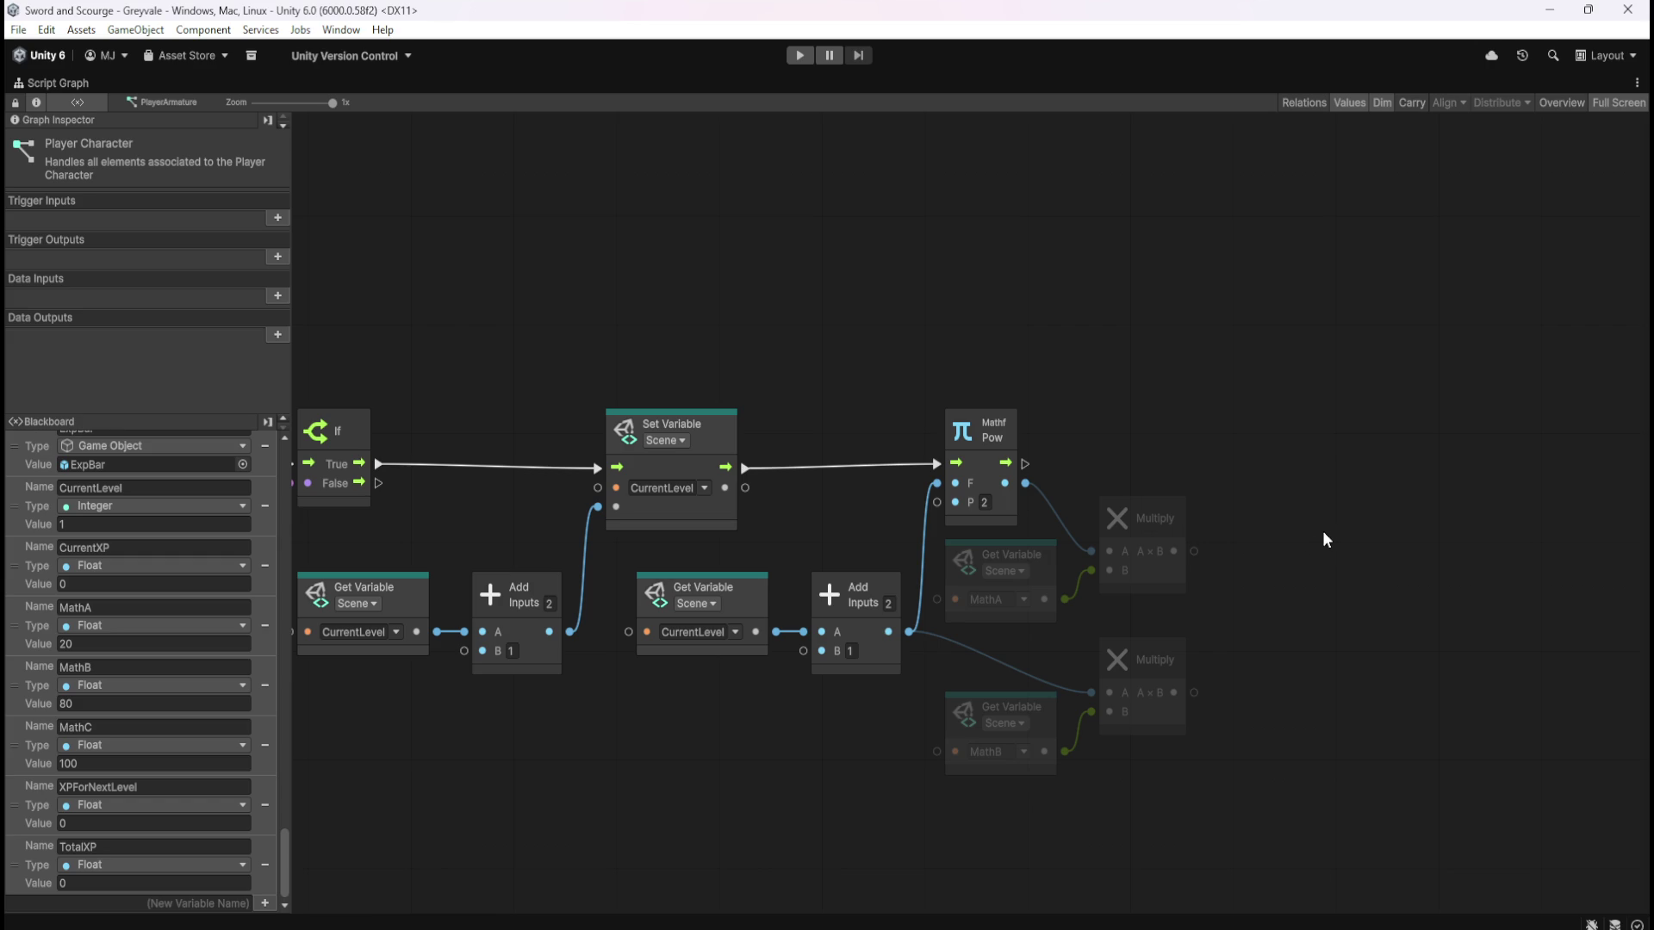
drag(1195, 550, 1263, 550)
Add an Add node taking the upper Multiply as A and the lower Multiply as B
text(add)
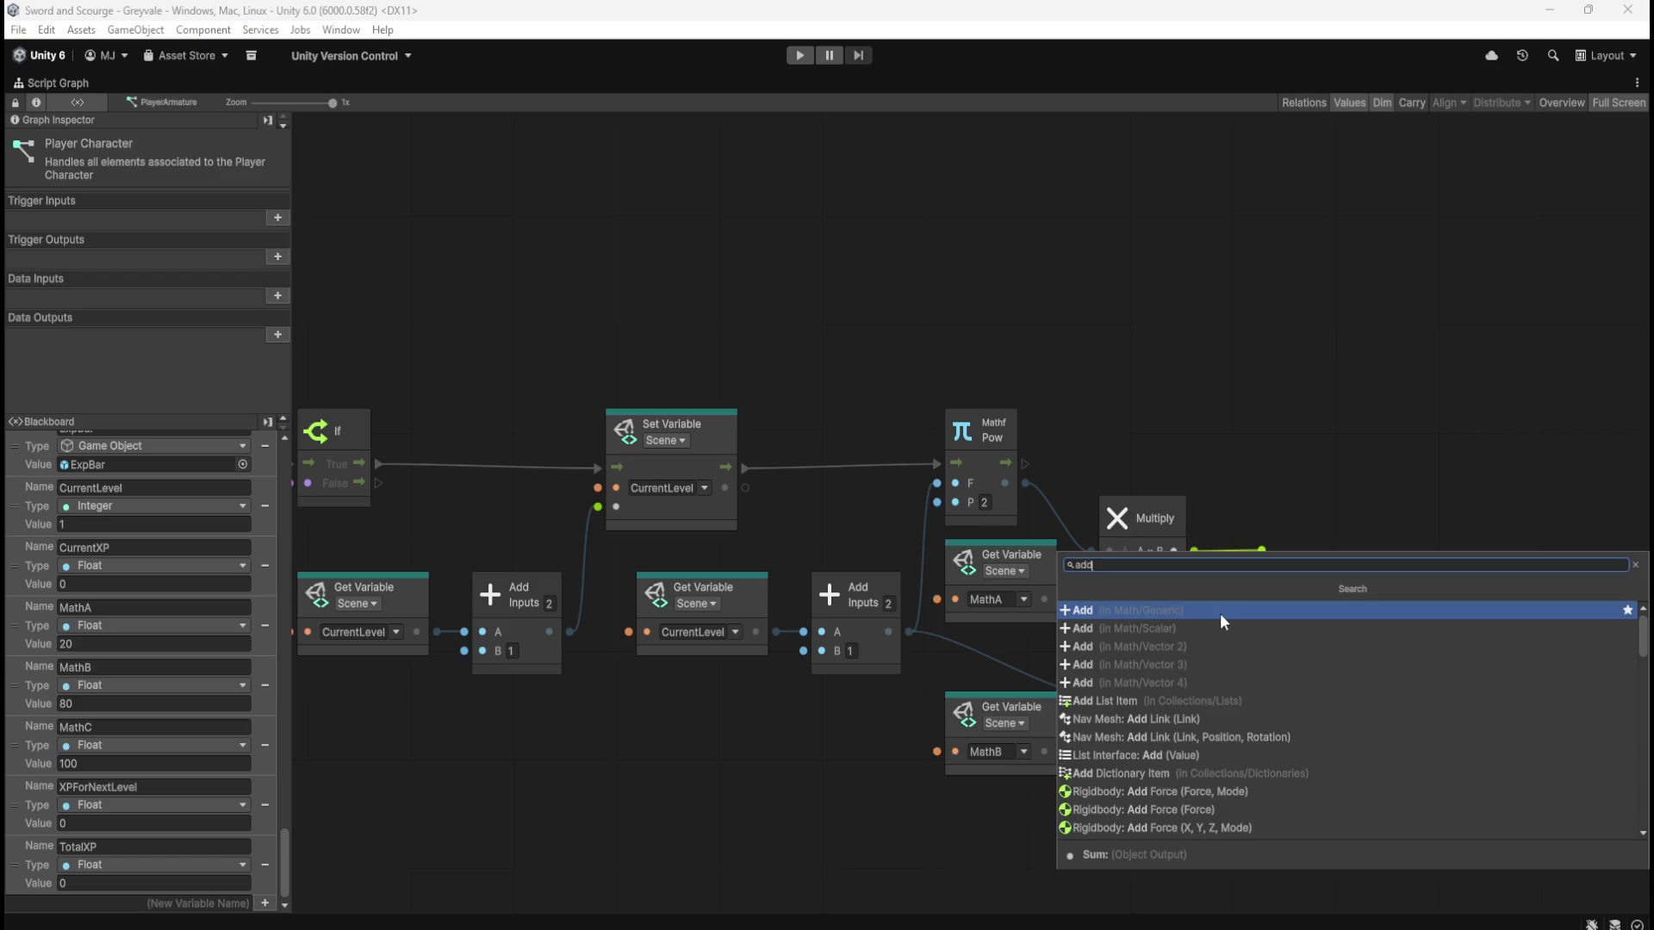
click(1220, 612)
drag(1264, 569, 1196, 692)
drag(1327, 572, 1320, 577)
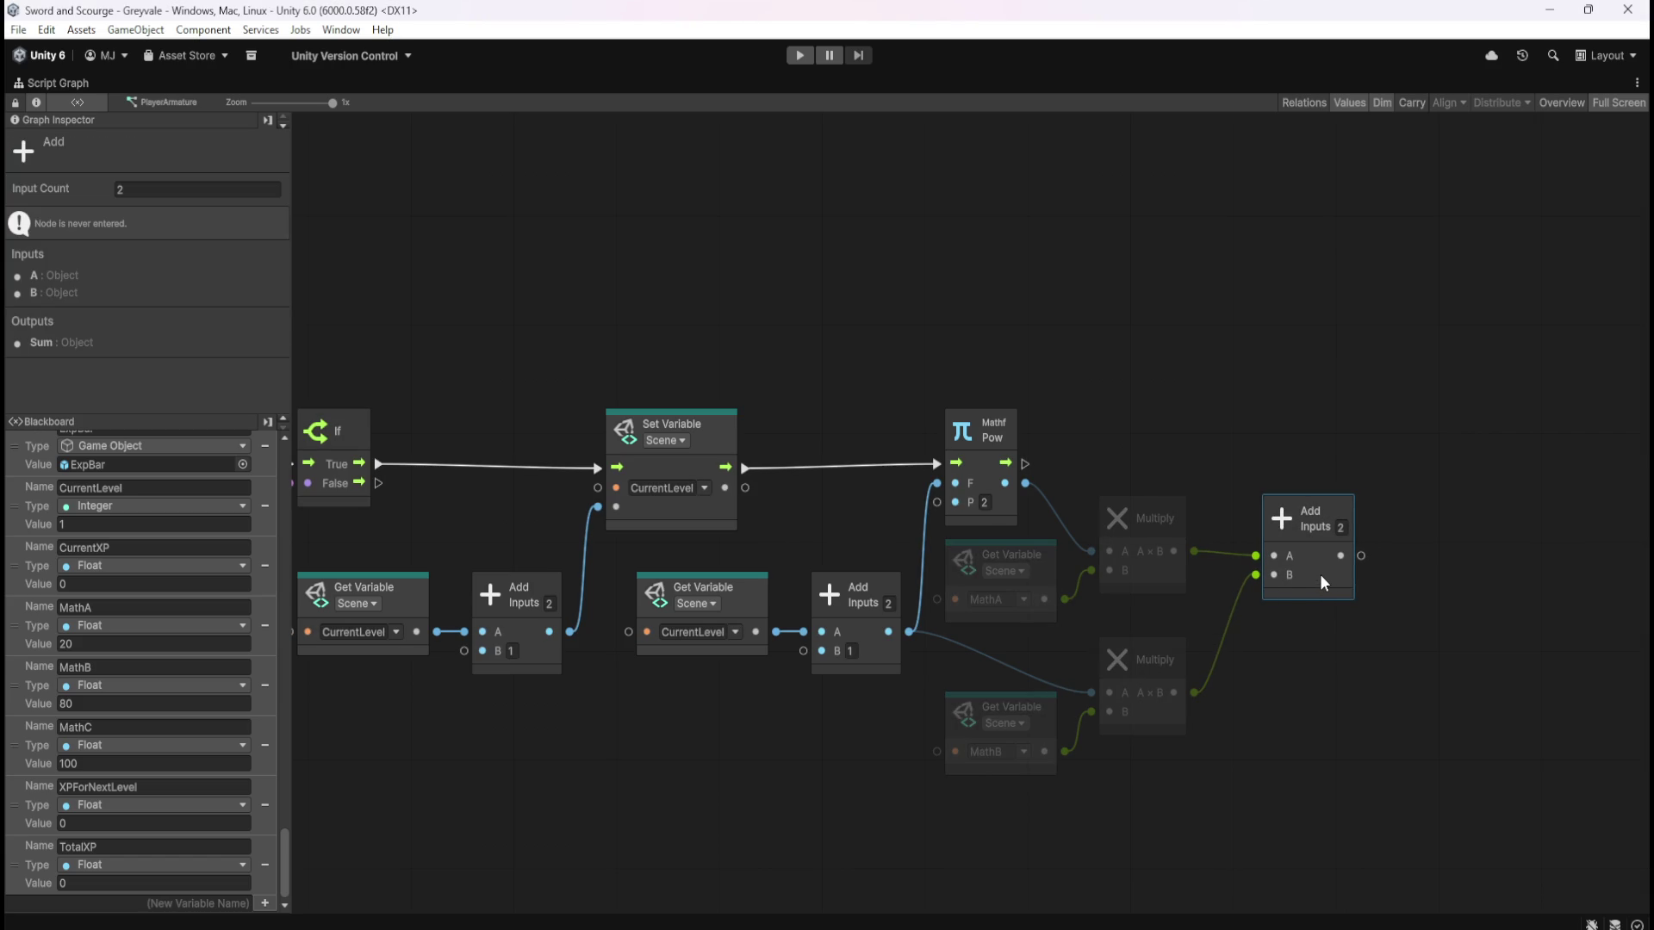
click(1273, 610)
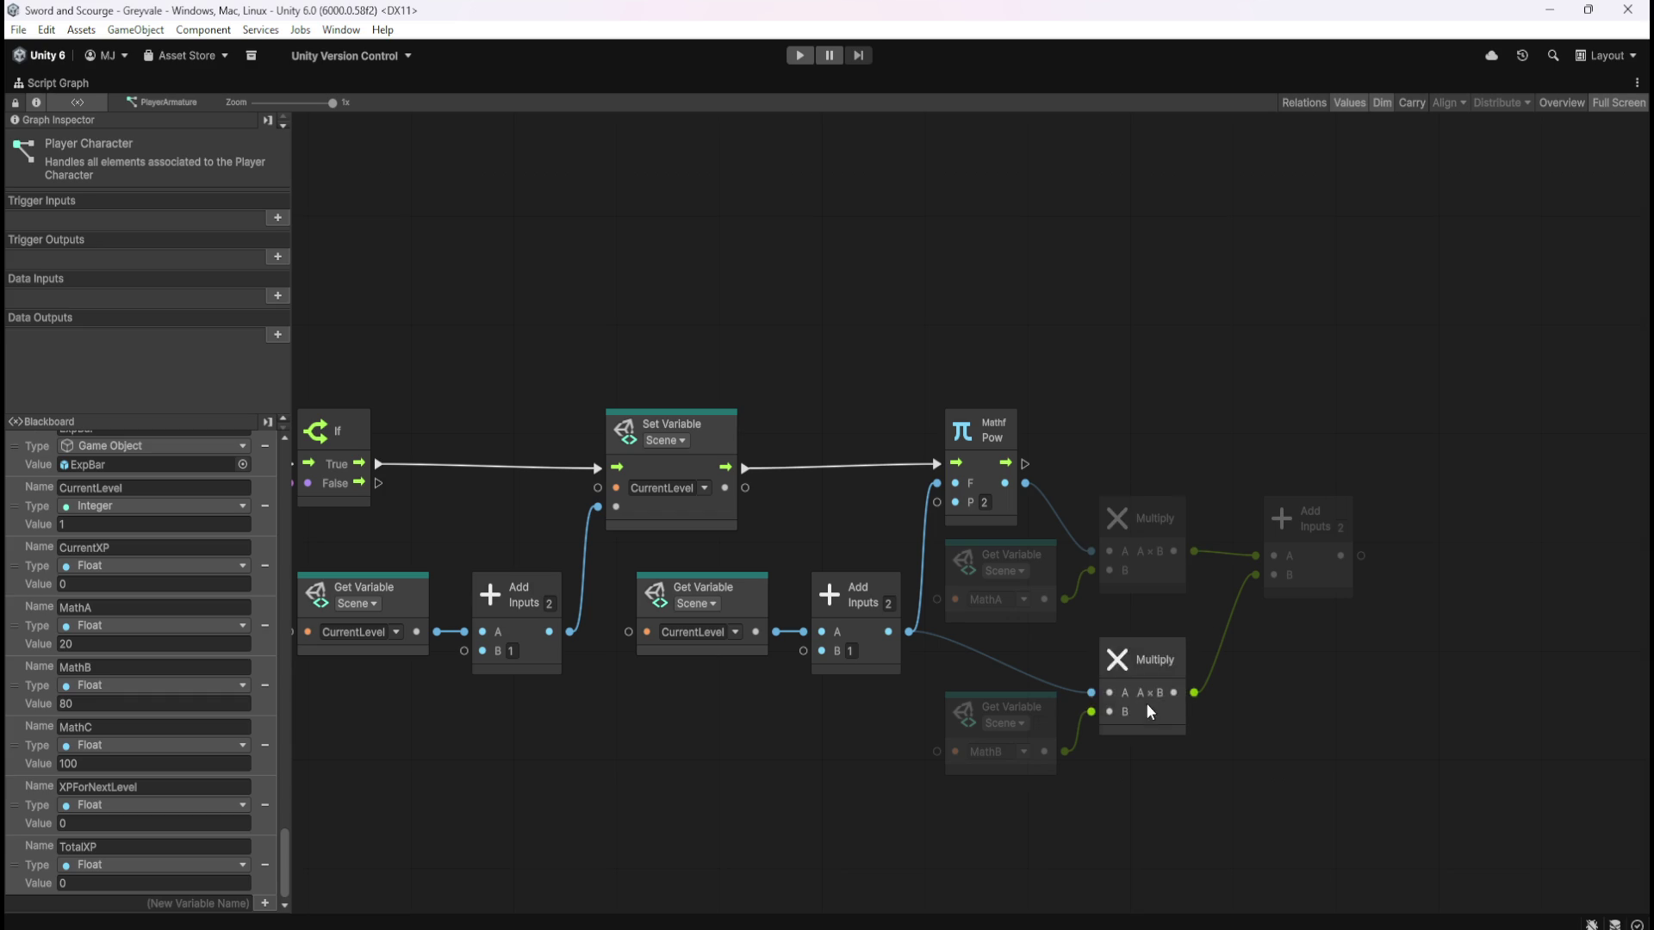
mouse_move(1424, 569)
mouse_down()
mouse_move(1286, 551)
mouse_move(1299, 546)
mouse_up()
Add a second Add node after the first, with MathC feeding its B input
text(add)
click(1285, 601)
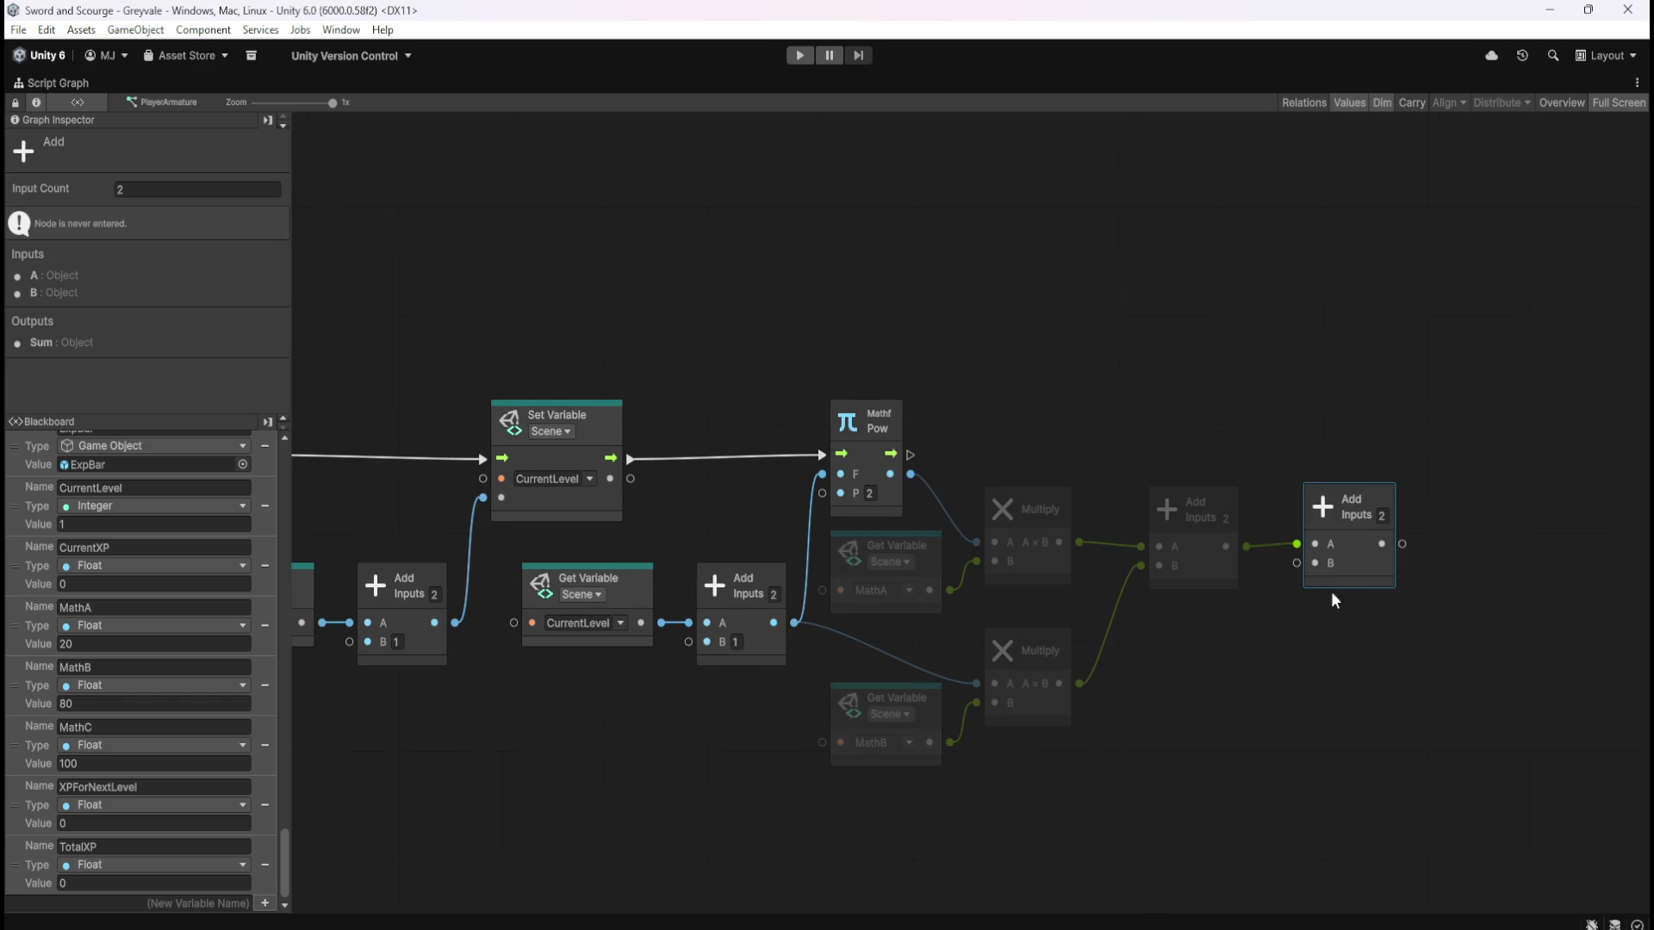
drag(15, 745, 1201, 664)
mouse_move(1299, 685)
mouse_down()
mouse_move(1266, 698)
mouse_move(1237, 676)
mouse_move(1303, 597)
mouse_move(1297, 564)
mouse_up()
click(1333, 642)
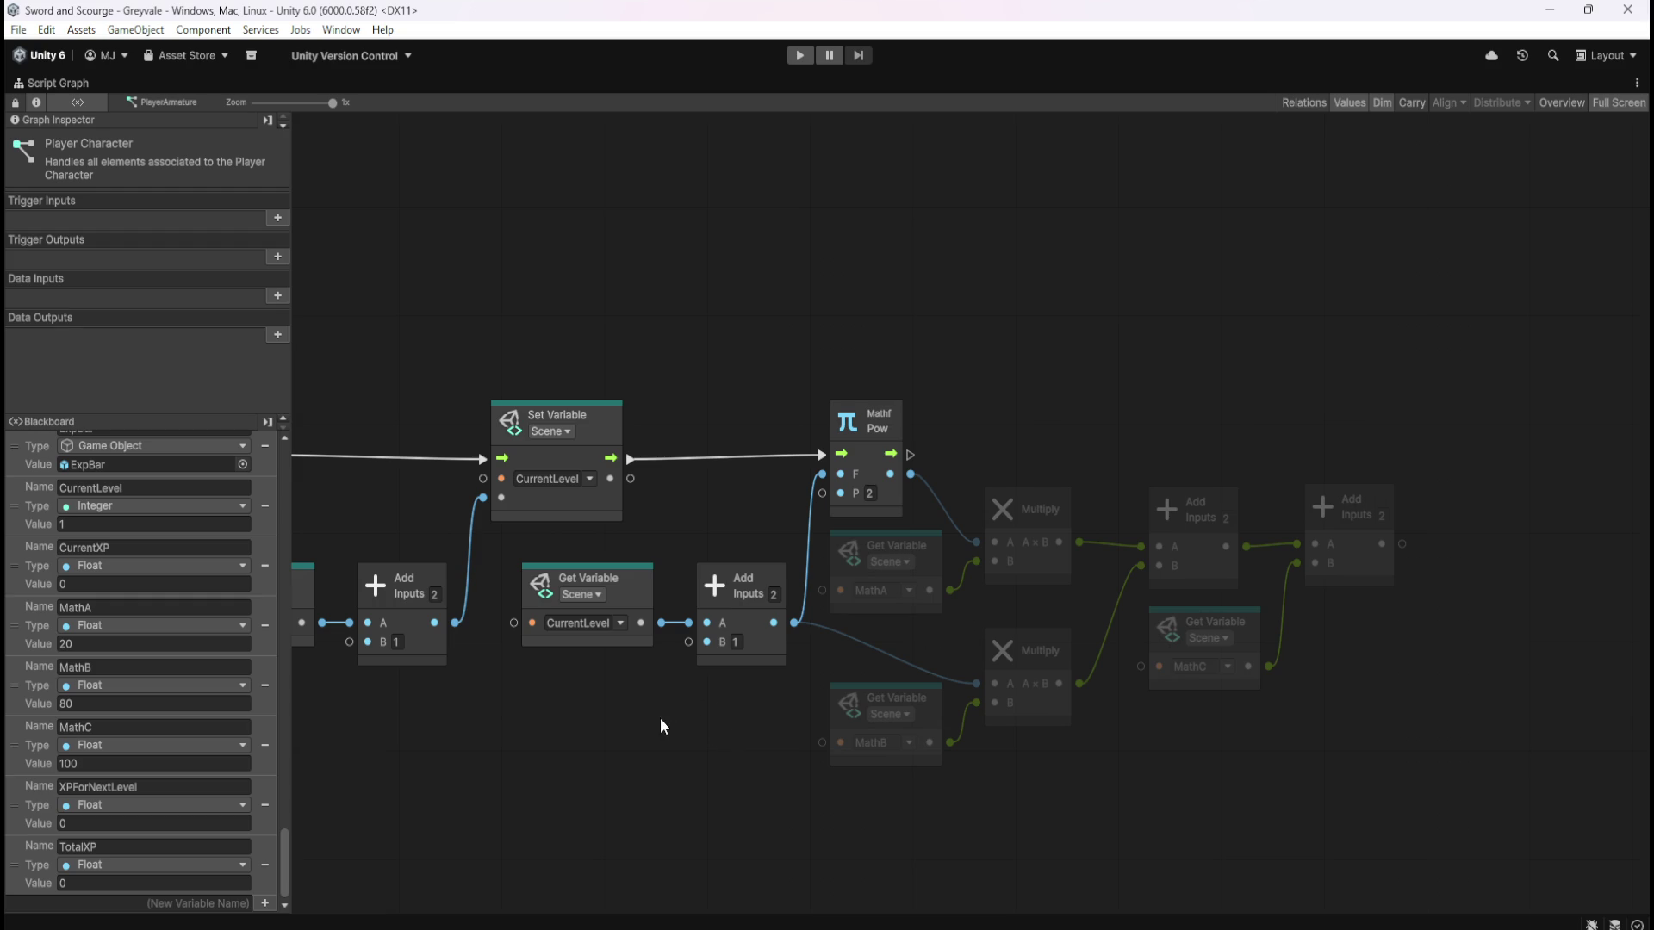
Place a Set Variable node for XPForNextLevel at the right end of the graph
mouse_move(679, 716)
mouse_down()
mouse_move(979, 686)
mouse_move(680, 684)
mouse_up()
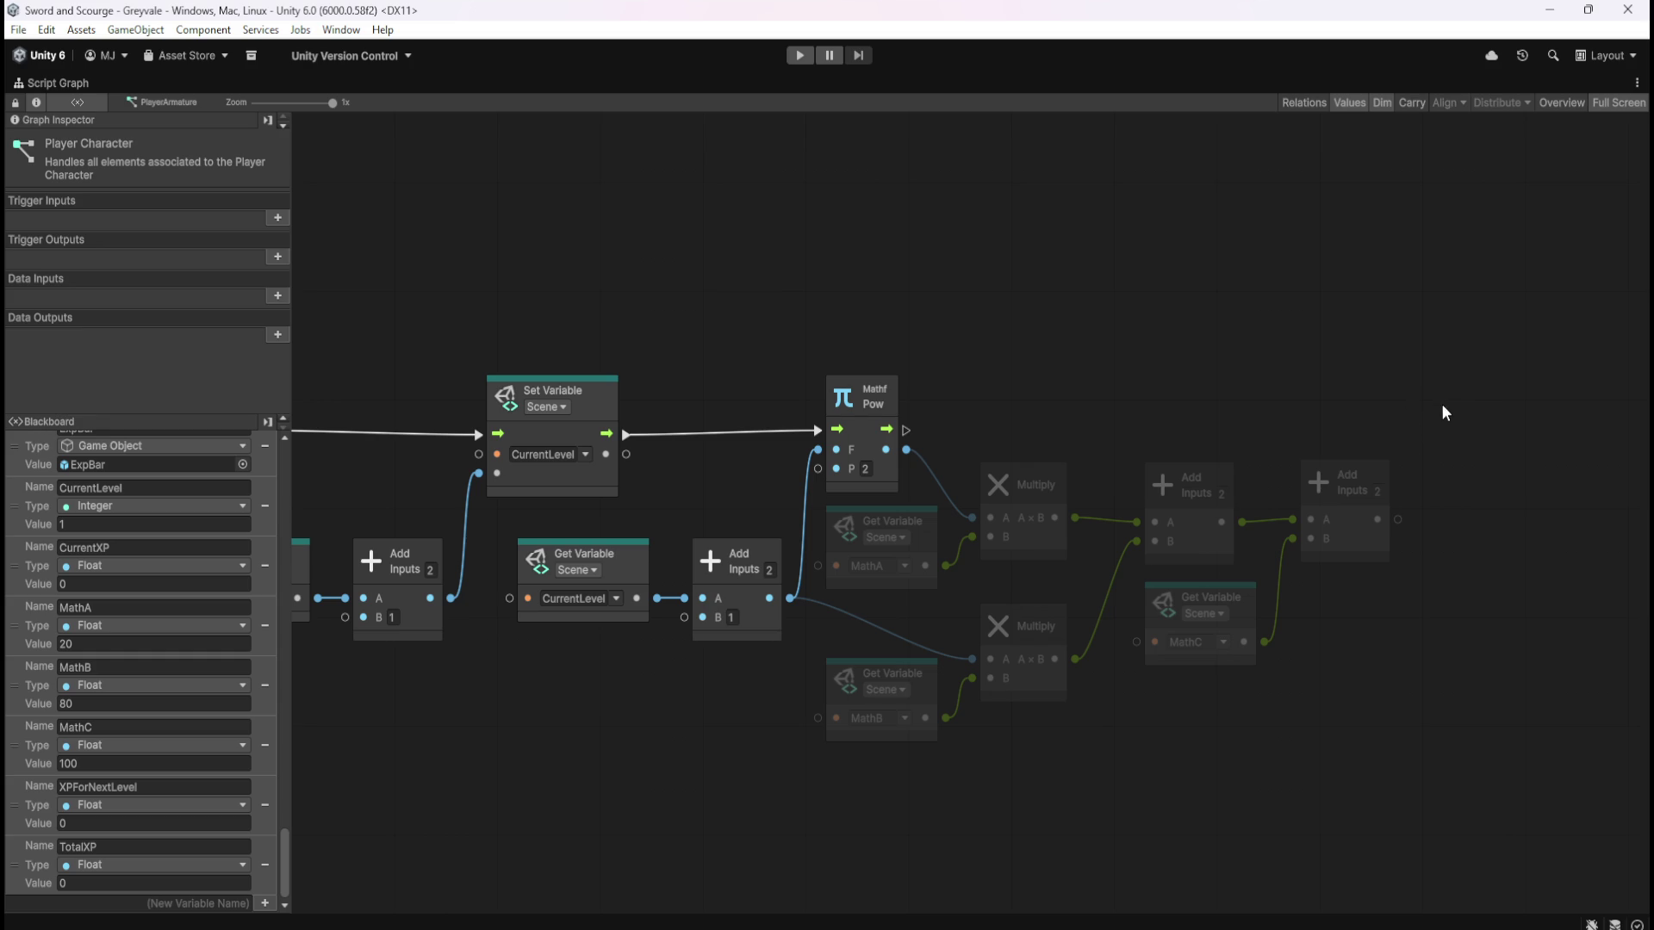
mouse_move(1442, 403)
mouse_down()
mouse_move(1345, 426)
mouse_move(1347, 408)
mouse_move(1299, 406)
mouse_up()
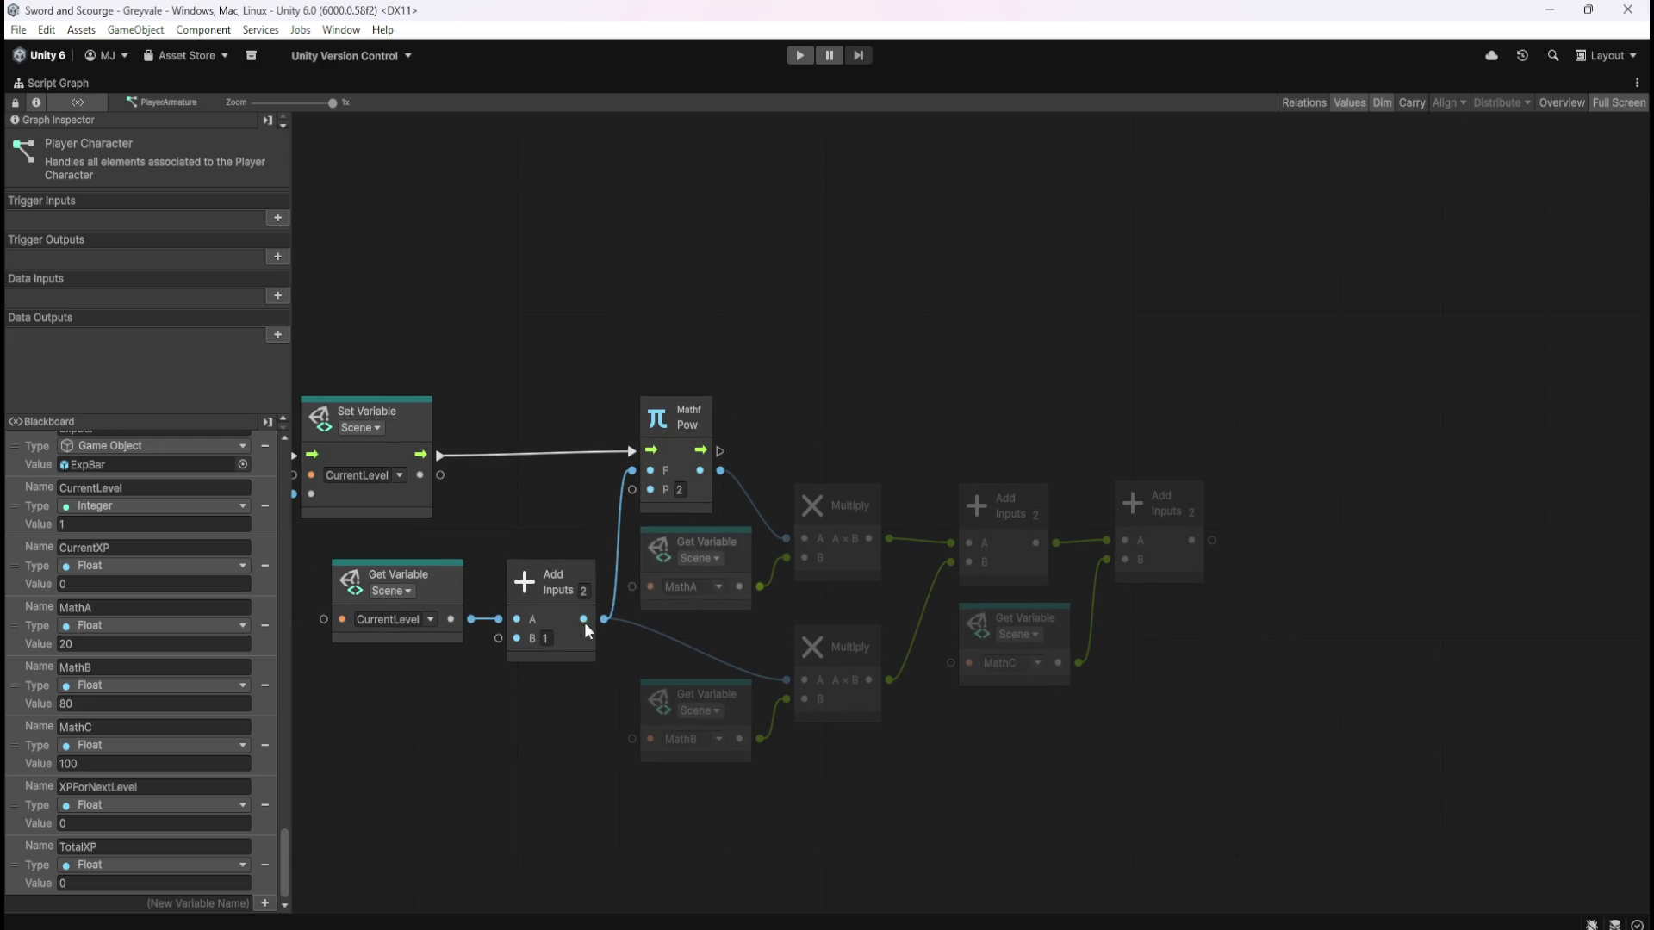
mouse_move(15, 805)
mouse_down()
mouse_move(1265, 525)
mouse_move(1302, 473)
mouse_move(1332, 471)
mouse_up()
mouse_move(1405, 530)
mouse_down()
mouse_move(1423, 540)
mouse_move(1396, 509)
mouse_move(1440, 499)
mouse_up()
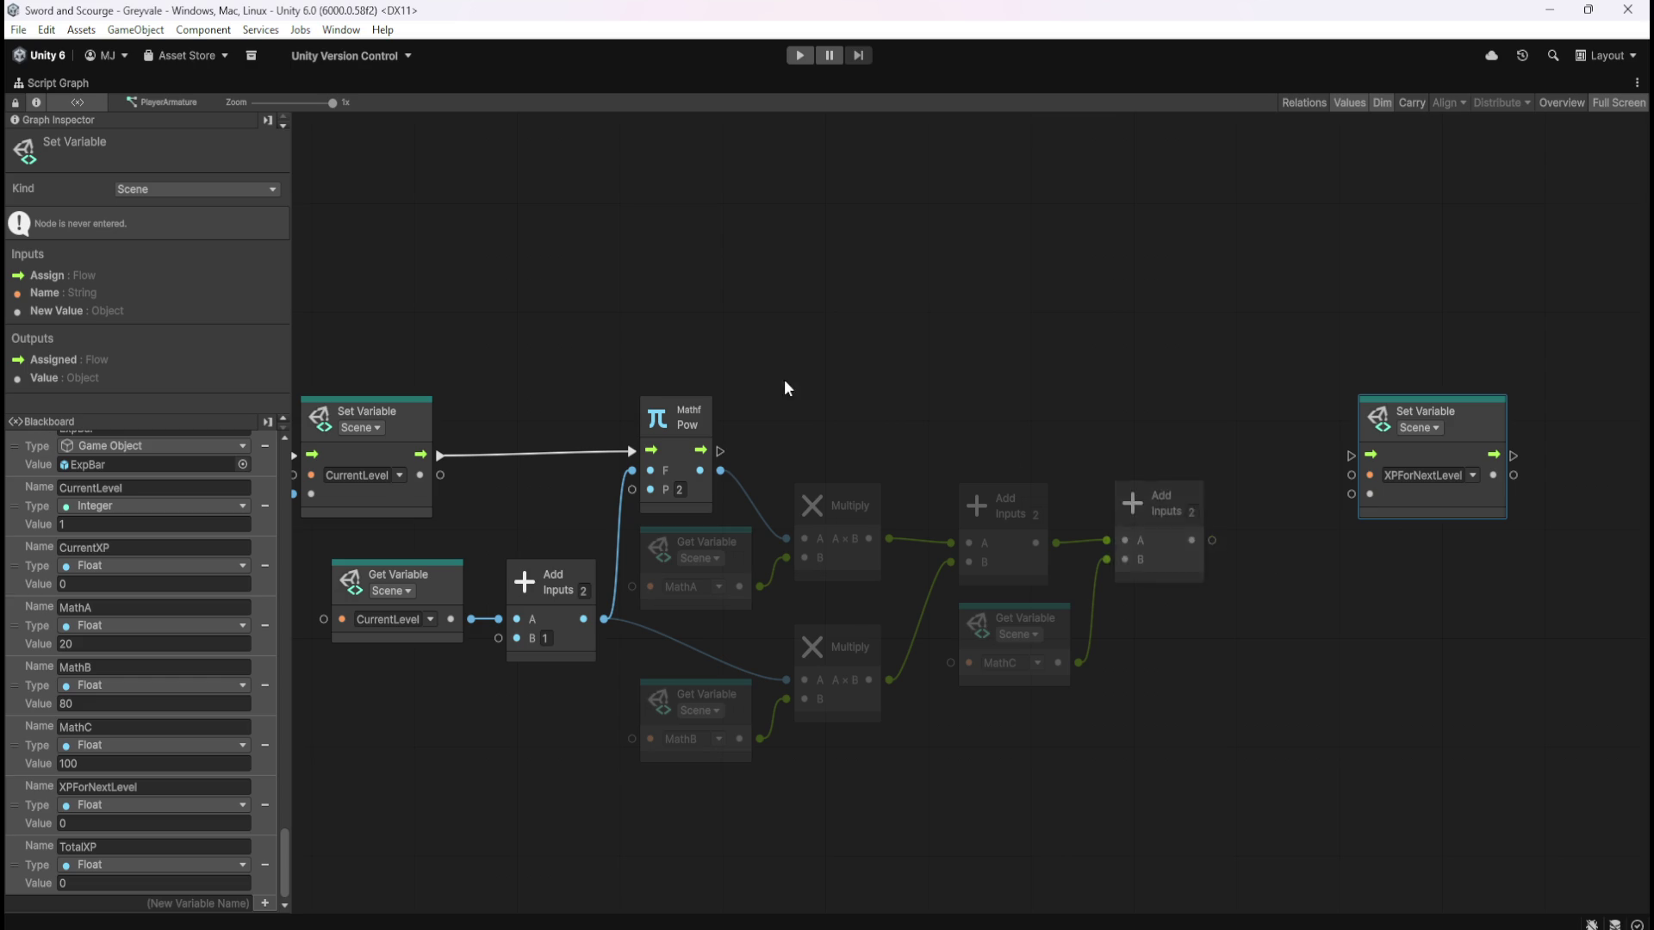
scroll(1203, 351, left, 10)
scroll(1262, 348, left, 6)
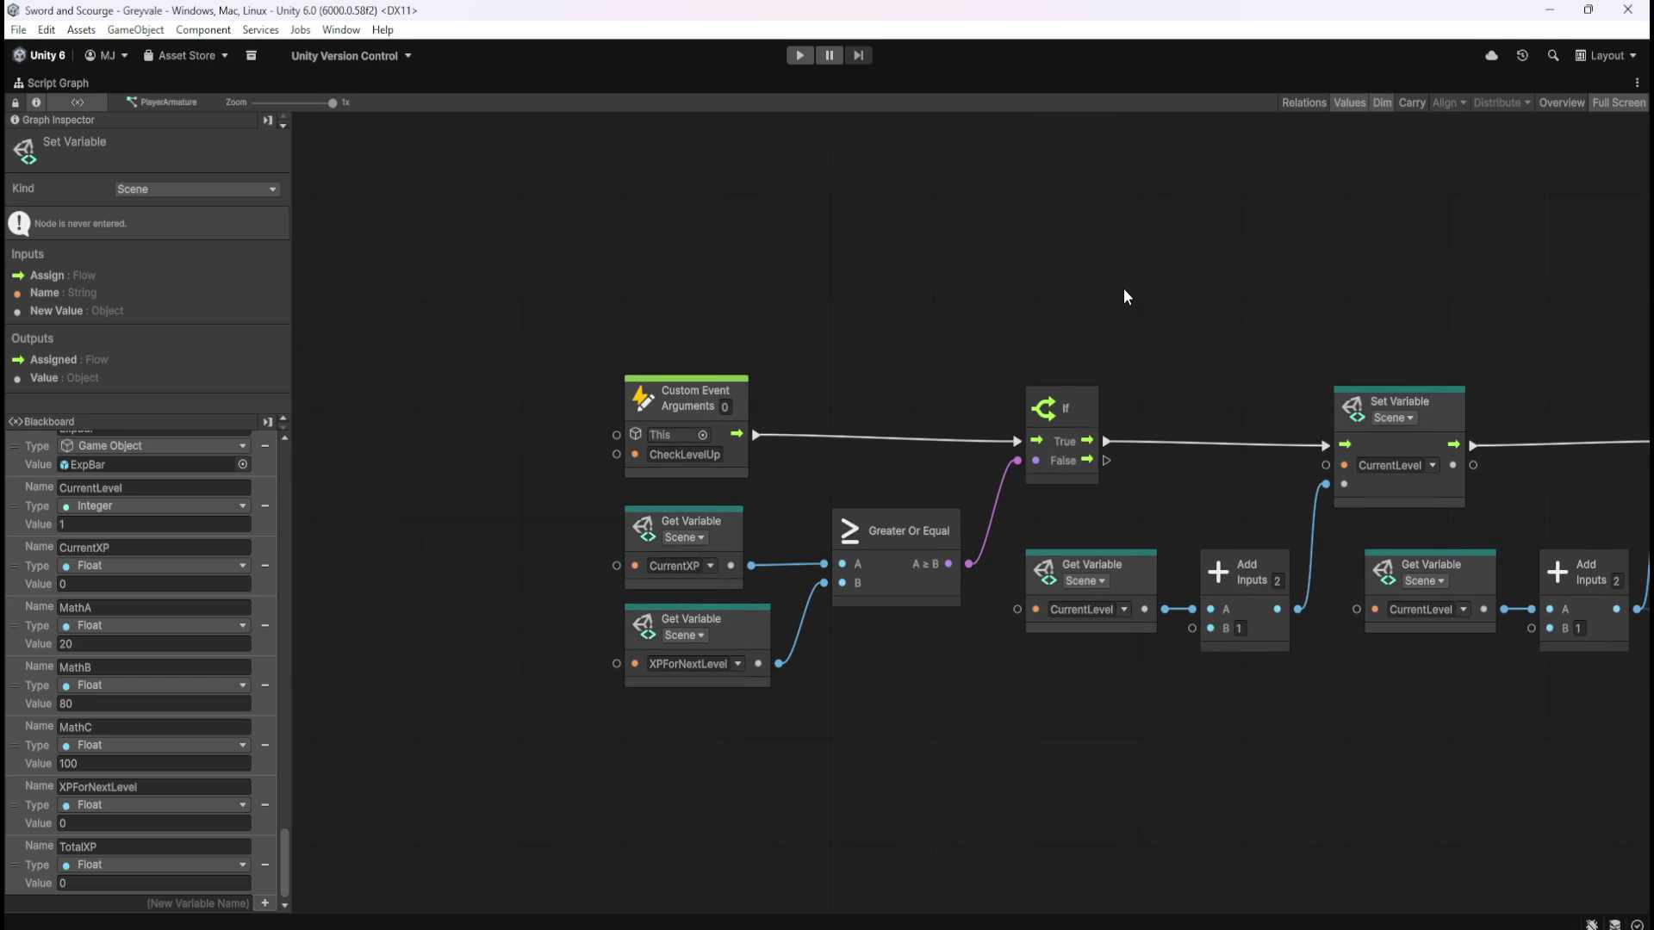
click(1124, 288)
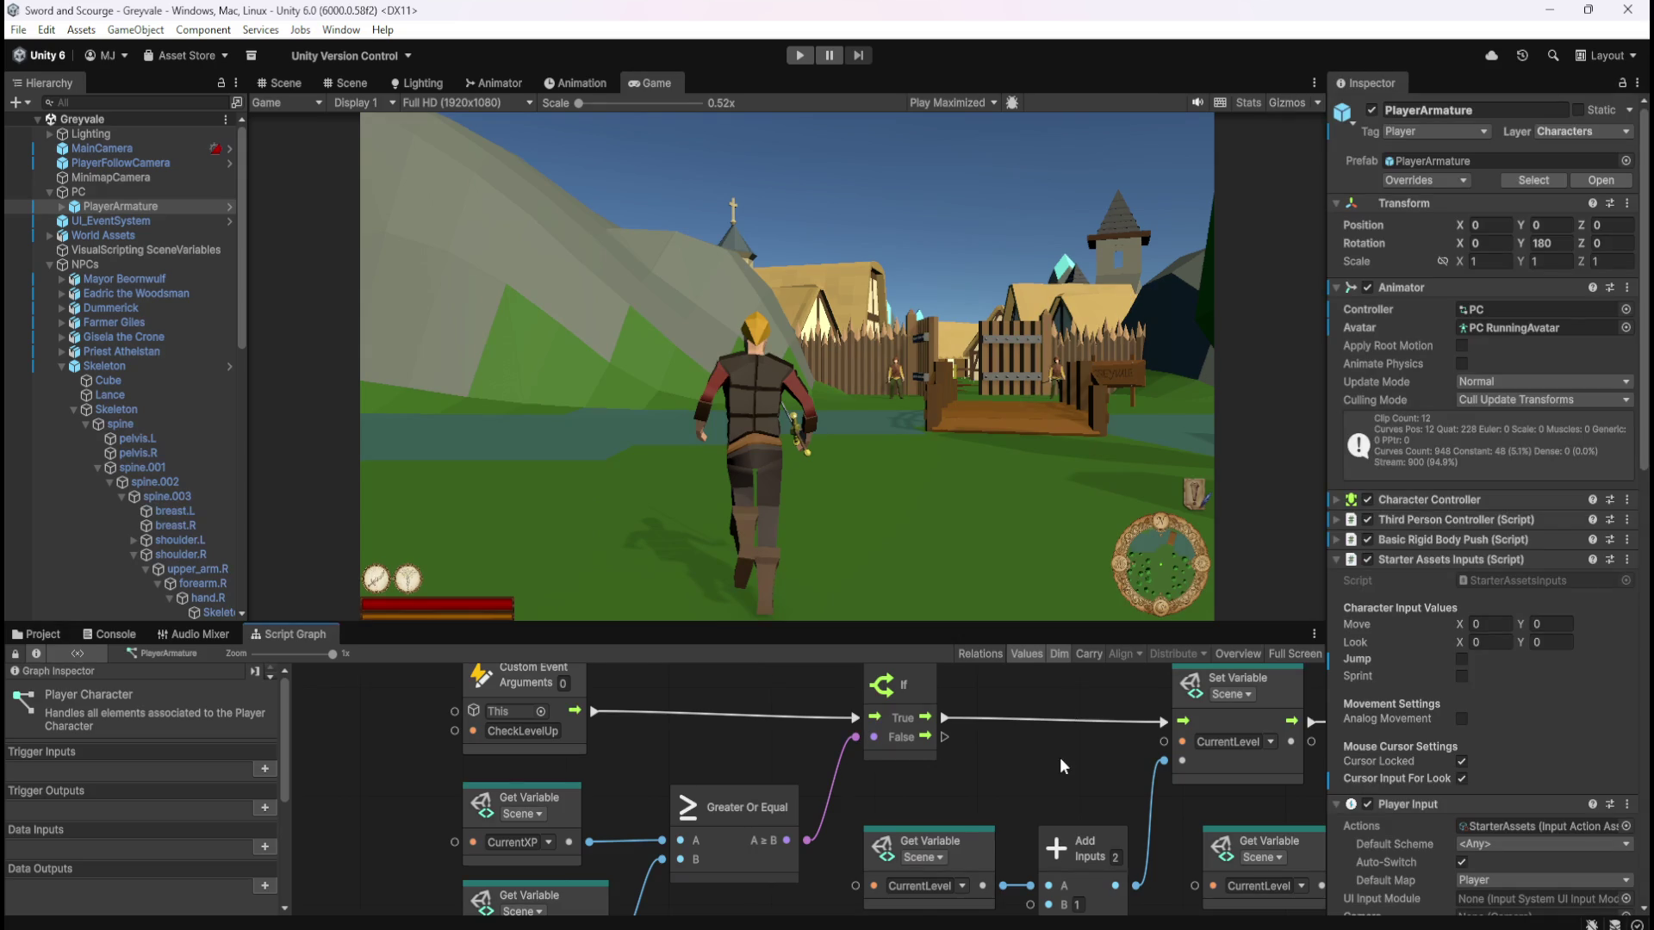
scroll(991, 603, down, 6)
scroll(1292, 549, up, 5)
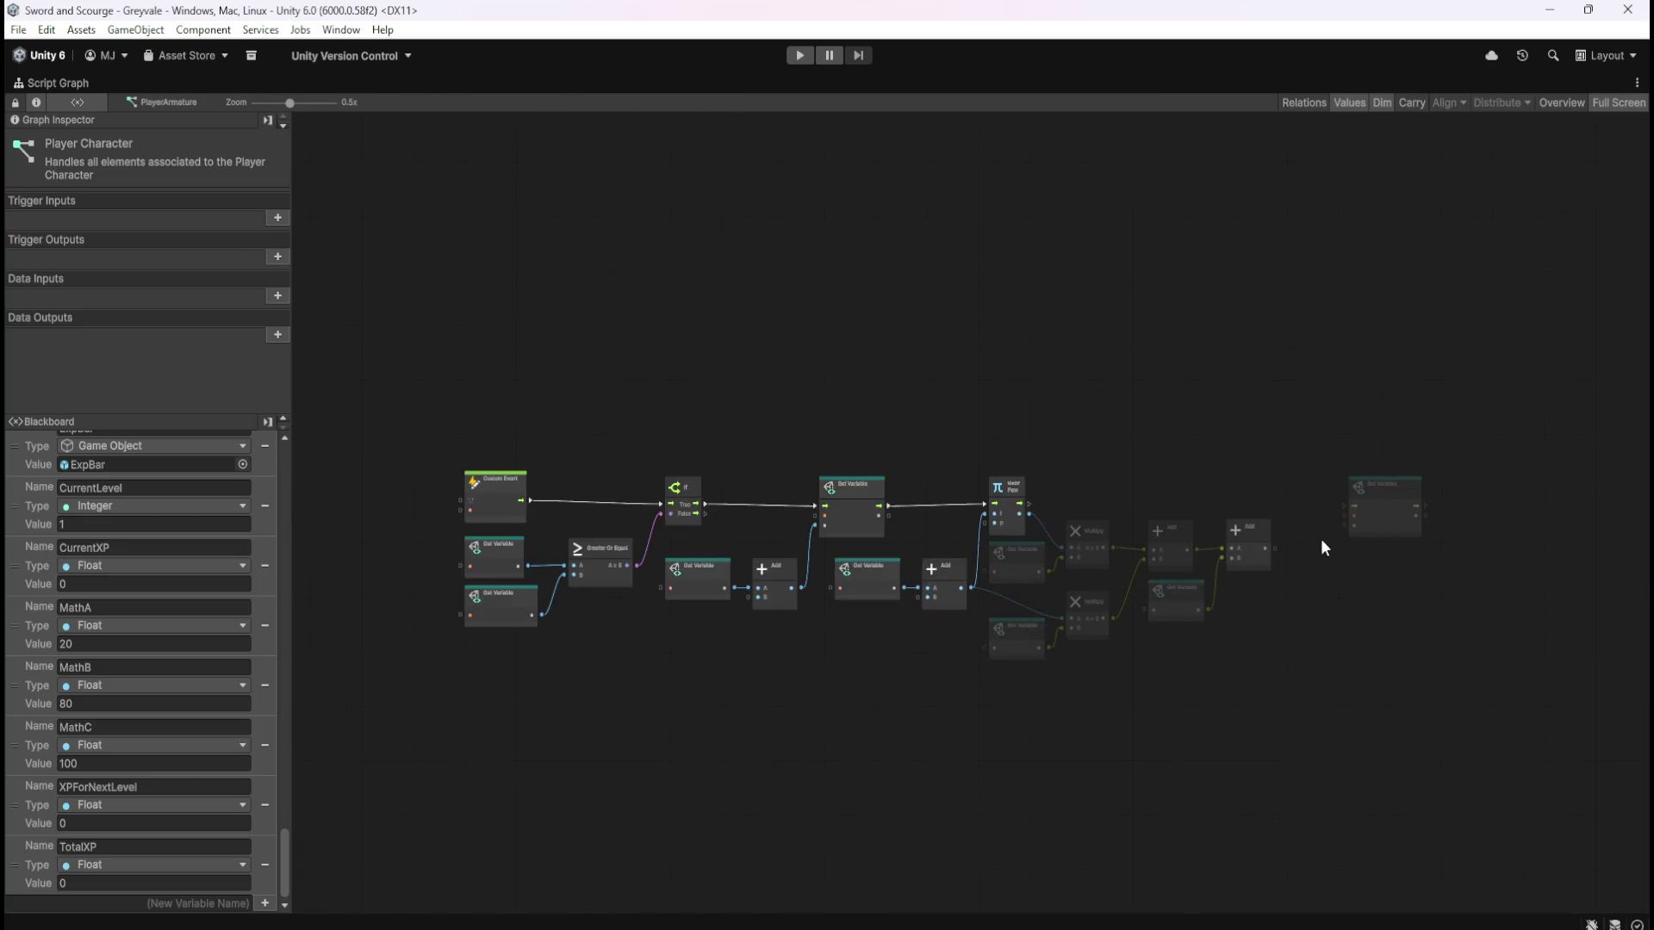
scroll(1349, 520, up, 1)
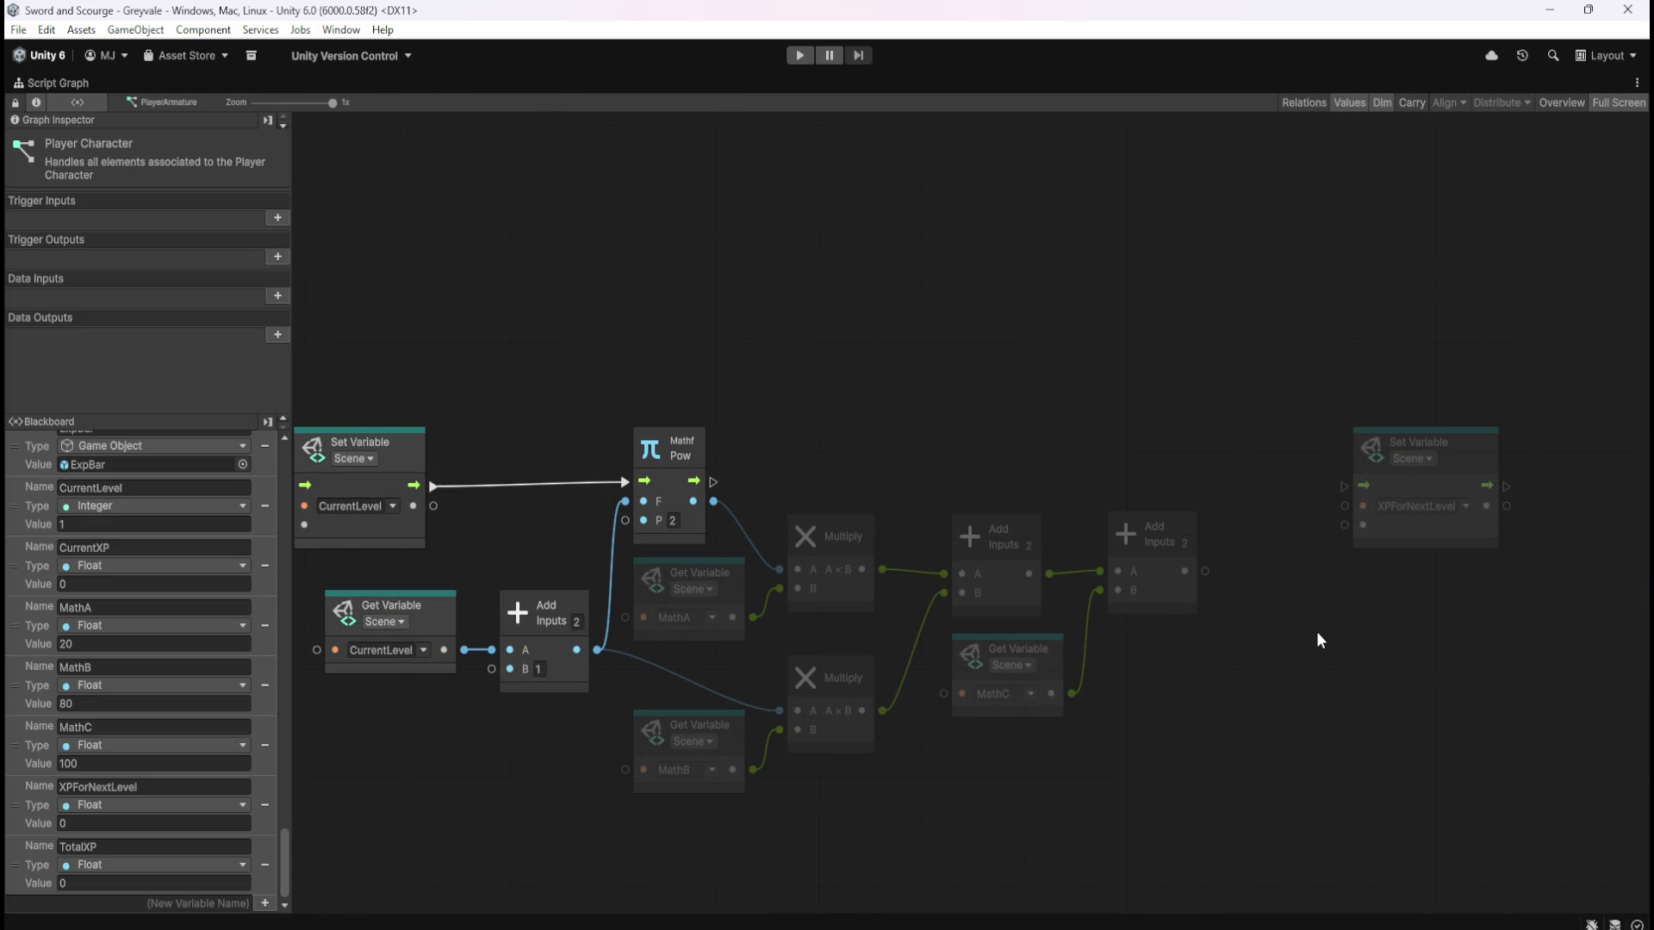
drag(1331, 623, 1309, 603)
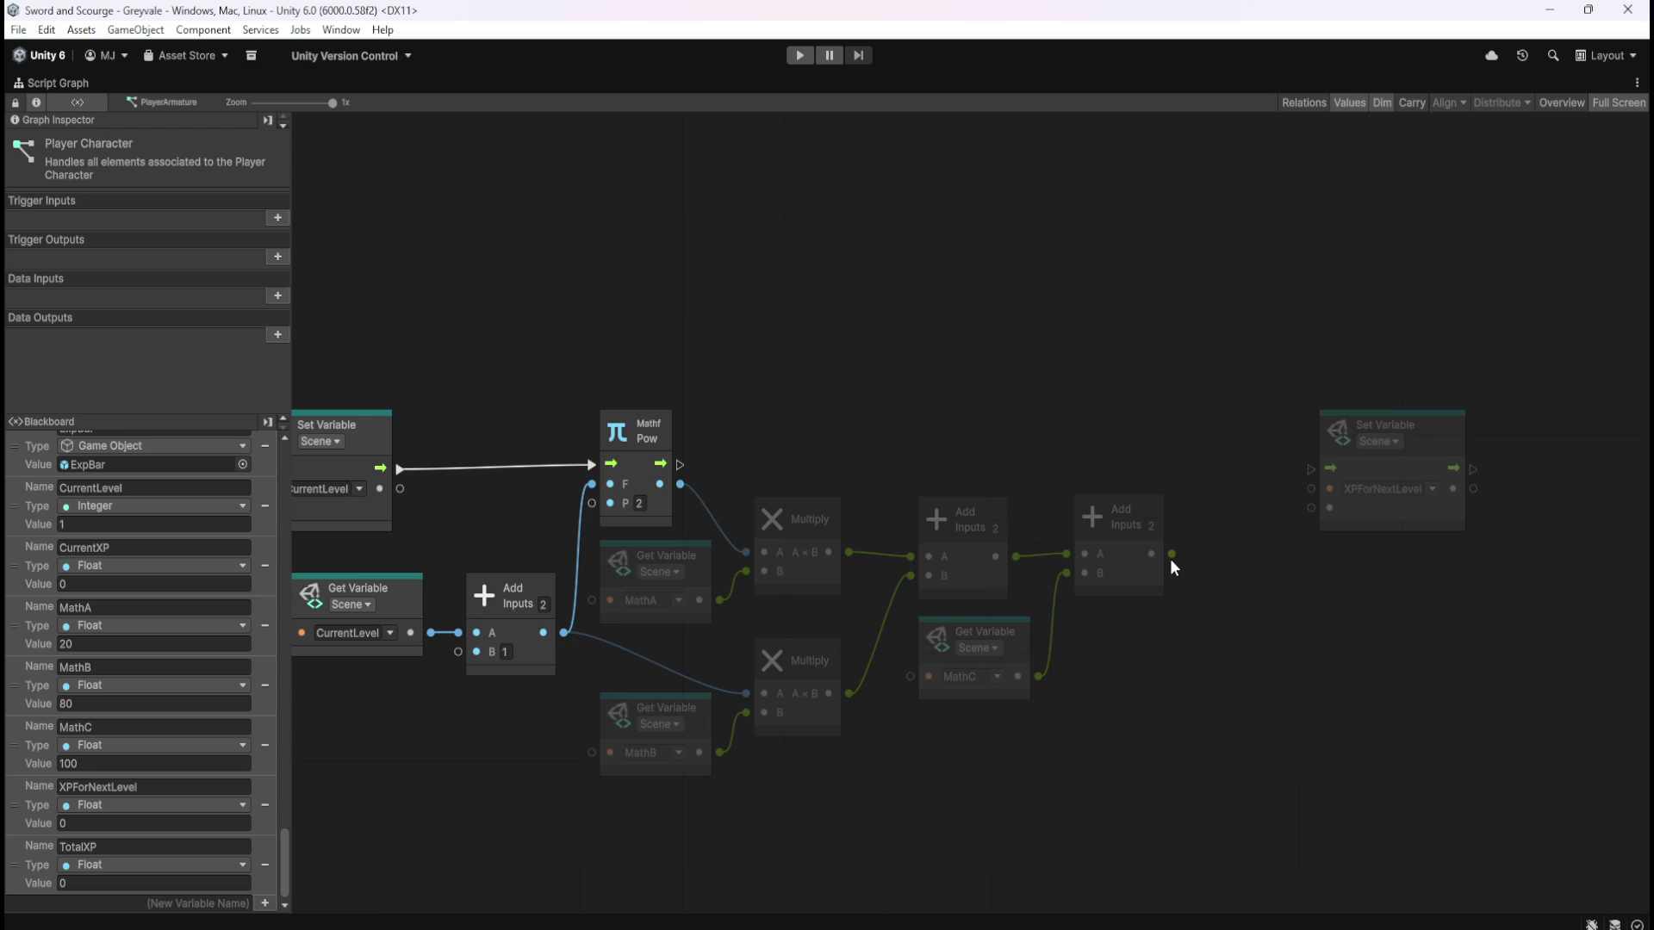
Feed the final Add sum into XPForNextLevel's setter and run it after Mathf Pow
drag(1171, 554, 1196, 562)
mouse_move(1289, 523)
mouse_down()
mouse_move(1308, 512)
mouse_move(1099, 696)
mouse_up()
mouse_move(510, 737)
mouse_down()
mouse_move(927, 664)
mouse_move(1451, 670)
mouse_up()
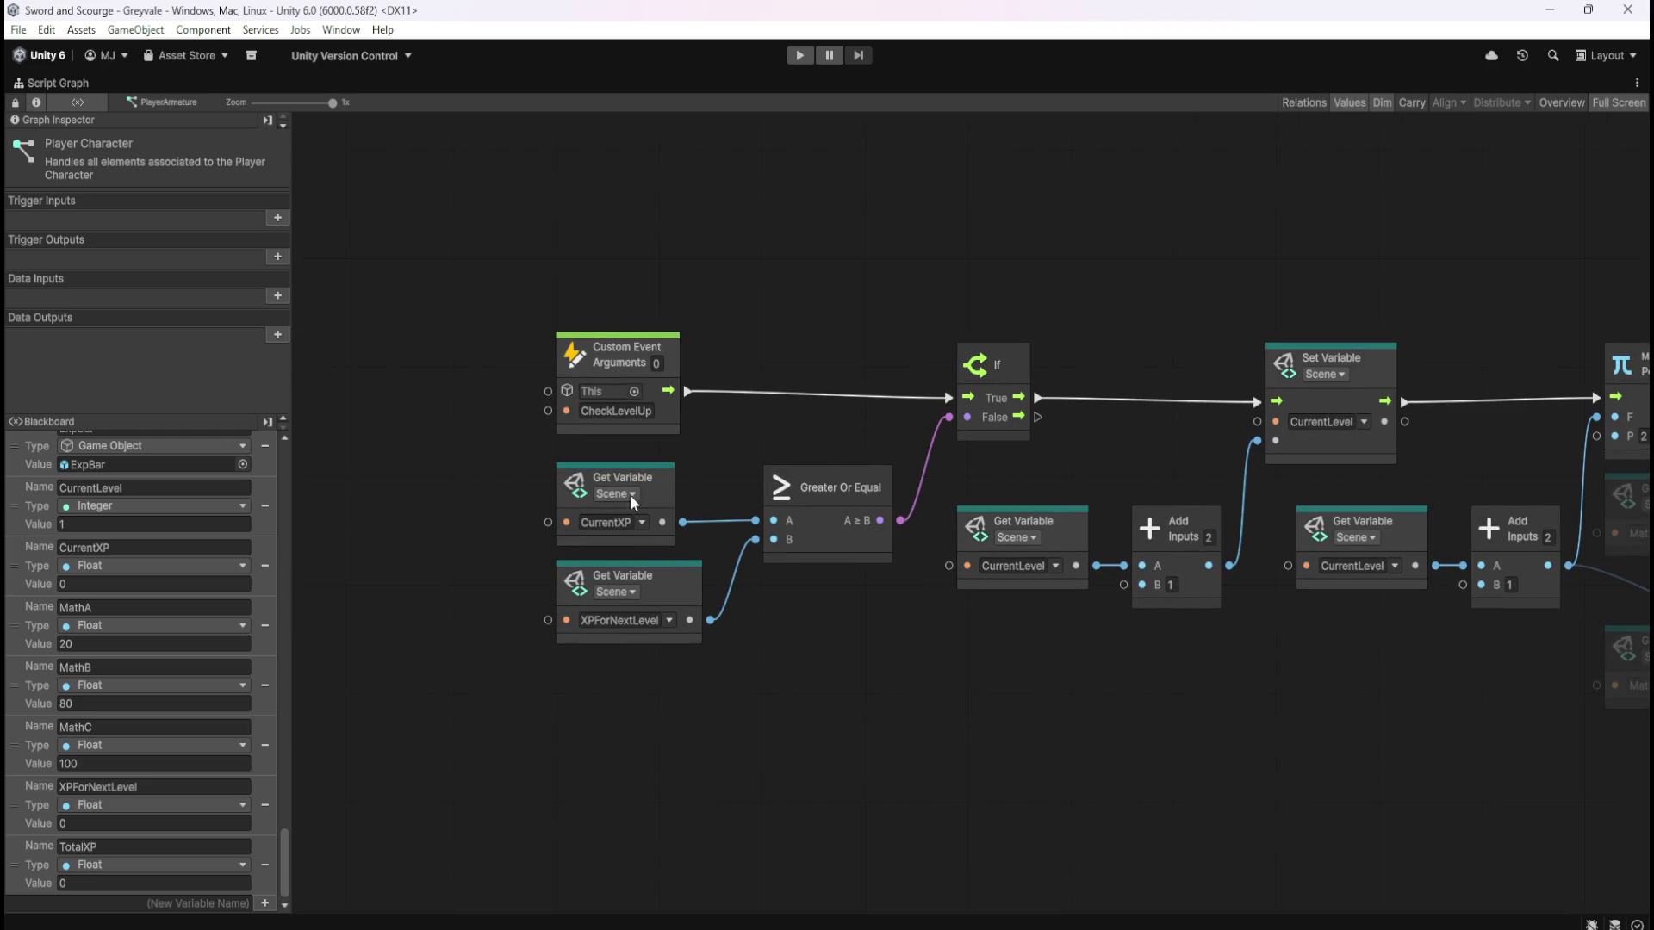
drag(1316, 704, 567, 698)
drag(1496, 701, 1107, 733)
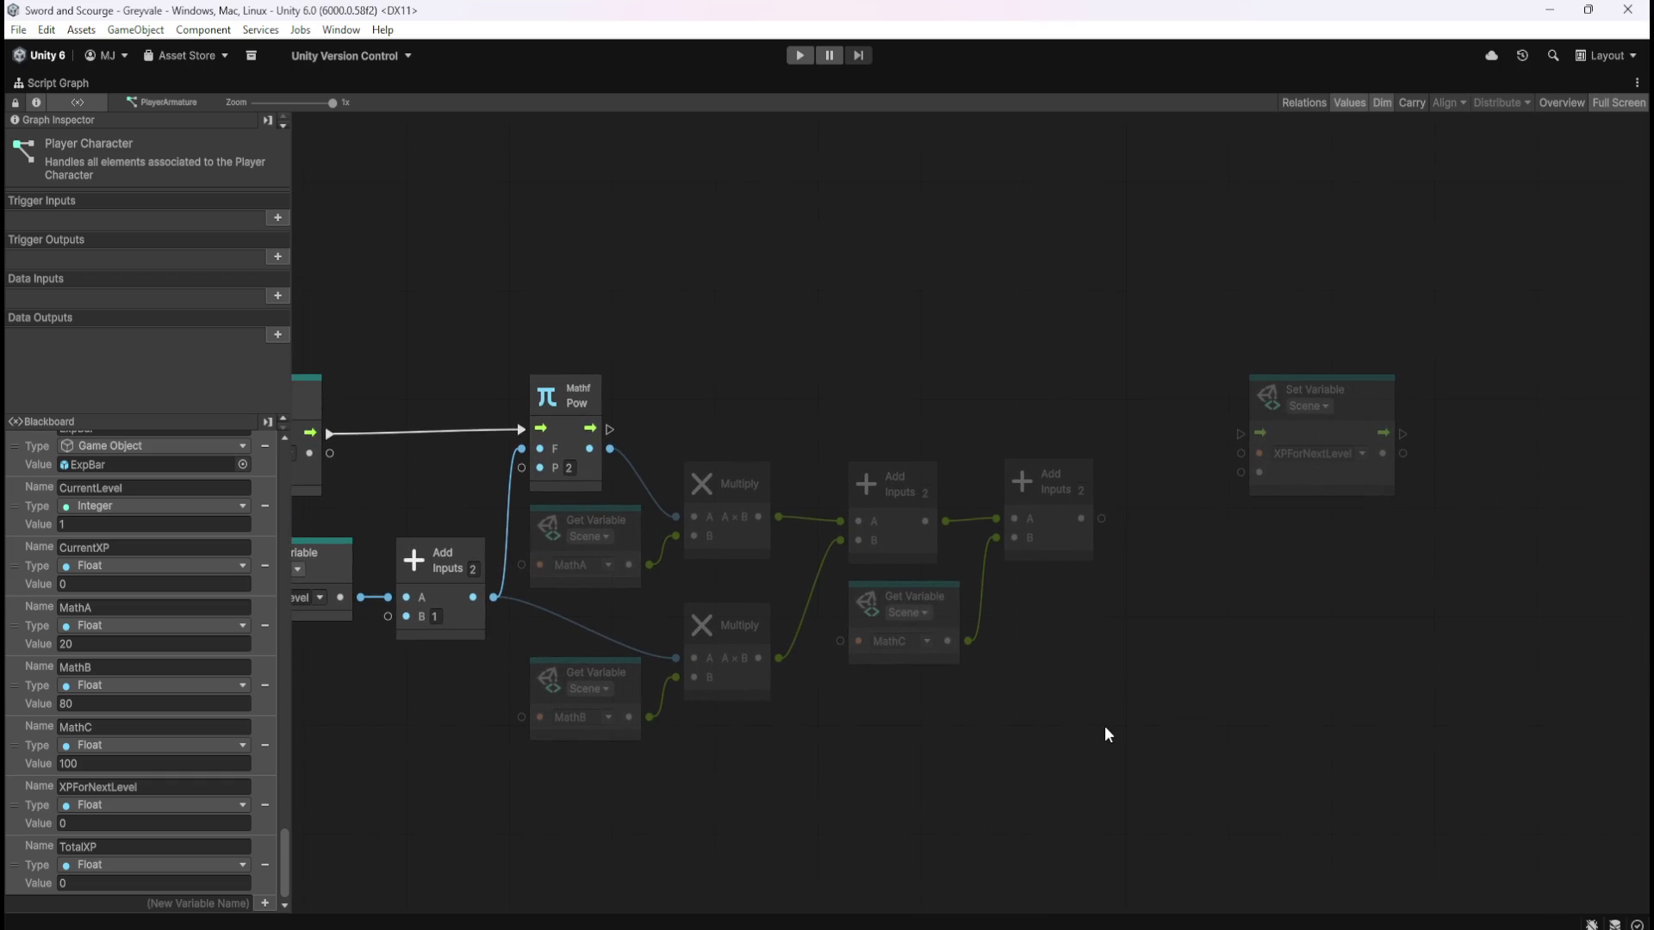
mouse_move(1102, 519)
mouse_down()
mouse_move(1172, 518)
mouse_move(1245, 480)
mouse_up()
mouse_move(613, 428)
mouse_down()
mouse_move(1254, 412)
mouse_move(1243, 439)
mouse_up()
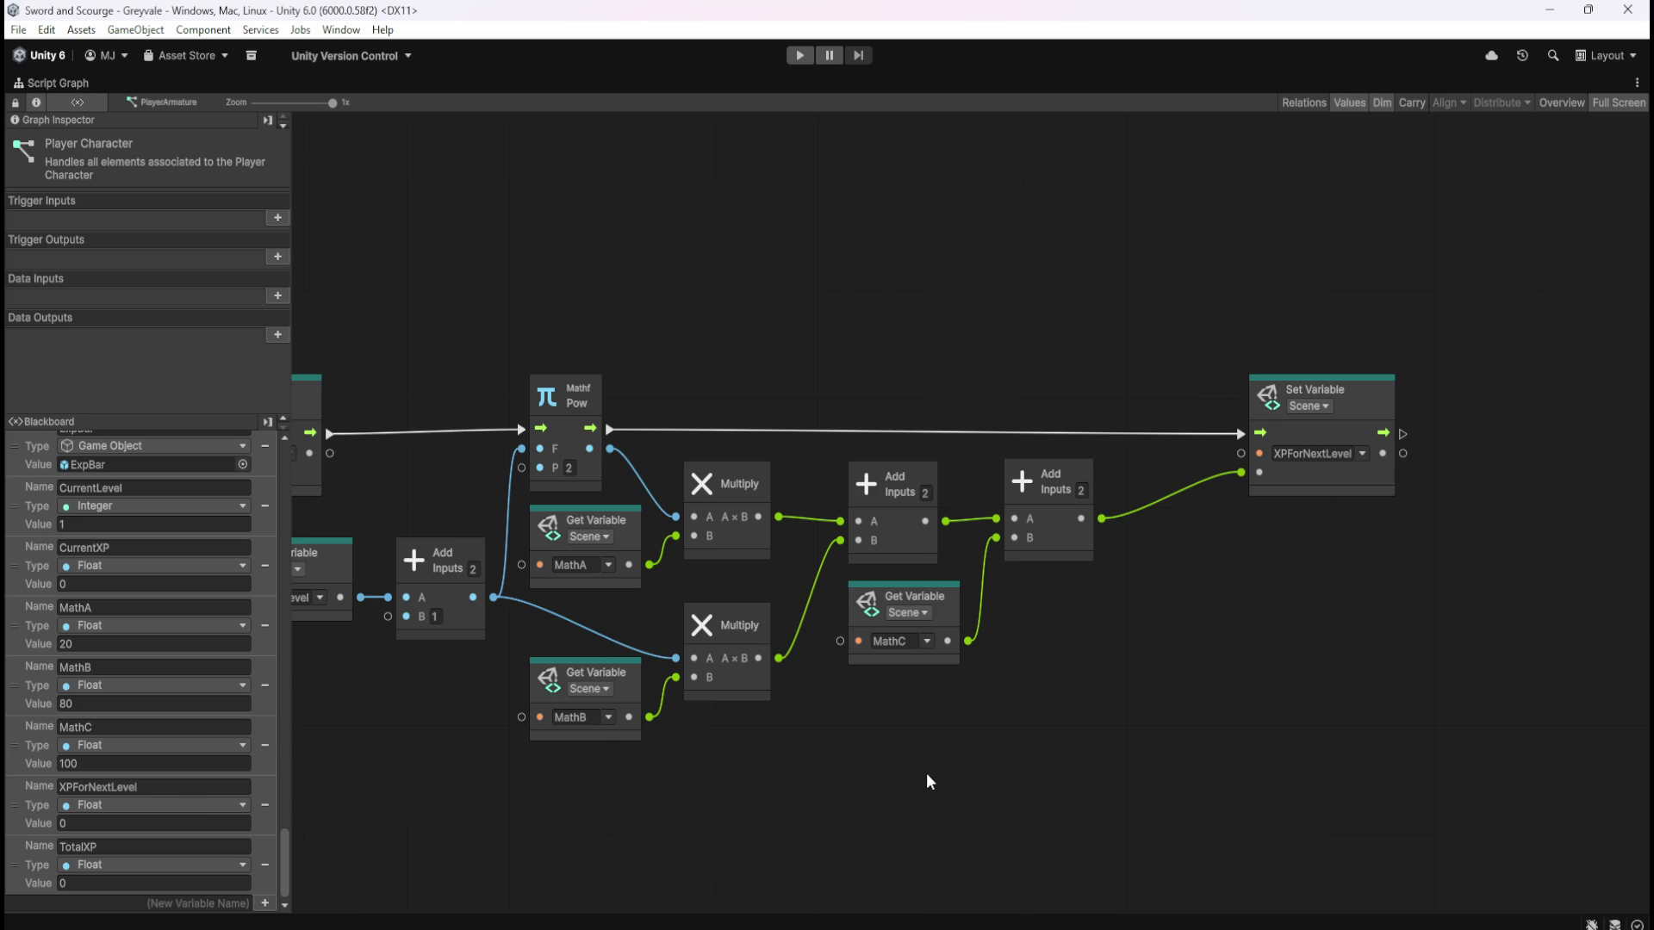
key(shift+space)
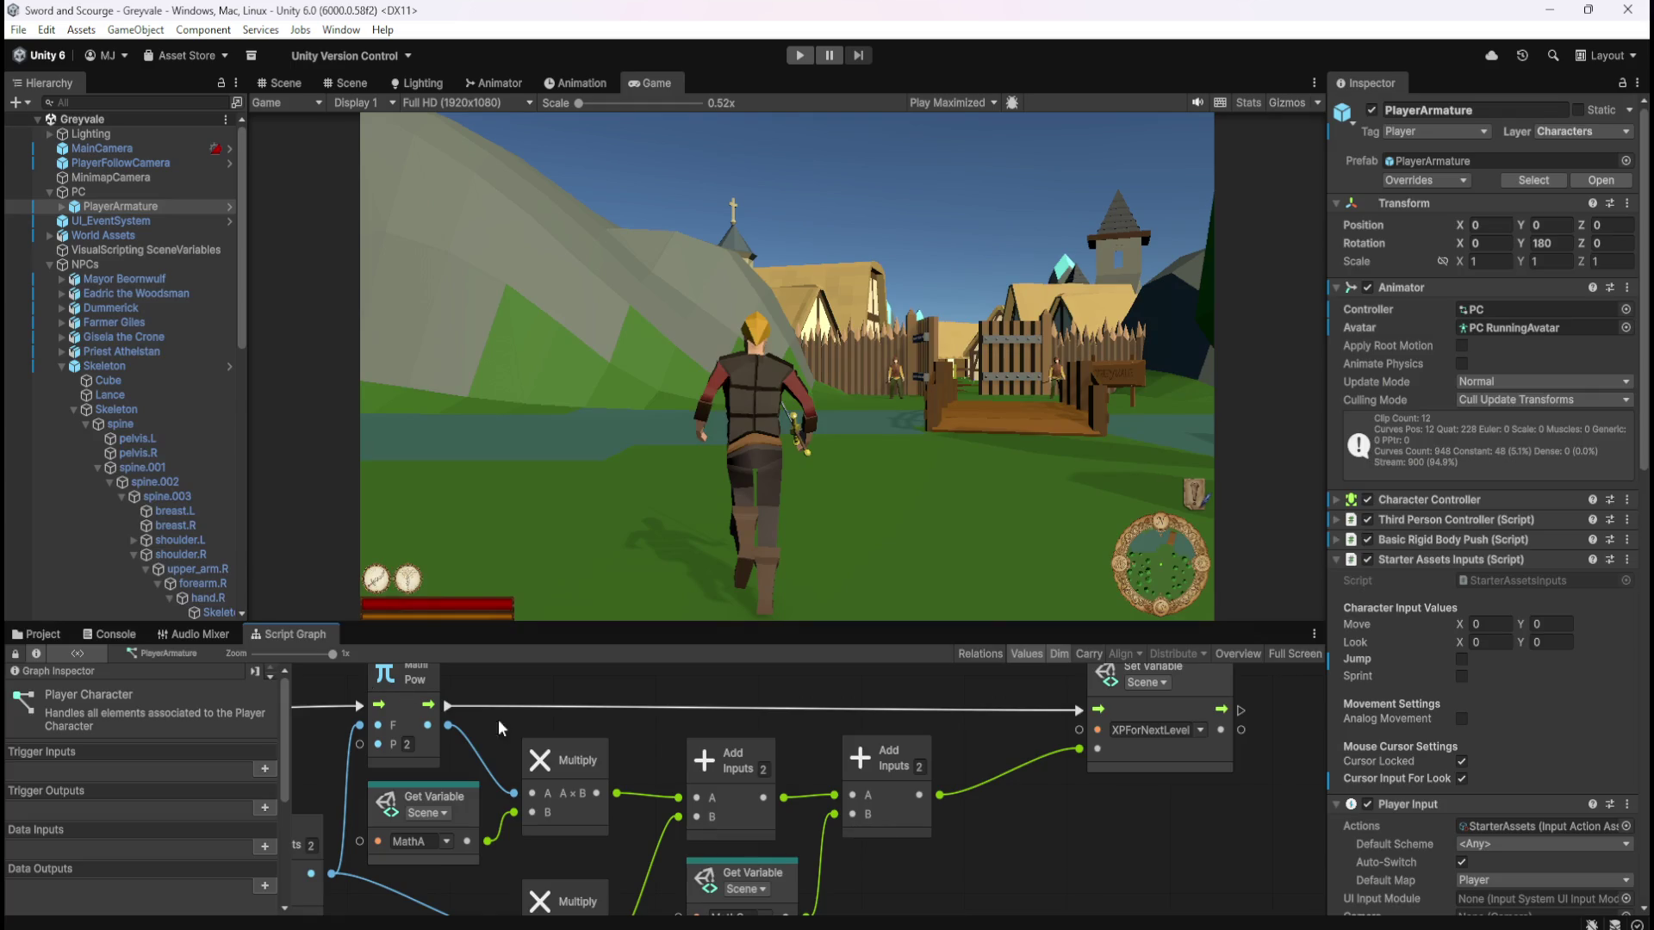
Select ExpBar and view its graph, where a Custom Event drives Slider Set Value
scroll(142, 458, down, 5)
click(116, 467)
key(shift+space)
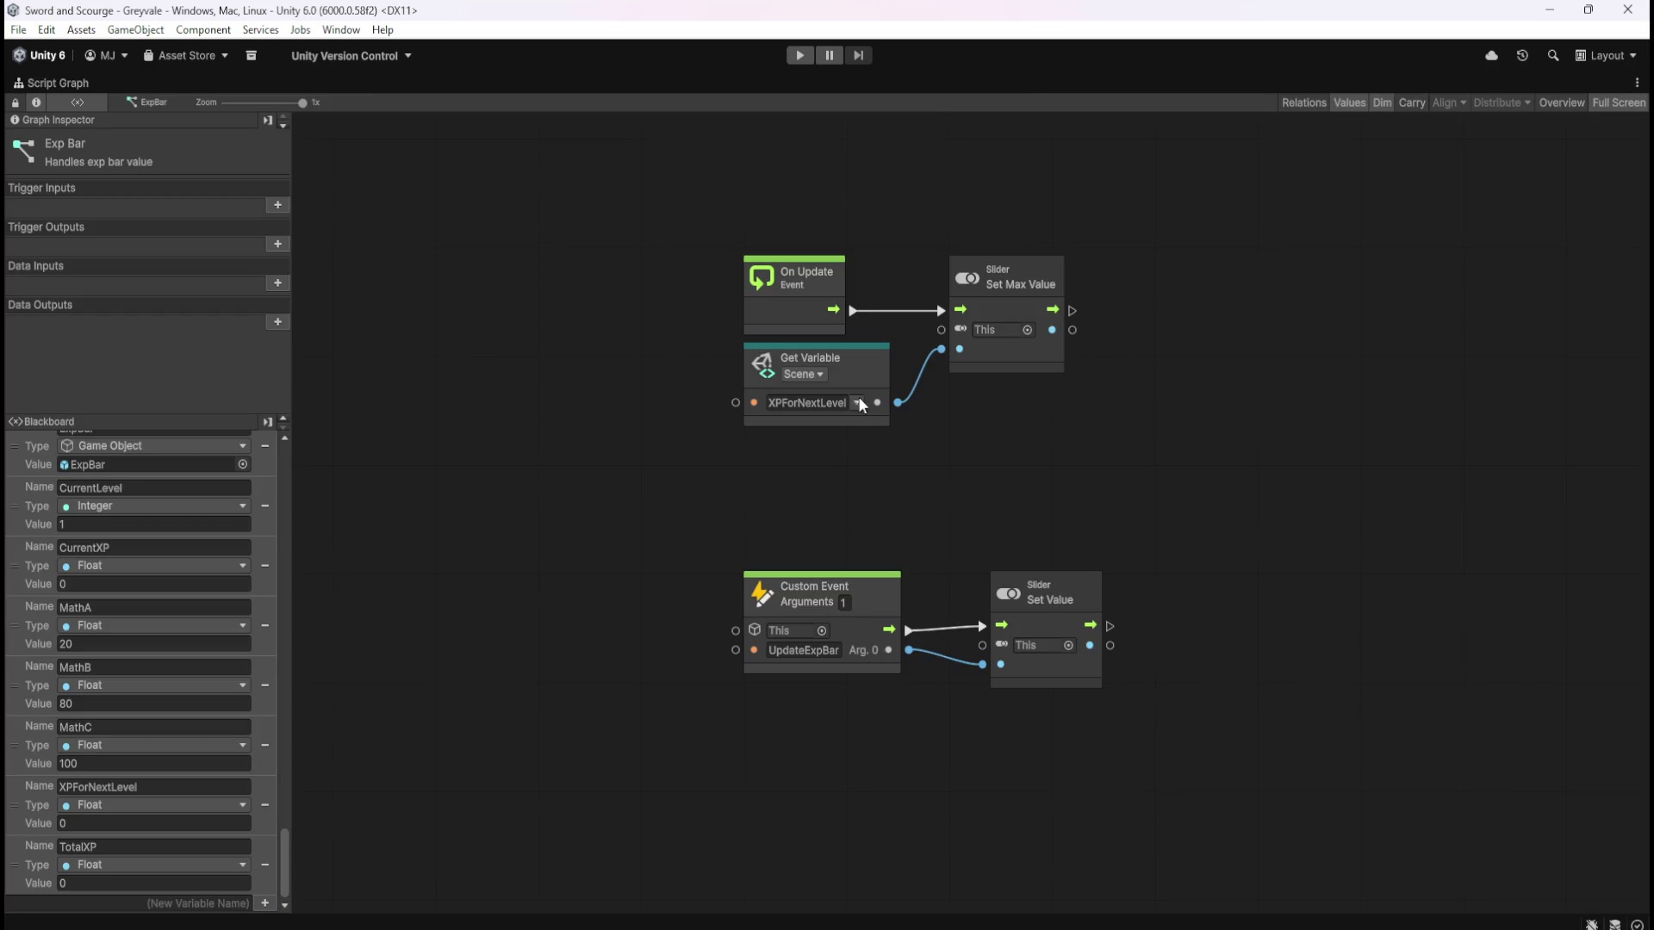
key(shift+space)
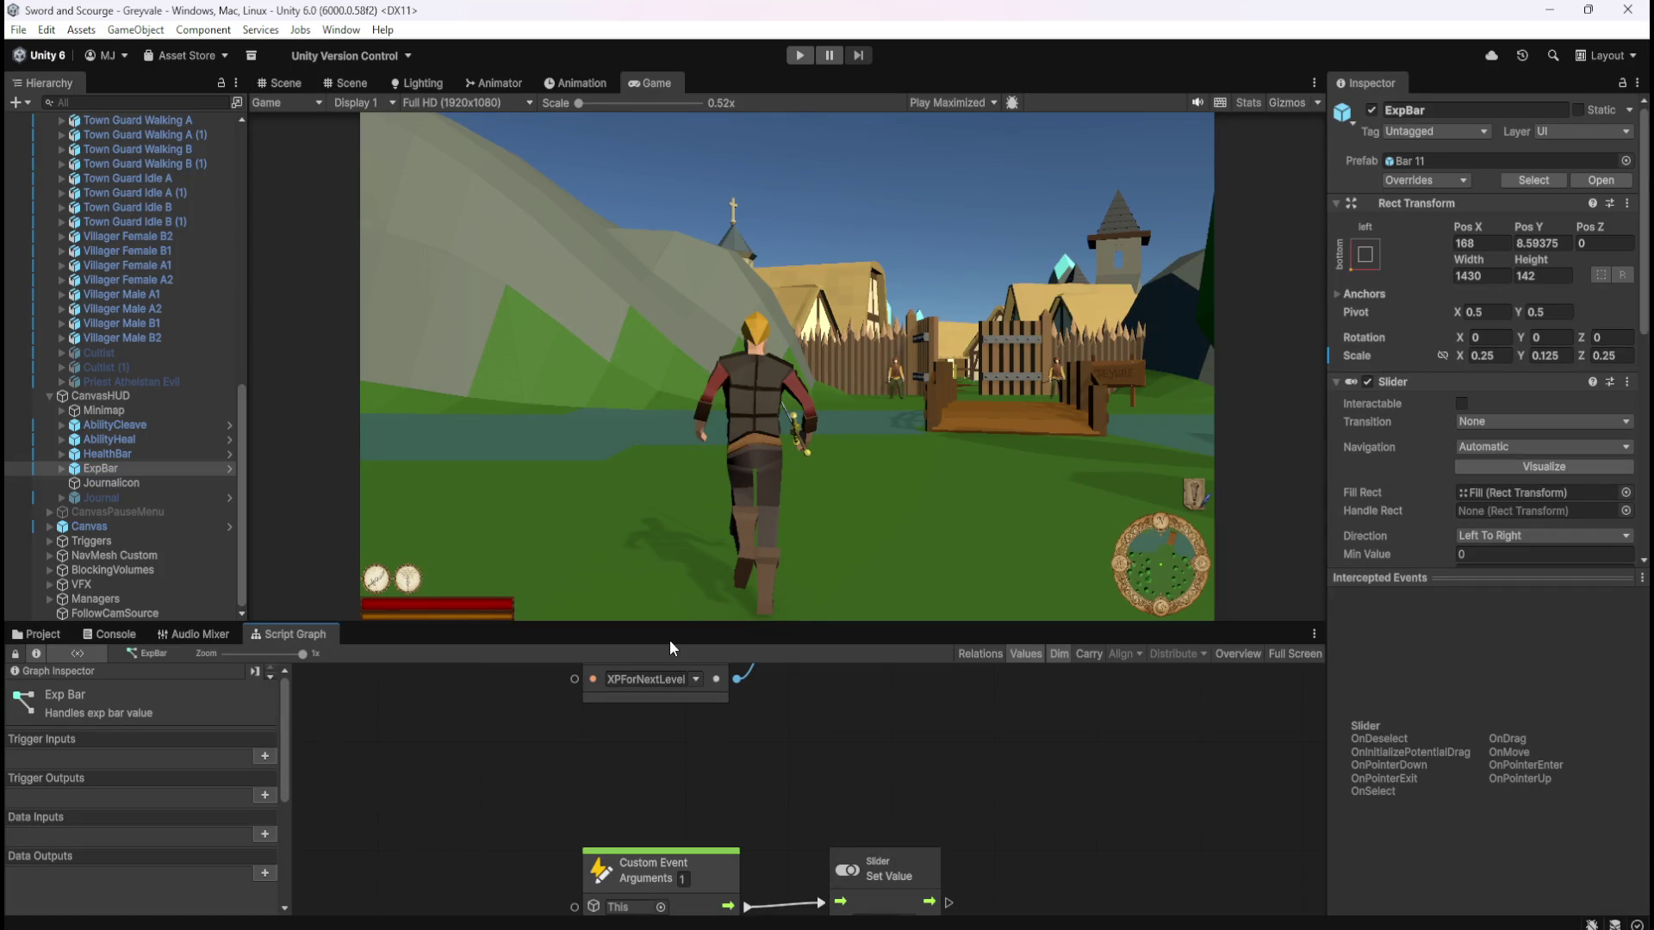
scroll(1397, 499, down, 3)
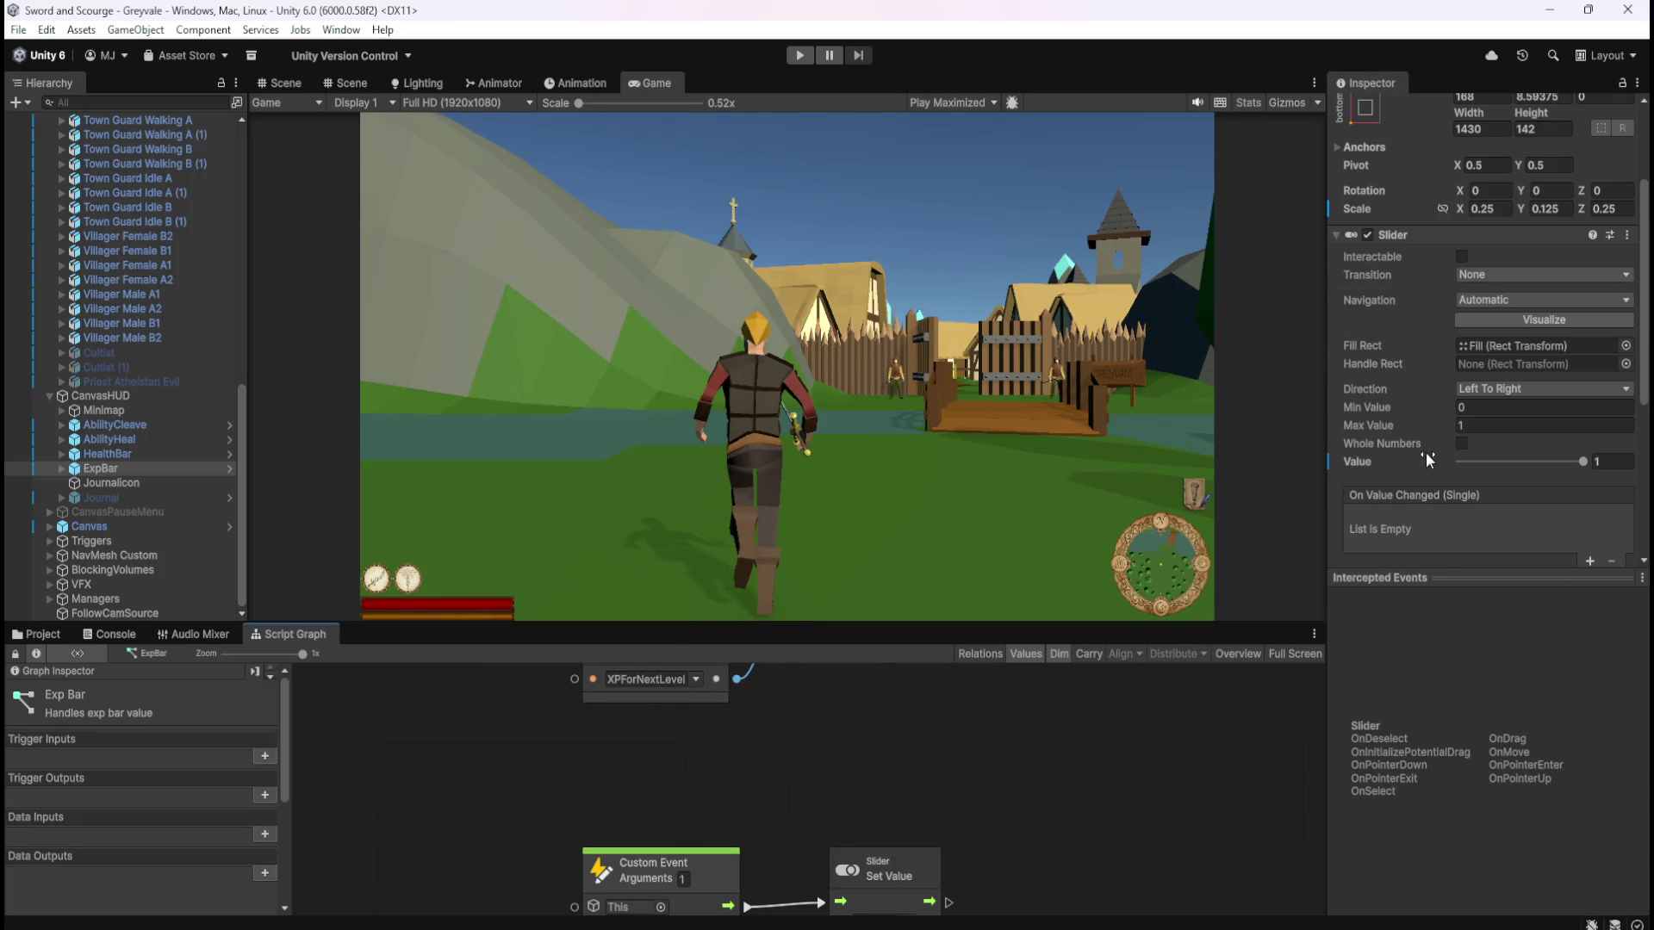
key(shift+space)
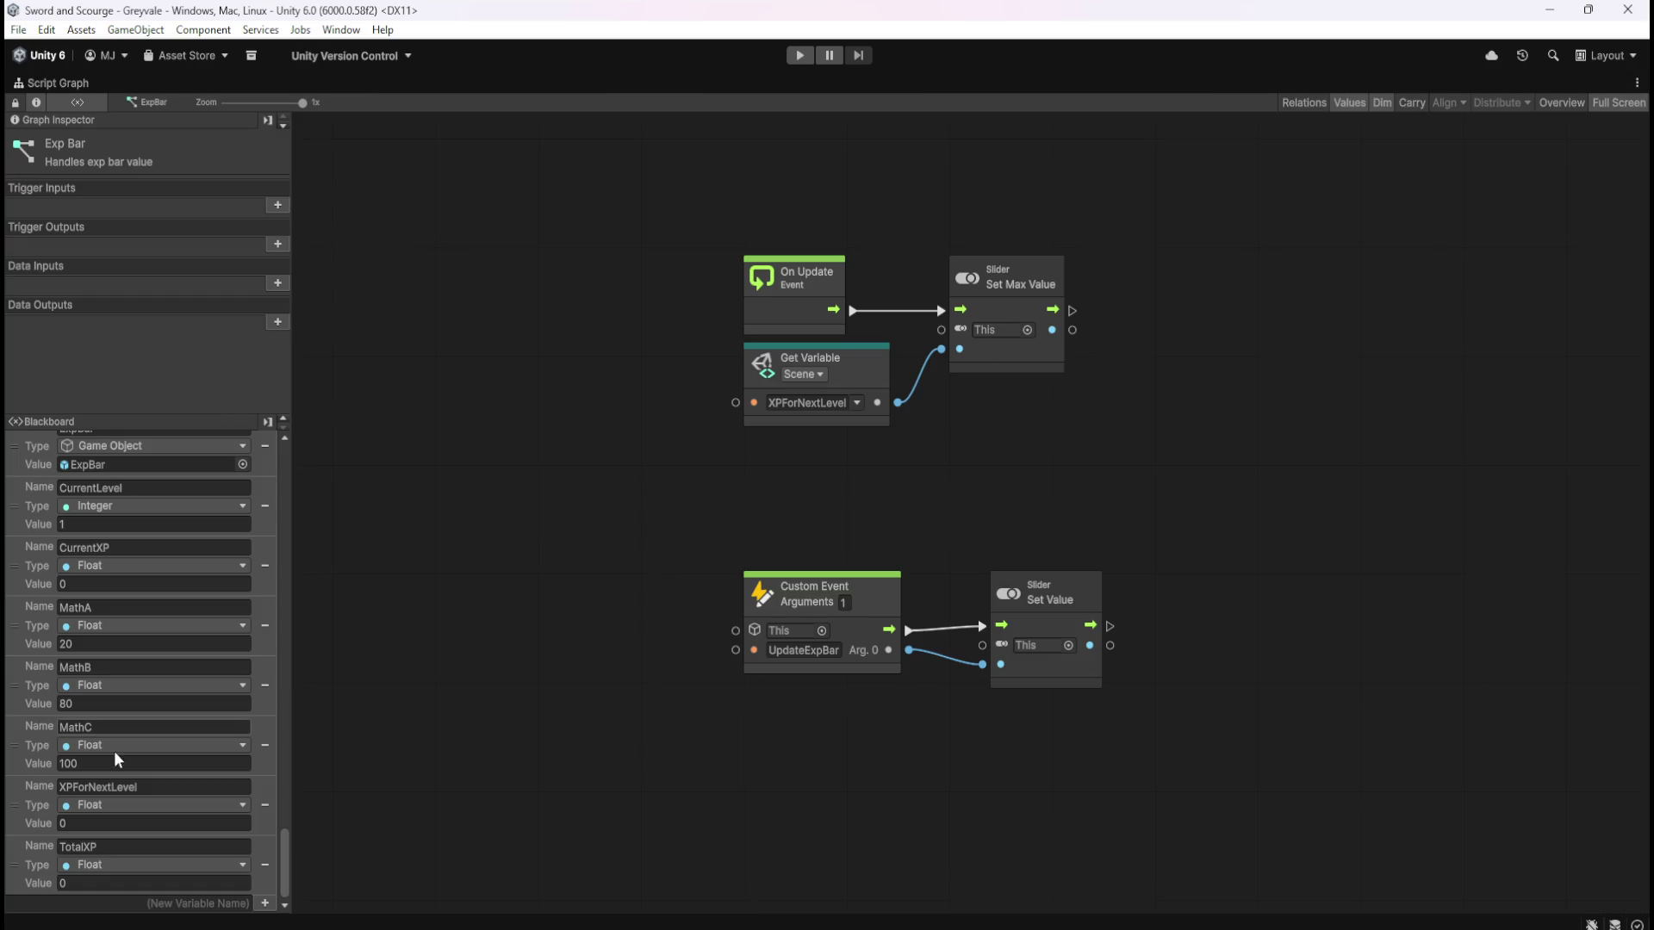
key(shift+space)
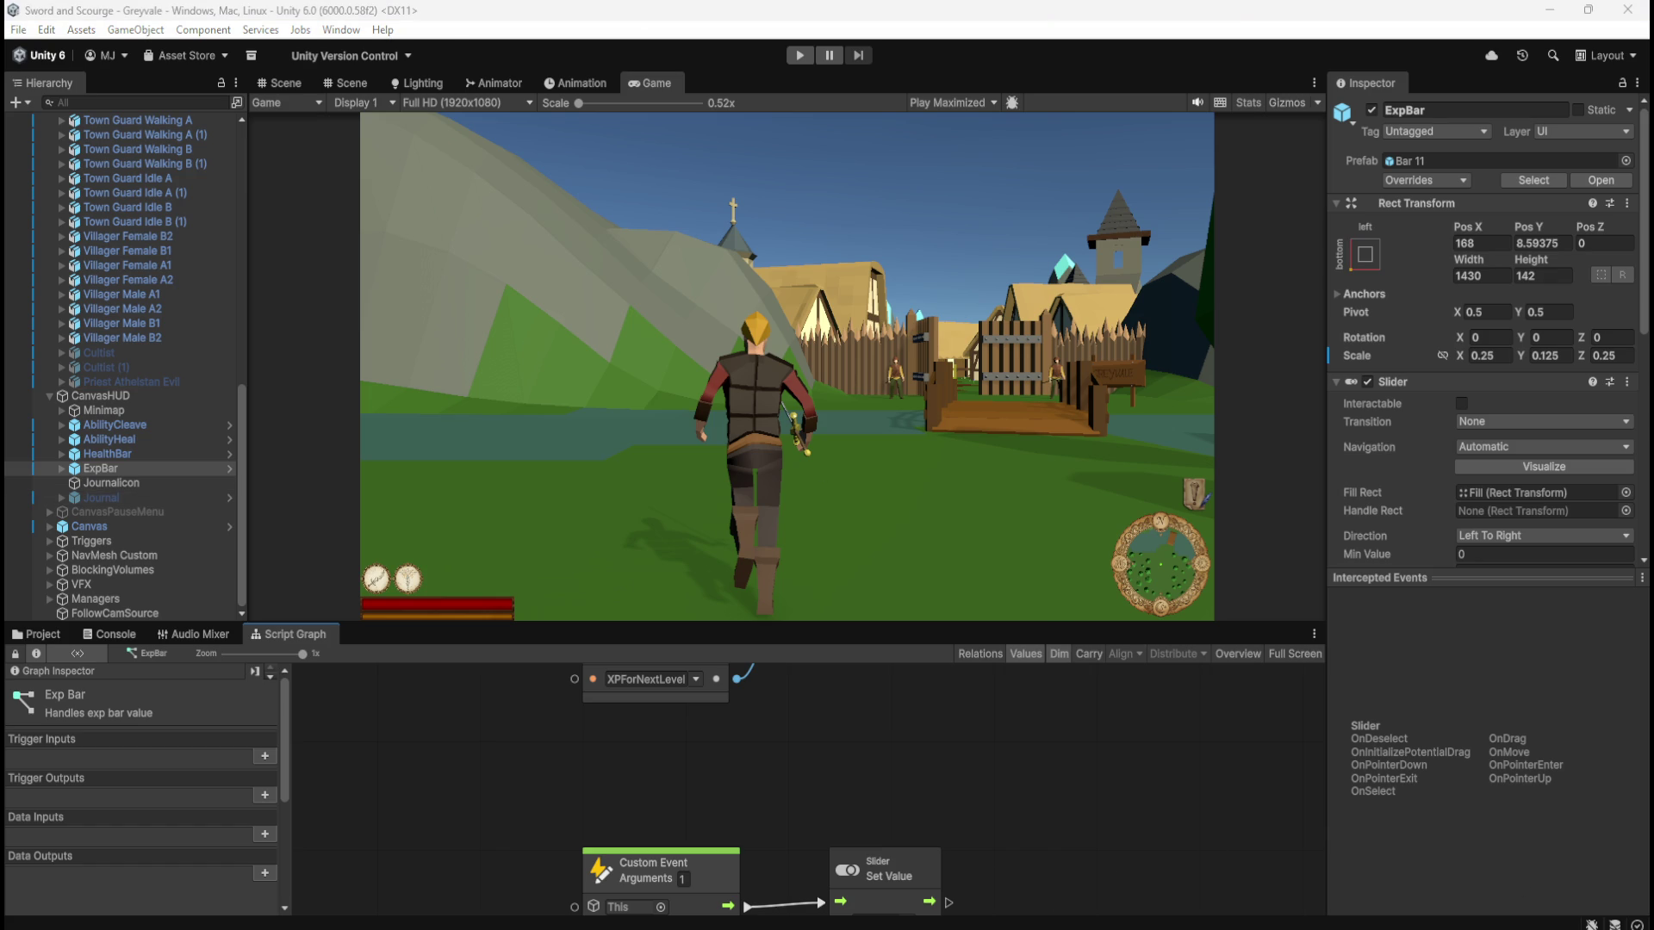
key(alt+Tab)
drag(1102, 61, 1067, 62)
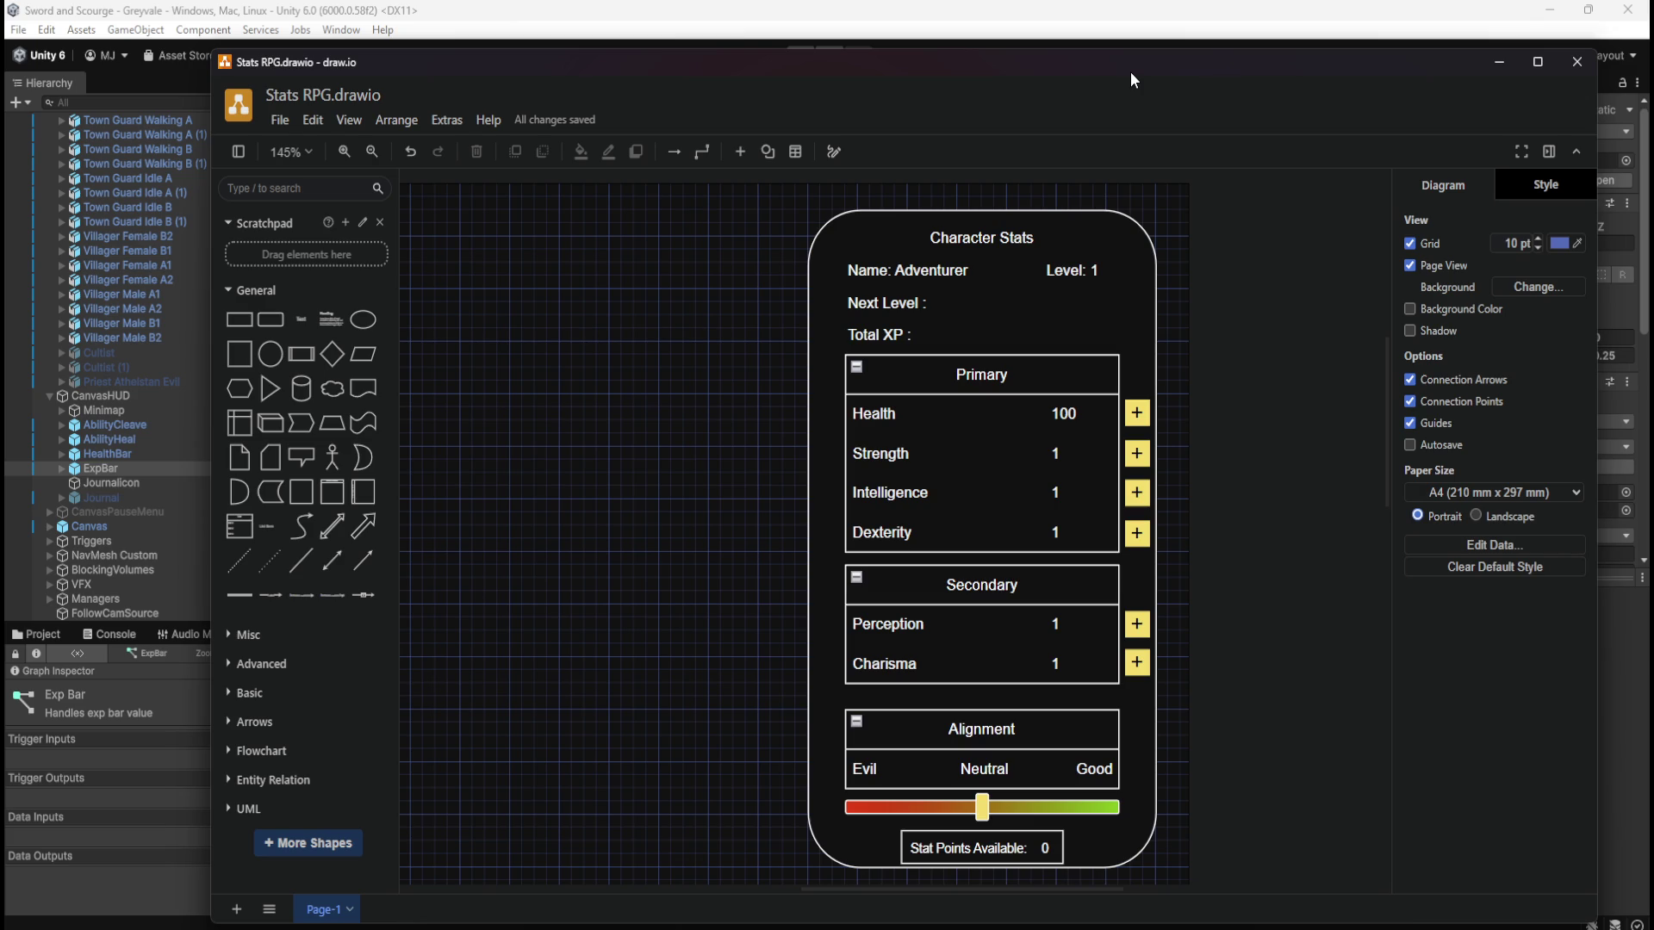
key(super+Down)
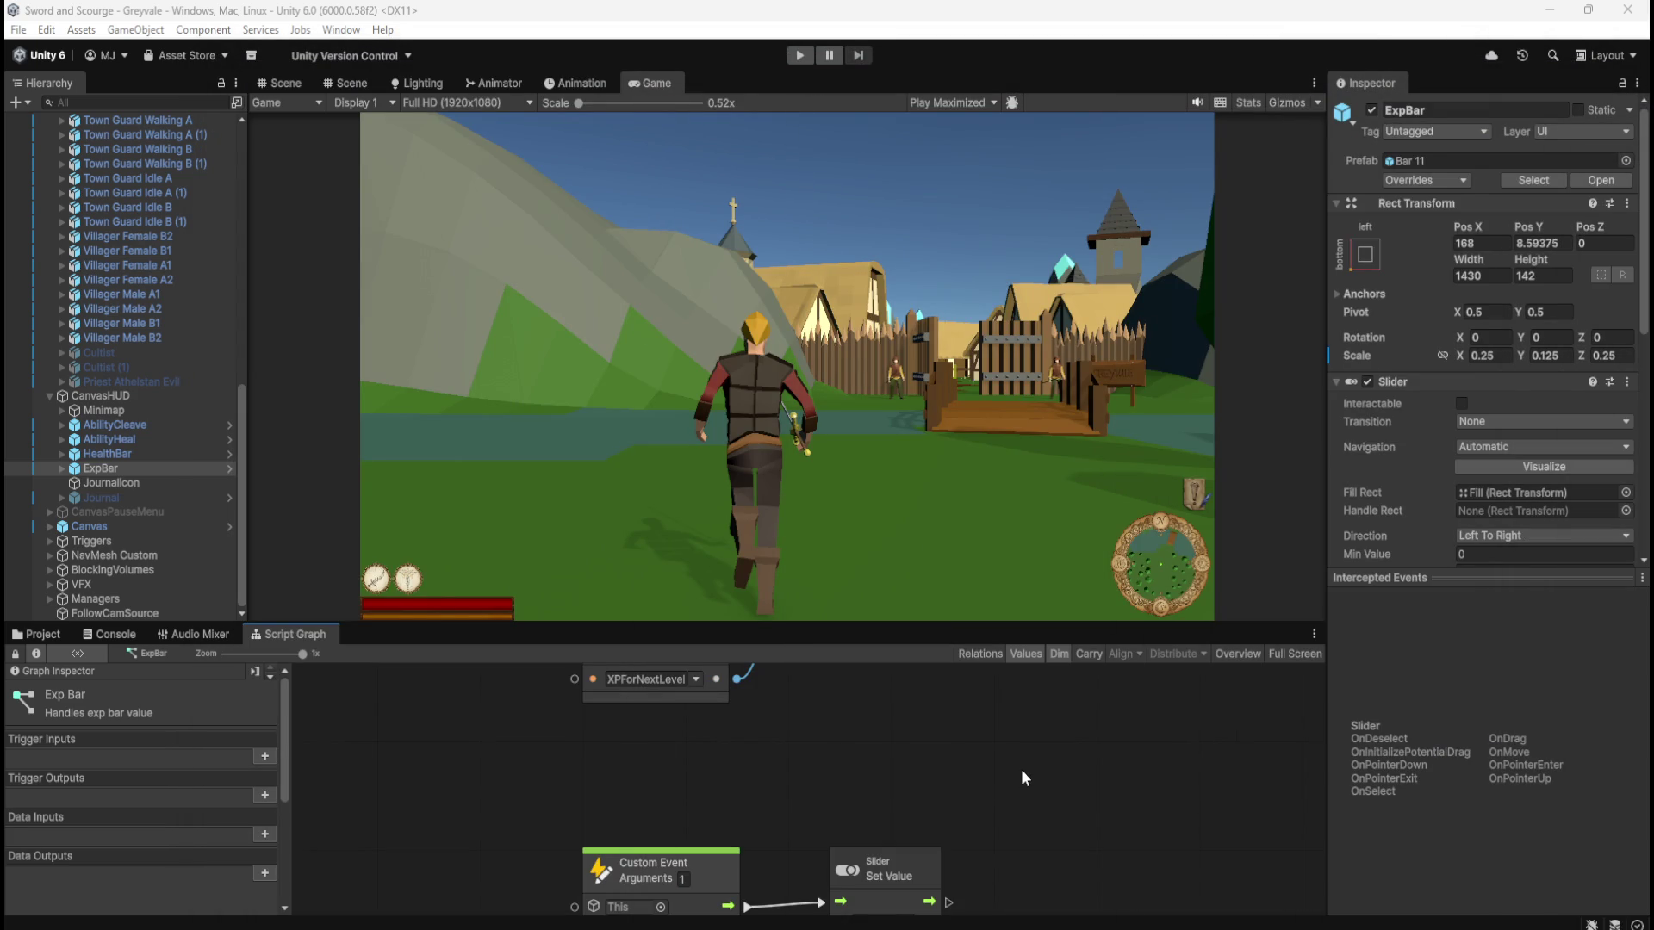
Select Skeleton and maximize its Script Graph to review the XP reward
scroll(1376, 531, down, 3)
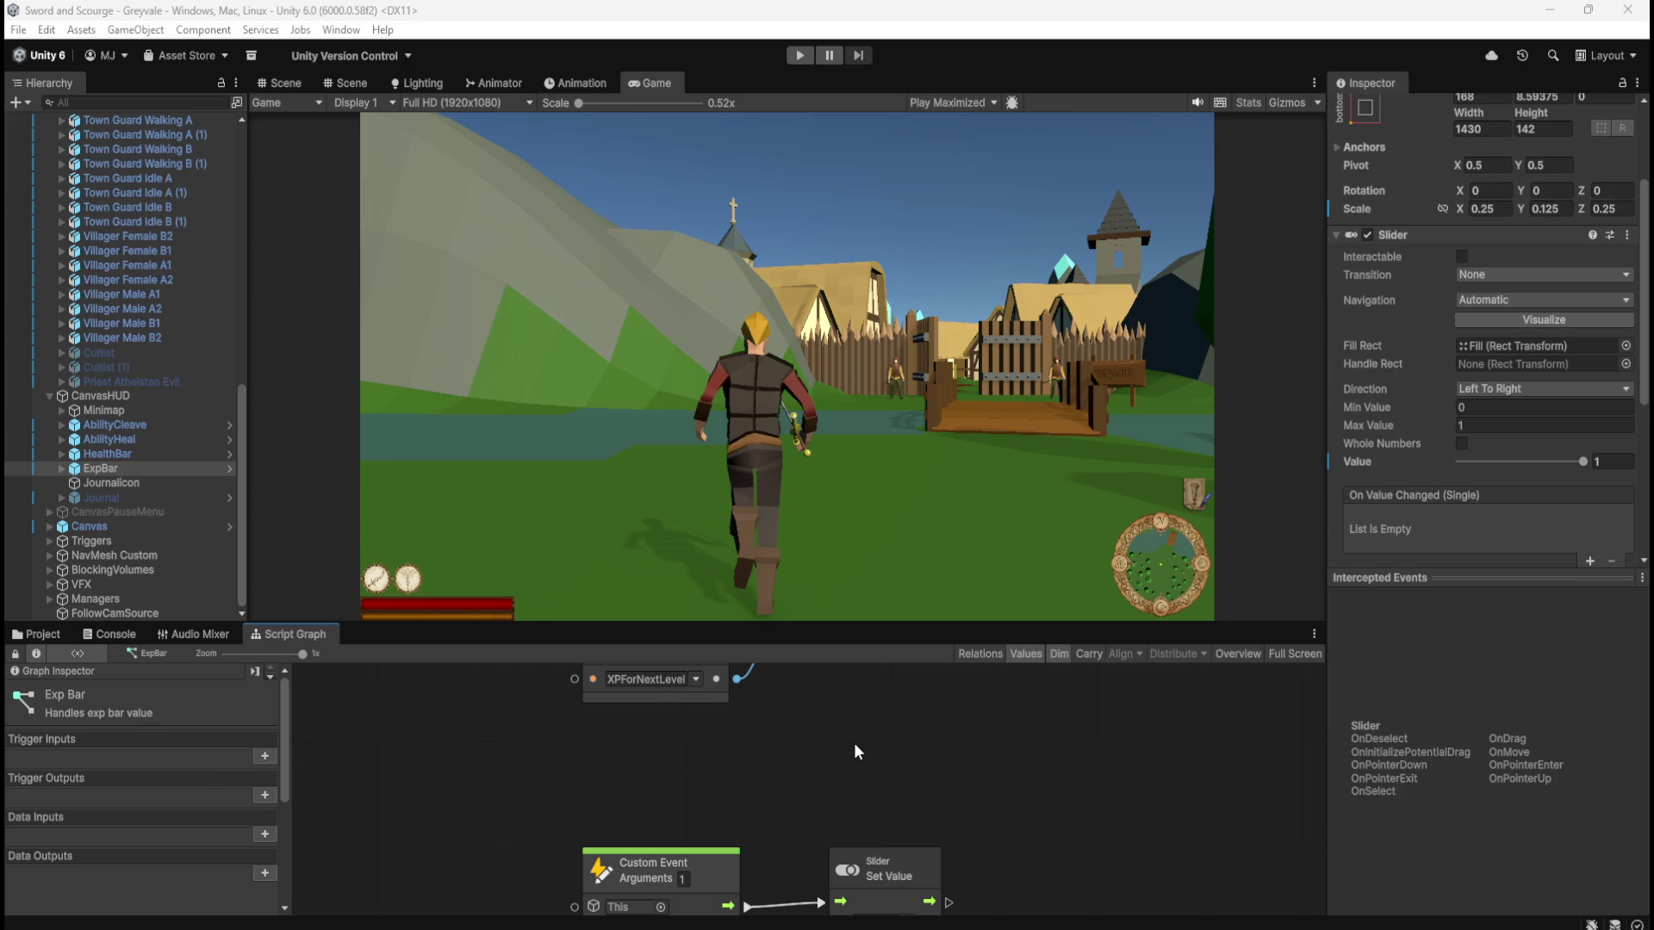
scroll(855, 743, up, 3)
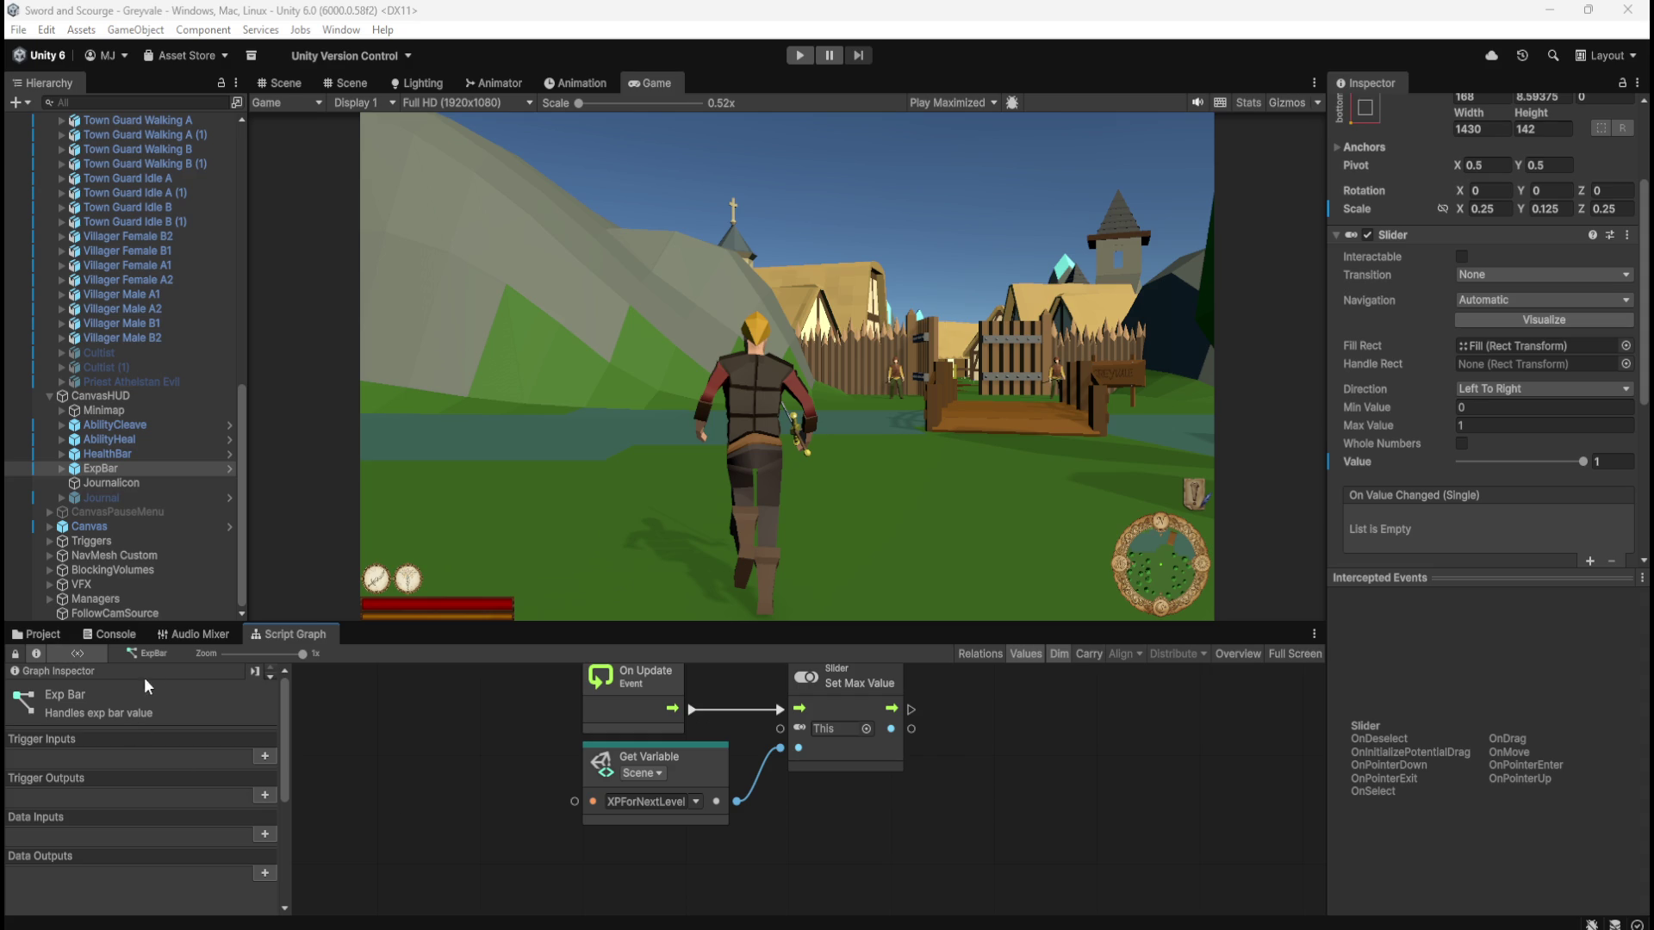
scroll(152, 427, up, 2)
scroll(153, 428, up, 10)
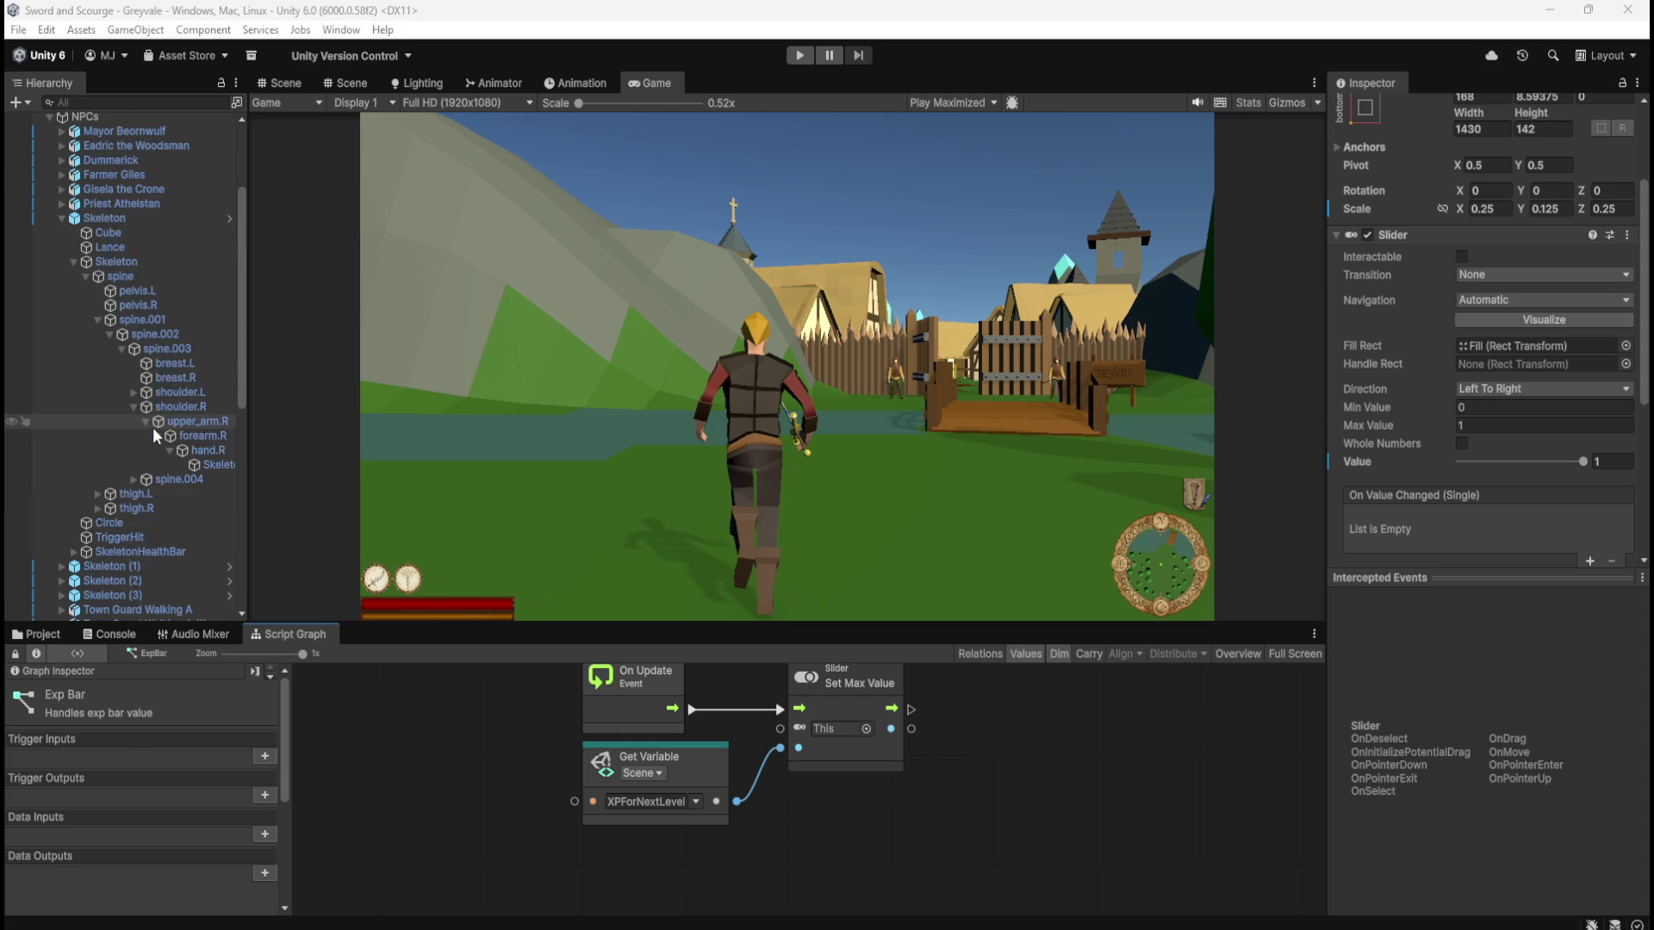
click(150, 222)
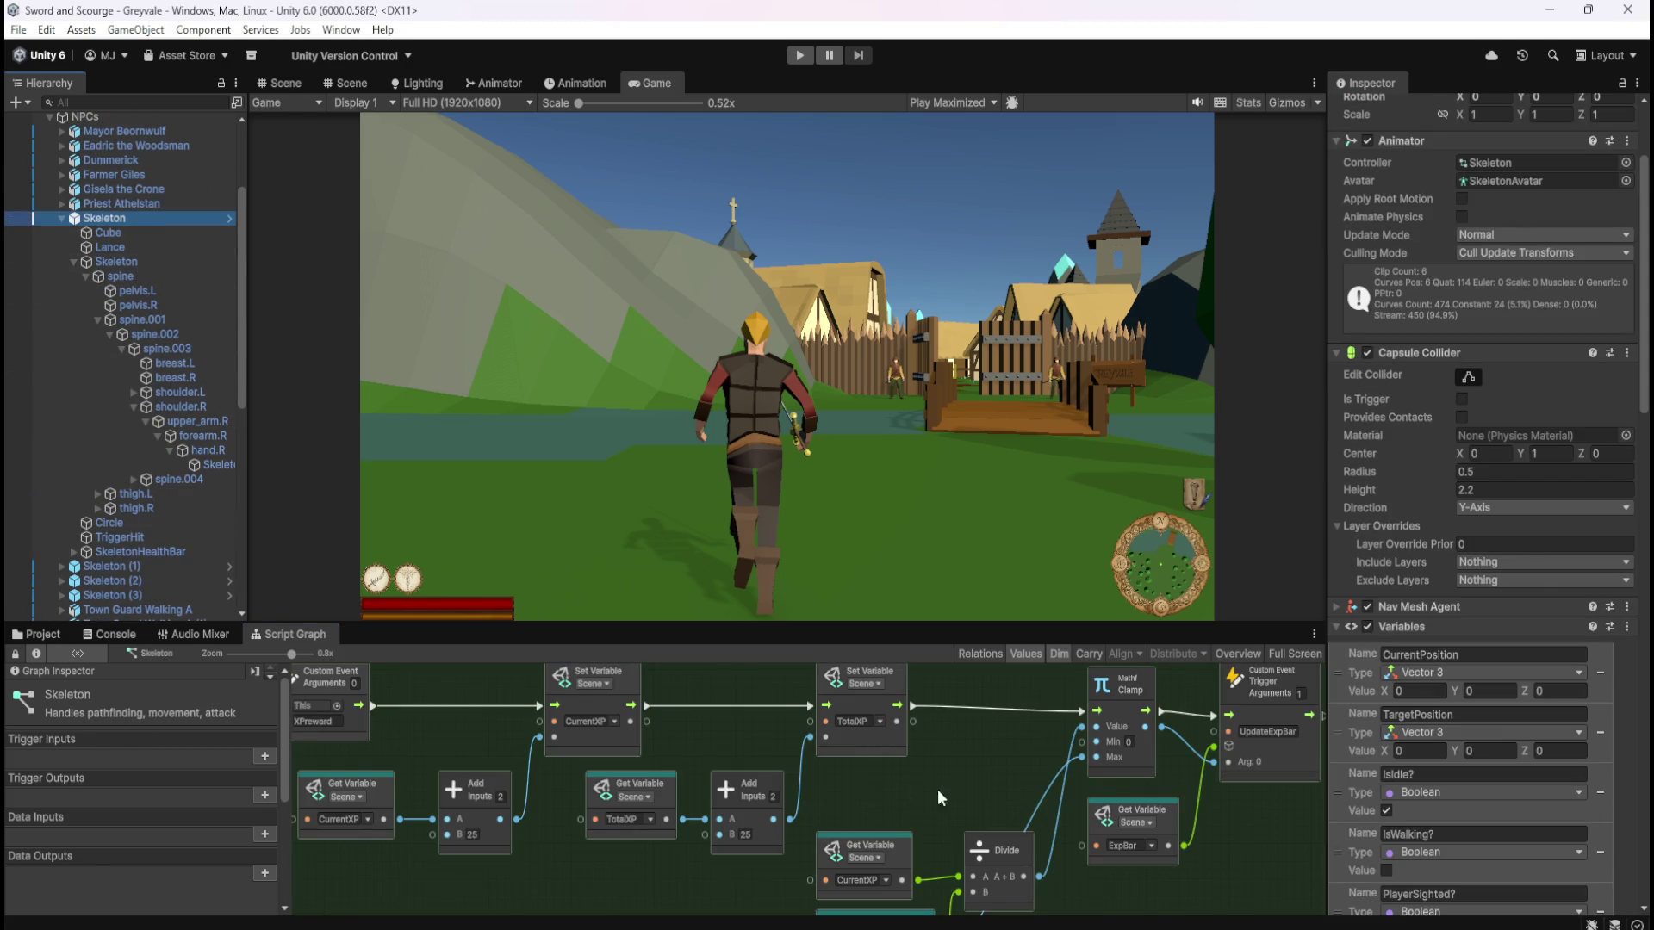
key(shift+space)
key(shift+space)
Select PlayerArmature and maximize its Player Character graph with the XPForNextLevel formula
scroll(107, 513, down, 10)
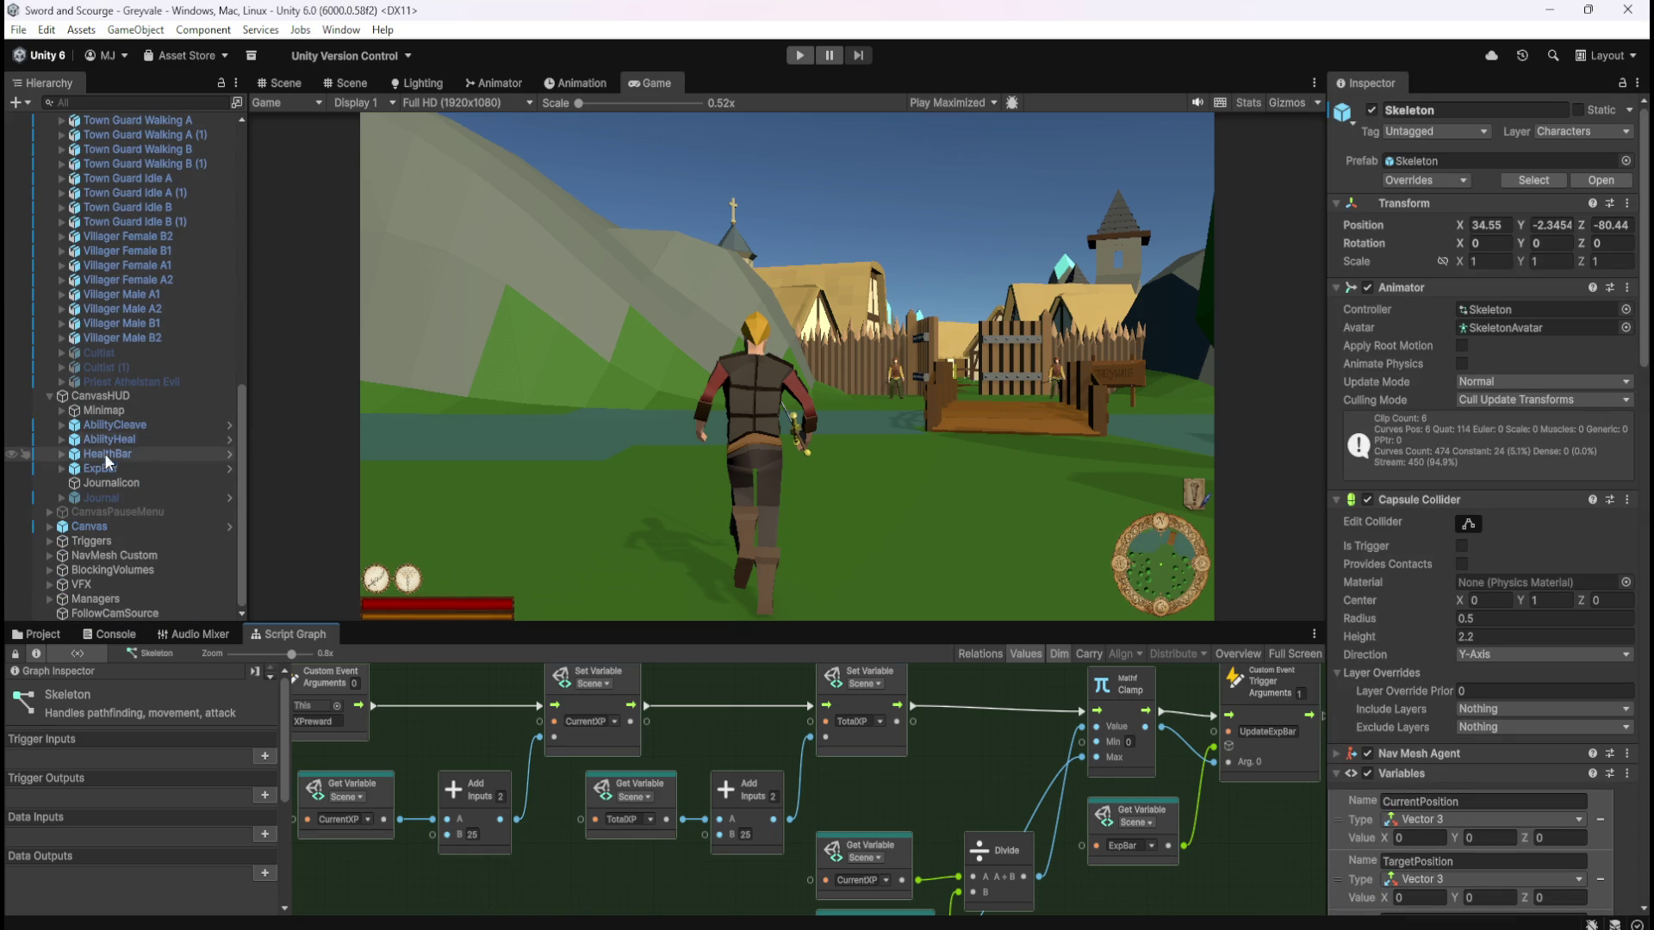
scroll(98, 467, up, 10)
scroll(99, 345, up, 2)
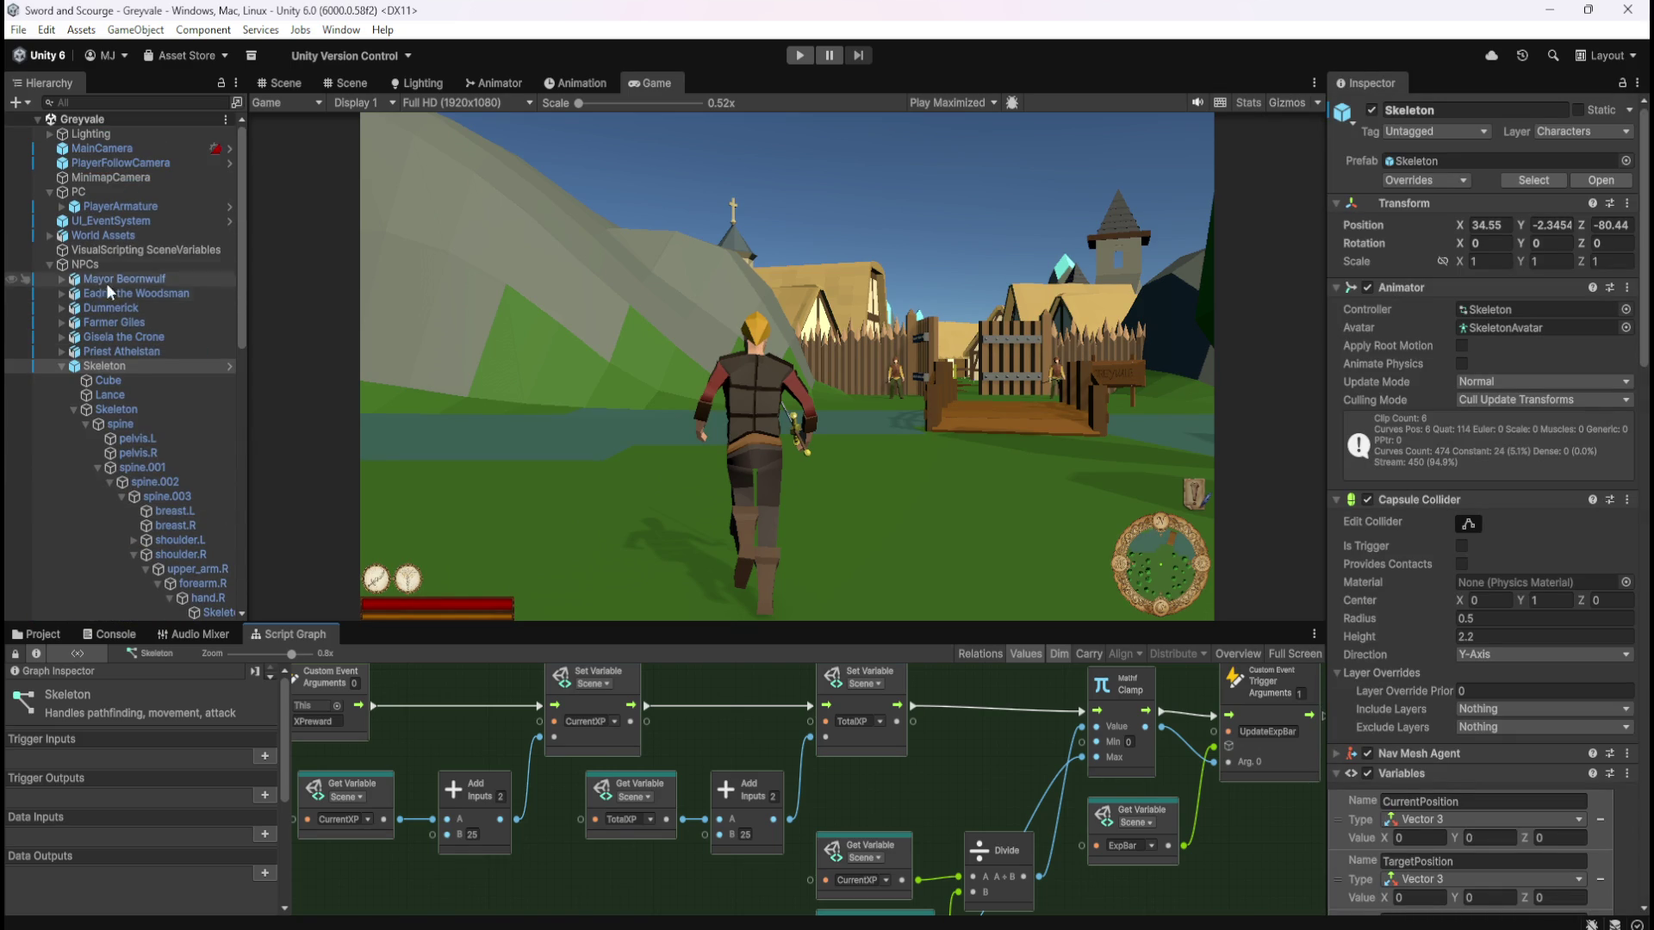
click(114, 205)
key(shift+space)
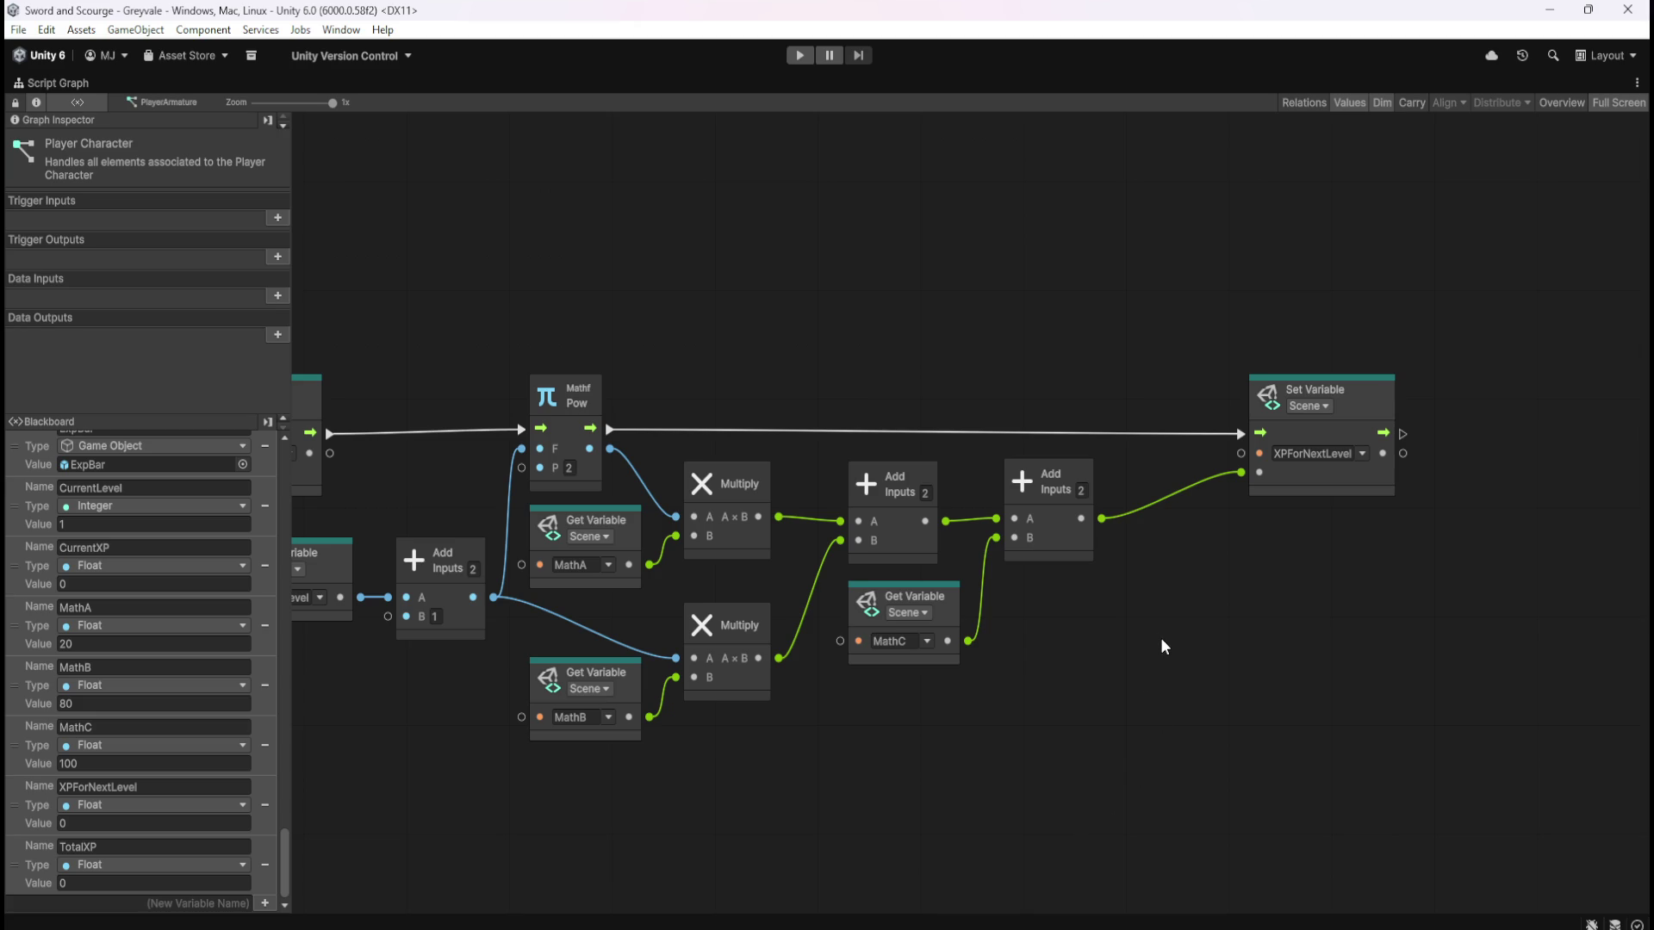
mouse_move(1145, 625)
mouse_down()
mouse_move(1396, 643)
mouse_move(1139, 649)
mouse_move(1432, 648)
mouse_move(1302, 660)
mouse_up()
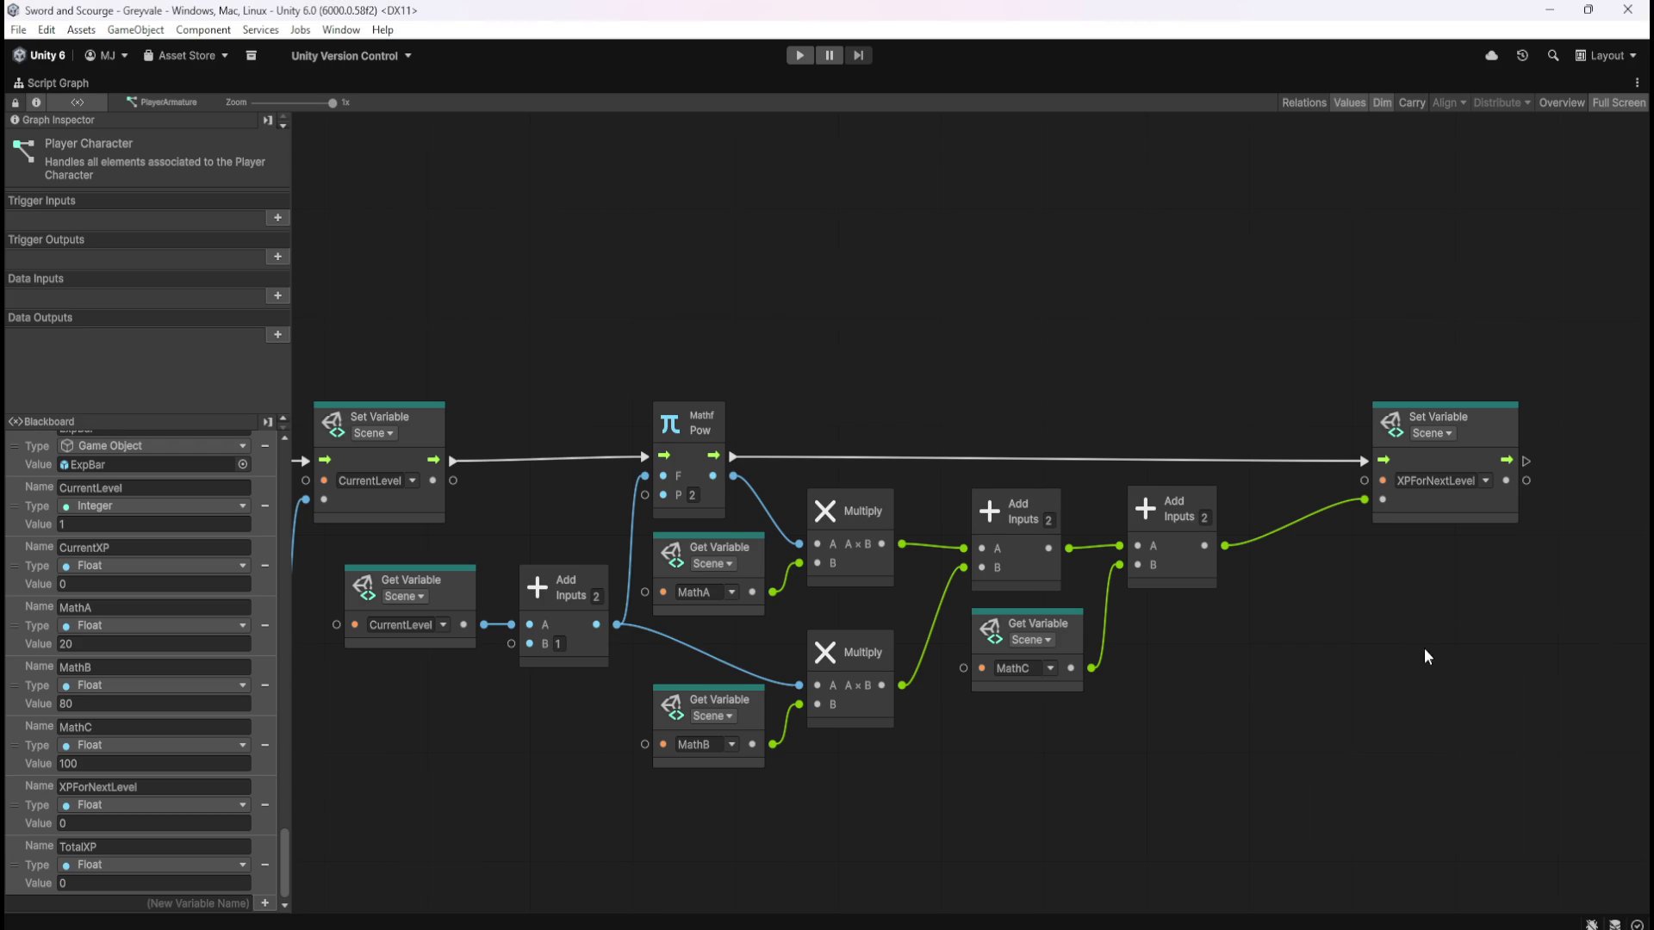
drag(1433, 646, 1251, 647)
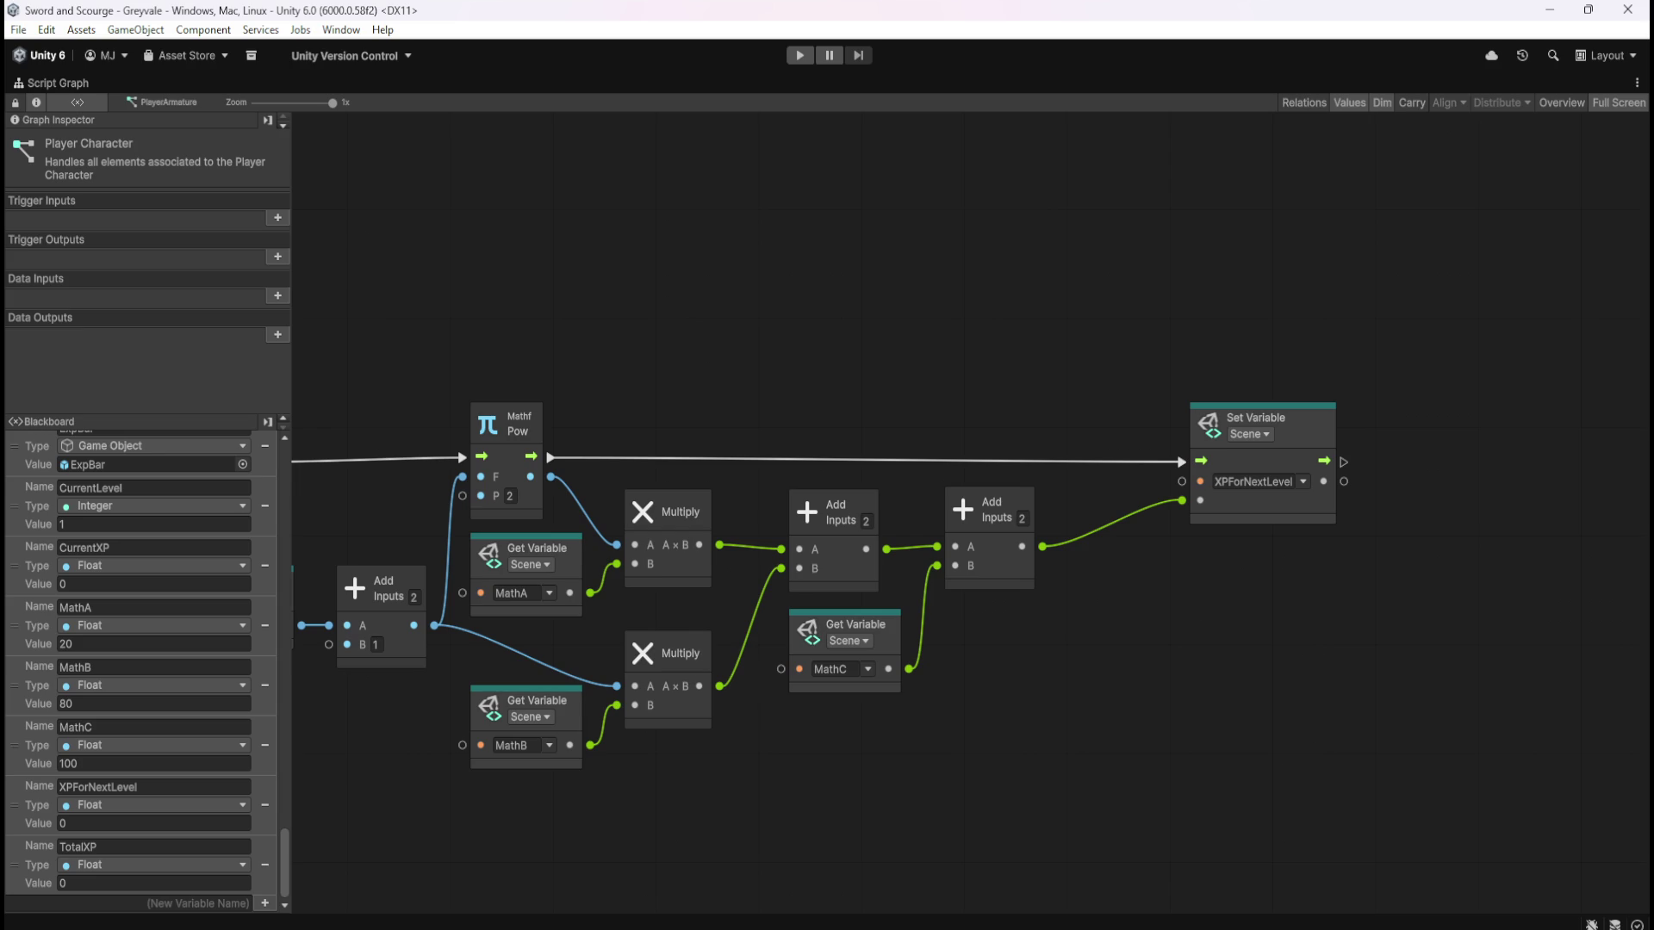
drag(1135, 307, 1437, 587)
drag(1104, 617, 934, 479)
mouse_move(1160, 333)
mouse_down()
mouse_move(1359, 544)
mouse_move(1440, 594)
mouse_up()
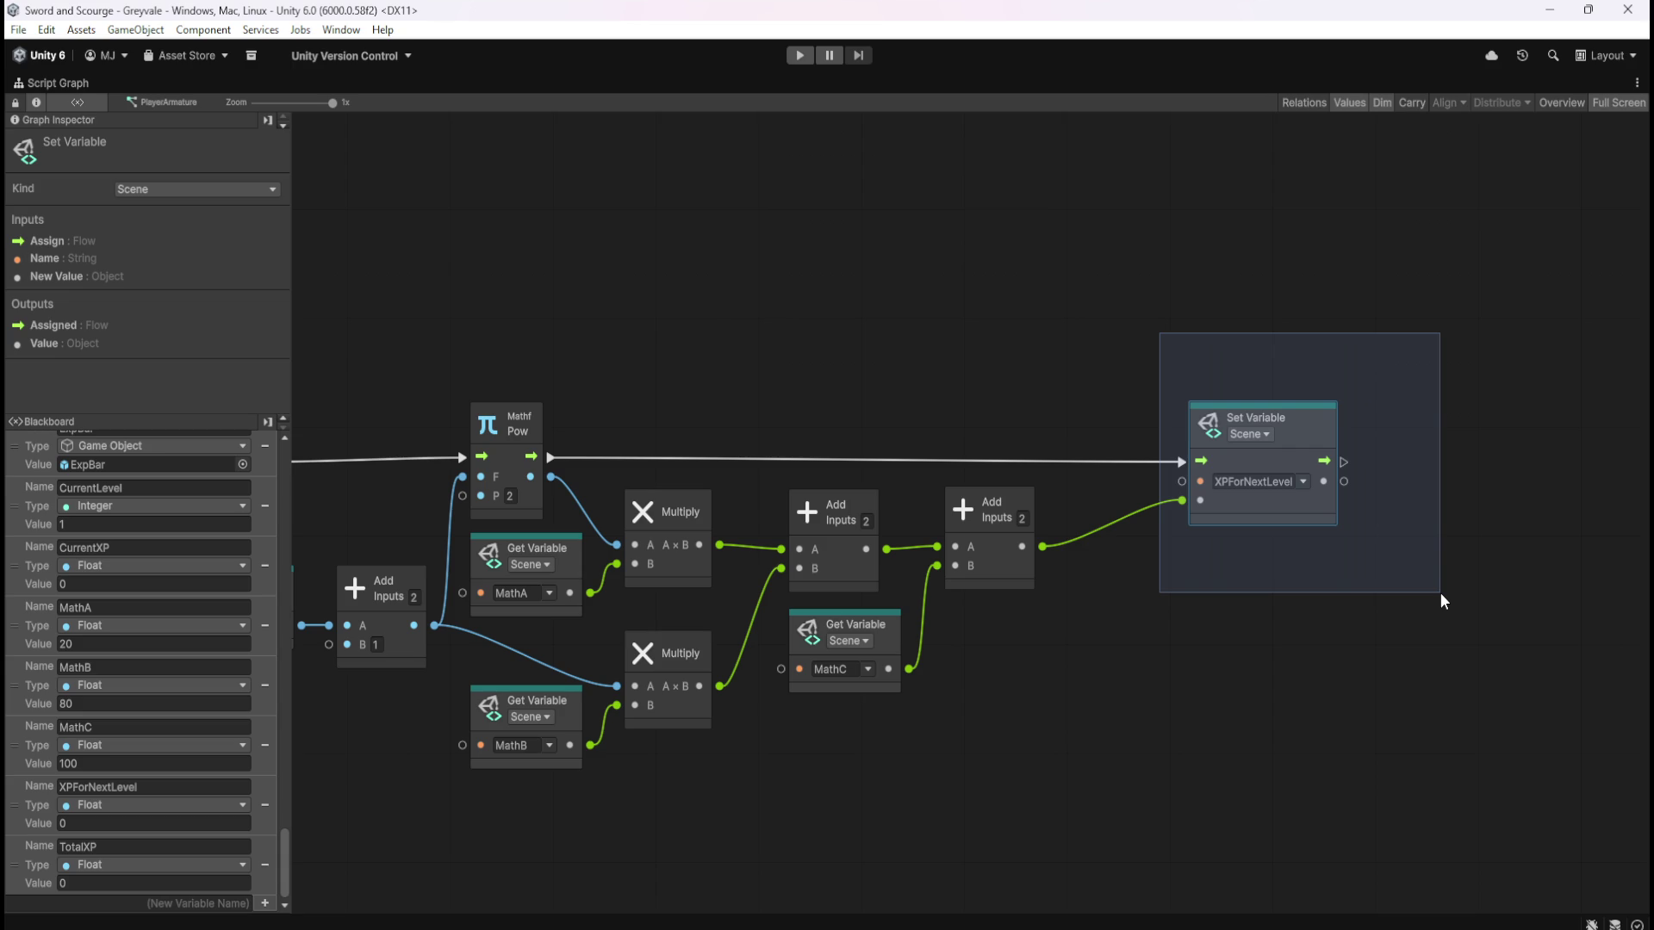
drag(1440, 594, 1440, 593)
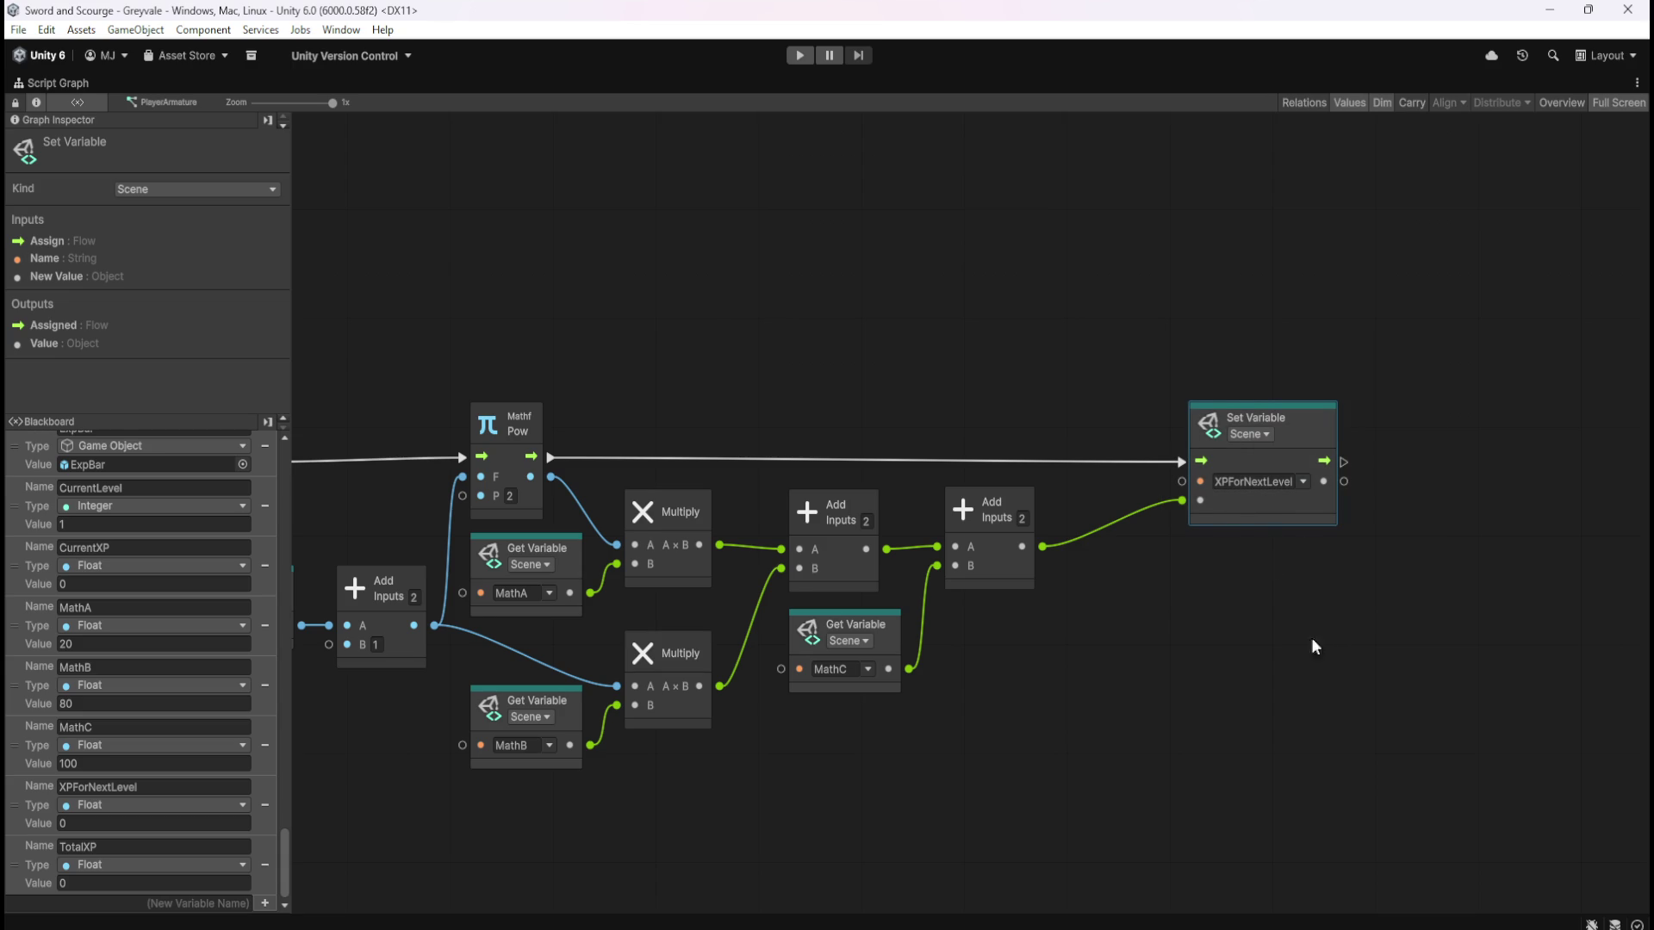
drag(1325, 644, 1161, 617)
click(1161, 617)
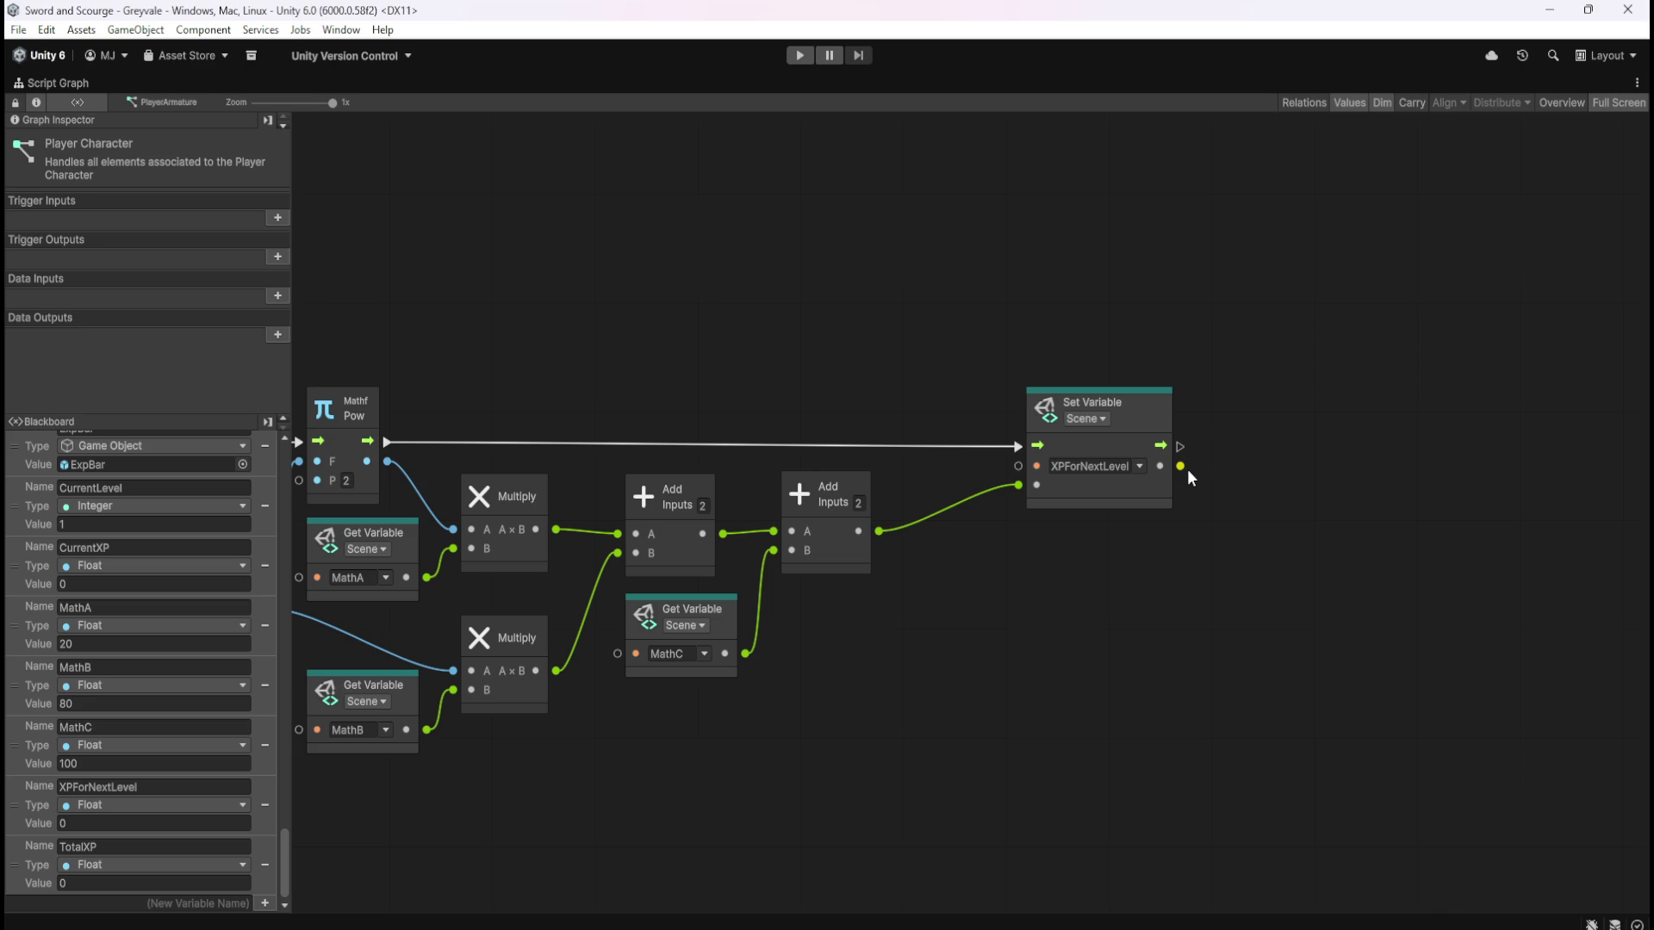
Create a Subtract node wired from the XPForNextLevel setter's output into its A input
drag(1181, 466, 1235, 536)
text(subtrac)
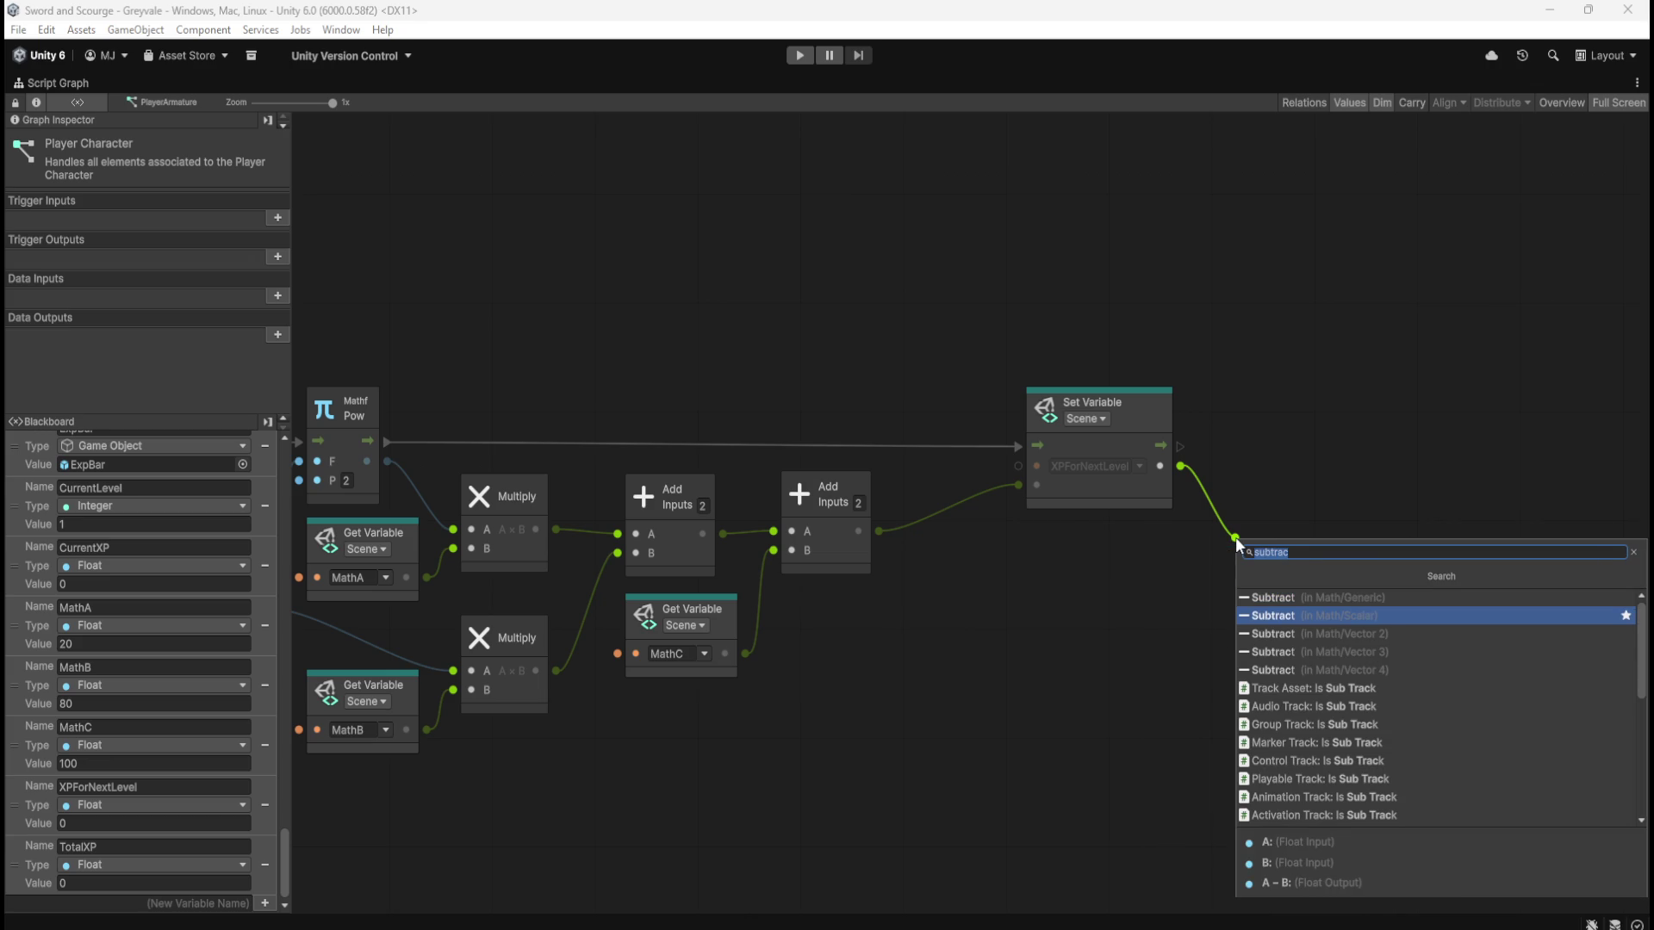
key(Return)
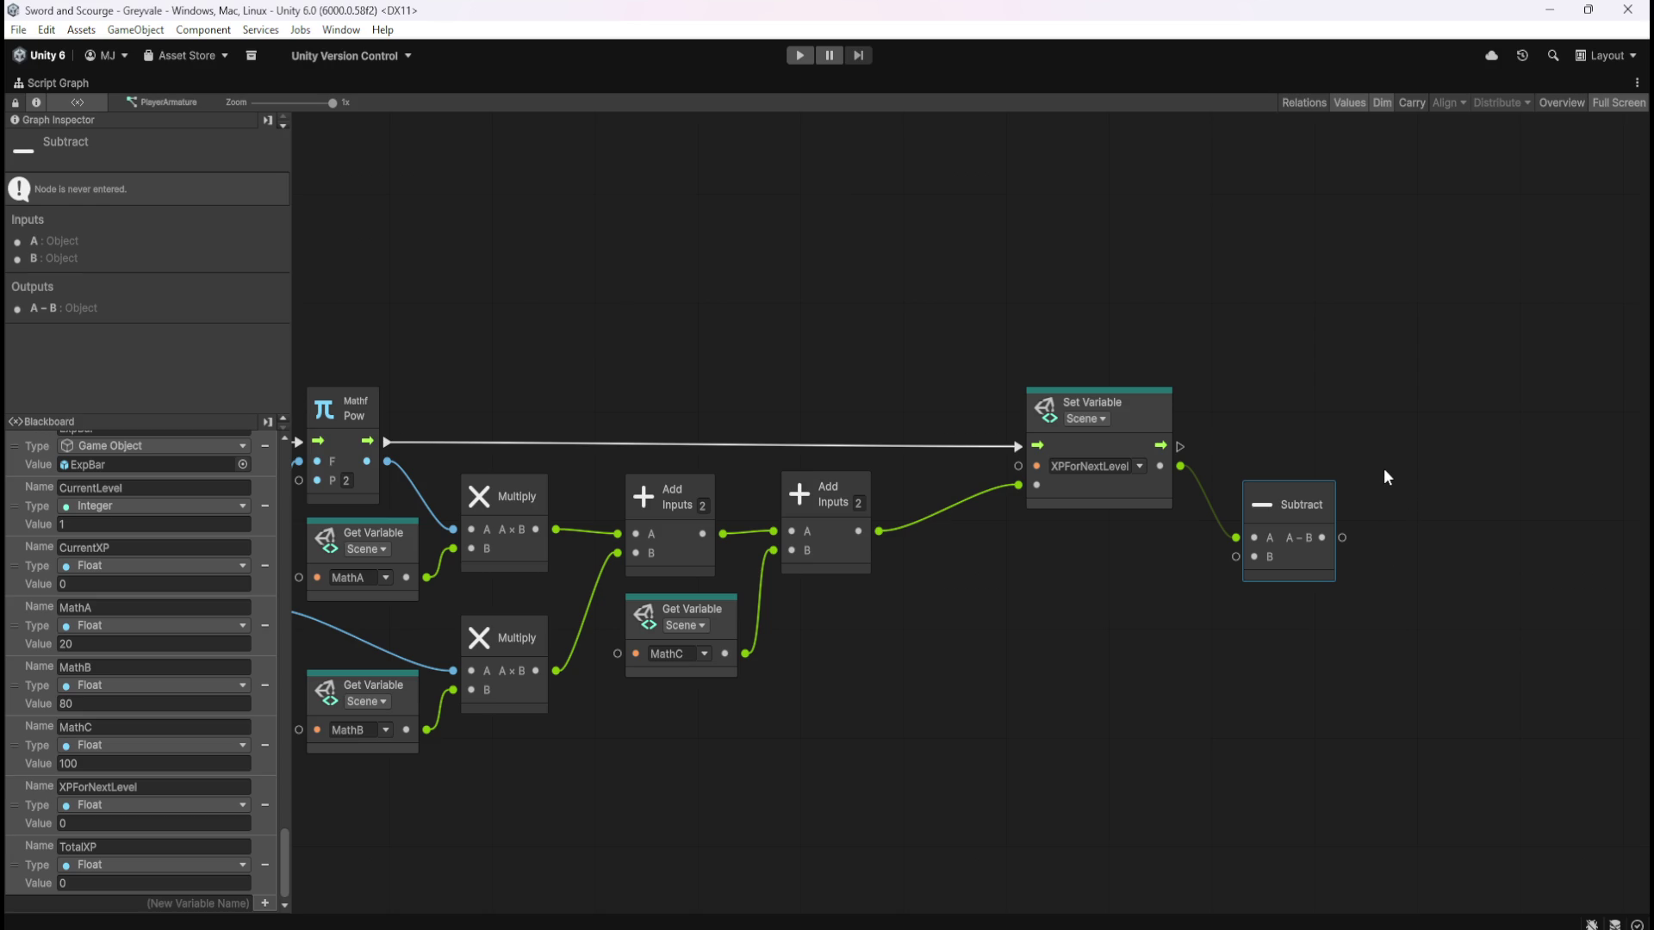
drag(1387, 455, 1222, 607)
click(1388, 496)
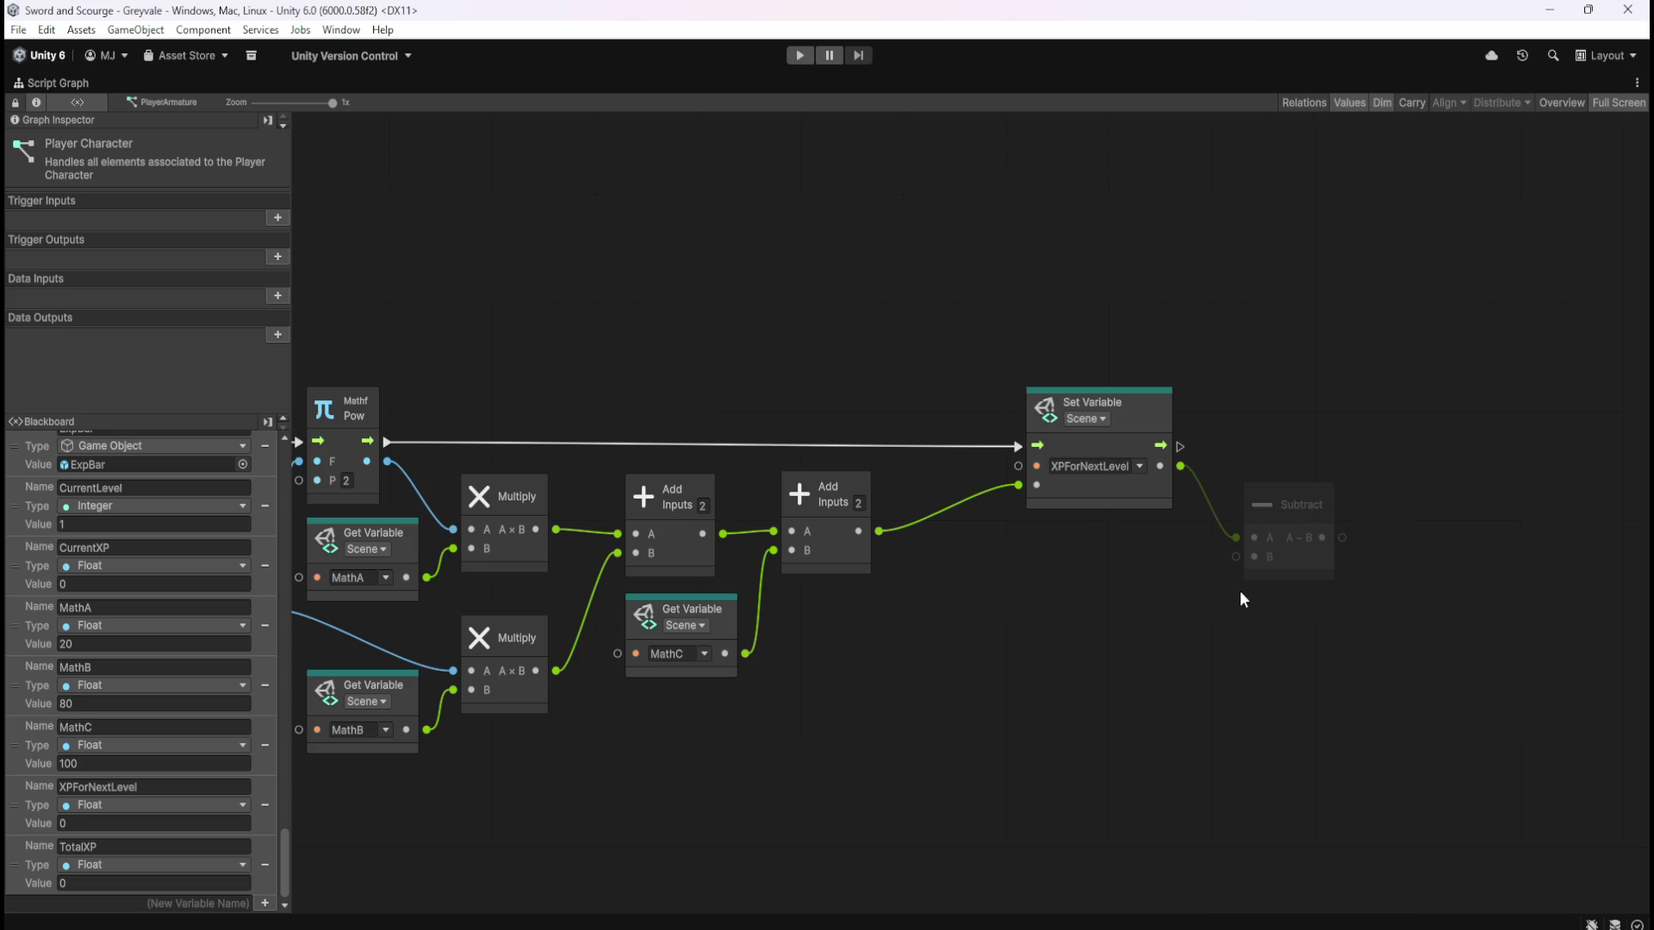
Place a Get Variable for CurrentXP and connect it to the Subtract node
mouse_move(29, 565)
mouse_down()
mouse_move(1139, 617)
mouse_move(1051, 598)
mouse_up()
drag(1172, 646, 1198, 639)
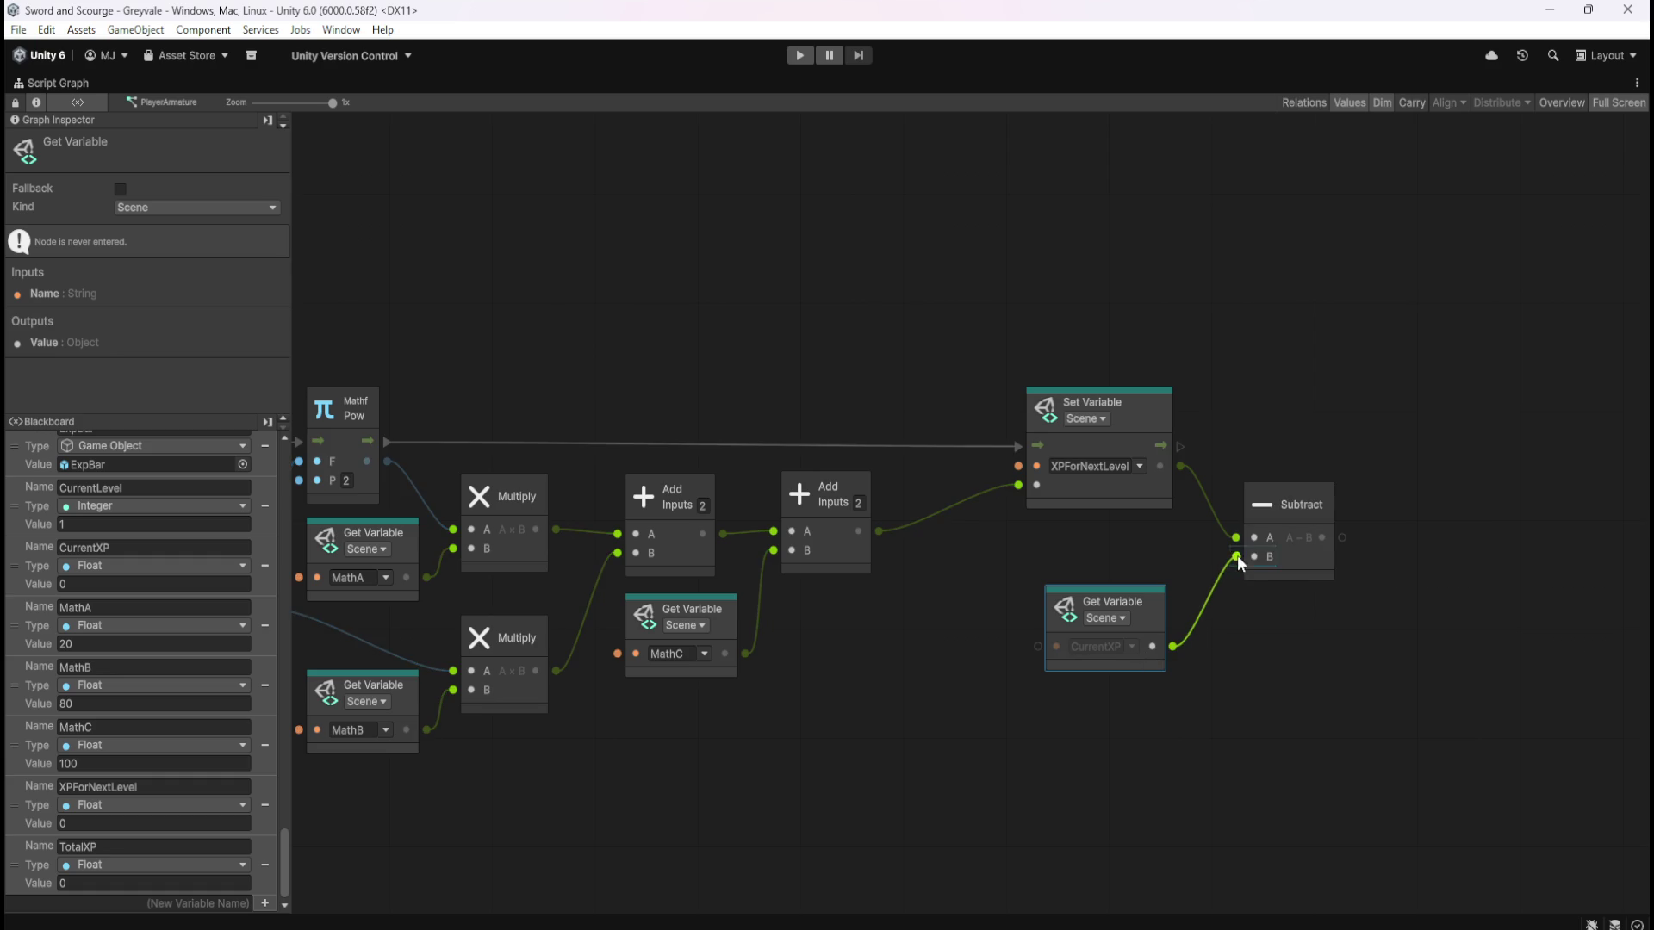
drag(1237, 554, 1237, 556)
drag(1144, 624, 1161, 562)
drag(1150, 555, 1119, 555)
click(1276, 576)
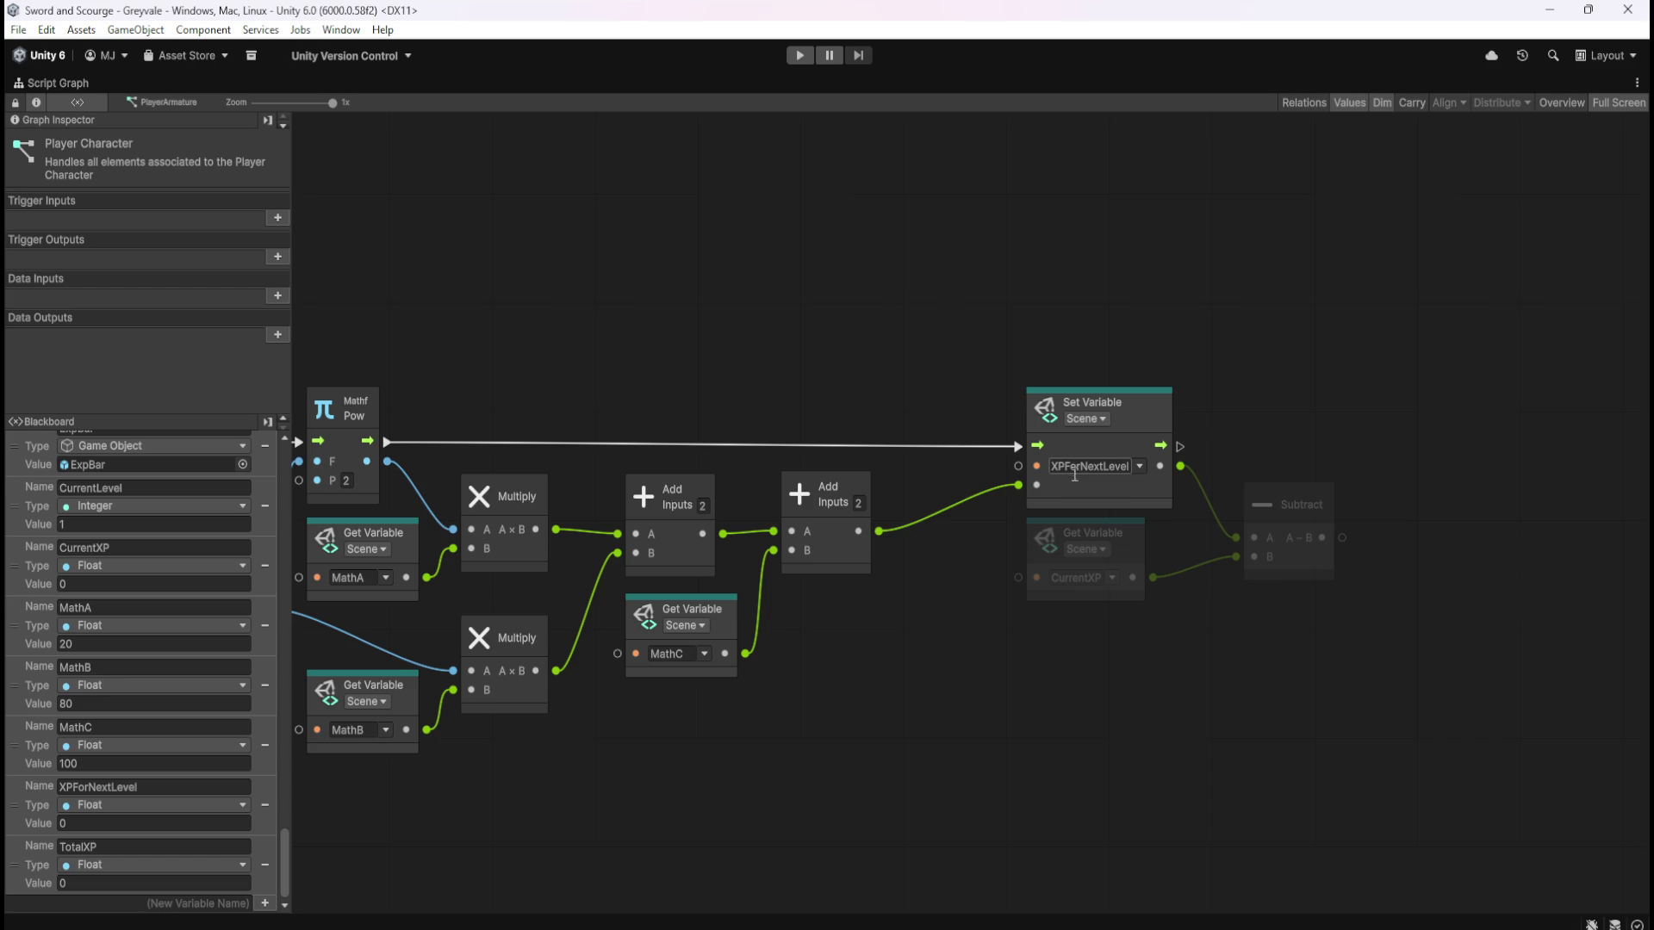
Rewire Subtract so CurrentXP feeds A and the XPForNextLevel setter feeds B
right_click(1179, 469)
right_click(1233, 555)
mouse_move(1180, 466)
mouse_down()
mouse_move(1235, 557)
mouse_move(1225, 538)
mouse_up()
scroll(1273, 649, right, 2)
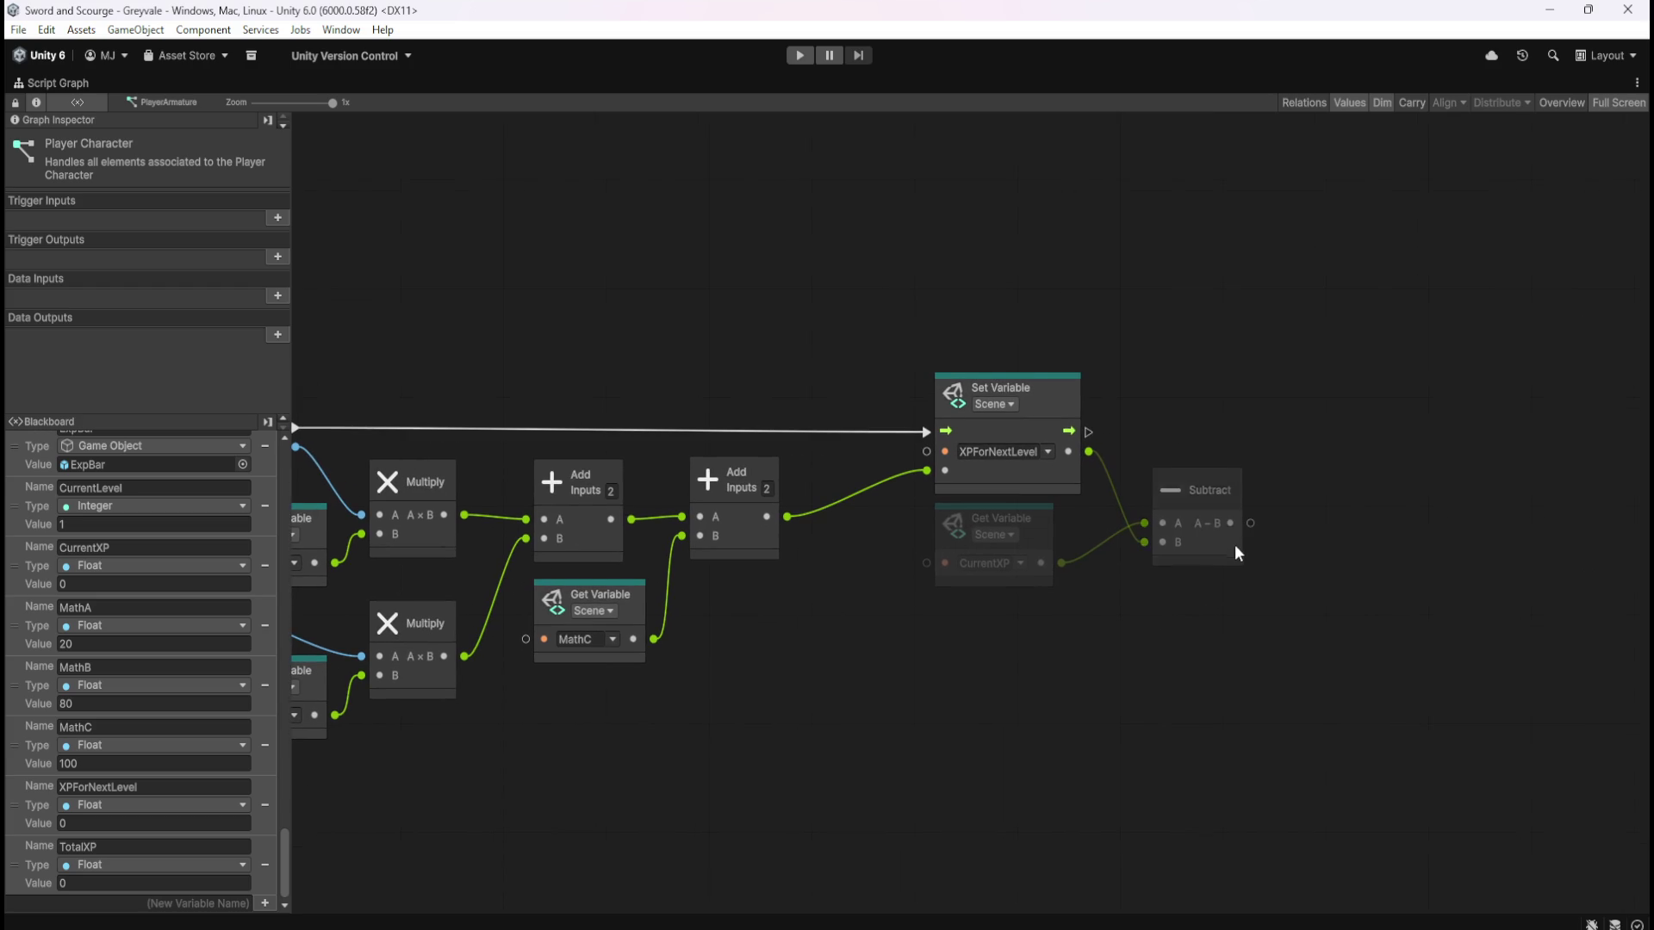
Add a CurrentXP setter after the XPForNextLevel setter, taking the Subtract result as its value
mouse_move(33, 569)
mouse_down()
mouse_move(1335, 642)
mouse_move(1342, 436)
mouse_move(1295, 427)
mouse_up()
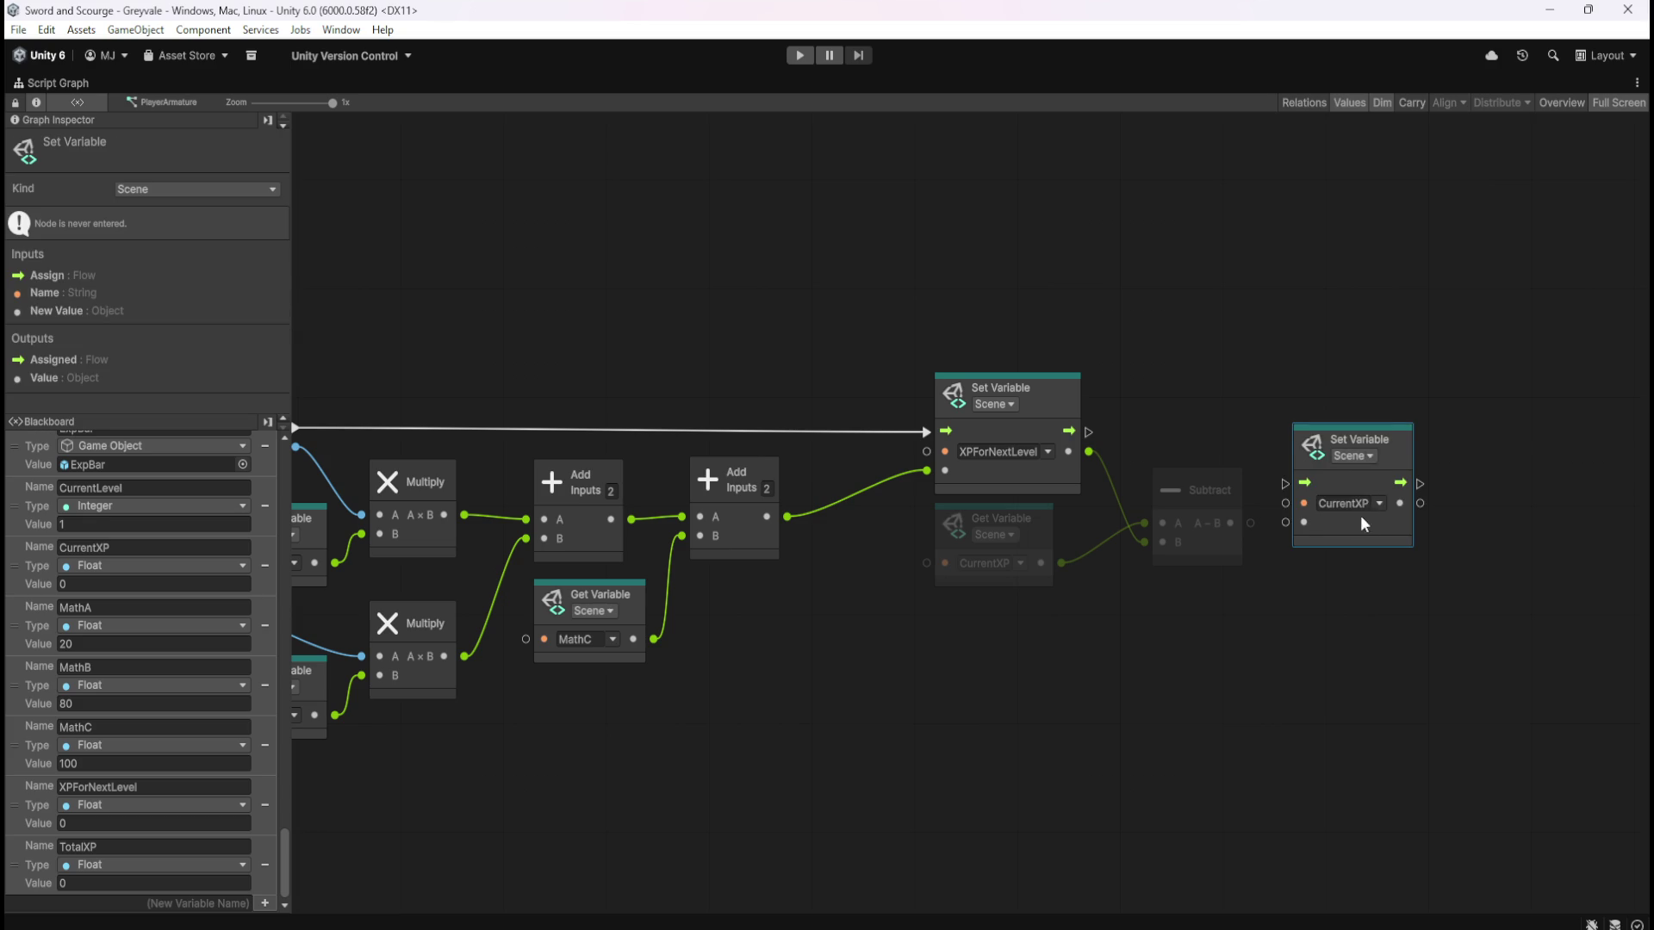
drag(1358, 517, 1349, 477)
drag(1088, 432, 1276, 432)
click(1269, 531)
drag(1250, 523, 1293, 471)
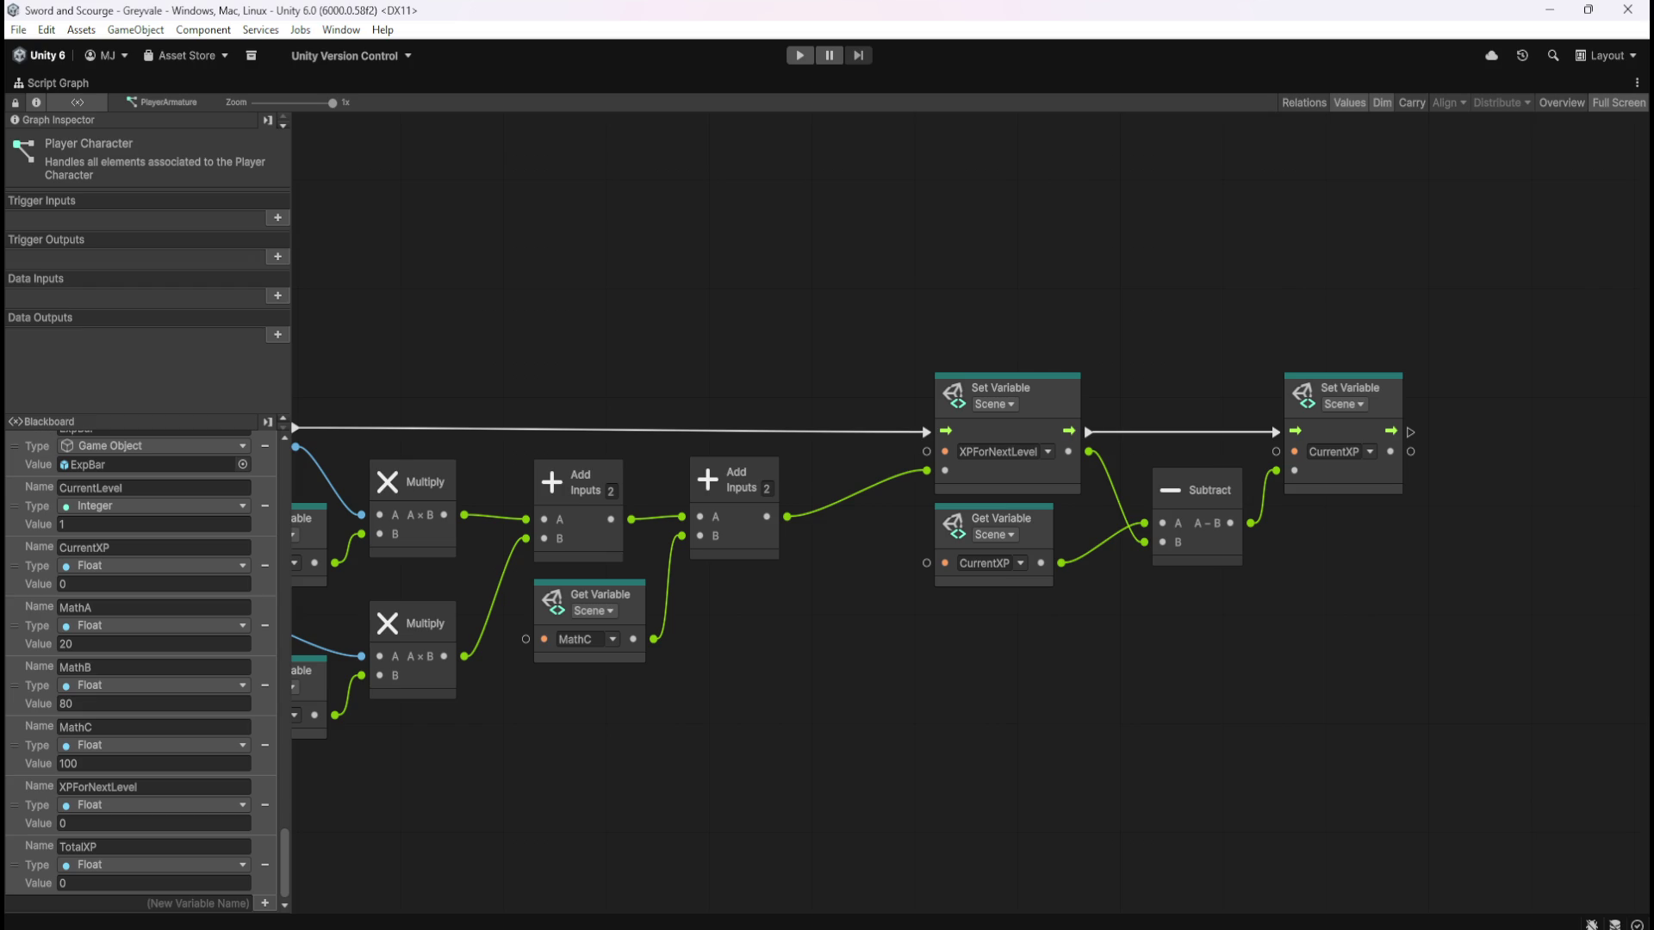
scroll(1455, 556, down, 5)
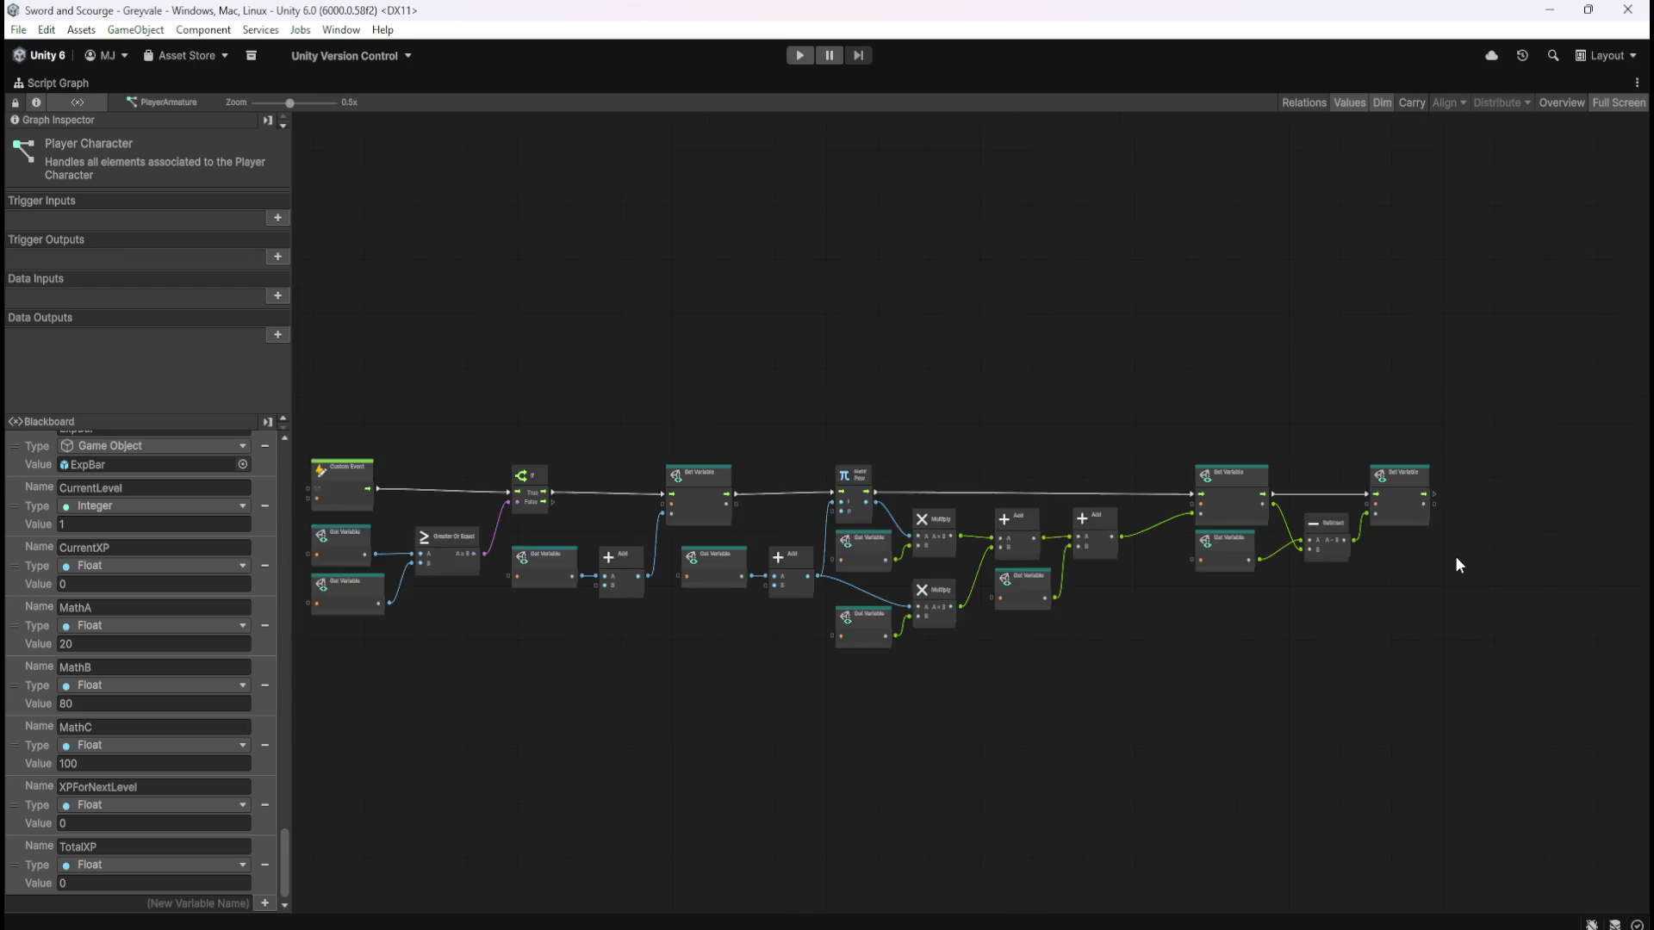
Review the Mathf Pow, Multiply, Set Variable and Subtract nodes back to the graph's start, then un-maximize Script Graph
scroll(772, 524, up, 4)
scroll(1045, 574, up, 1)
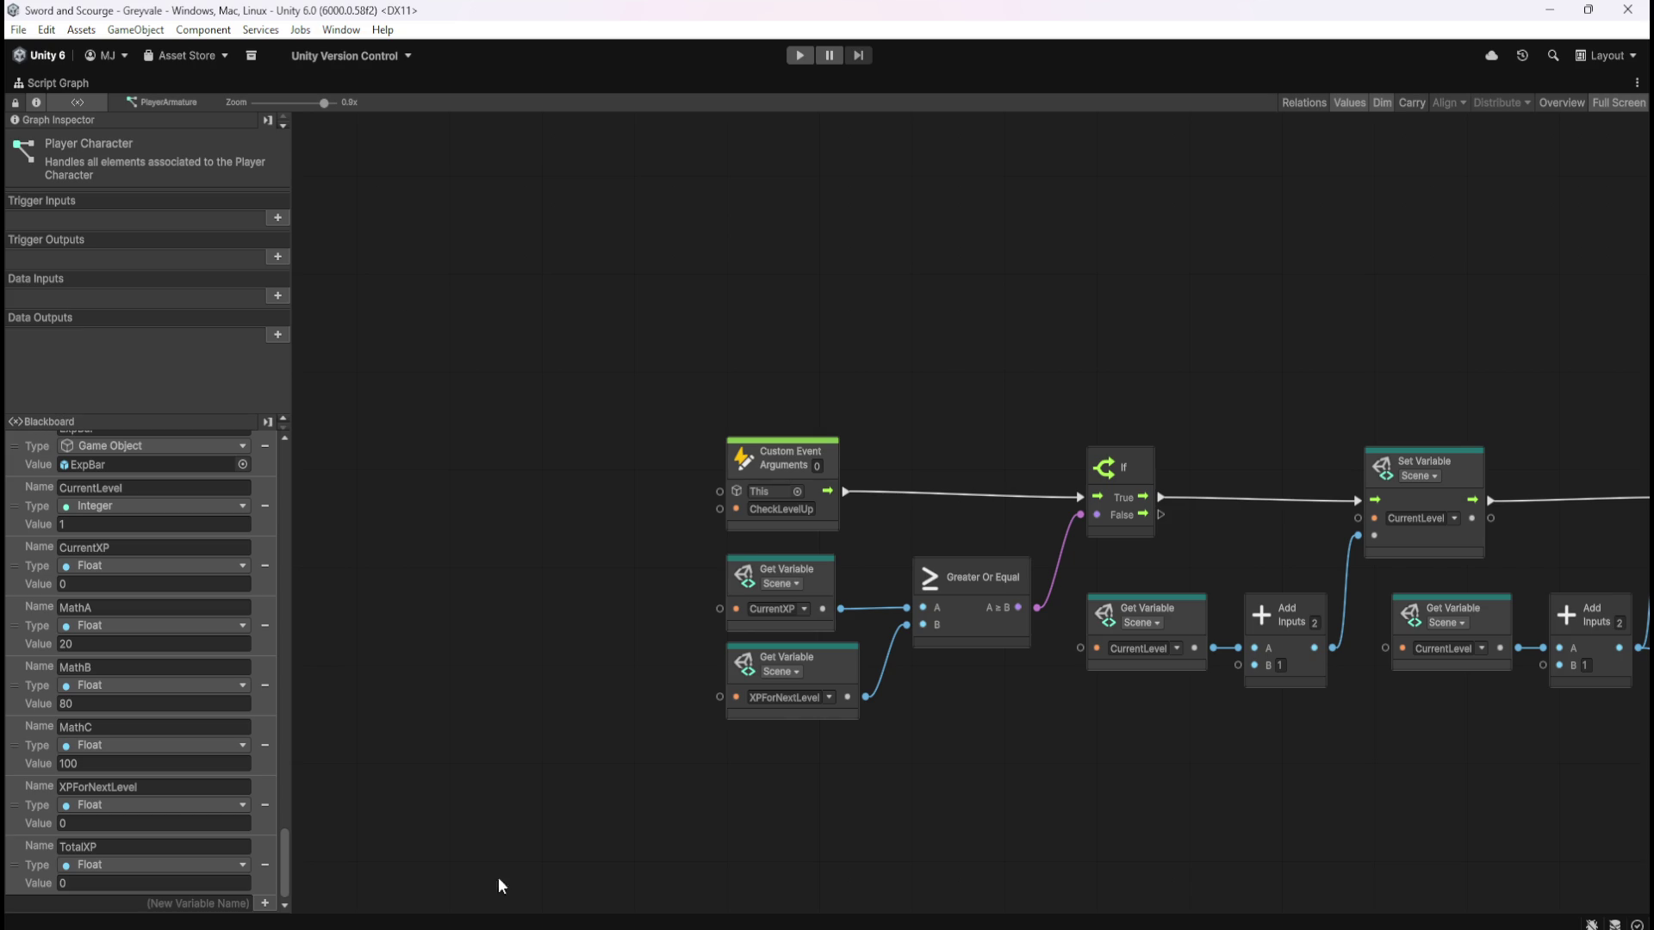
drag(1340, 787, 610, 722)
drag(1273, 737, 622, 726)
scroll(257, 755, up, 5)
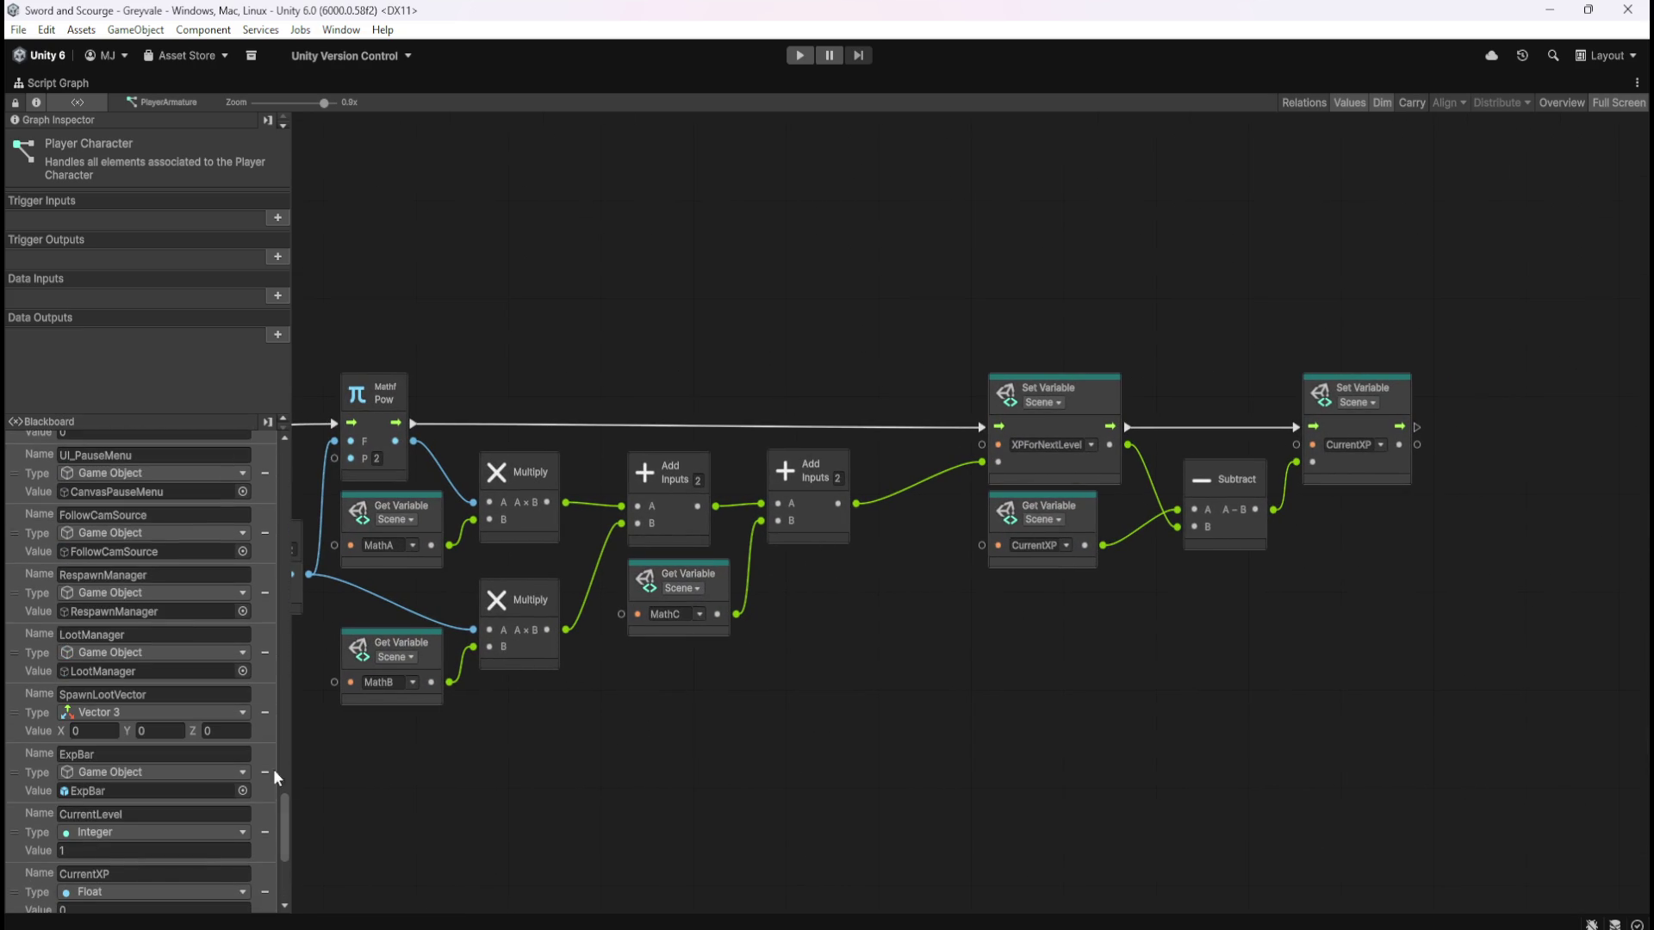
drag(281, 834, 333, 403)
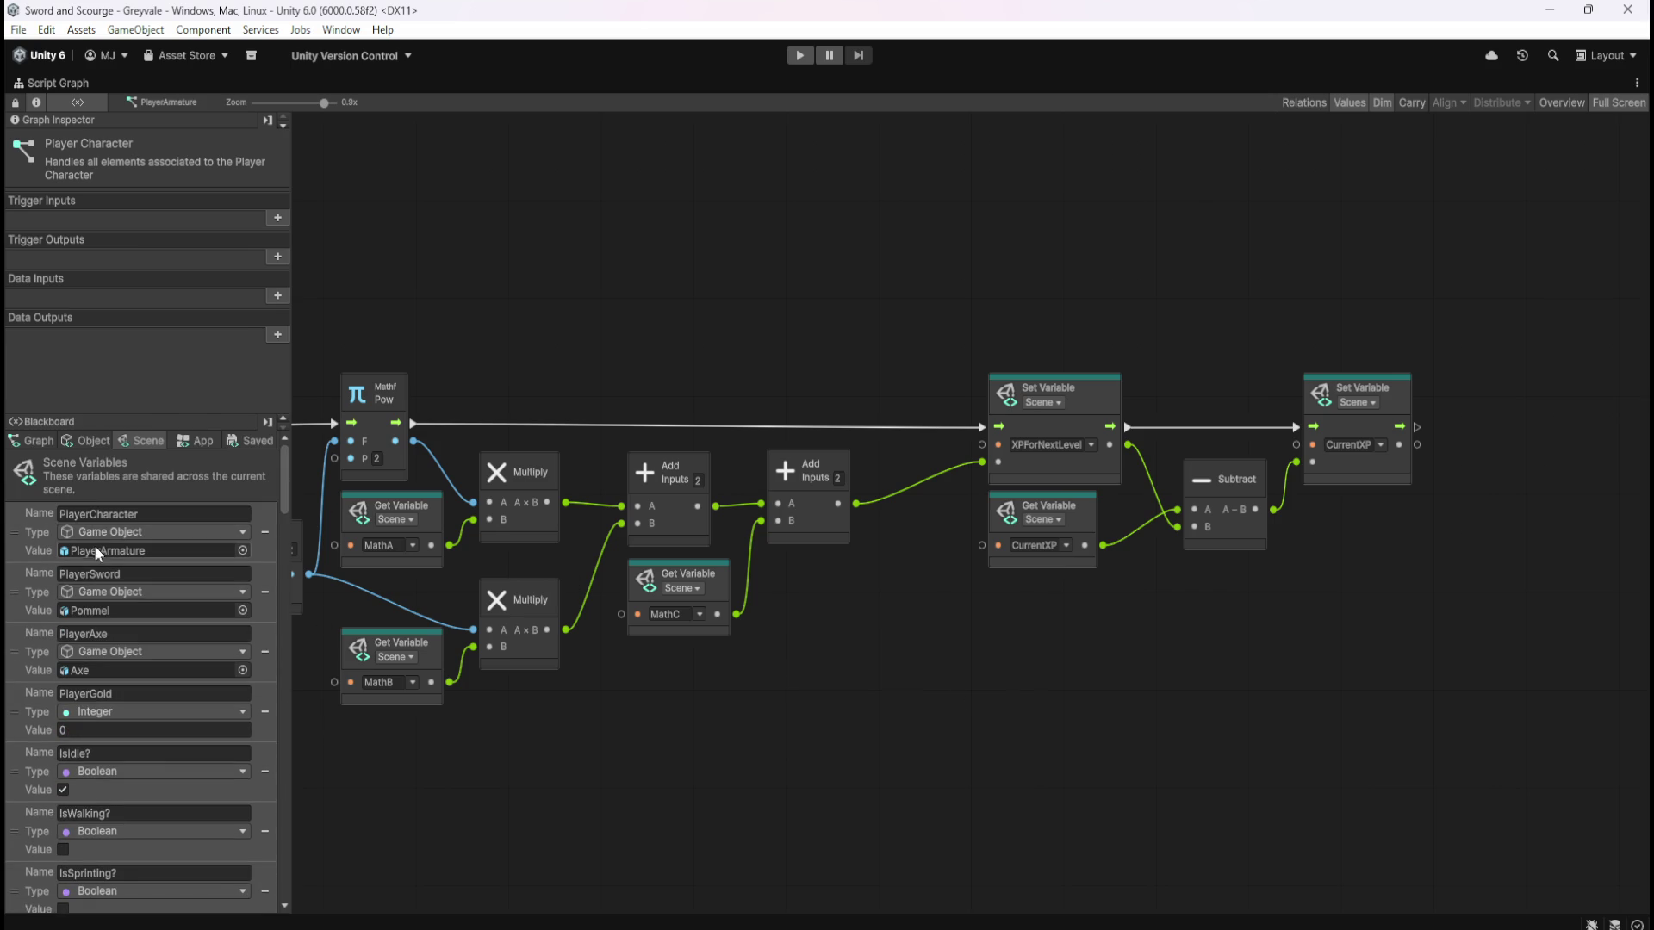
scroll(877, 669, left, 10)
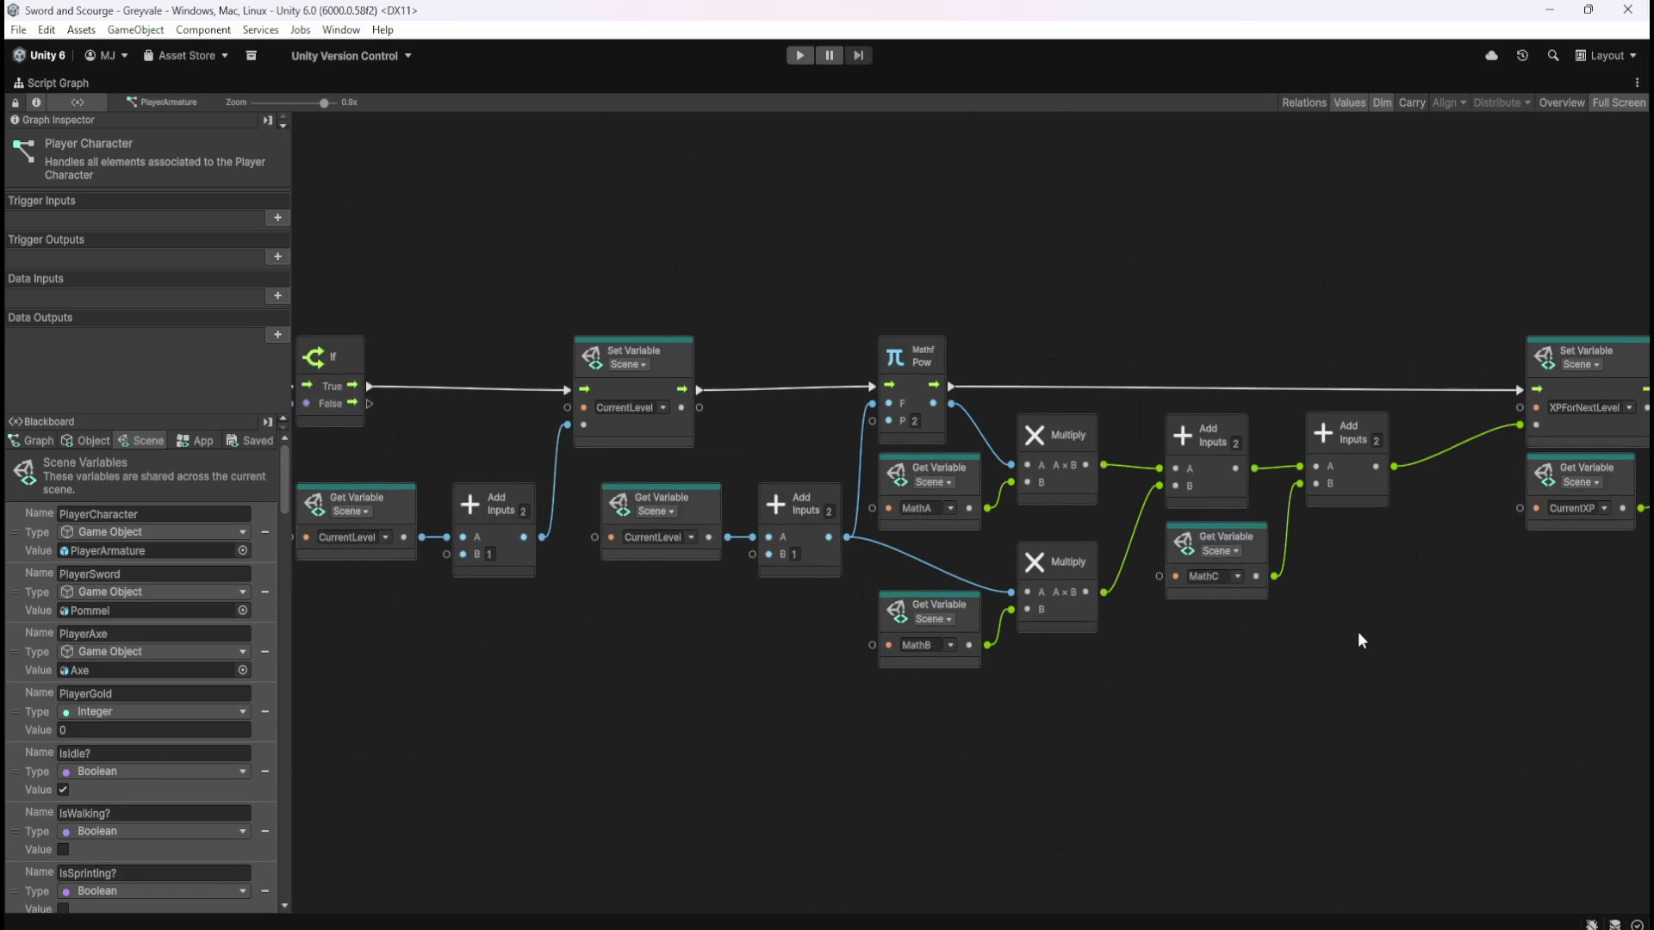
drag(598, 684, 928, 681)
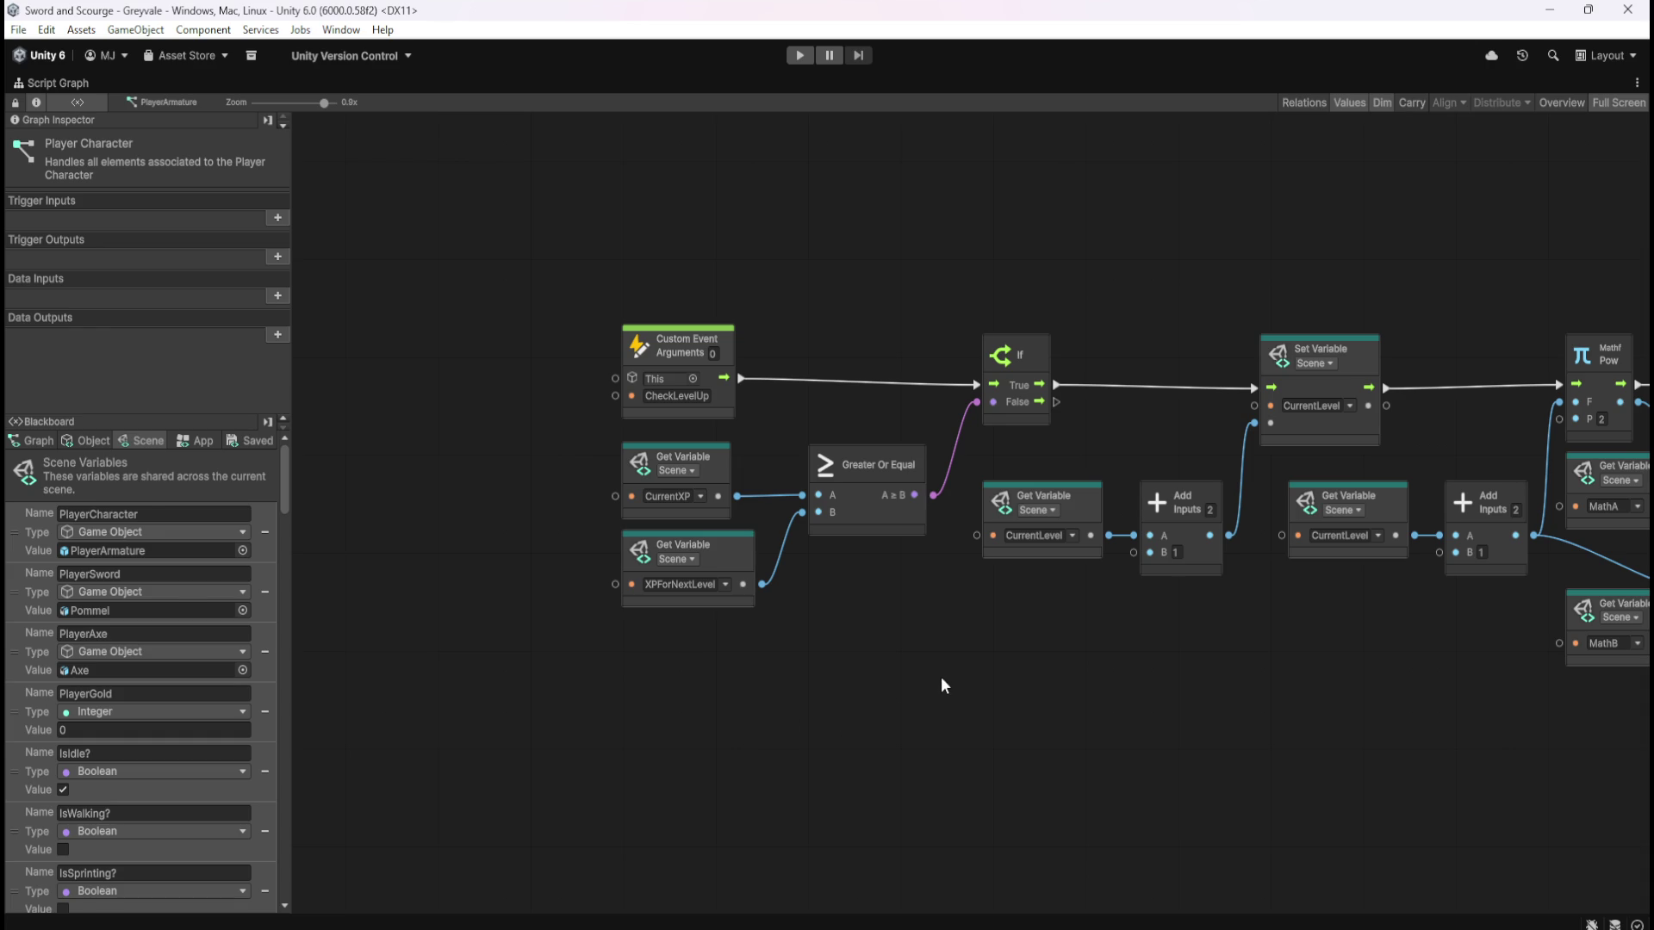
key(shift+space)
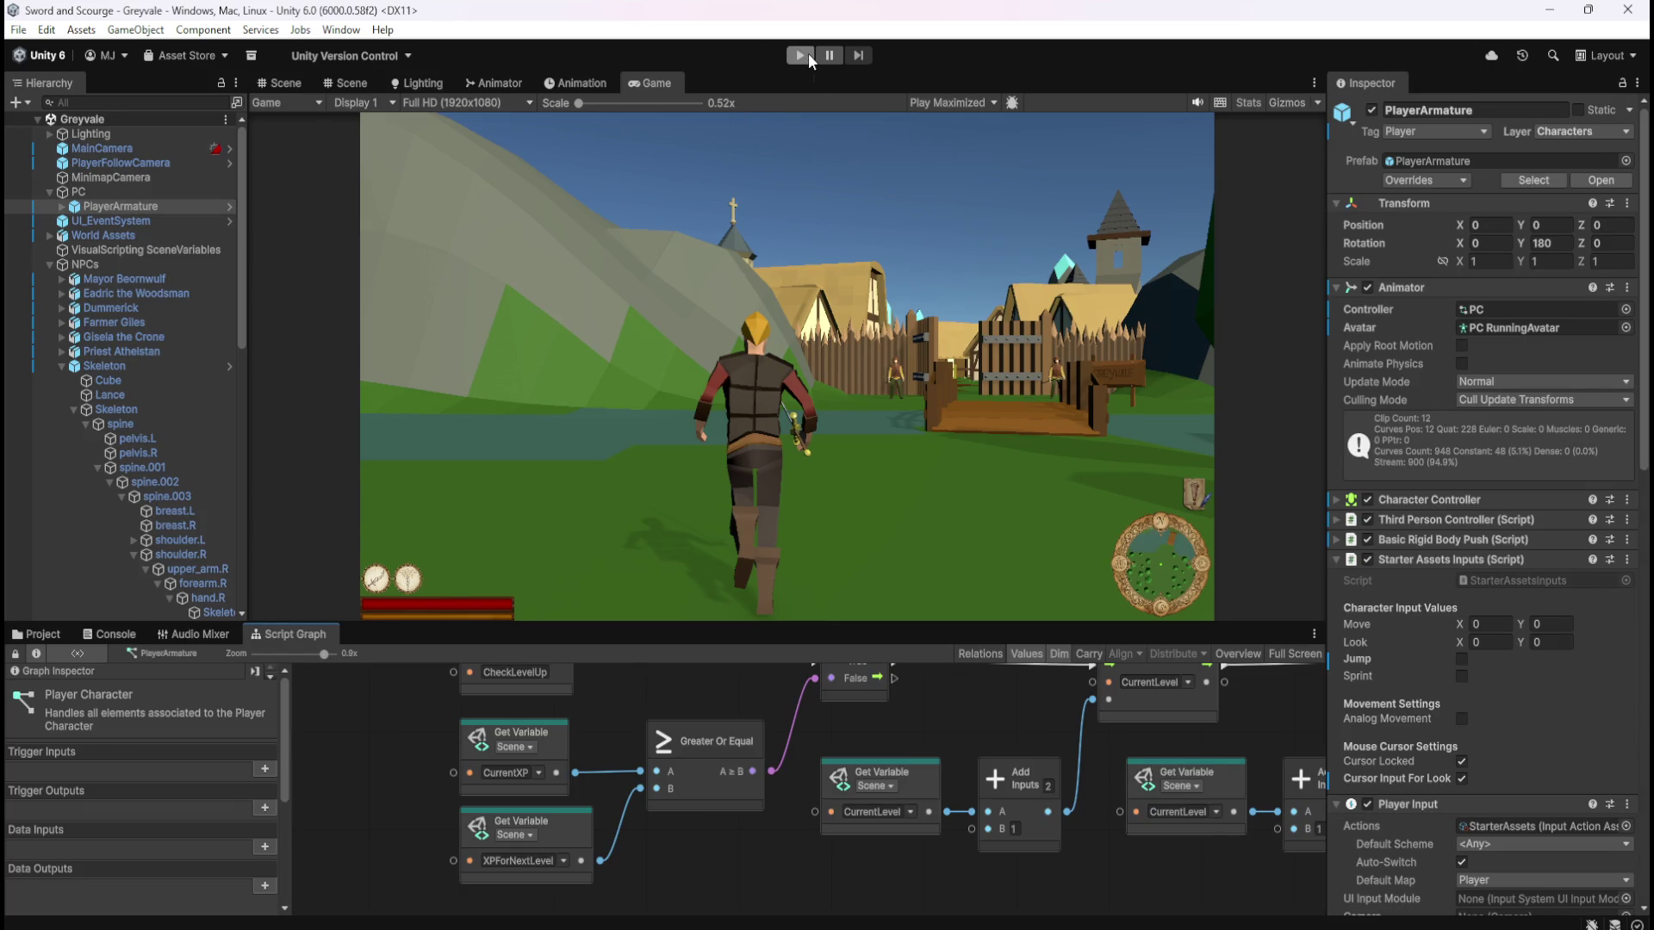
Play-test the Greyvale scene by running the character toward the village gate, then stop and maximize Script Graph
click(808, 56)
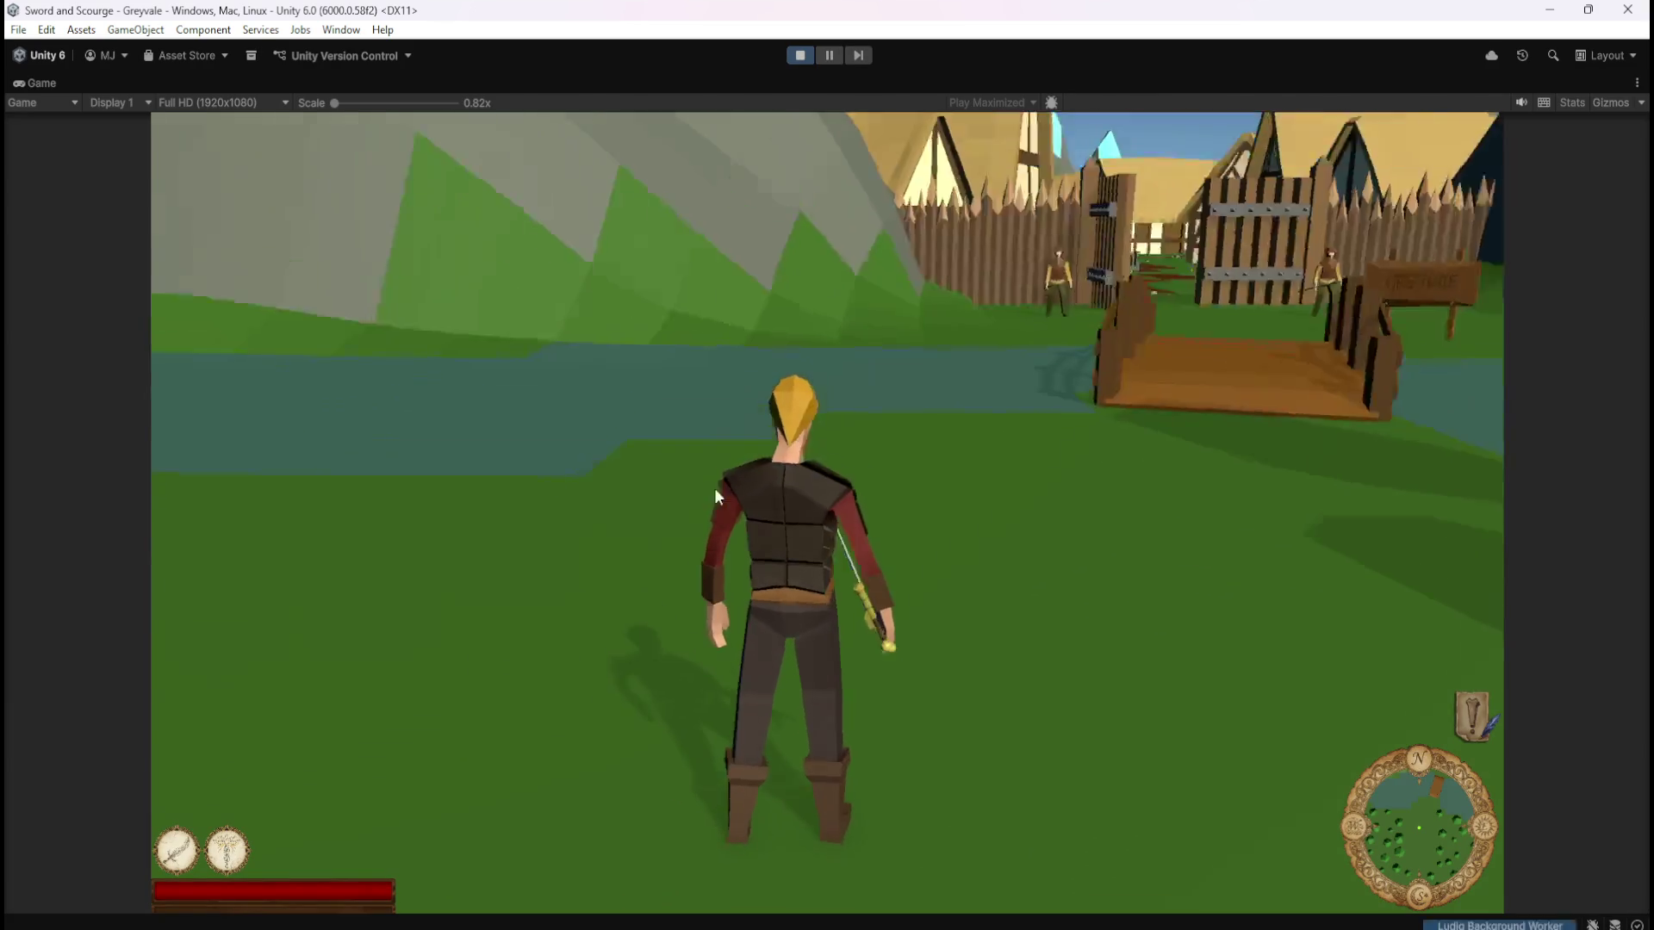
click(715, 496)
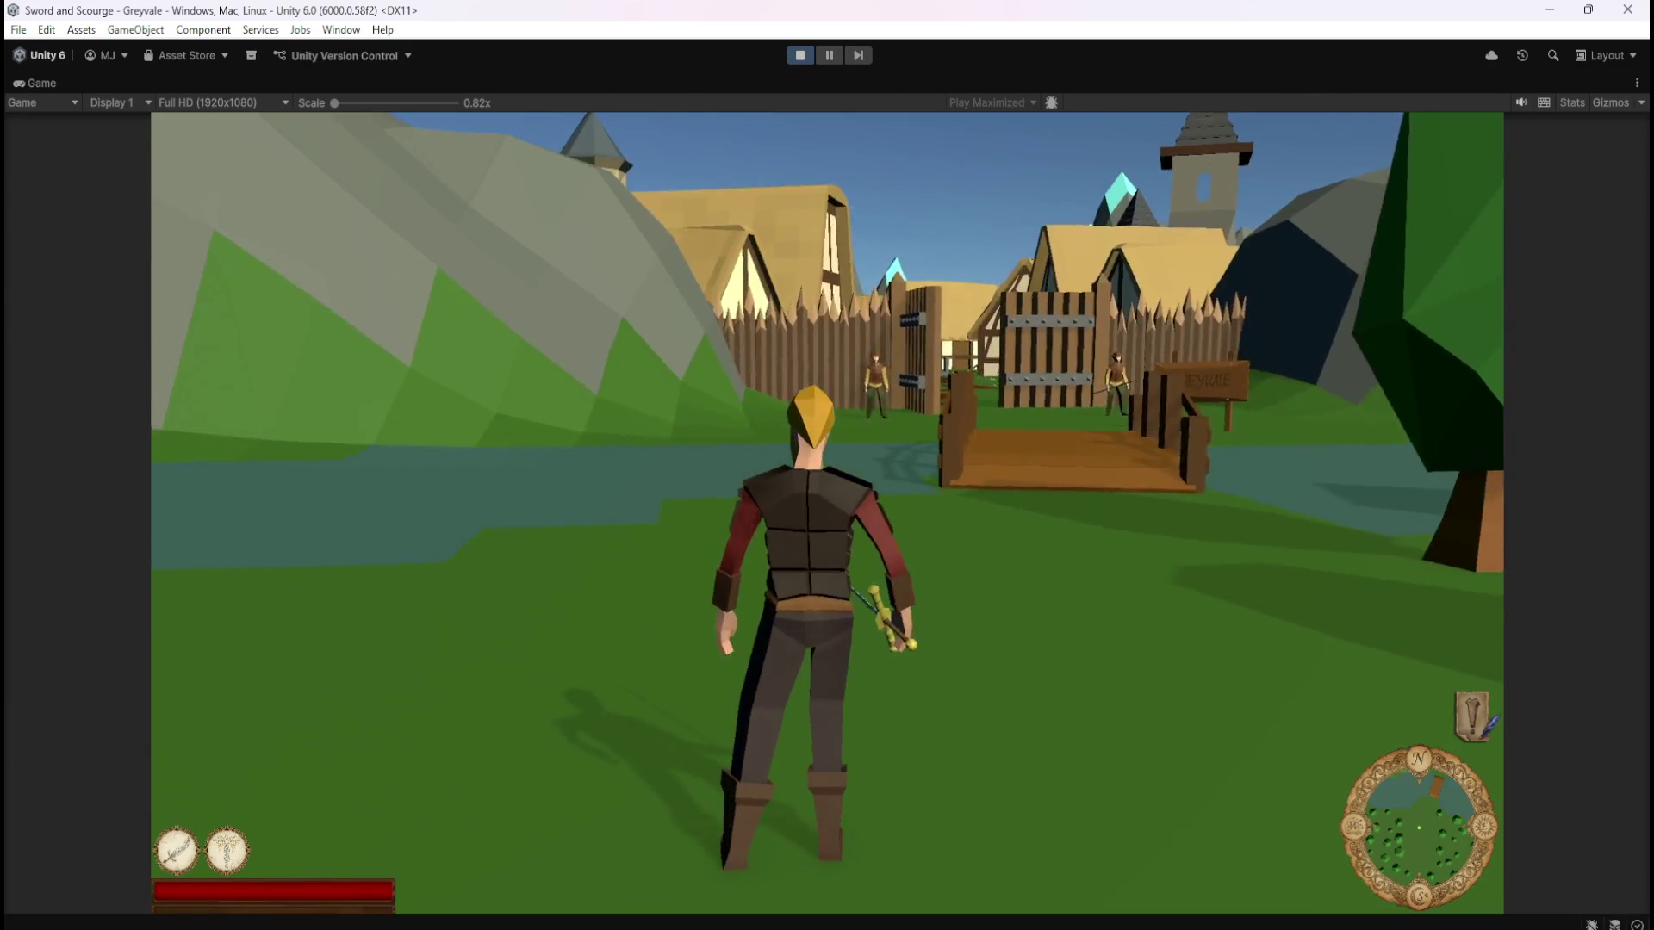
key(w)
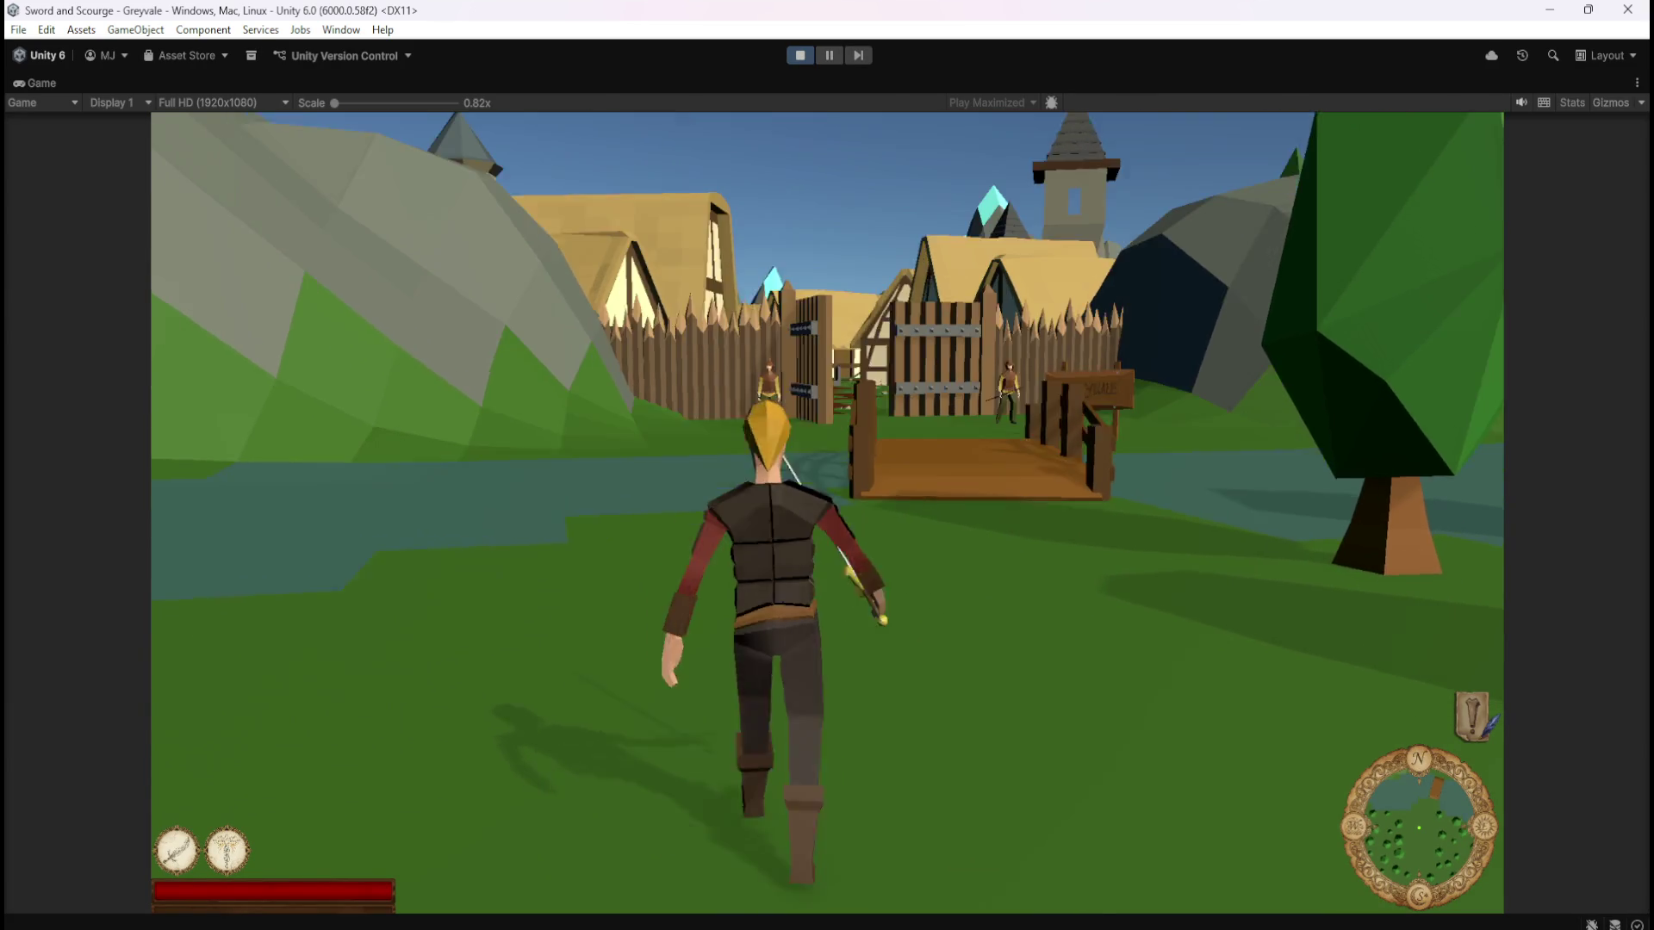
key(Escape)
click(811, 54)
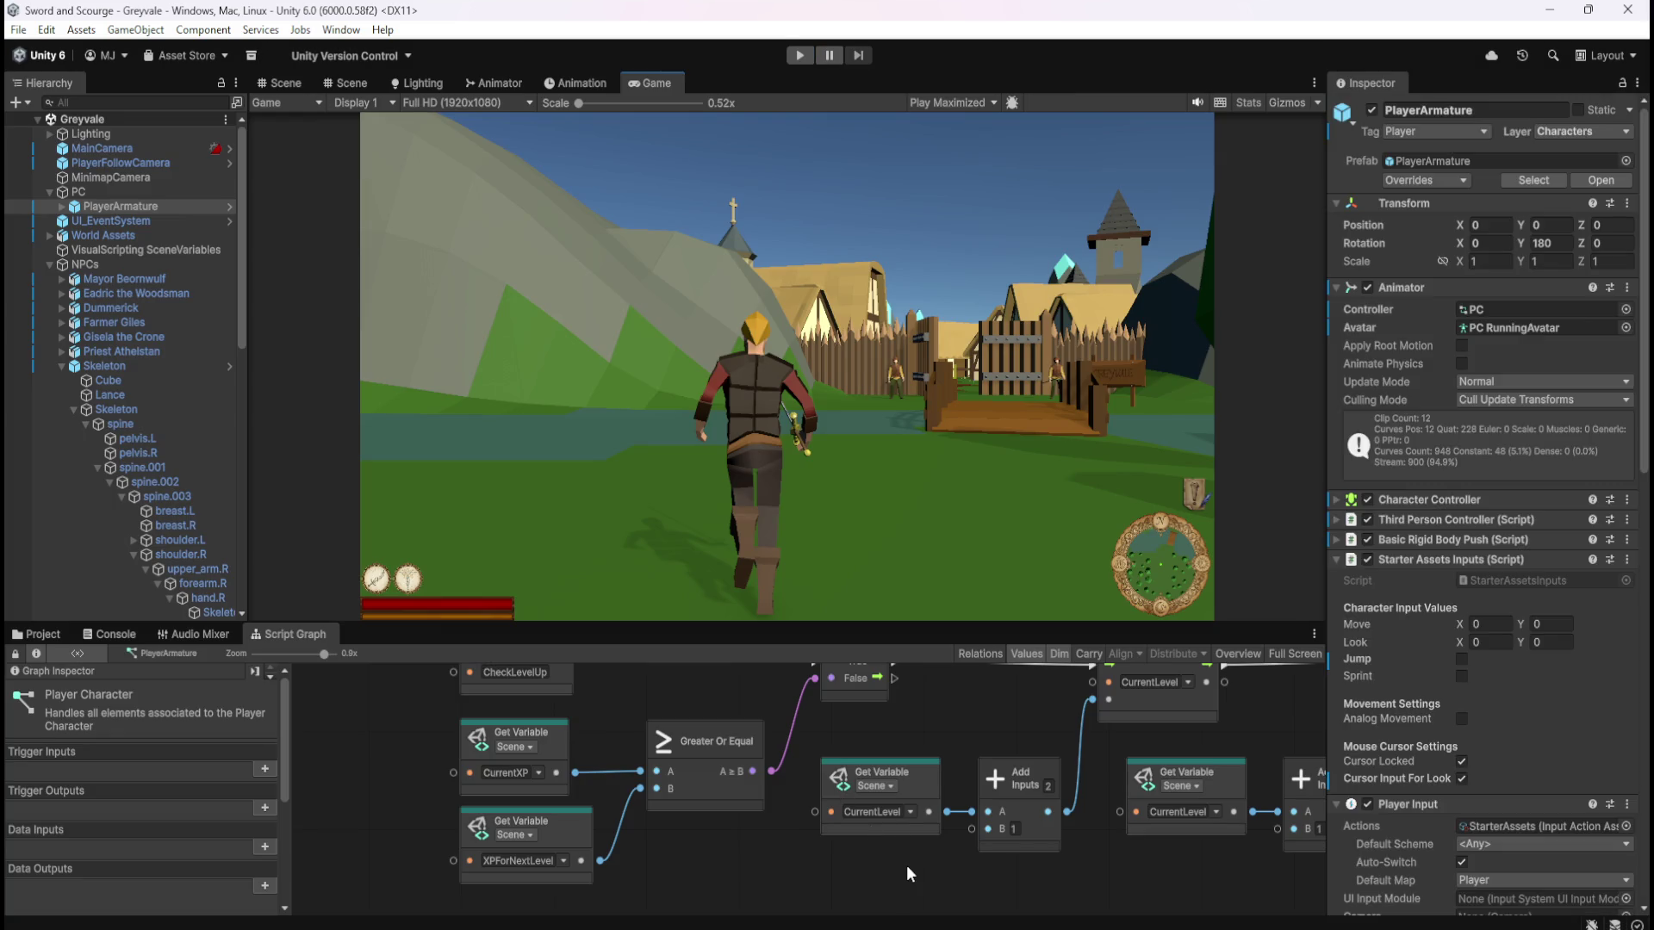
key(shift+space)
Recenter the graph on the Custom Event node and list the Blackboard's Scene variables down to TotalXP
drag(1243, 717, 1035, 708)
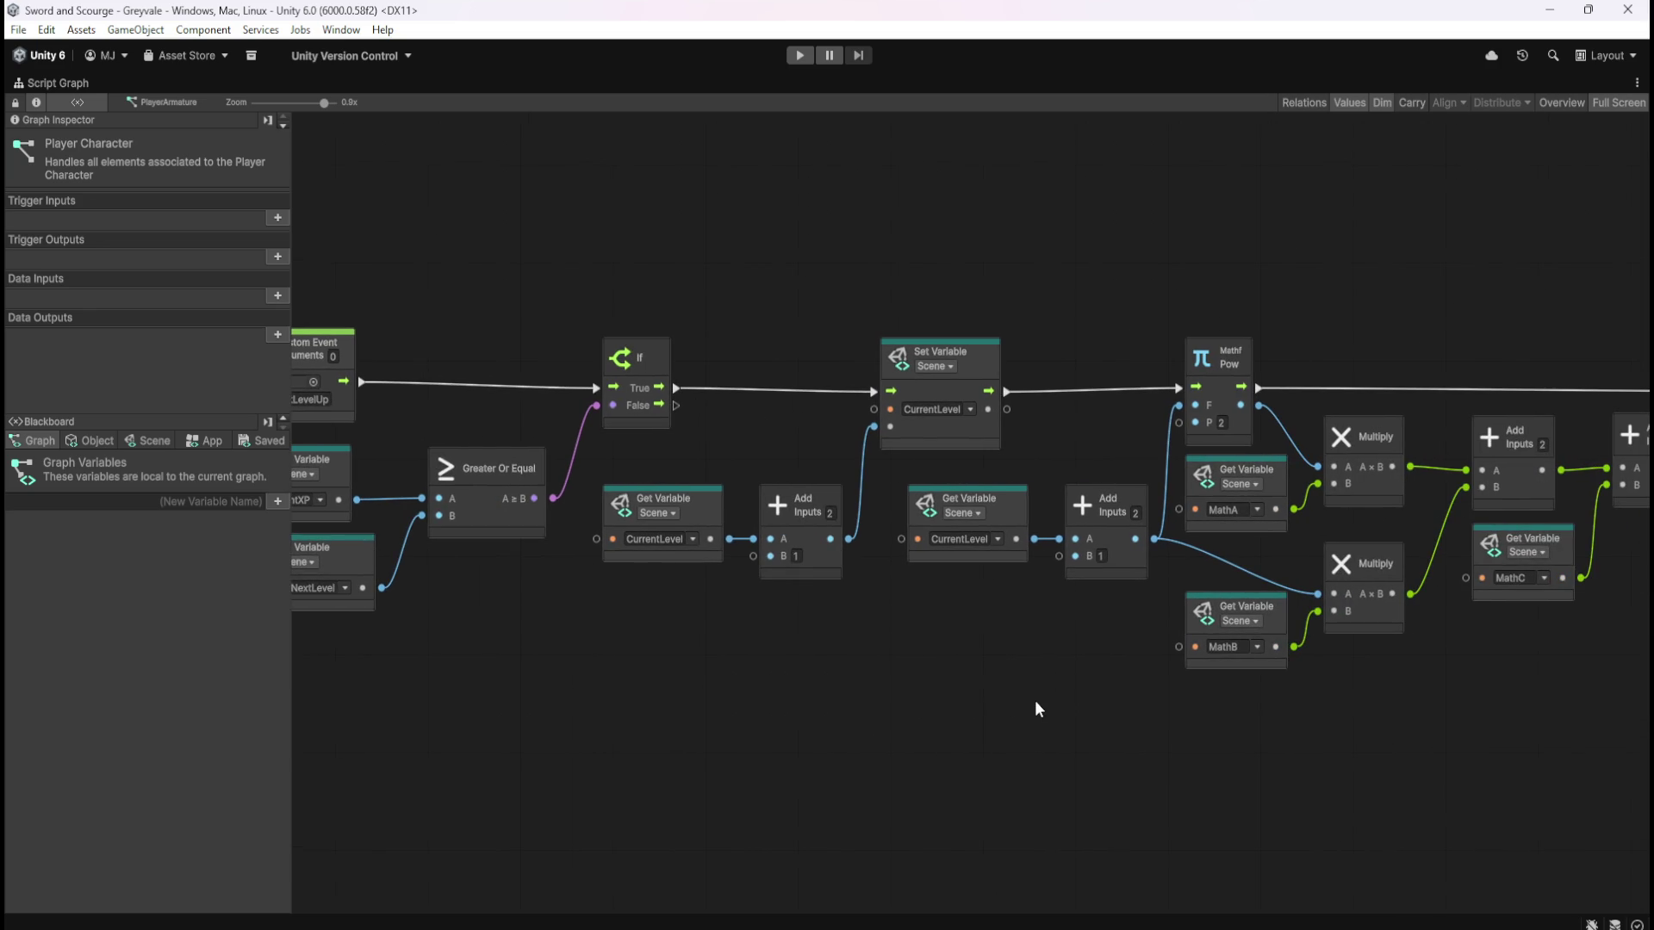
key(shift+space)
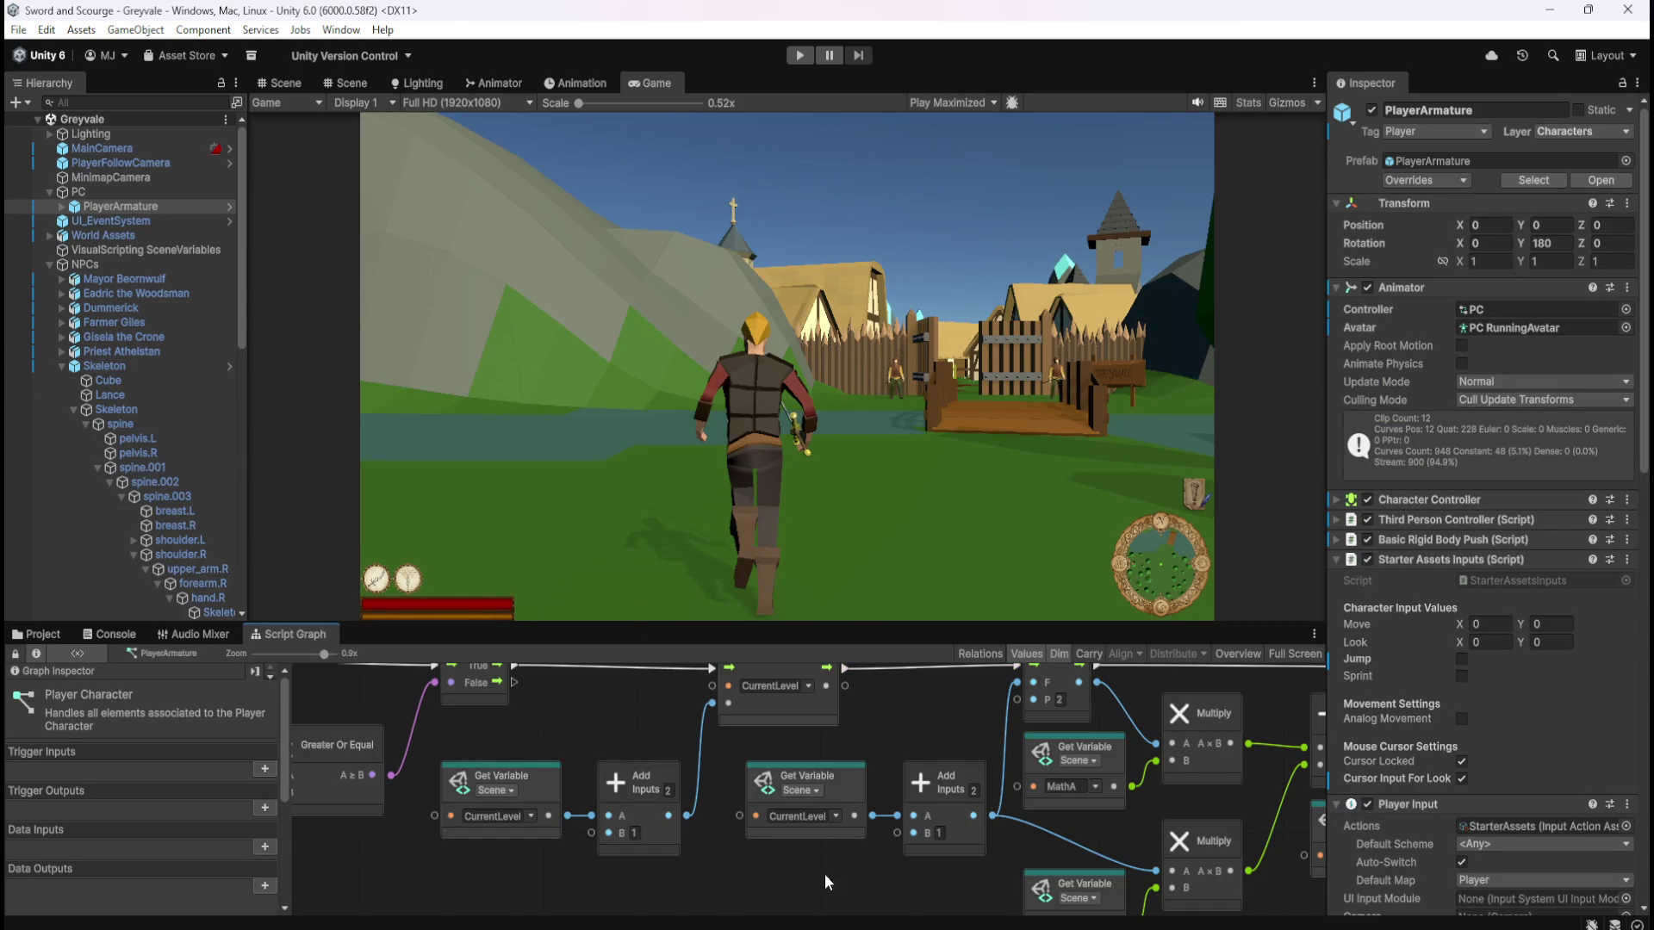
key(shift+space)
mouse_move(1061, 753)
mouse_down()
mouse_move(599, 737)
mouse_move(1438, 736)
mouse_move(1322, 722)
mouse_up()
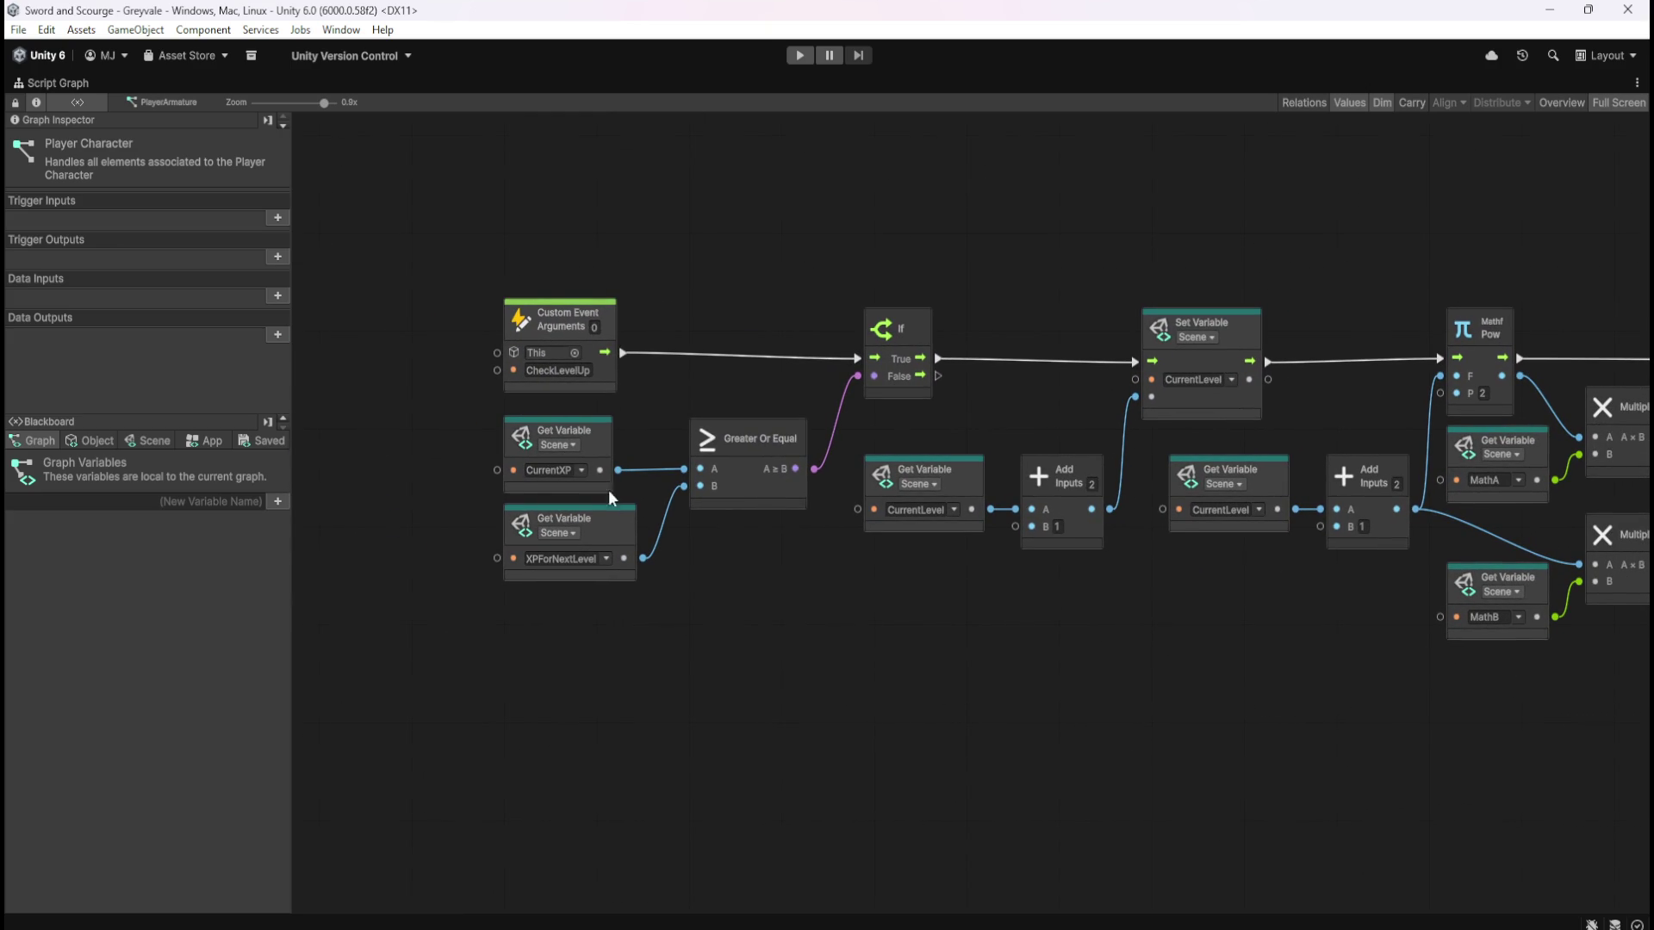
drag(1125, 661, 954, 691)
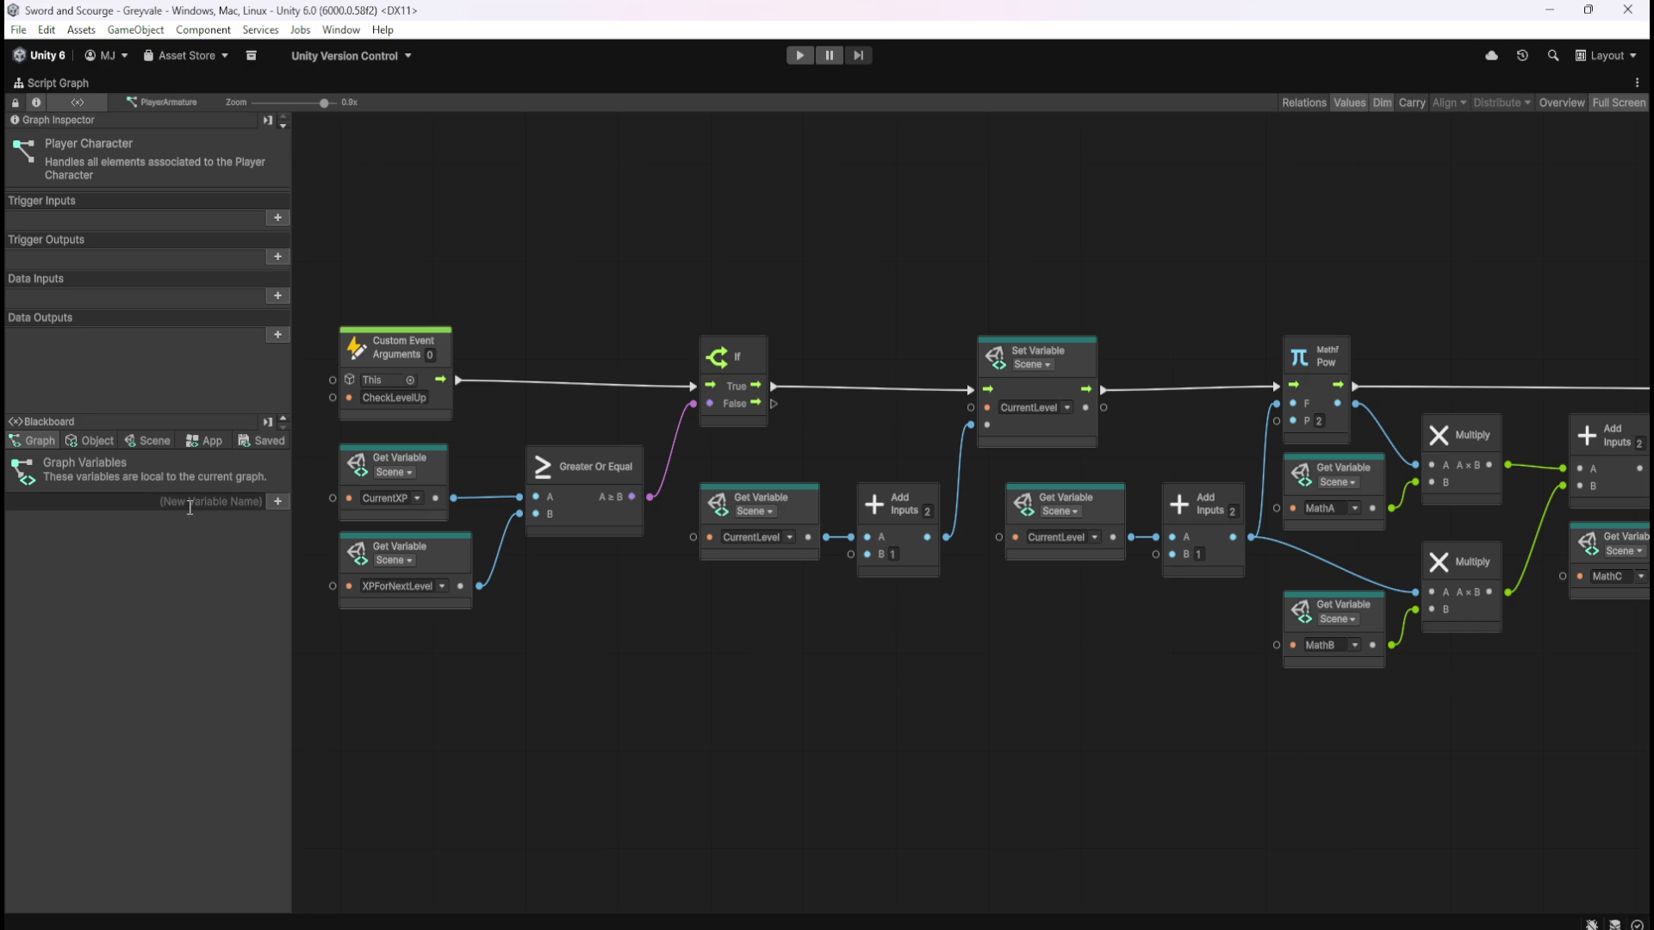
click(152, 441)
mouse_move(271, 473)
mouse_down()
mouse_move(304, 613)
mouse_move(323, 879)
mouse_up()
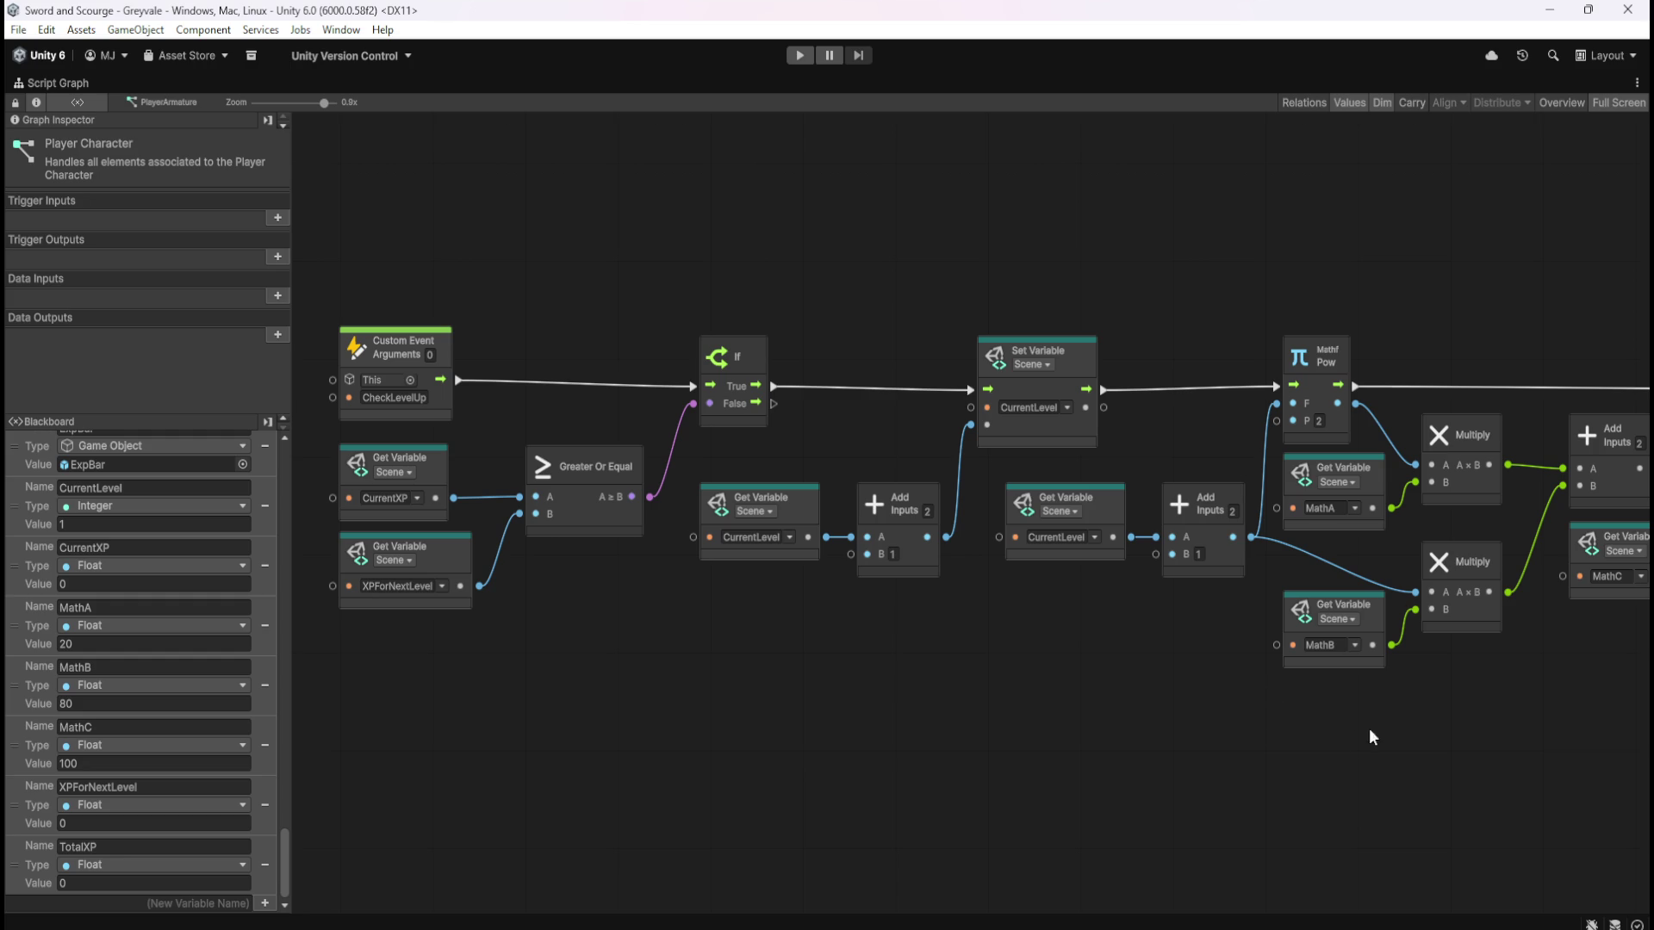
Centre the level-up nodes and select the CheckLevelUp custom event node
scroll(1150, 746, left, 3)
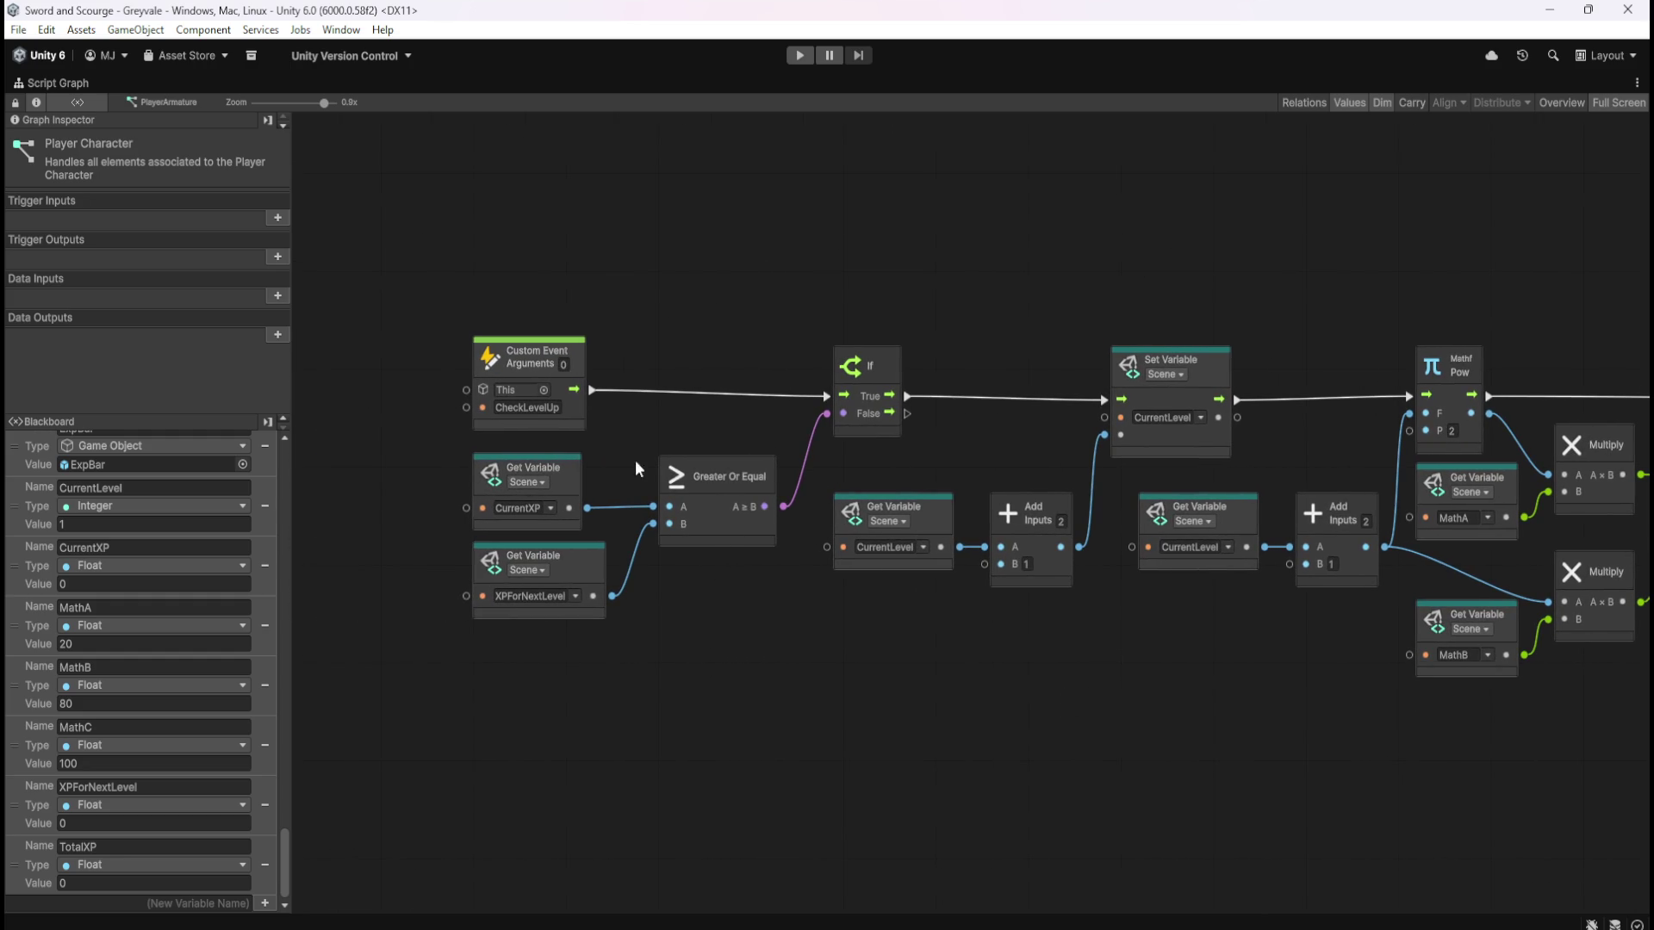
scroll(1007, 338, down, 5)
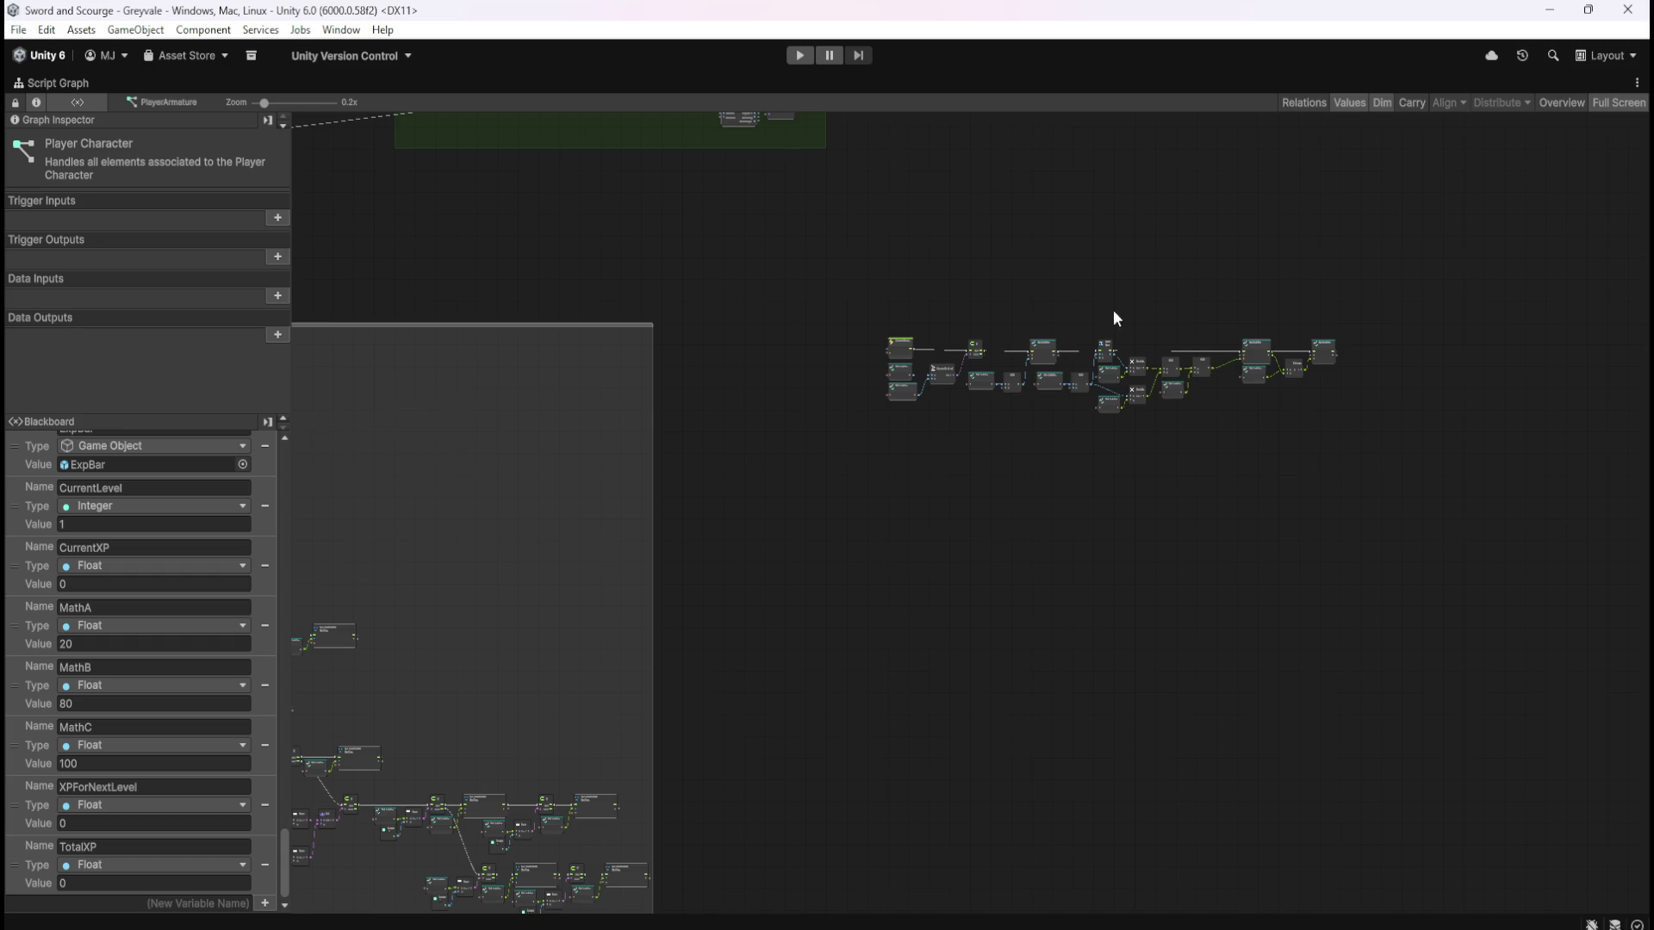
scroll(1108, 322, up, 4)
drag(803, 436, 942, 323)
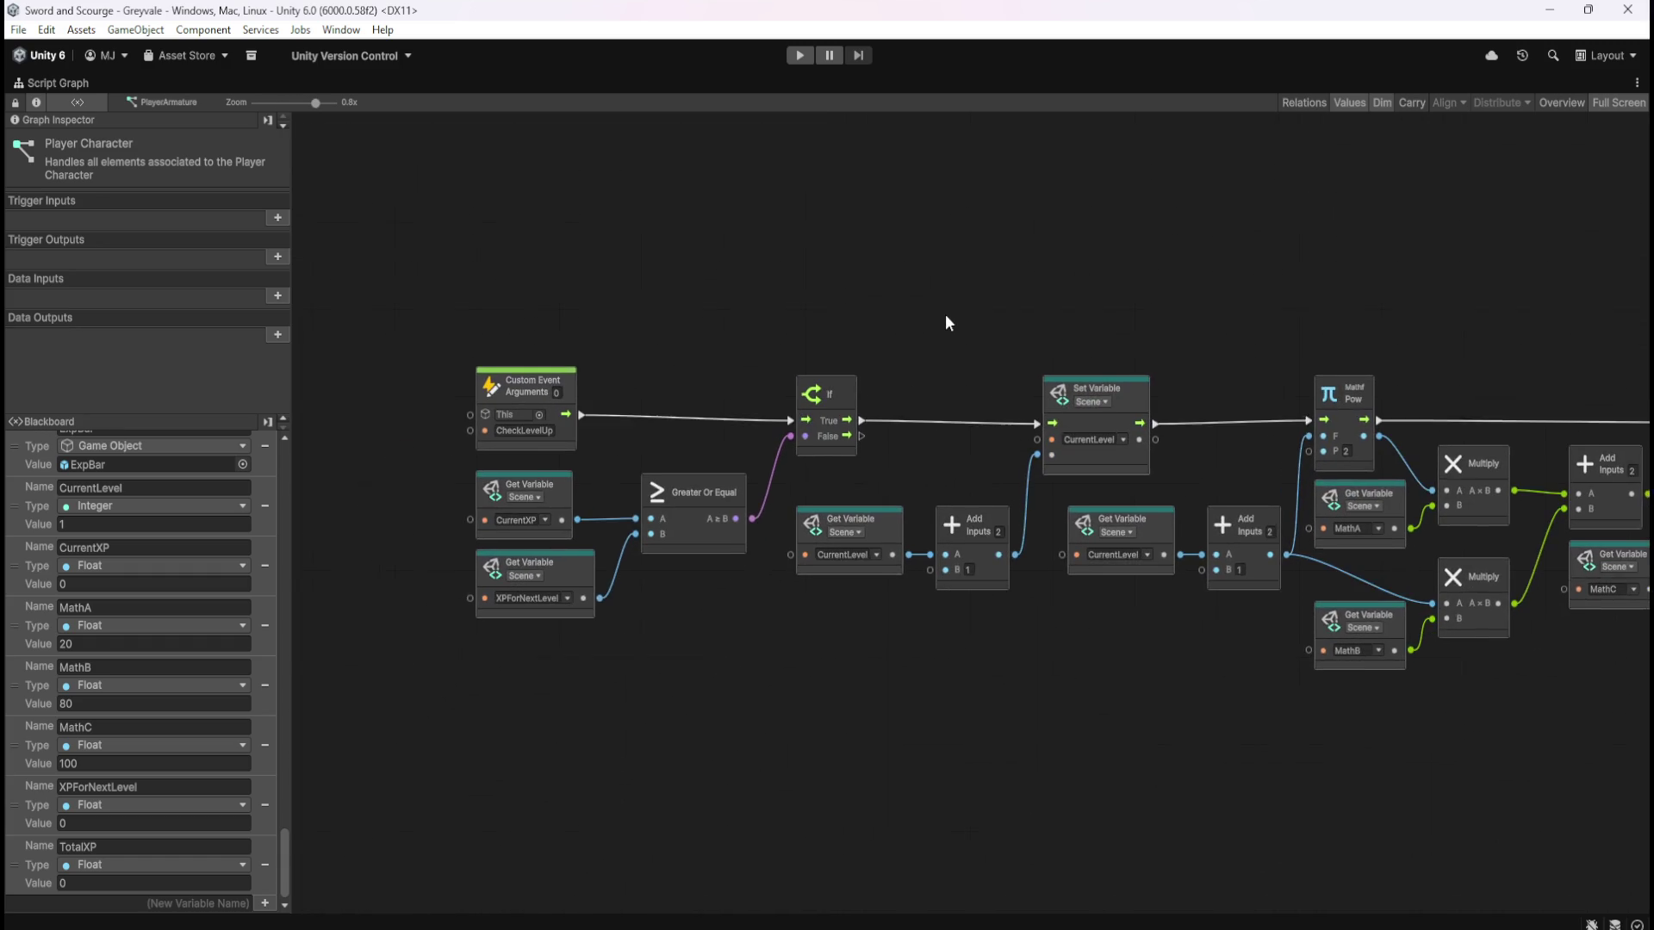
scroll(629, 413, up, 2)
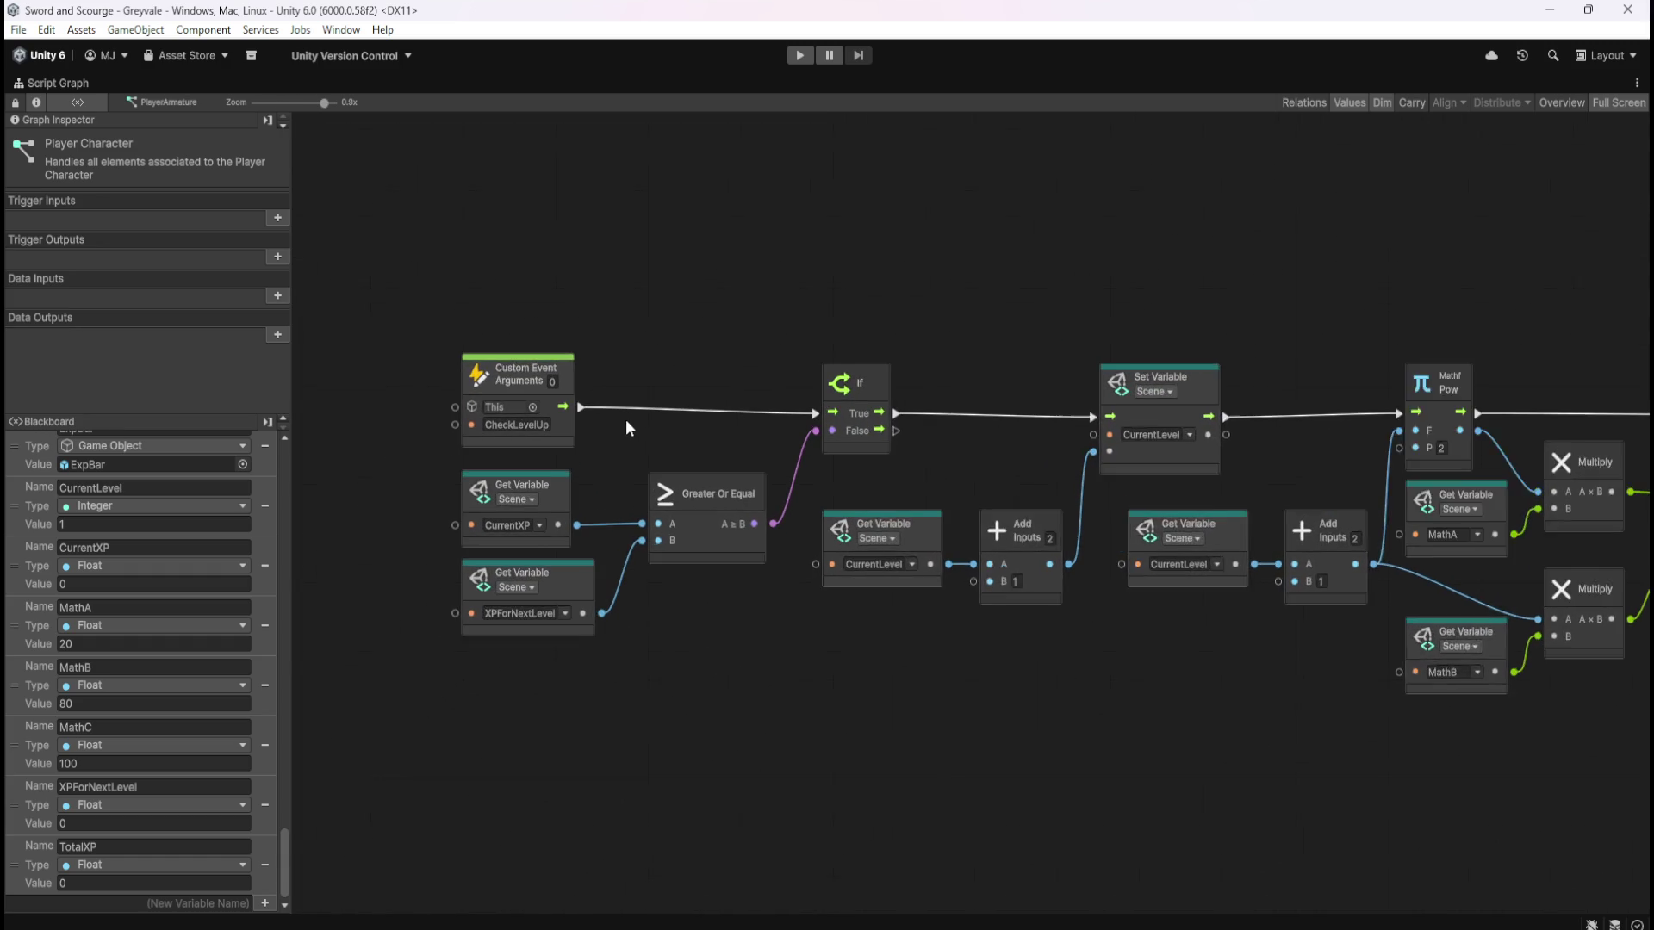
drag(397, 267, 613, 463)
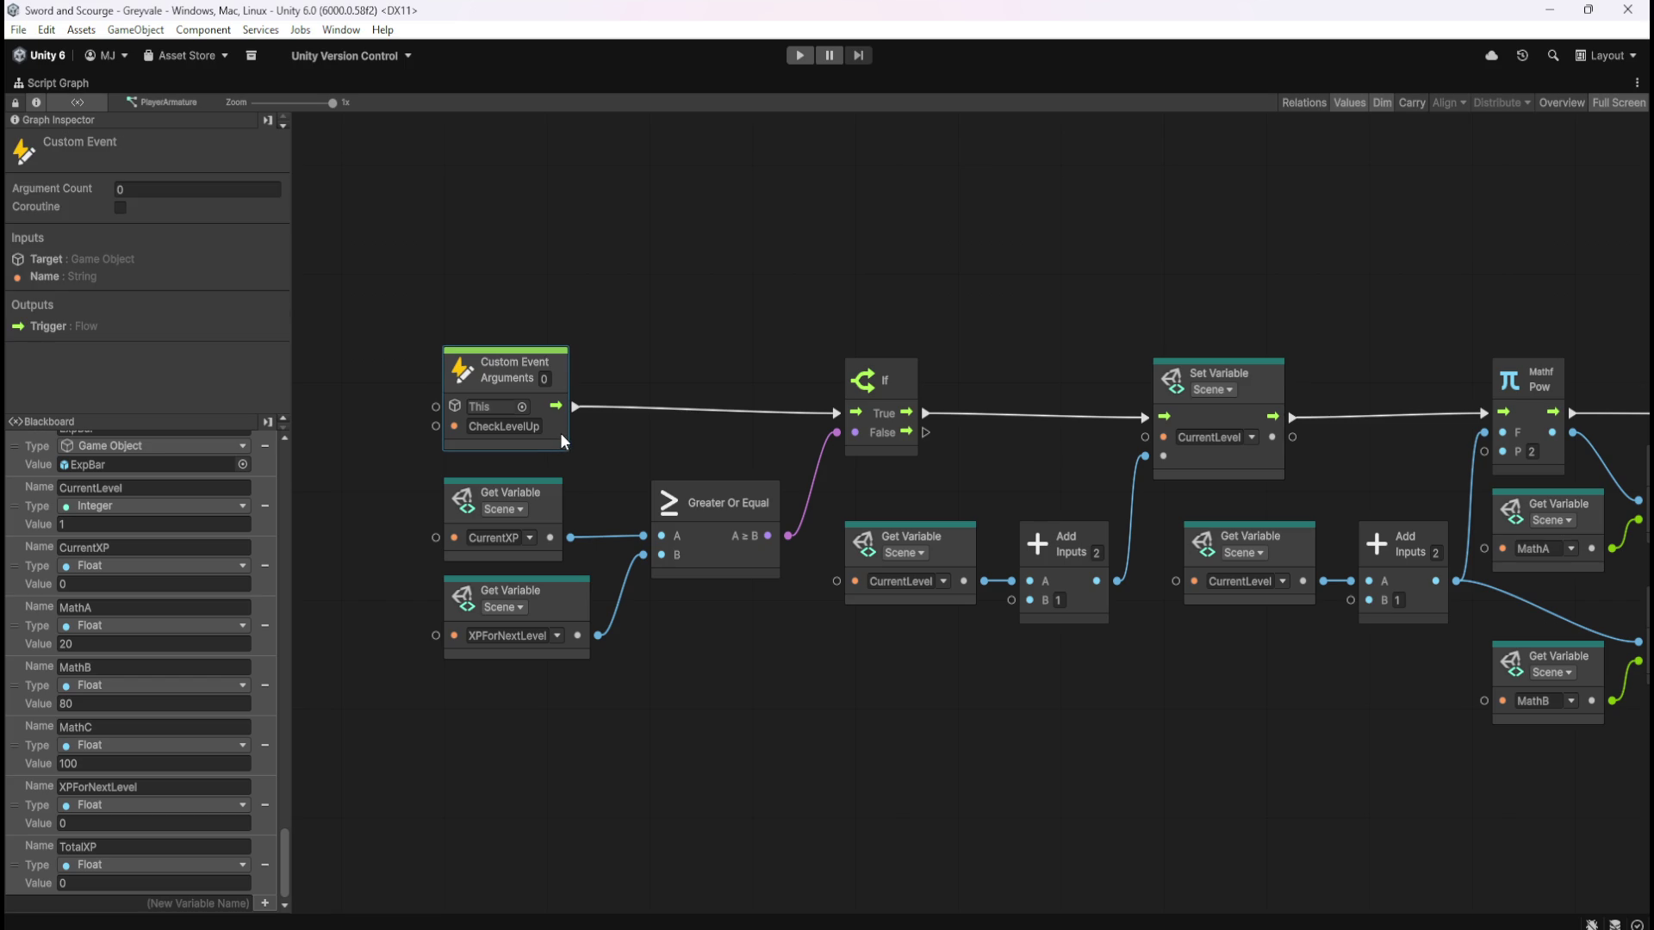
mouse_move(428, 319)
mouse_down()
mouse_move(608, 472)
mouse_move(594, 464)
mouse_up()
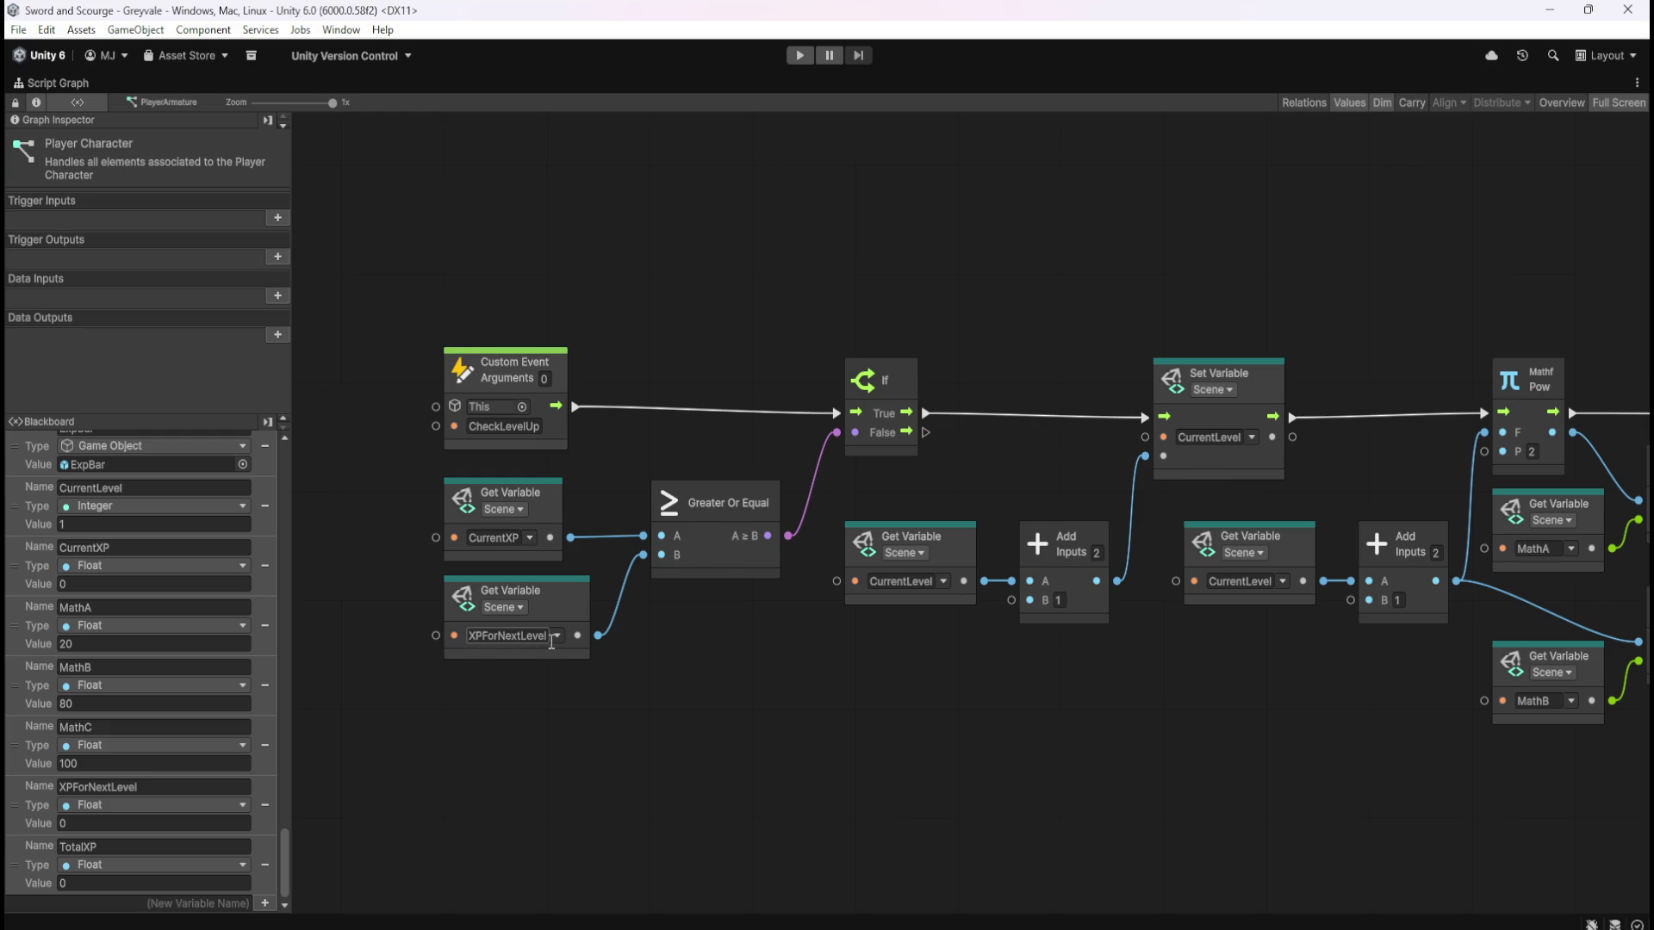
Pan along the level-up chain from Multiply/Add through Pow to the final CurrentXP setter
drag(1137, 708, 661, 683)
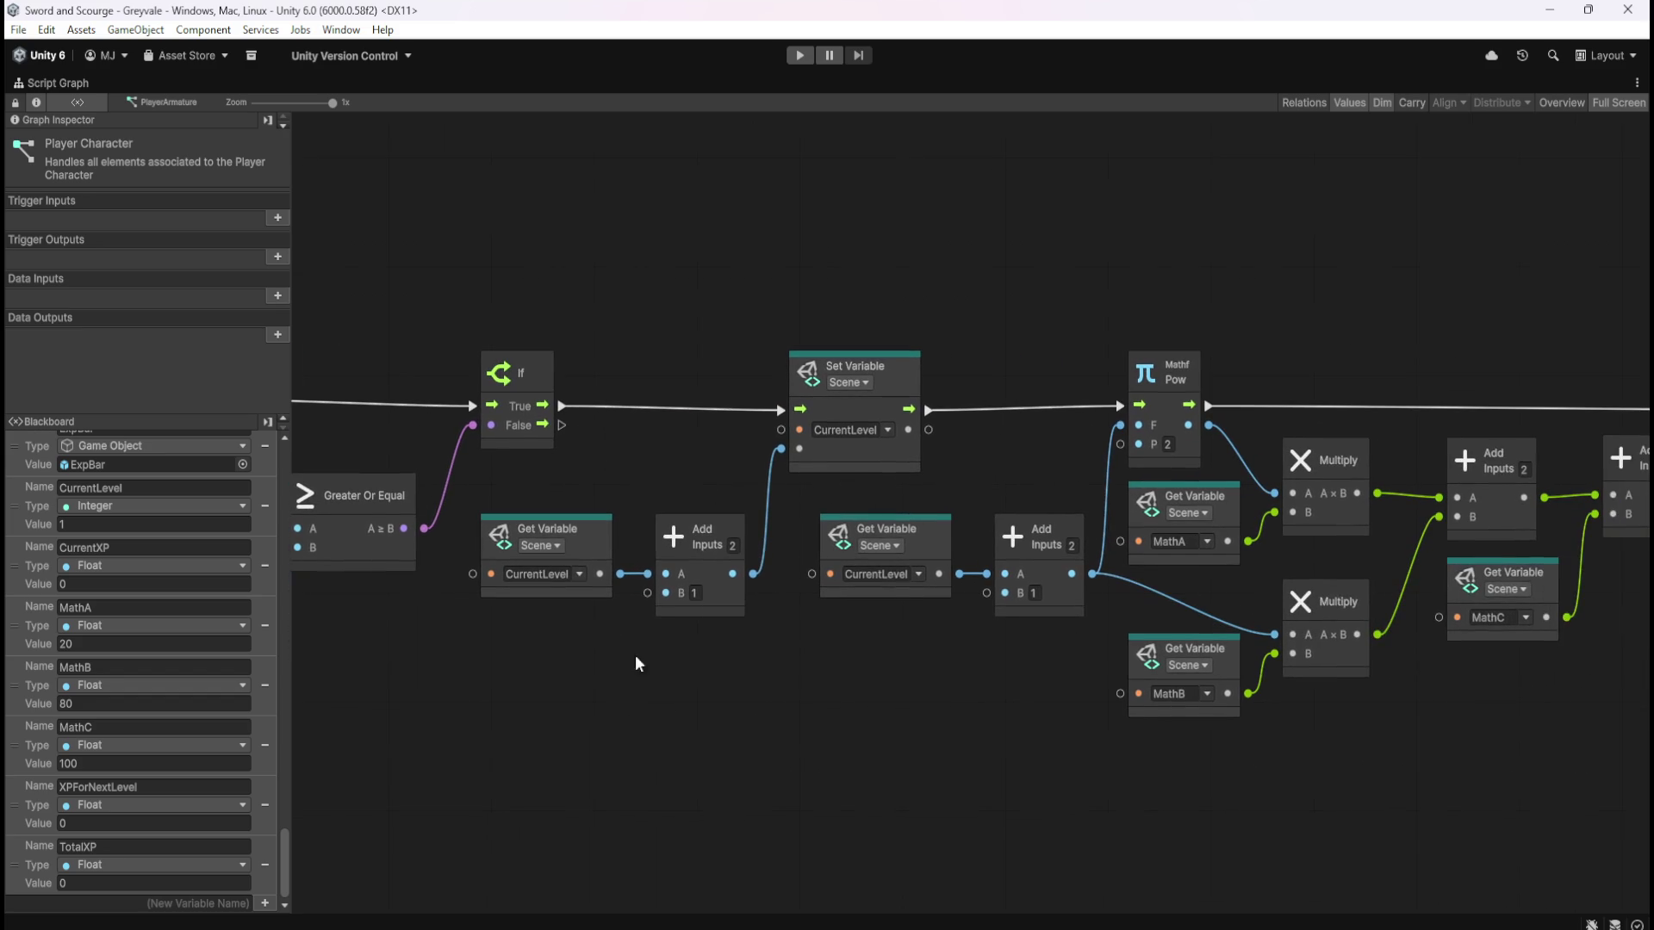
mouse_move(794, 525)
mouse_down()
mouse_move(720, 754)
mouse_move(453, 725)
mouse_up()
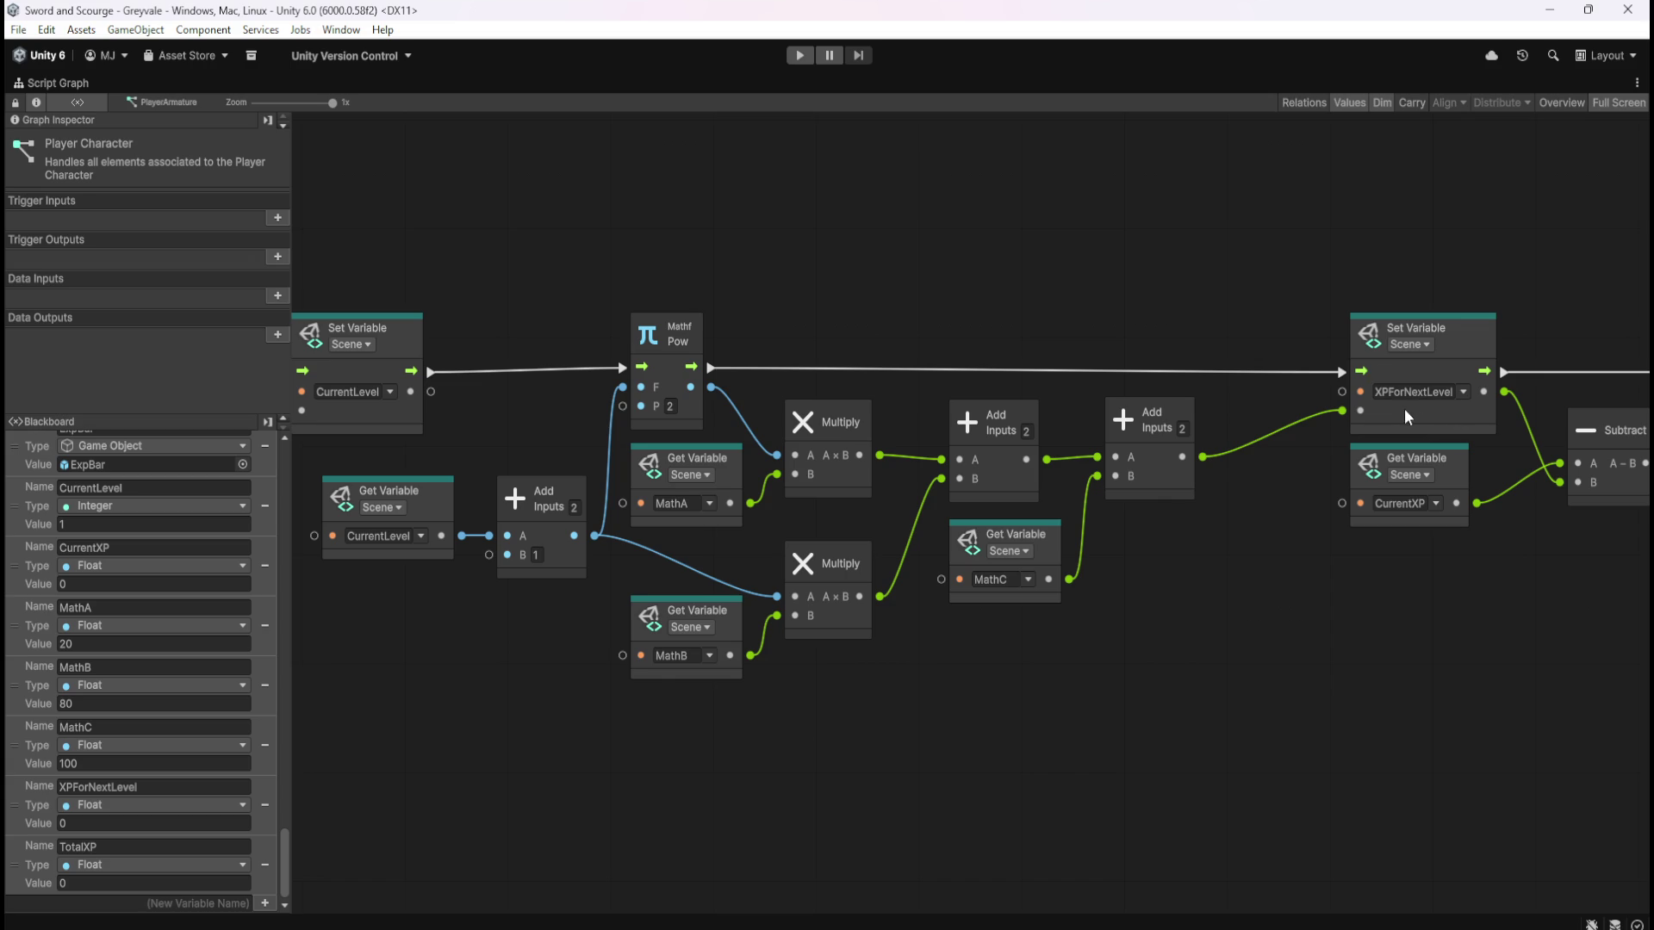
scroll(1370, 607, right, 10)
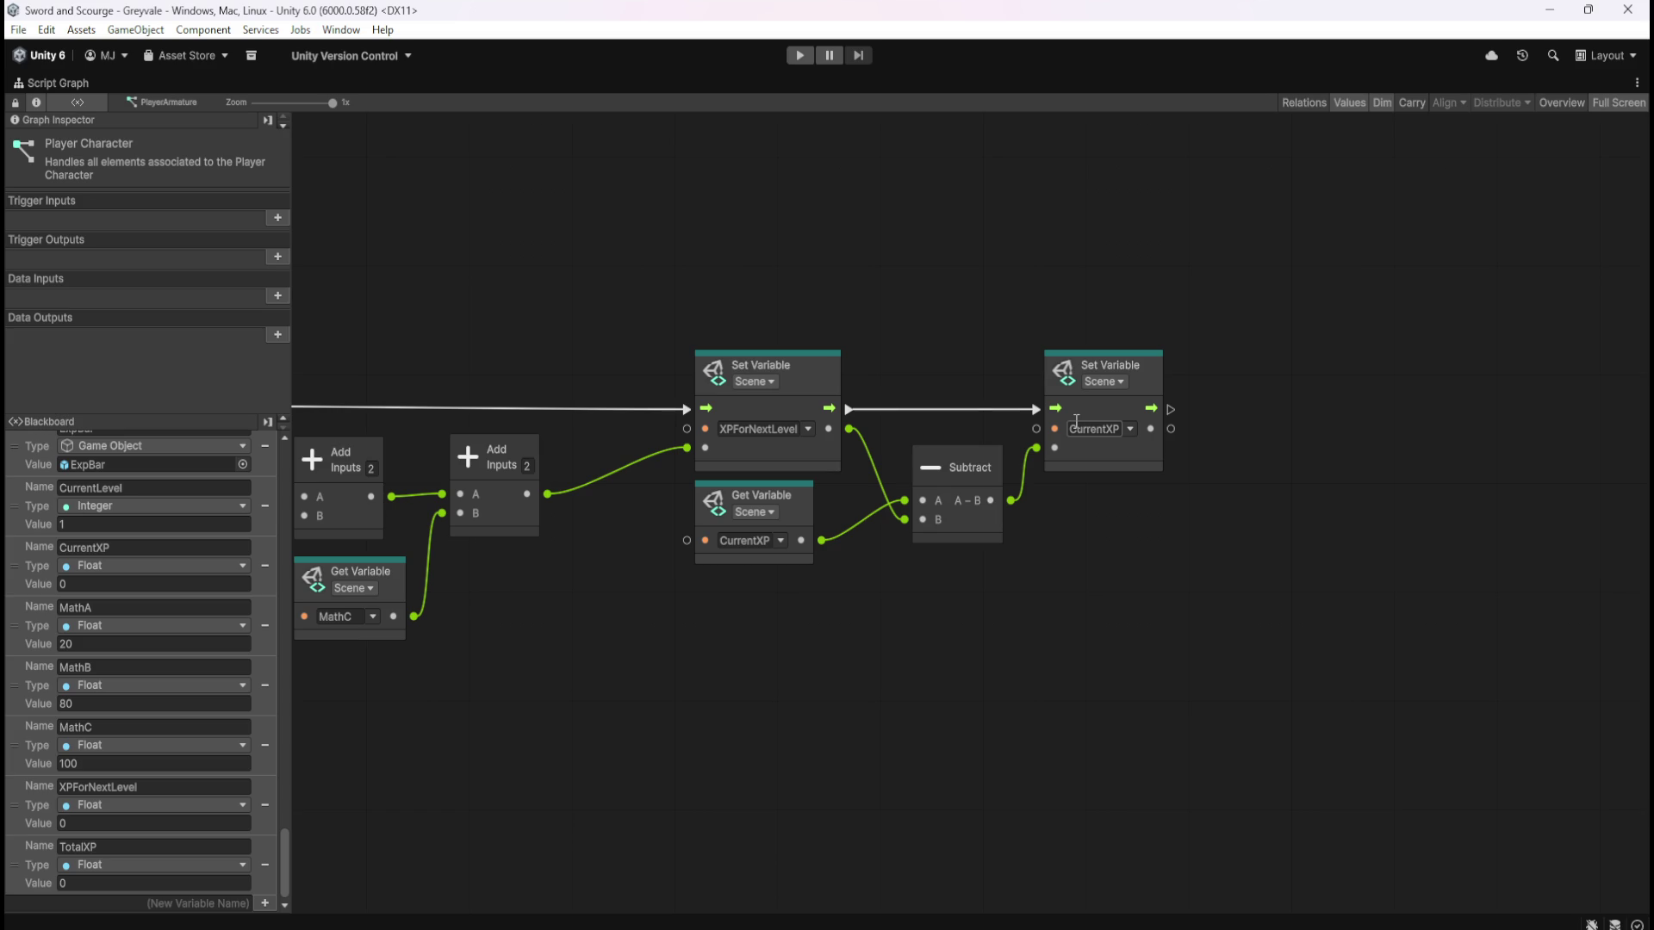
drag(655, 657, 1276, 704)
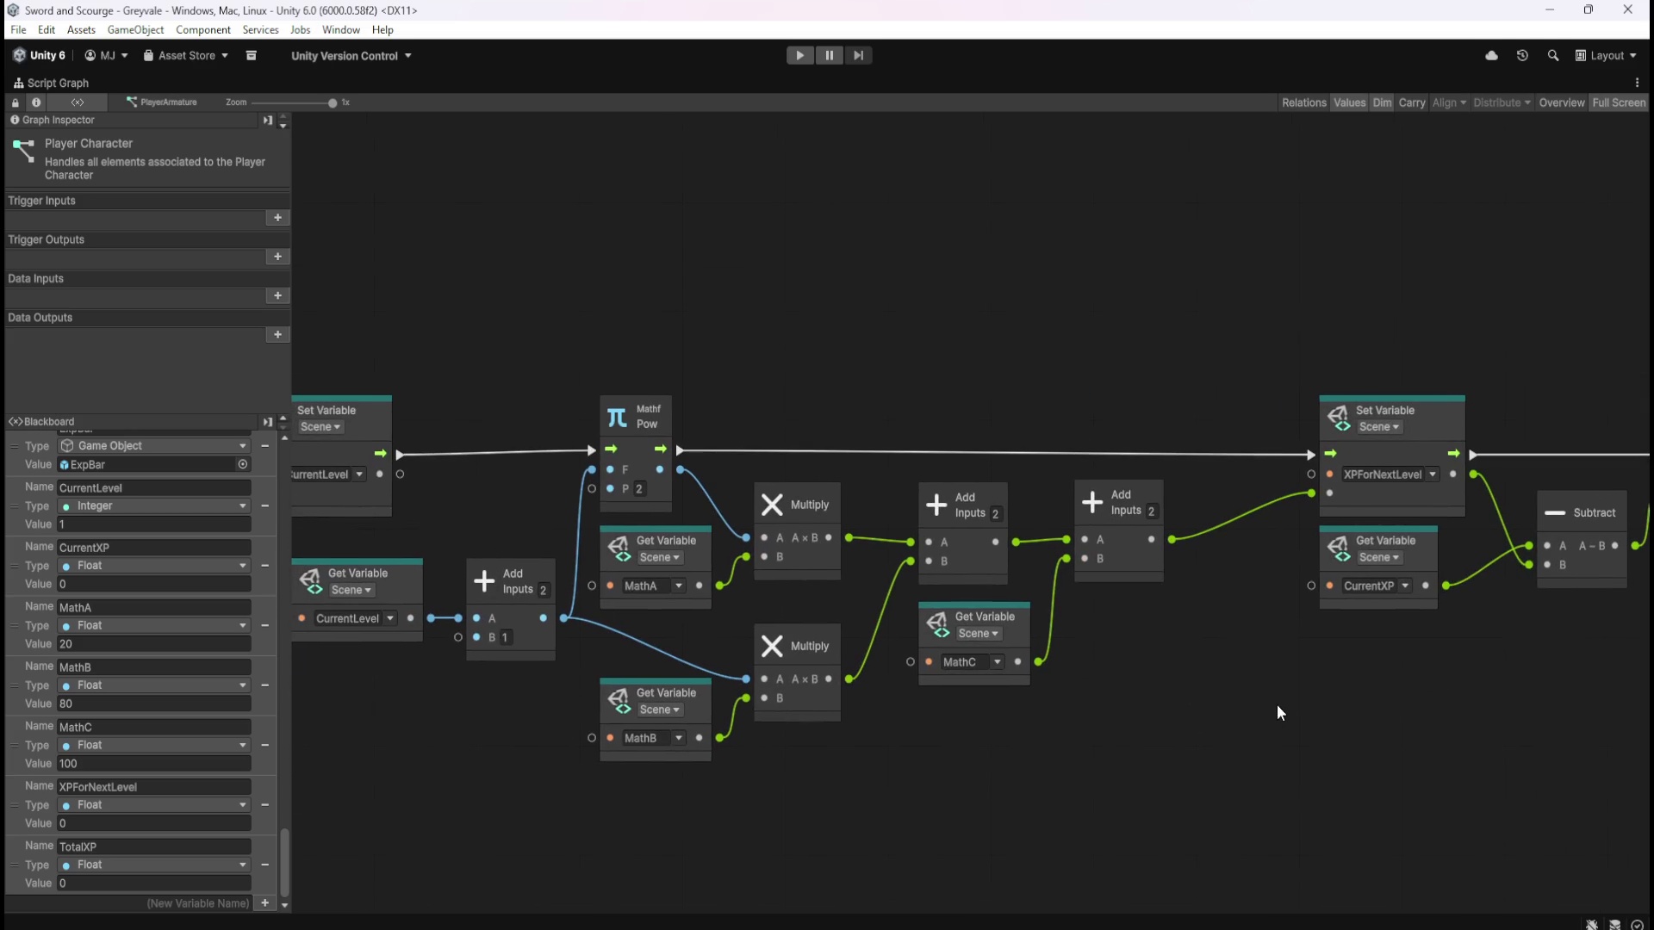
drag(1167, 684, 1203, 572)
drag(1211, 653, 901, 668)
scroll(1188, 723, down, 2)
mouse_move(1007, 650)
mouse_down()
mouse_move(1044, 679)
mouse_move(1133, 648)
mouse_move(1105, 606)
mouse_up()
scroll(1129, 643, down, 3)
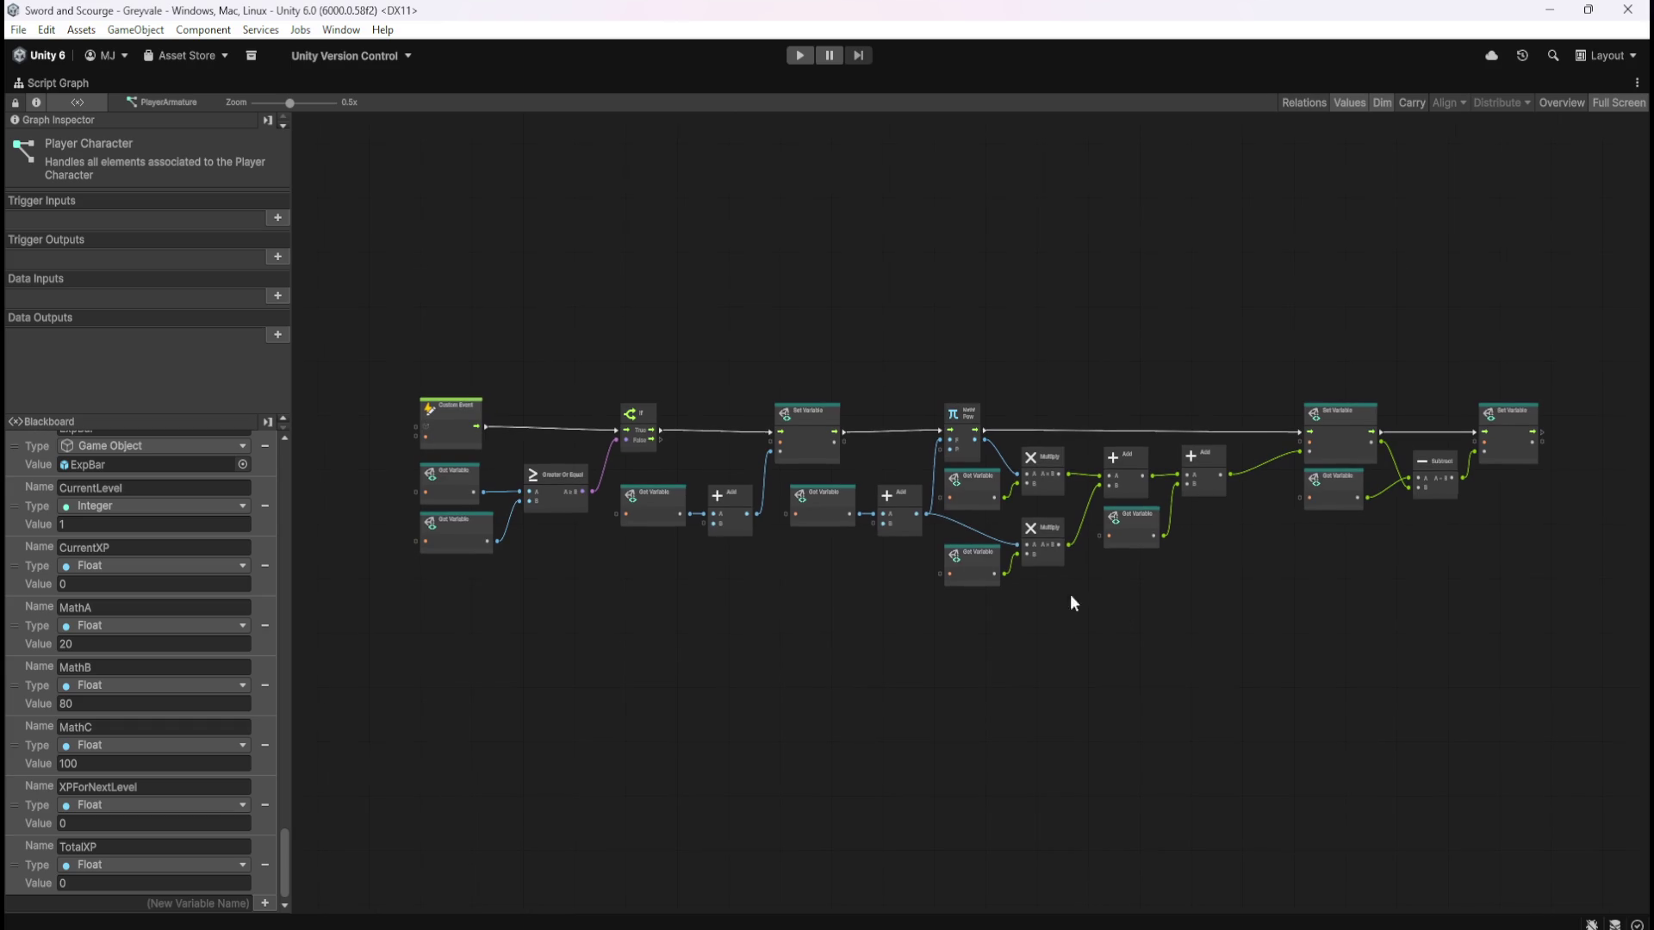
Group the whole level-up chain, titled 'Levels up Player and calculates XP required for next level using a Polynomial XP Formula'
mouse_move(399, 372)
mouse_down()
mouse_move(1372, 592)
mouse_move(1589, 610)
mouse_move(1574, 606)
mouse_up()
double_click(435, 373)
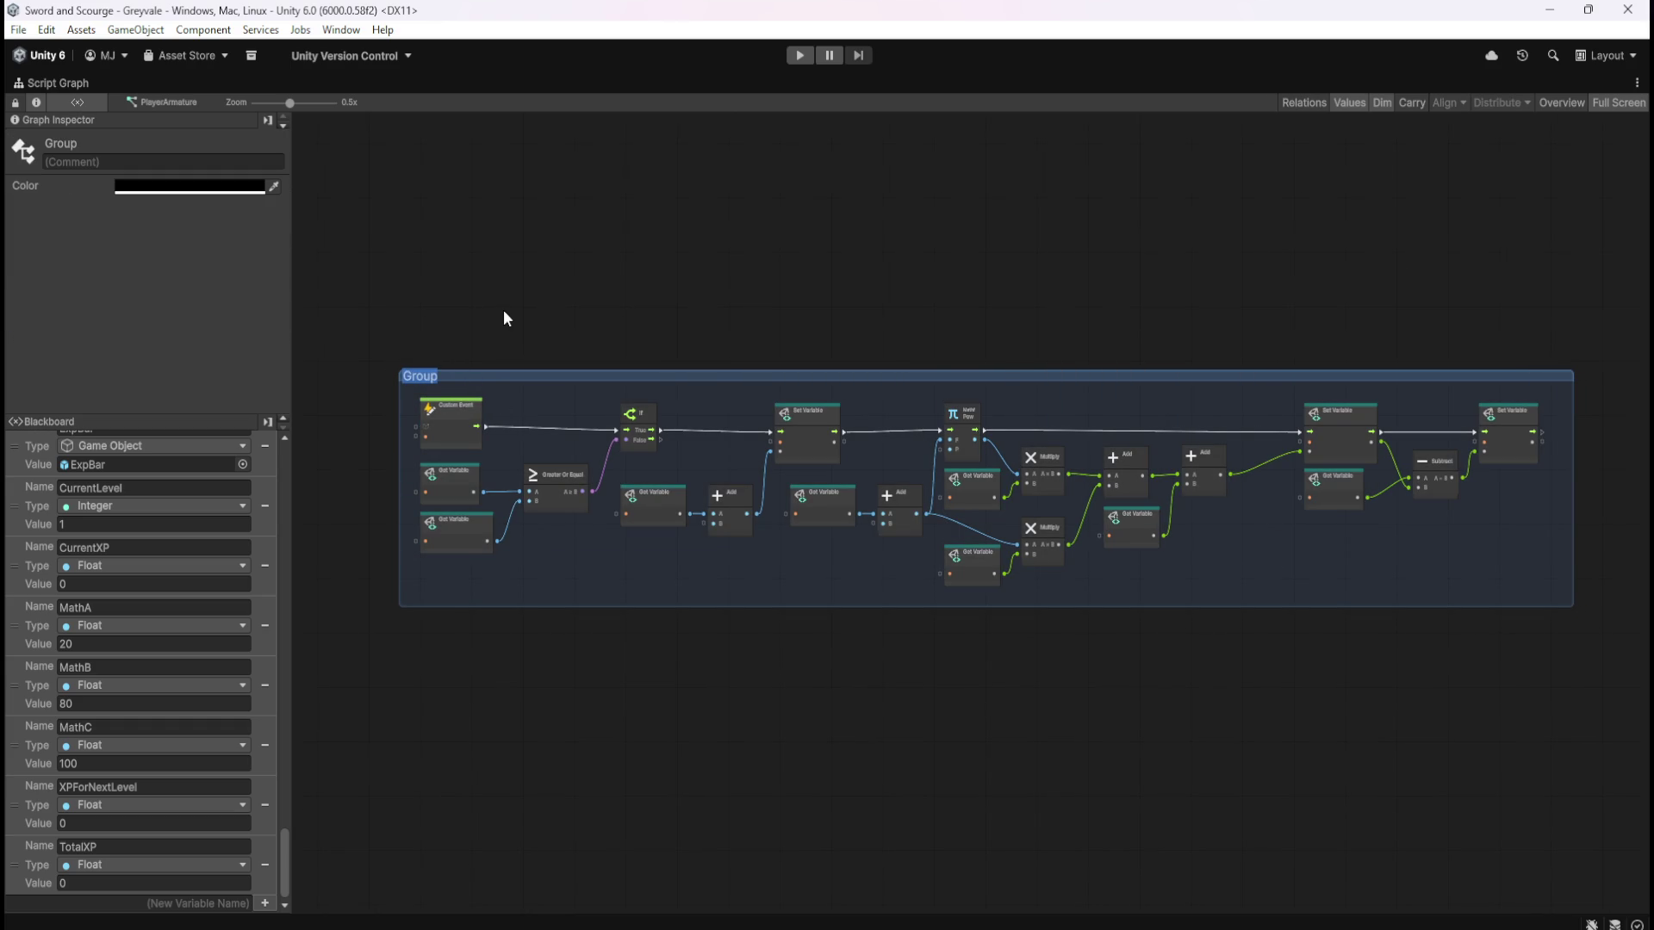
text(Lev)
text(els up Play)
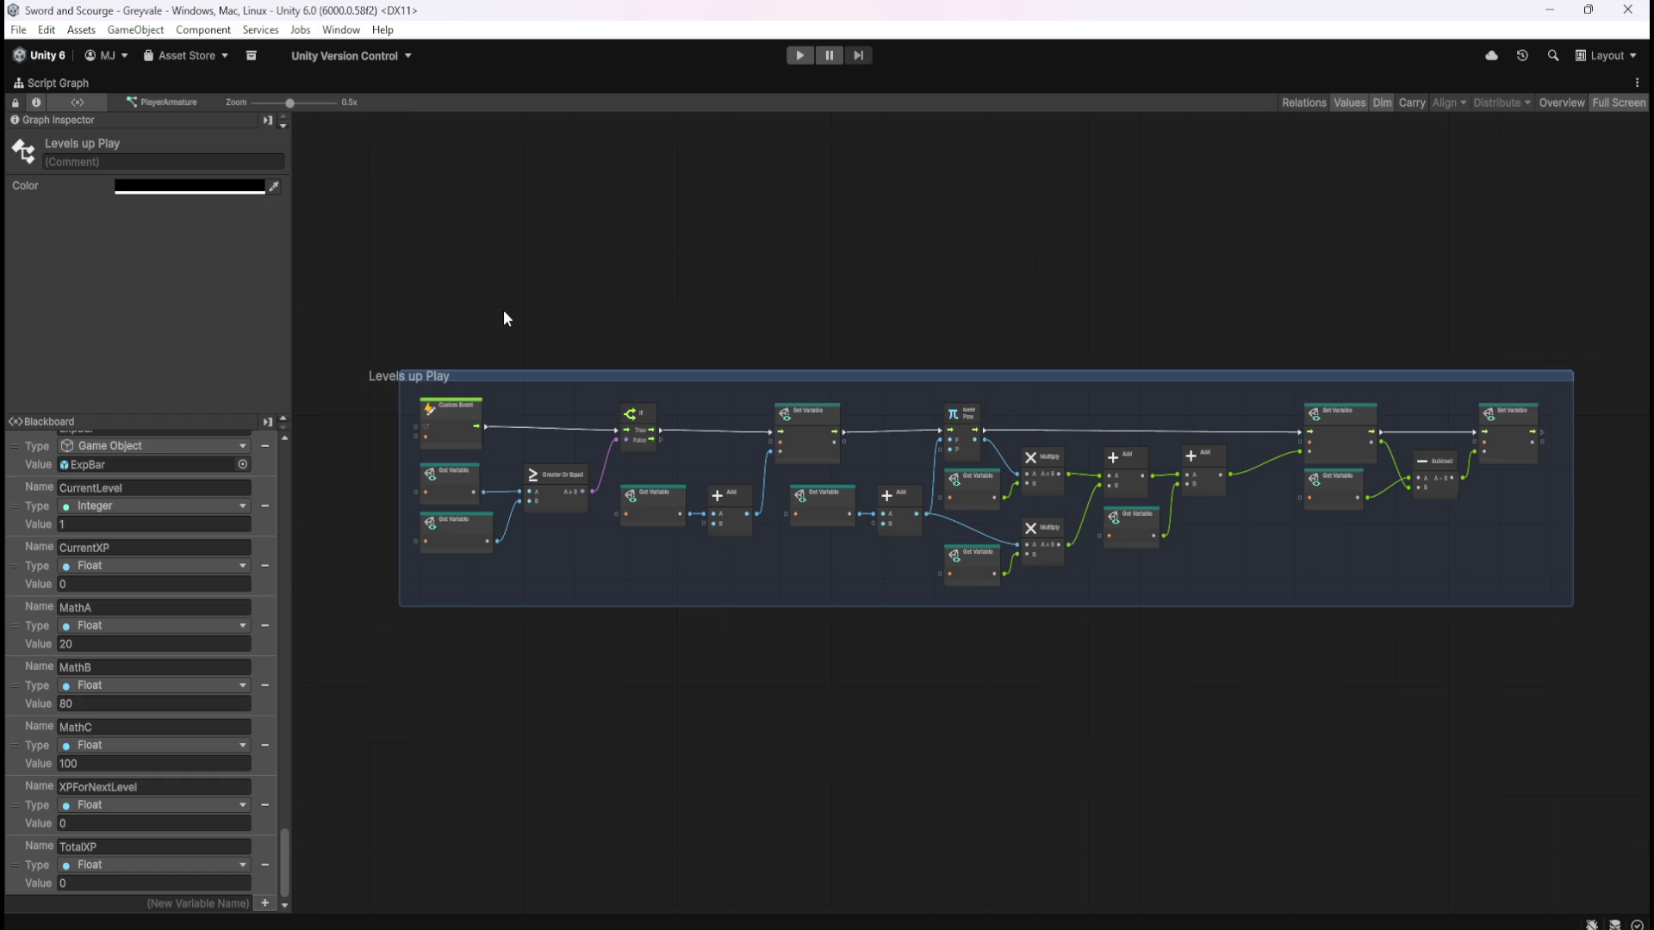
text(er and calculates)
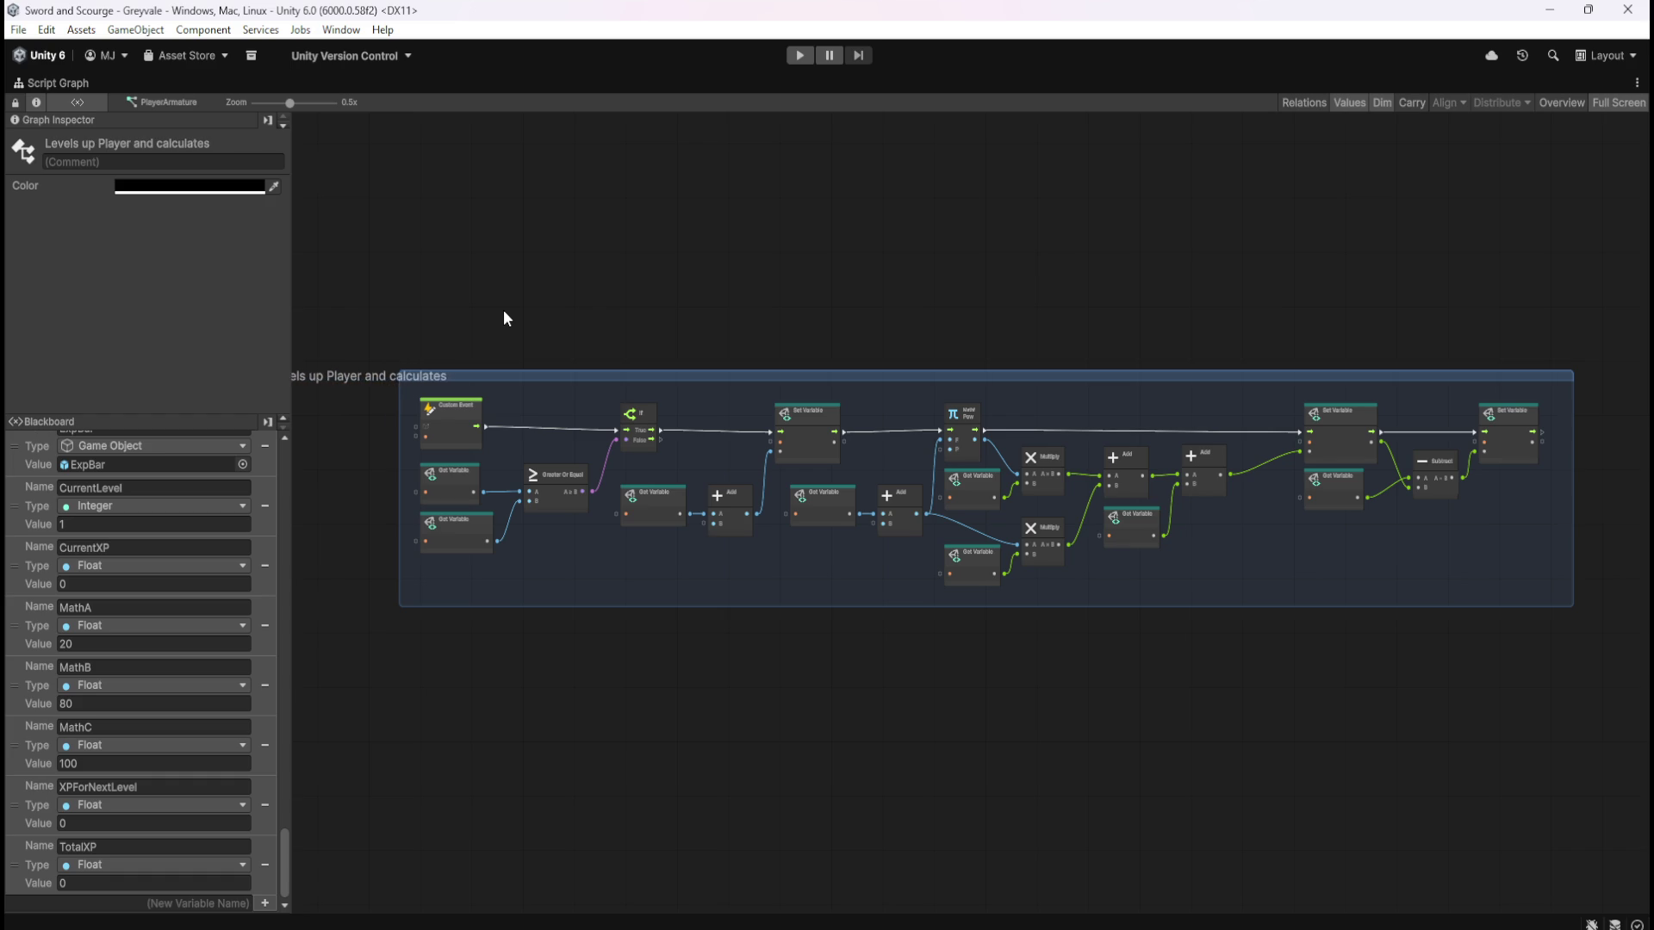
text( XP required for next)
text( level using)
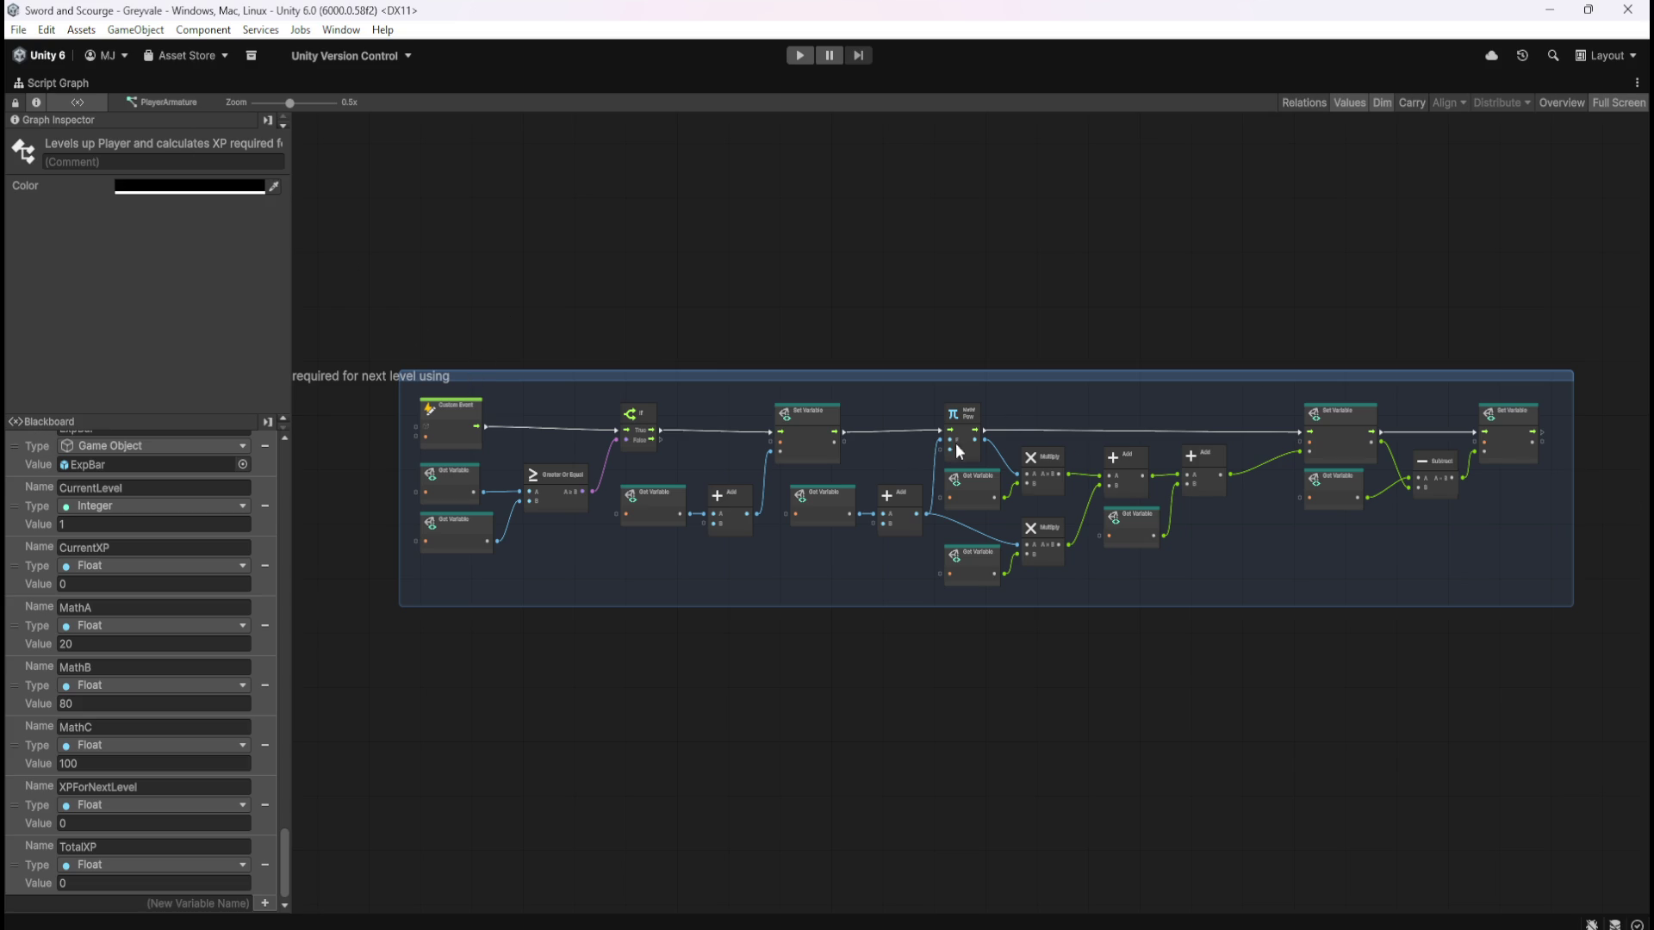
text(s)
text(a)
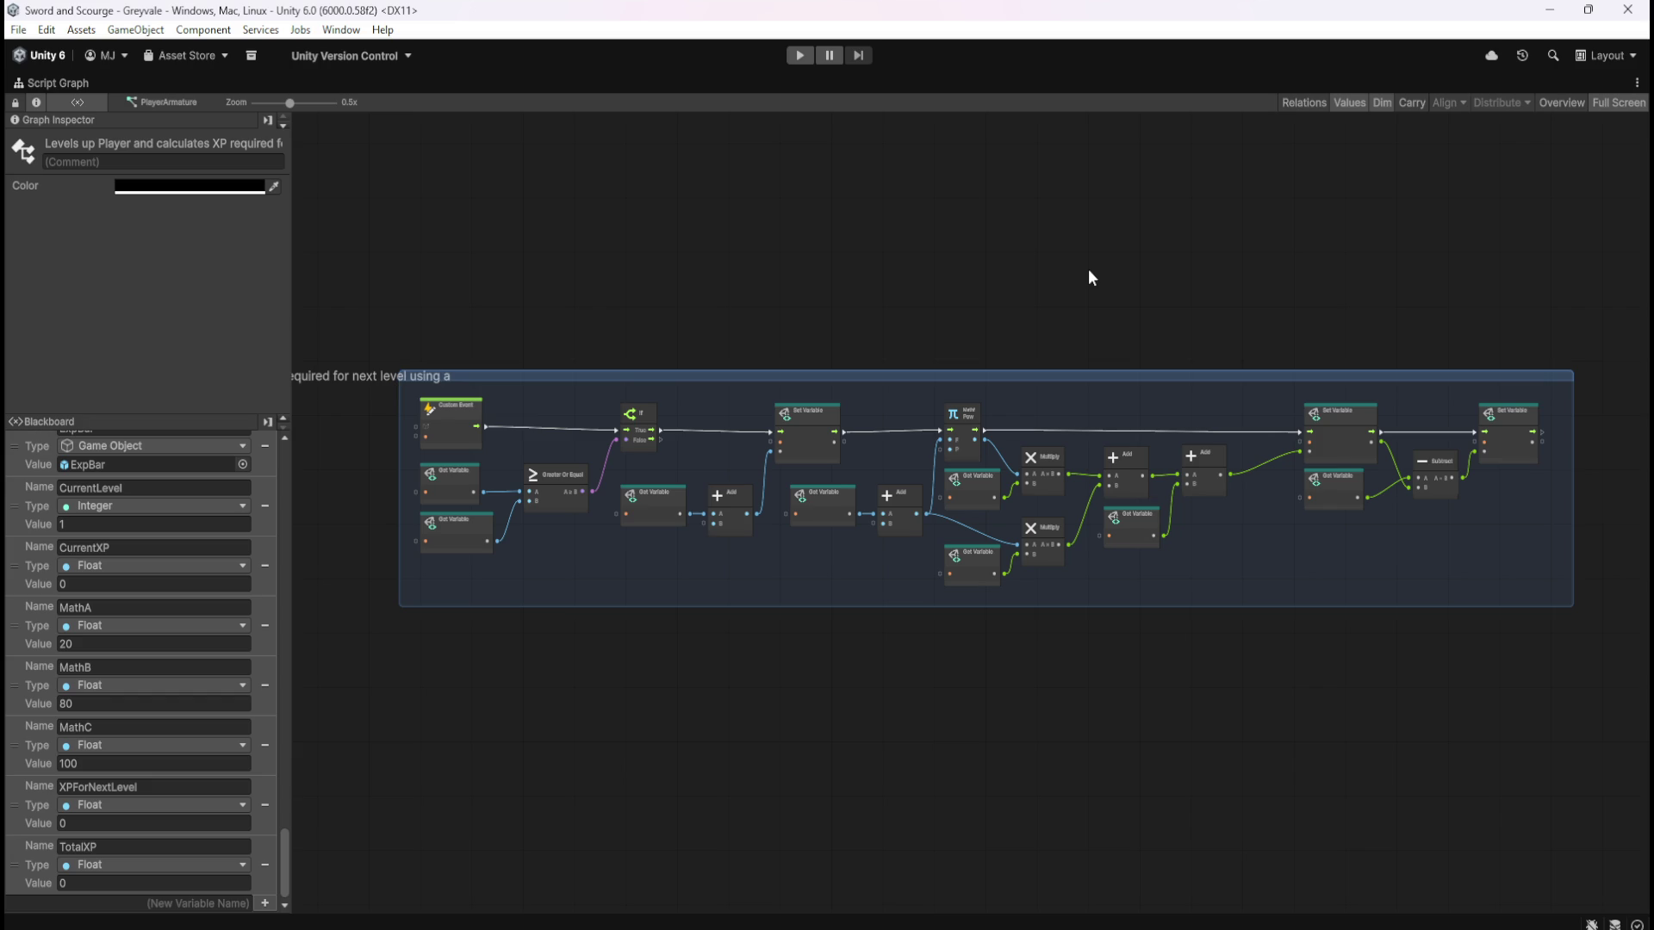
text( Polynomial)
text( XP Formula)
click(1111, 271)
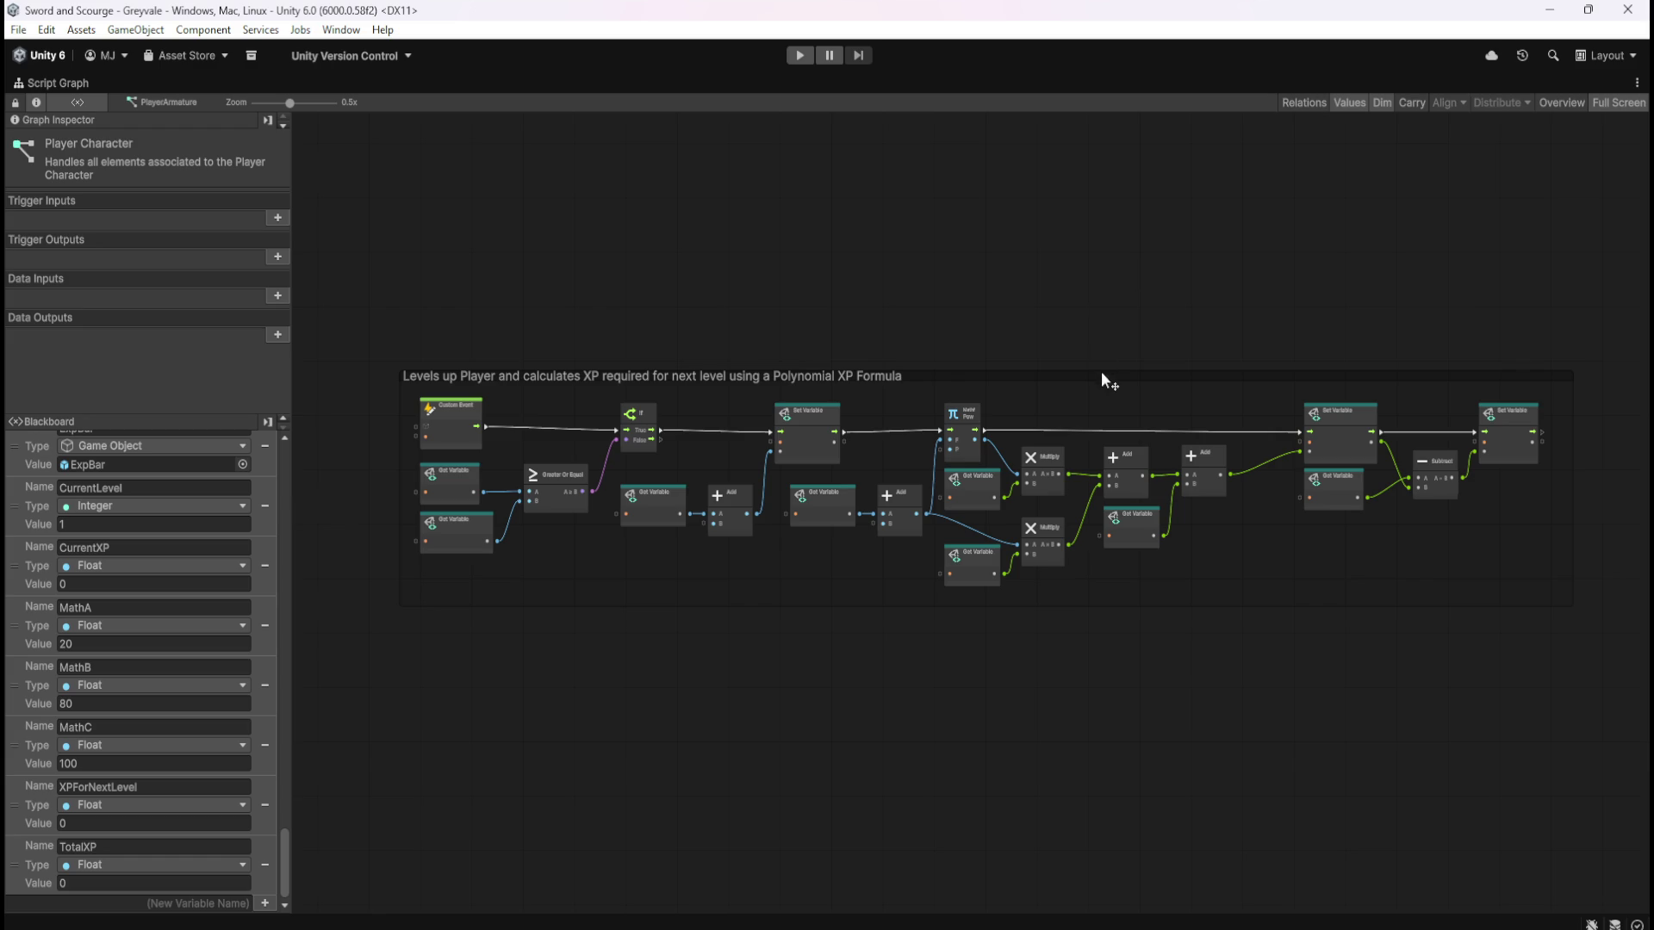
Try purple, then orange, as the group's colour
click(1101, 379)
click(199, 185)
drag(316, 402, 305, 424)
drag(307, 326, 345, 277)
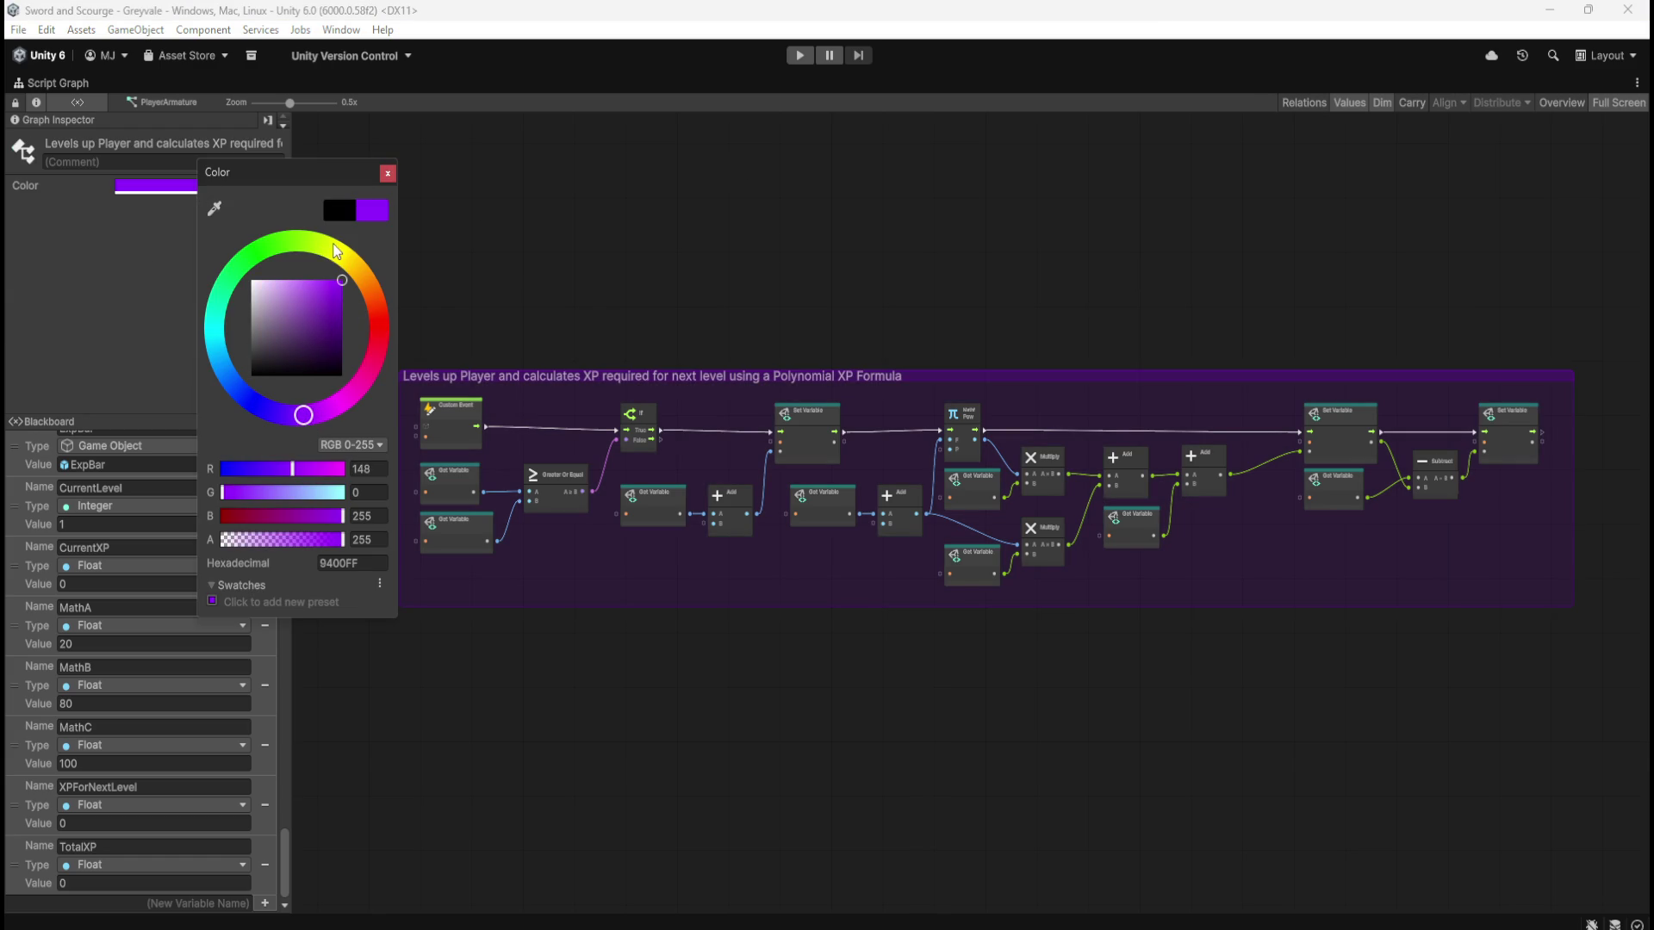
click(367, 275)
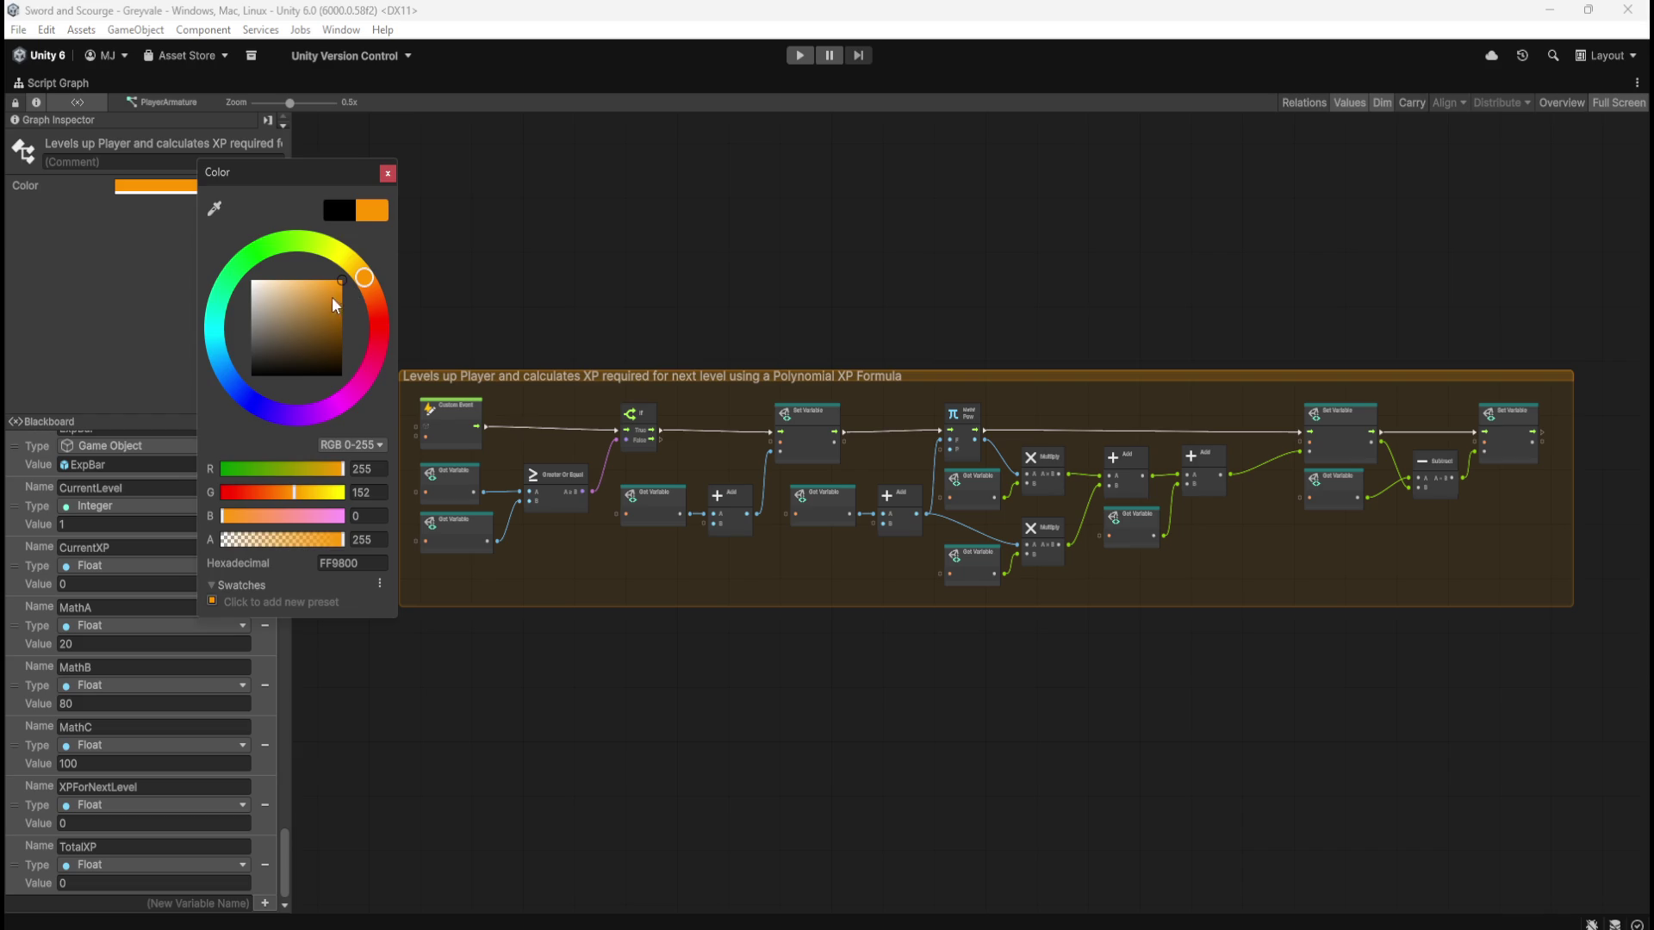
click(1093, 276)
Change the XP formula group's colour to green (00FF9D)
scroll(1262, 390, down, 5)
scroll(1246, 556, up, 5)
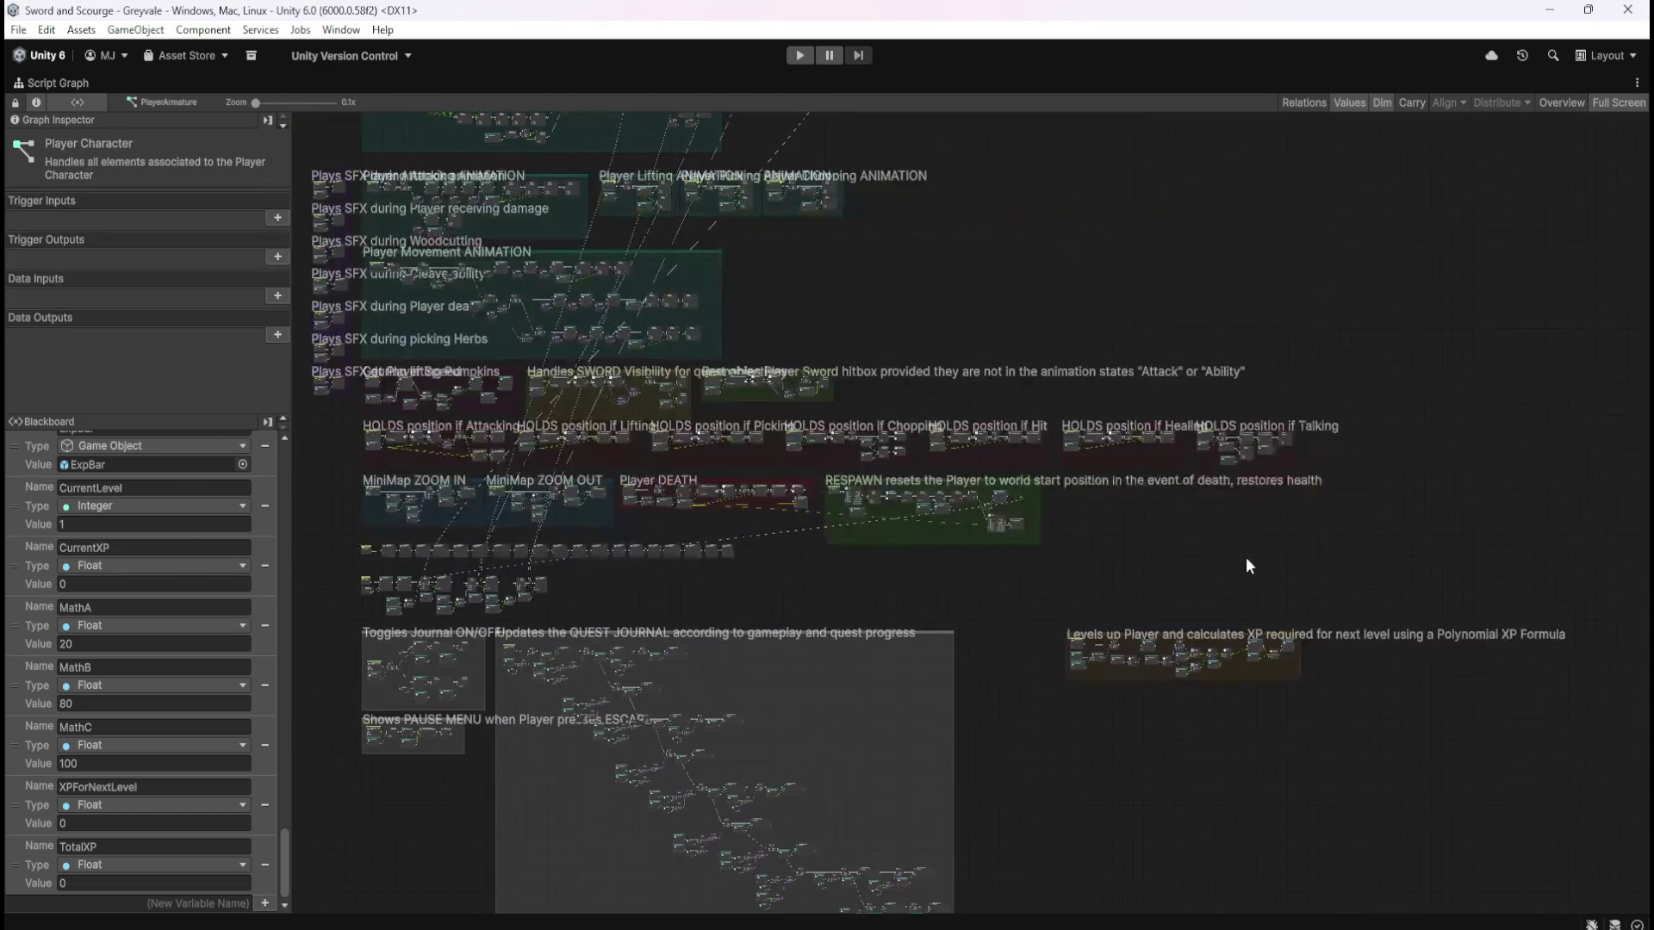
click(1334, 560)
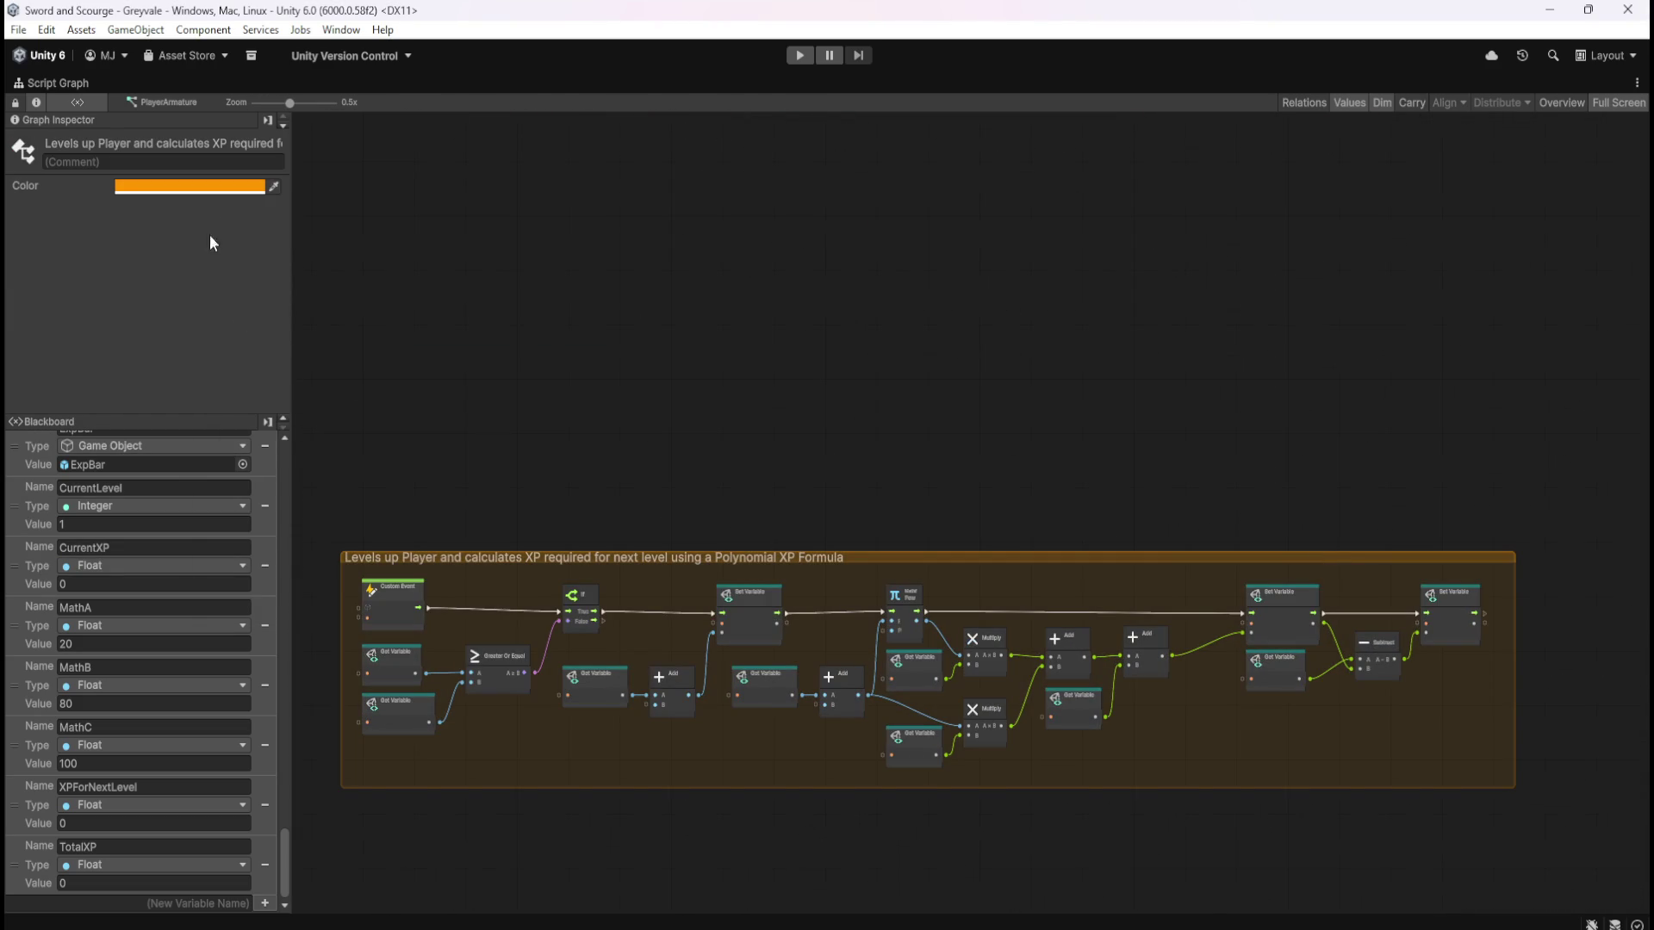
click(207, 186)
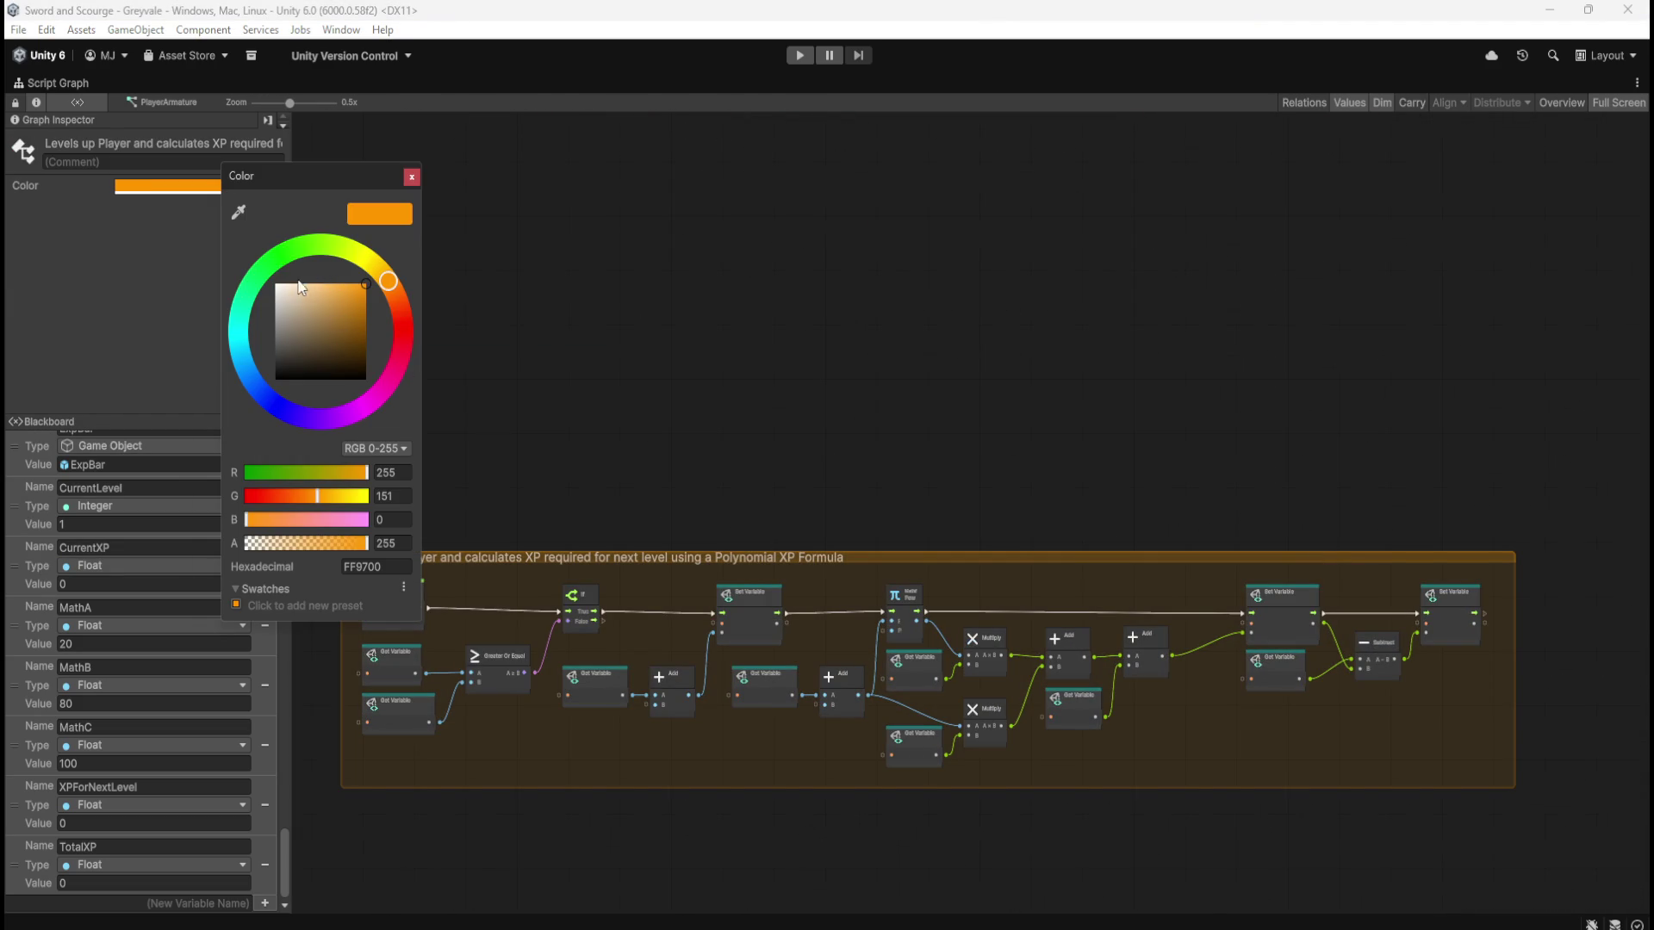
click(246, 298)
click(1034, 367)
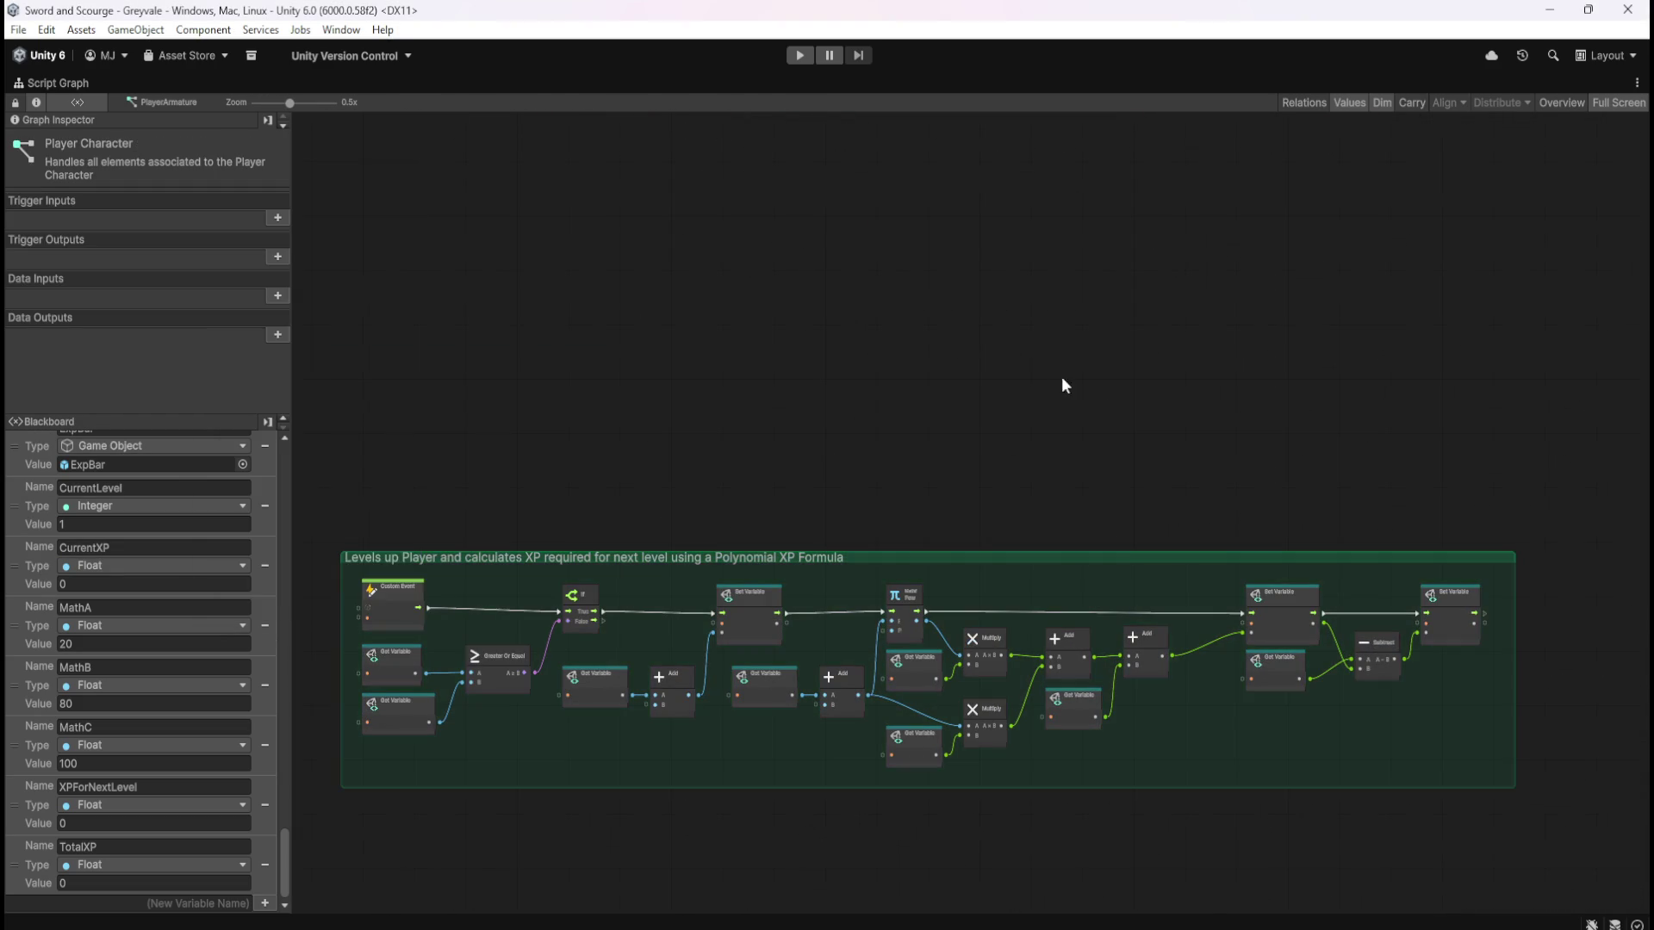
scroll(1176, 382, down, 5)
scroll(921, 451, up, 2)
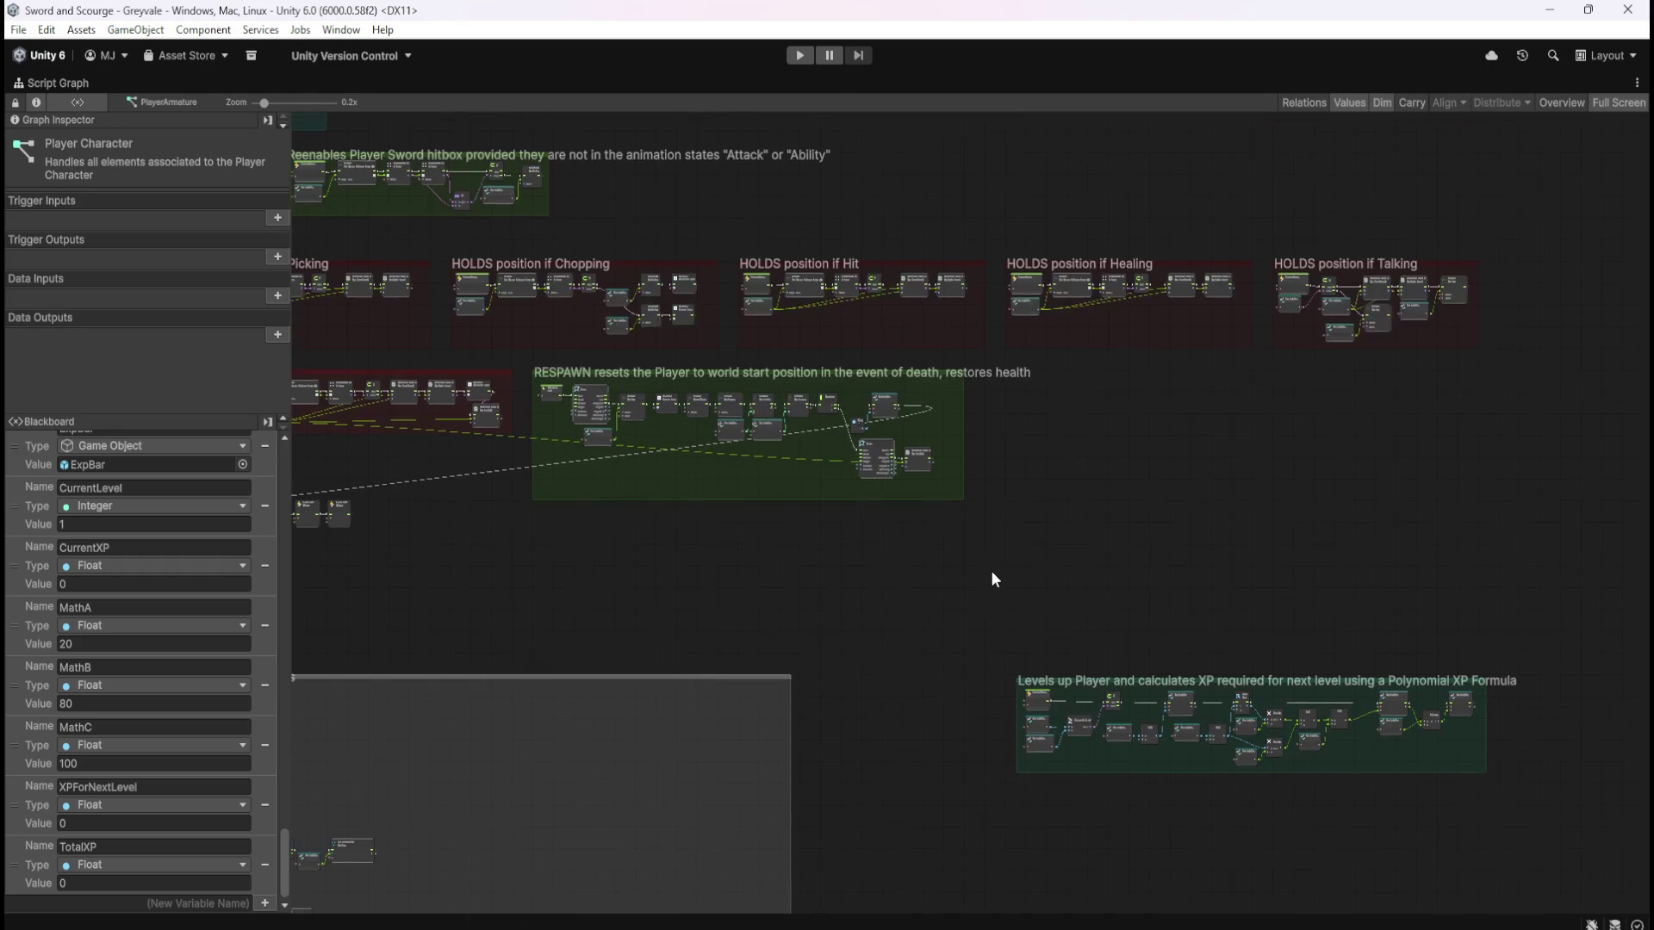
Replace 'Levels up' at the start of the group title with 'LEVEL UP'
scroll(1202, 535, down, 2)
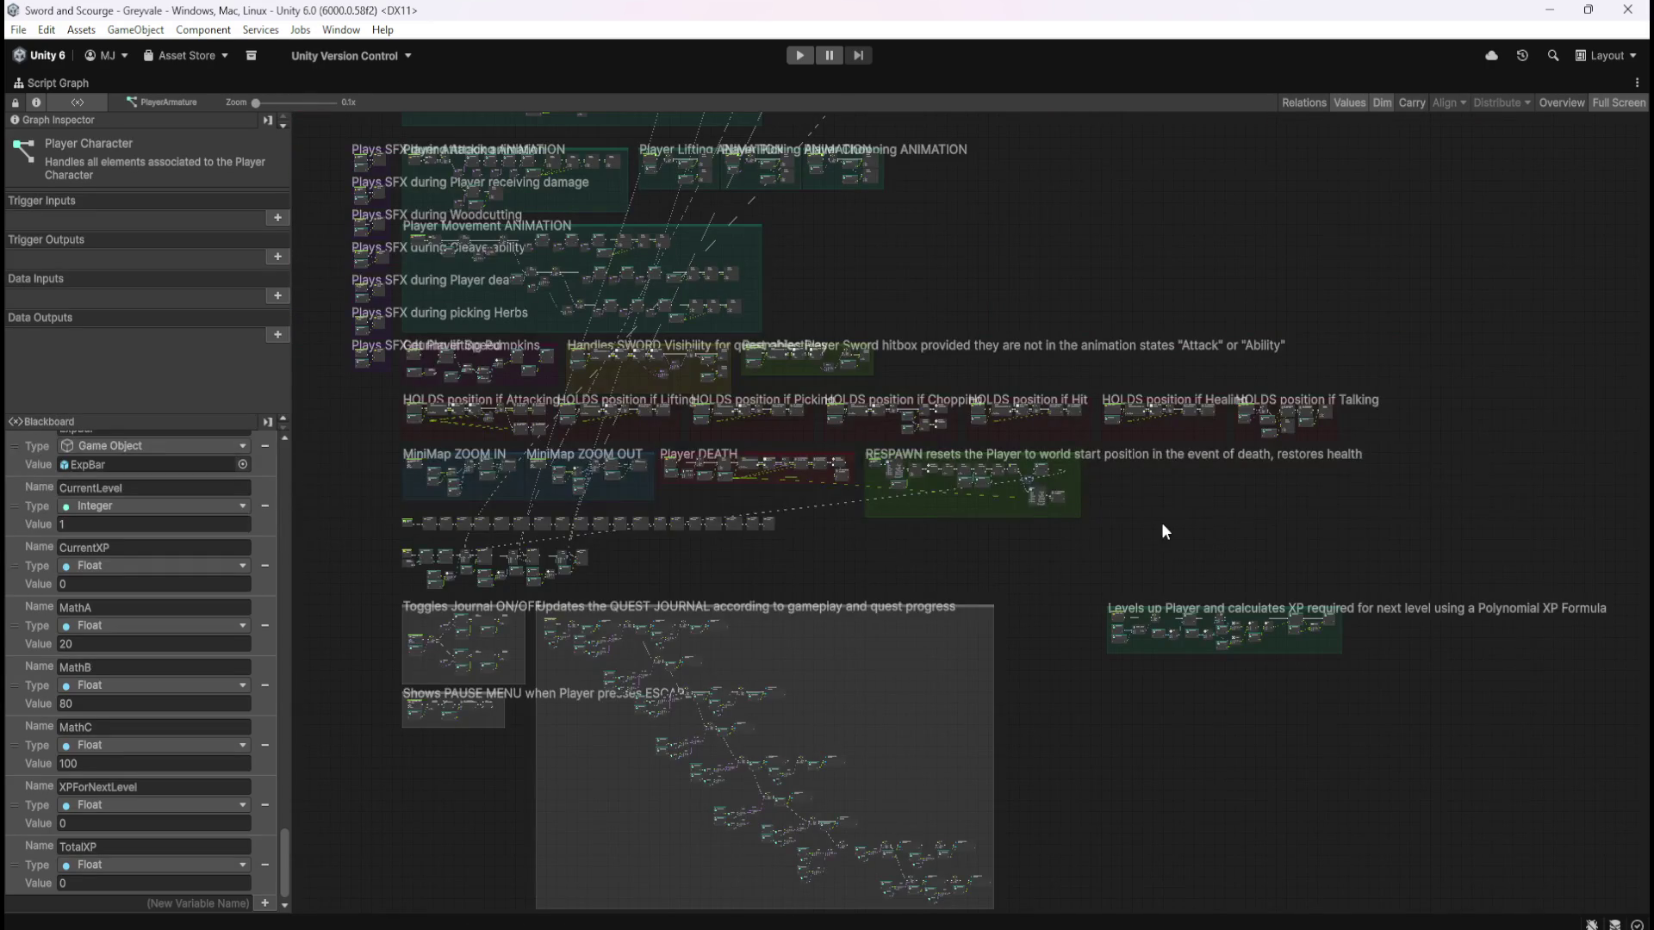
scroll(1172, 552, up, 5)
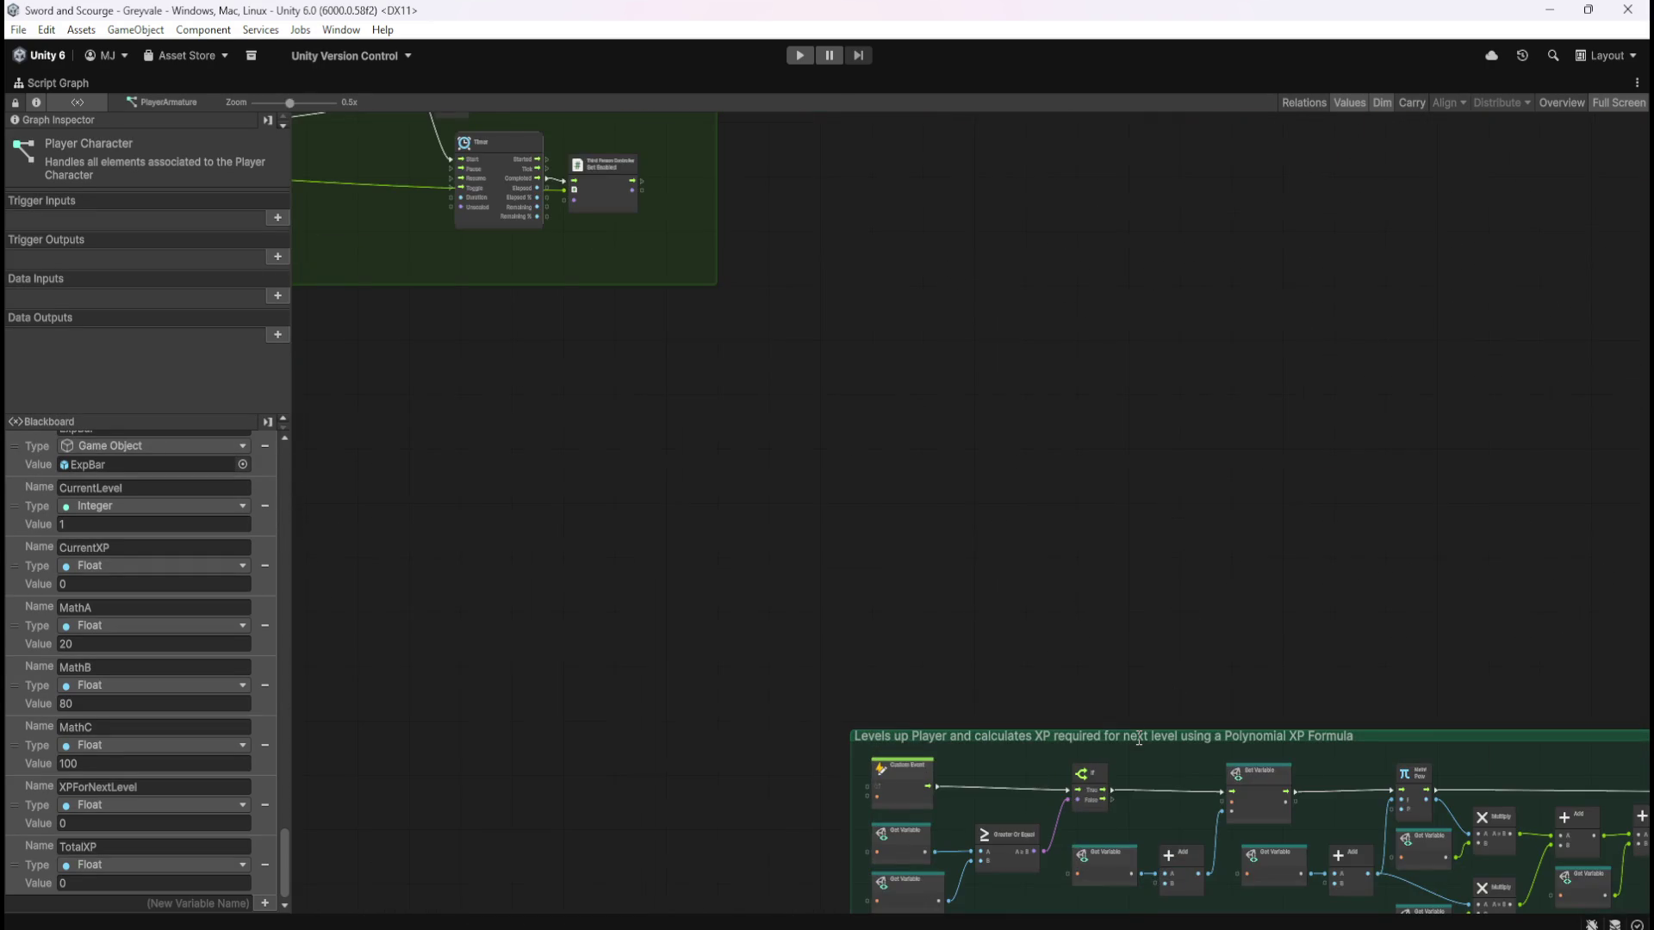
double_click(1139, 738)
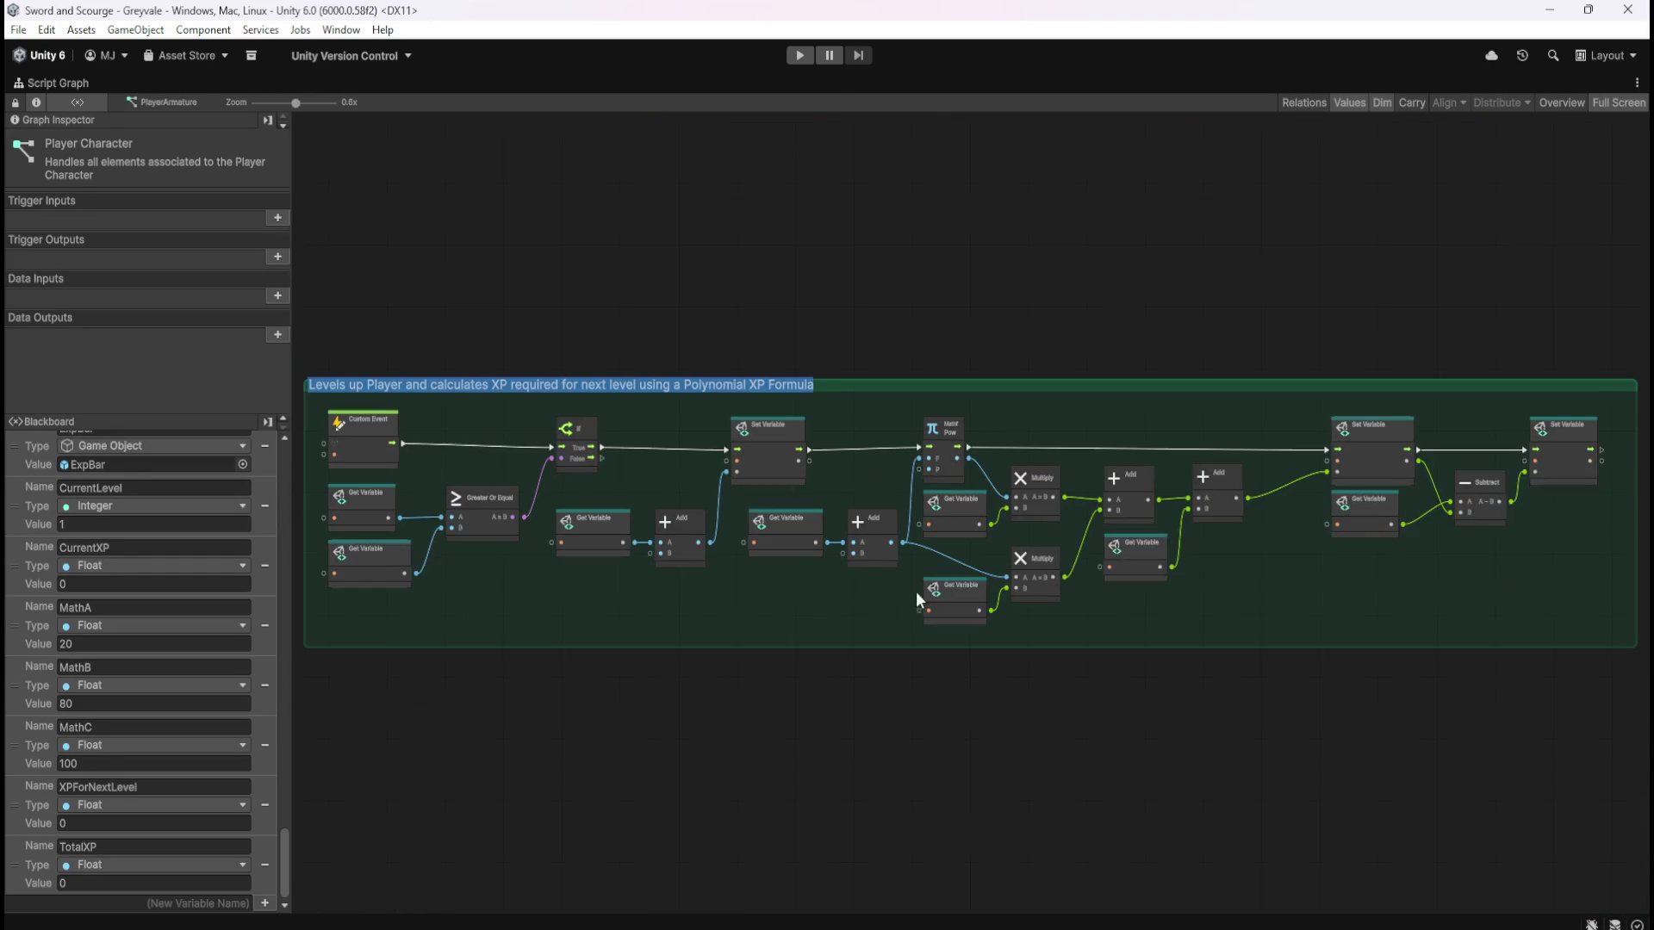
key(ctrl+shift+Right)
key(ctrl+shift+Right)
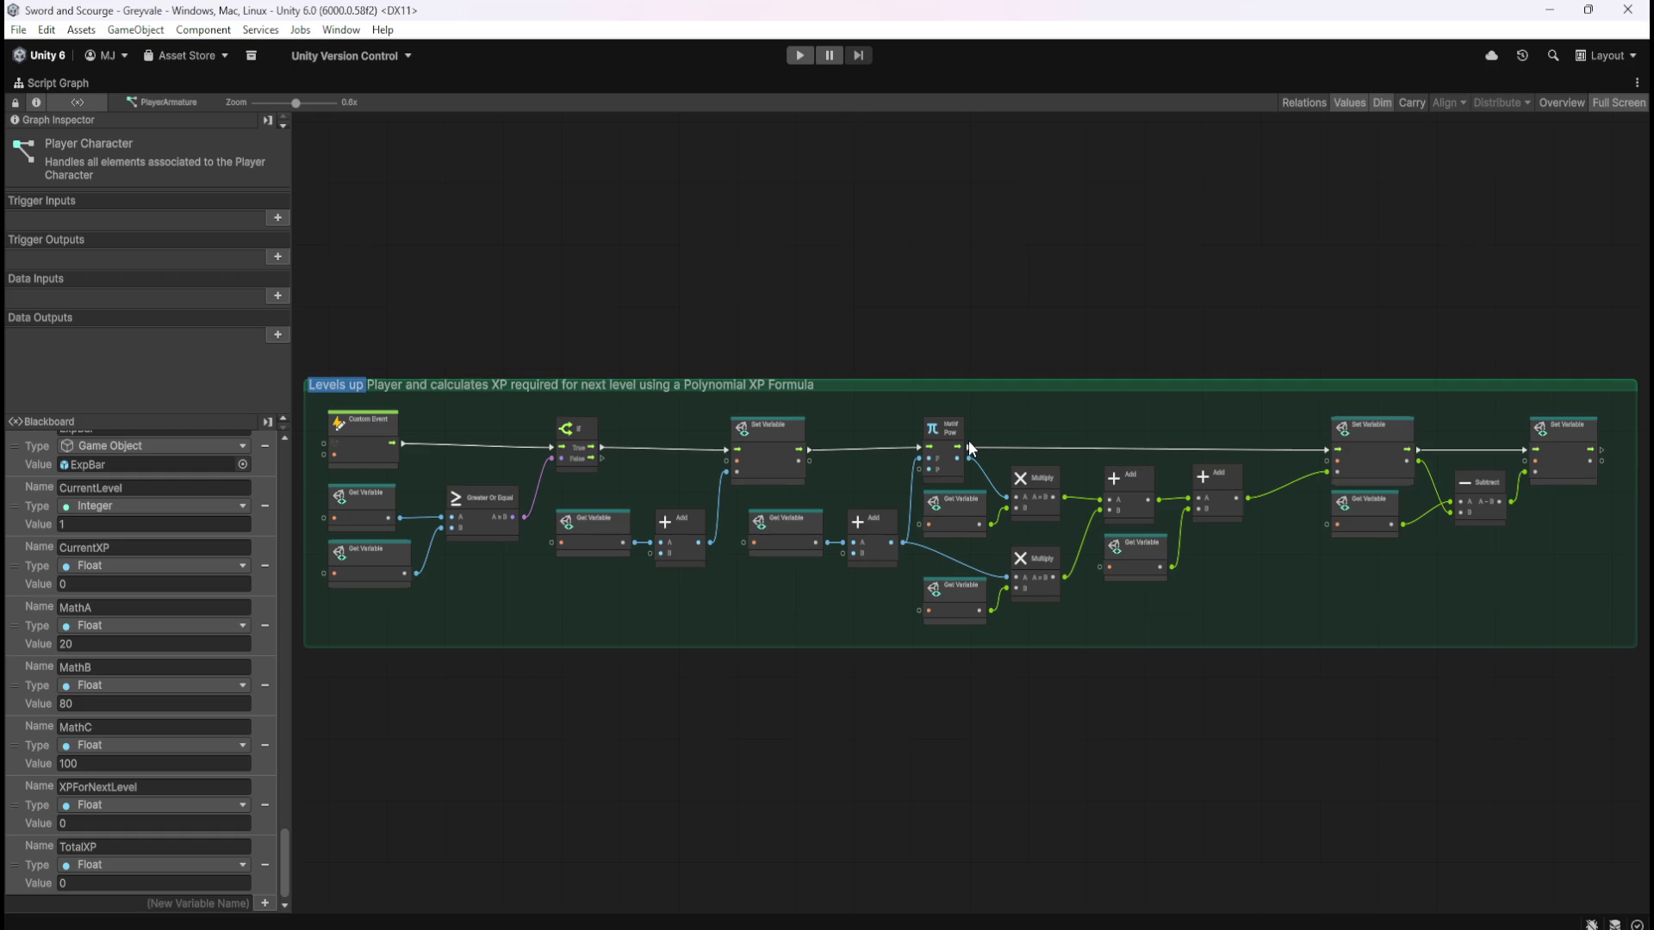
text(LEVEL)
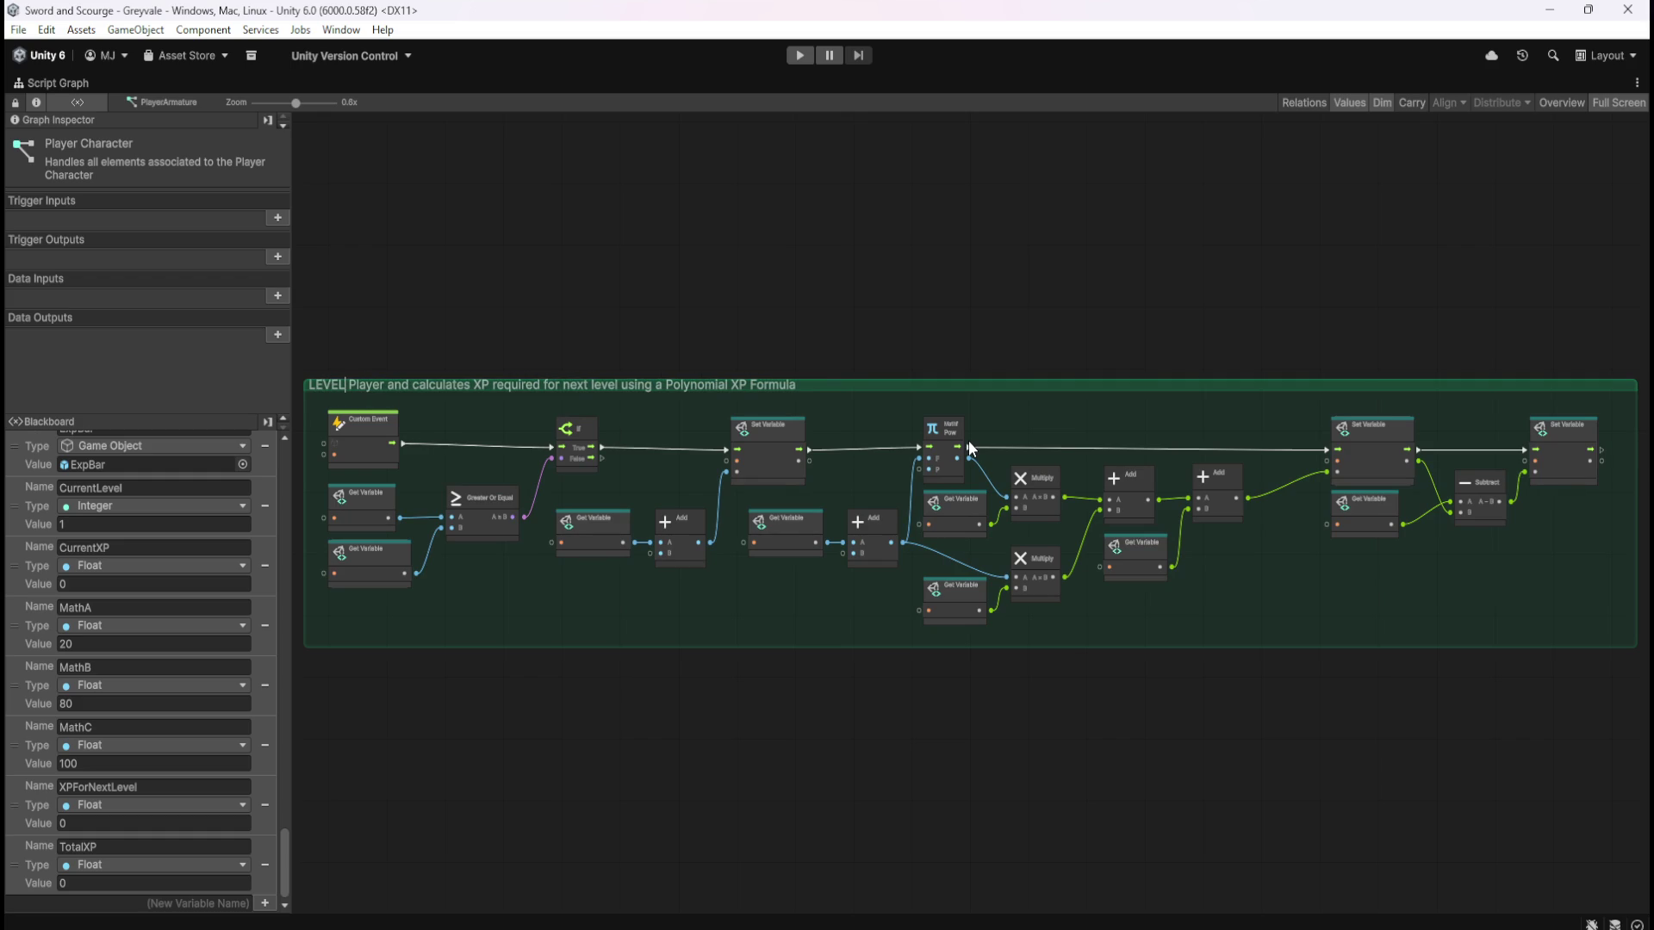
text( UP)
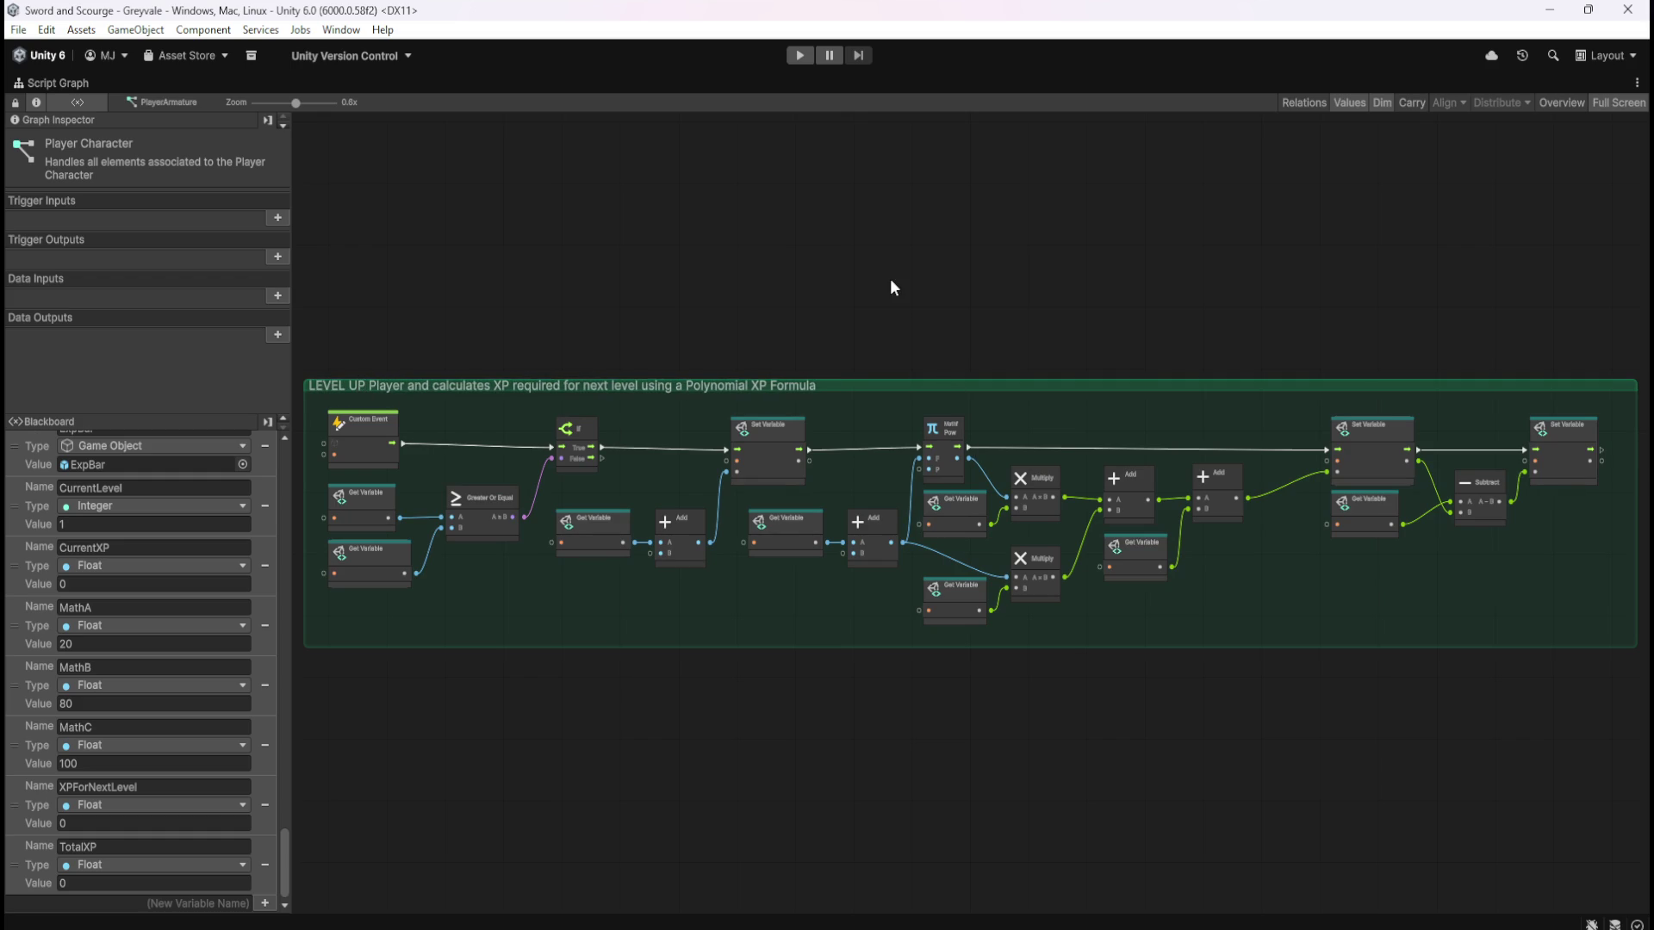
Move the LEVEL UP group up beside the health group
key(Home)
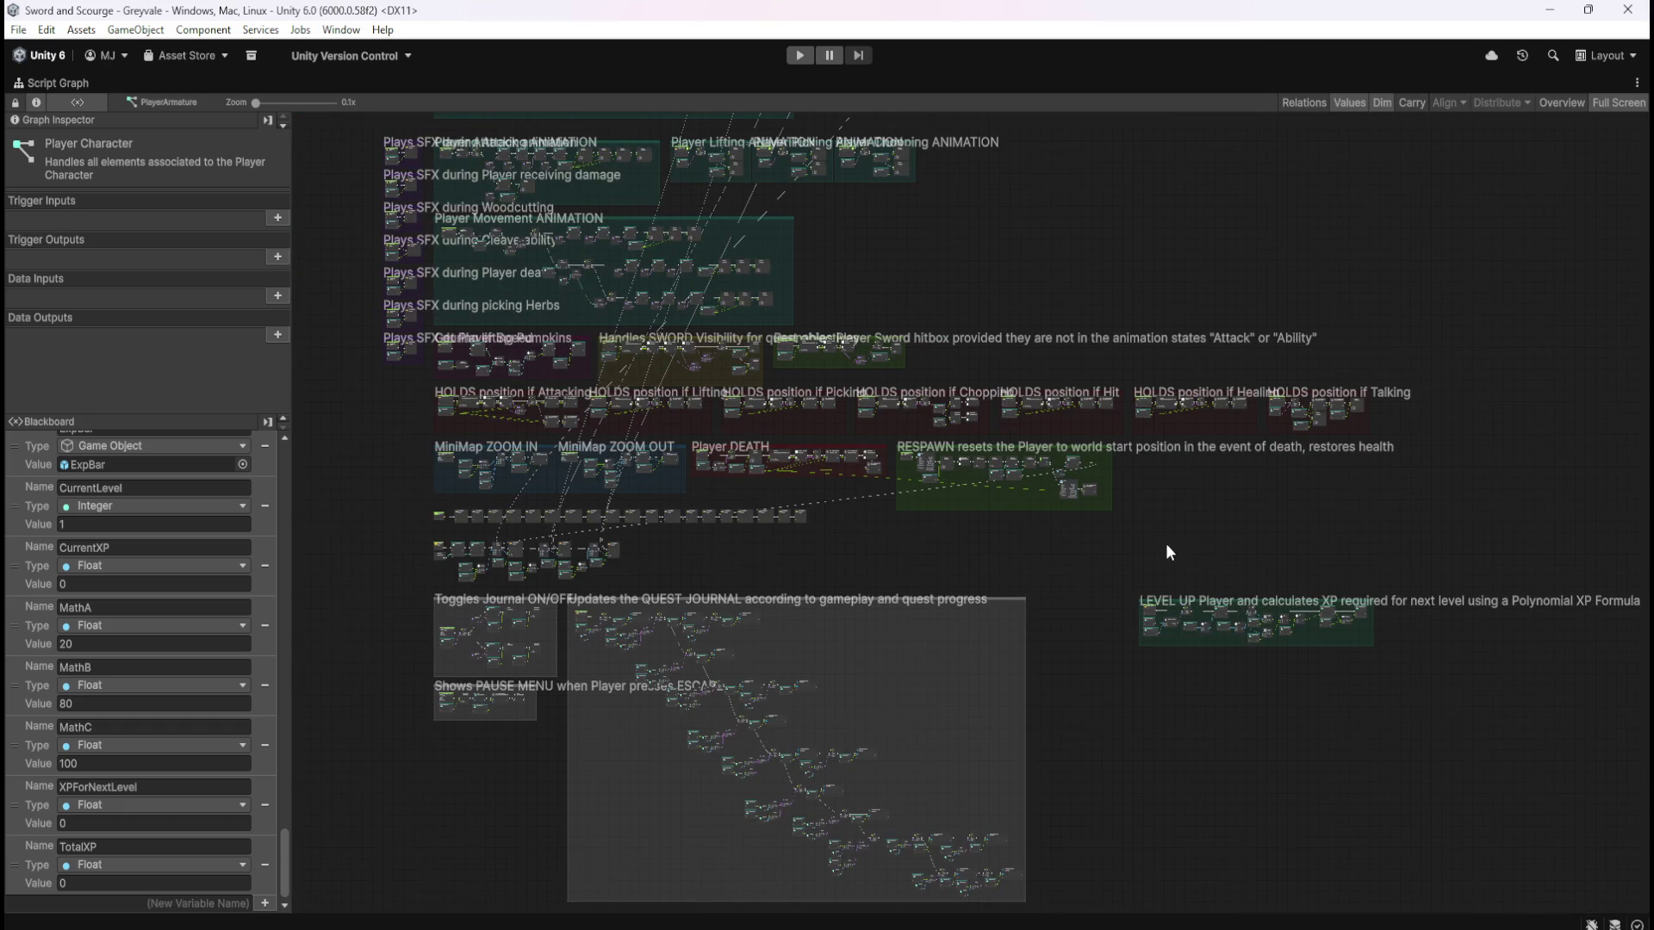
mouse_move(1178, 510)
mouse_down()
mouse_move(1206, 592)
mouse_move(1253, 624)
mouse_move(1320, 503)
mouse_move(1330, 363)
mouse_move(1219, 583)
mouse_up()
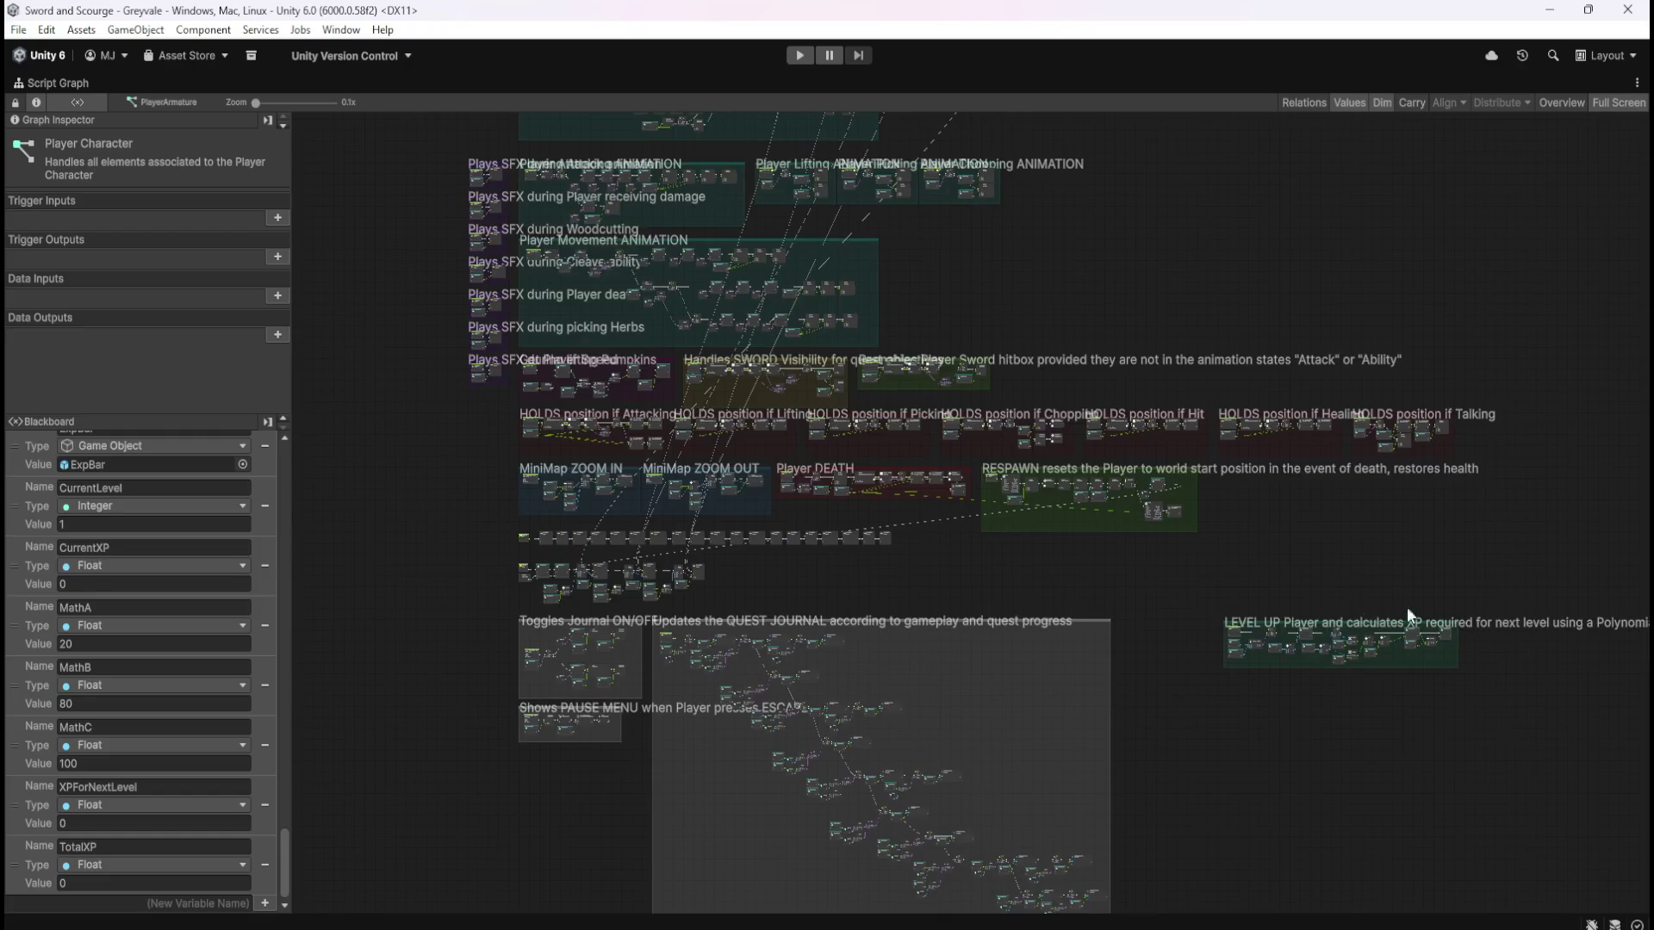
scroll(1394, 607, up, 5)
mouse_move(1378, 791)
mouse_down()
mouse_move(1294, 557)
mouse_move(1306, 174)
mouse_up()
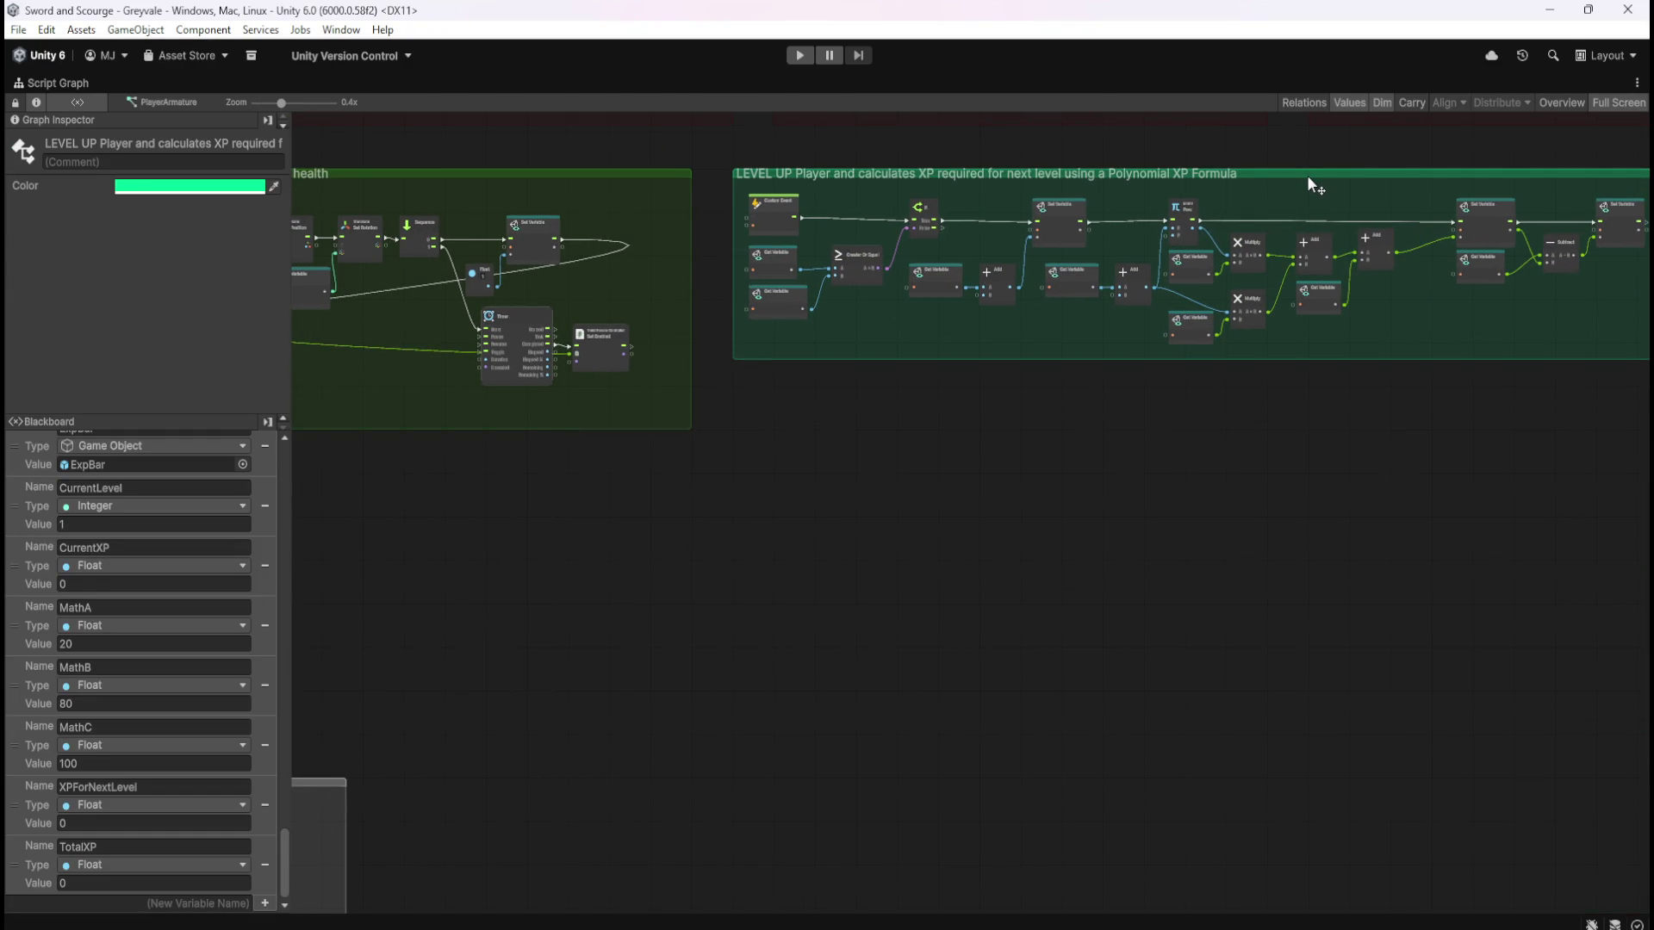
click(1281, 405)
Check the CheckLevelUp event name, then restore the full editor layout
drag(1289, 476, 1199, 512)
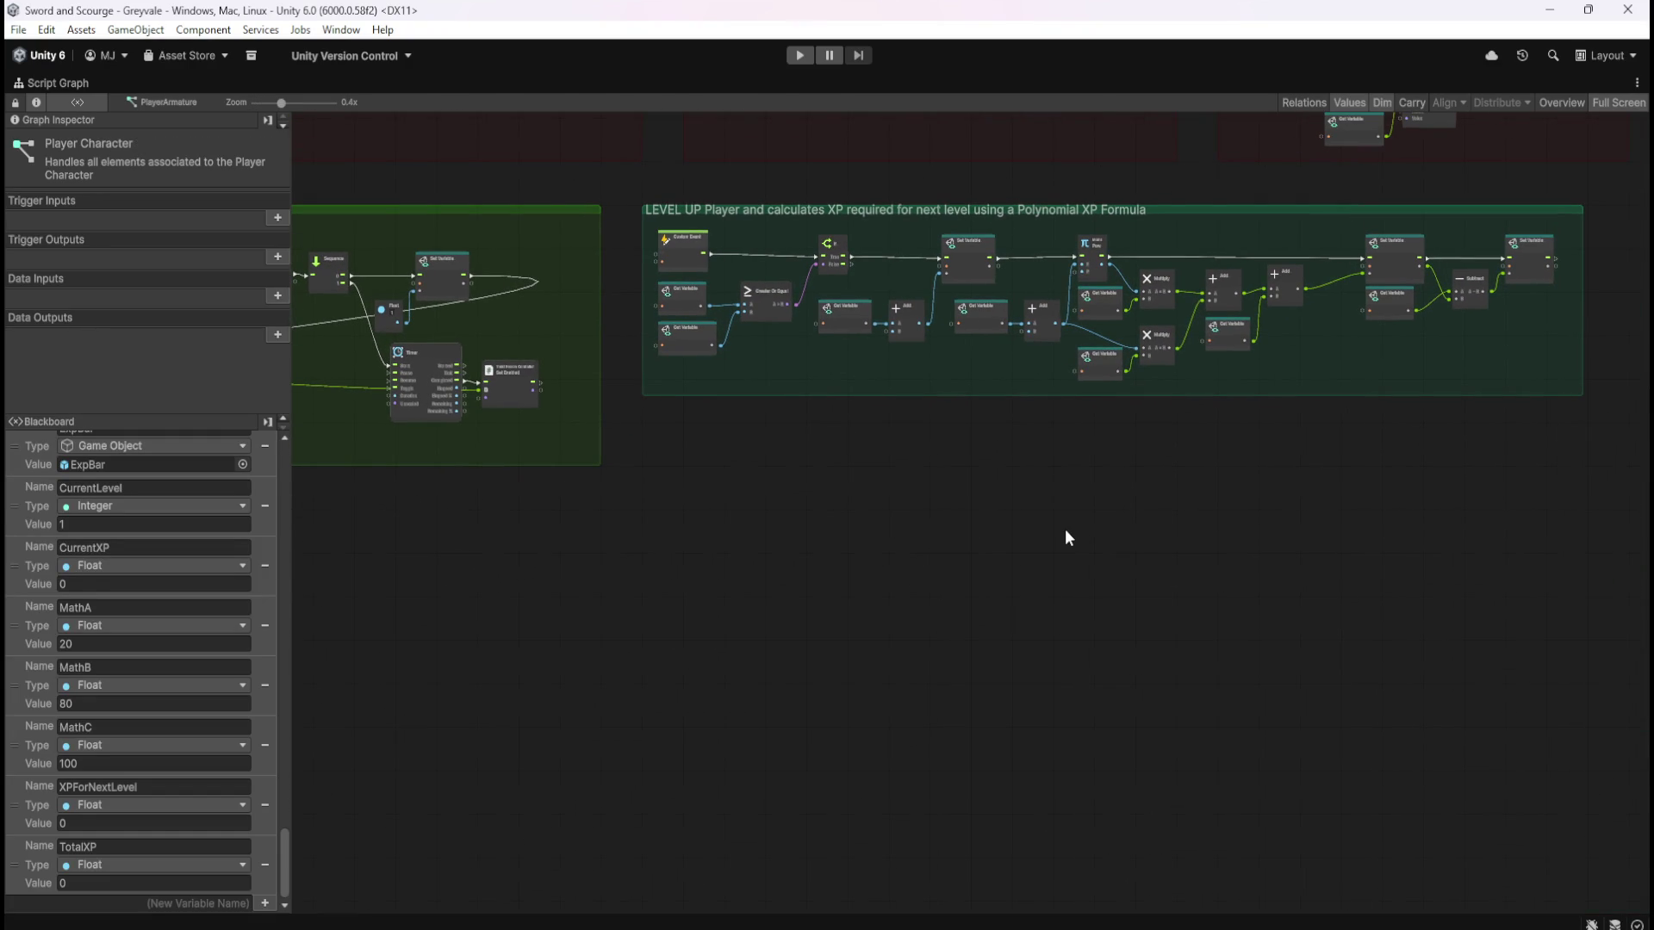
scroll(1032, 607, down, 2)
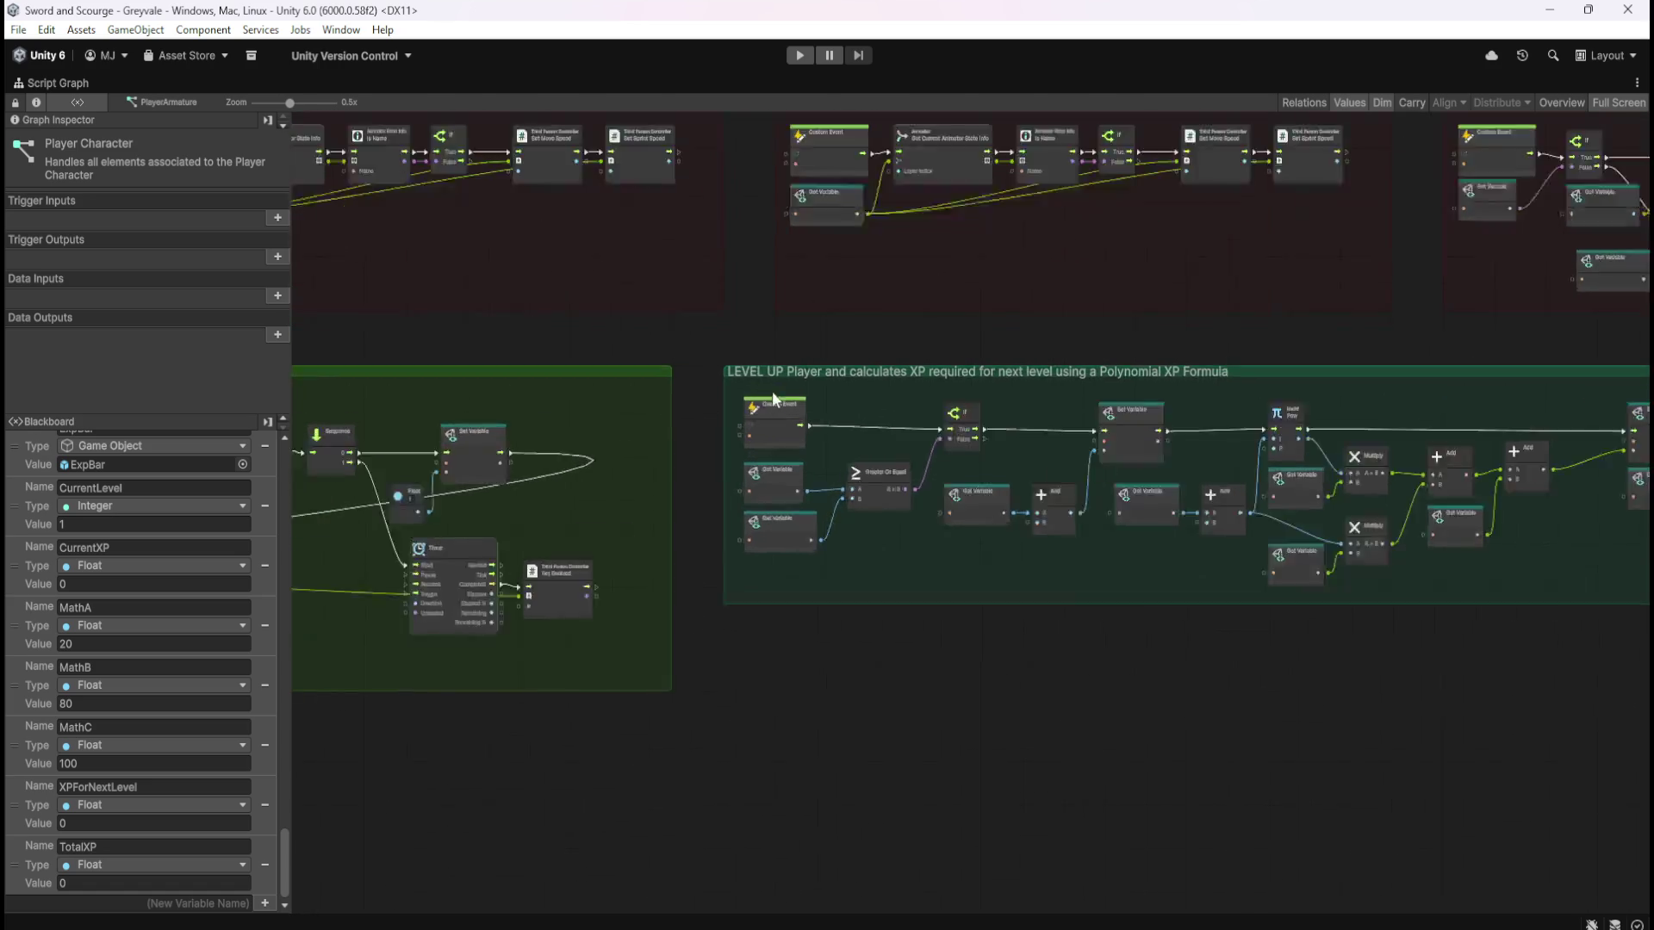
scroll(832, 476, up, 5)
click(780, 463)
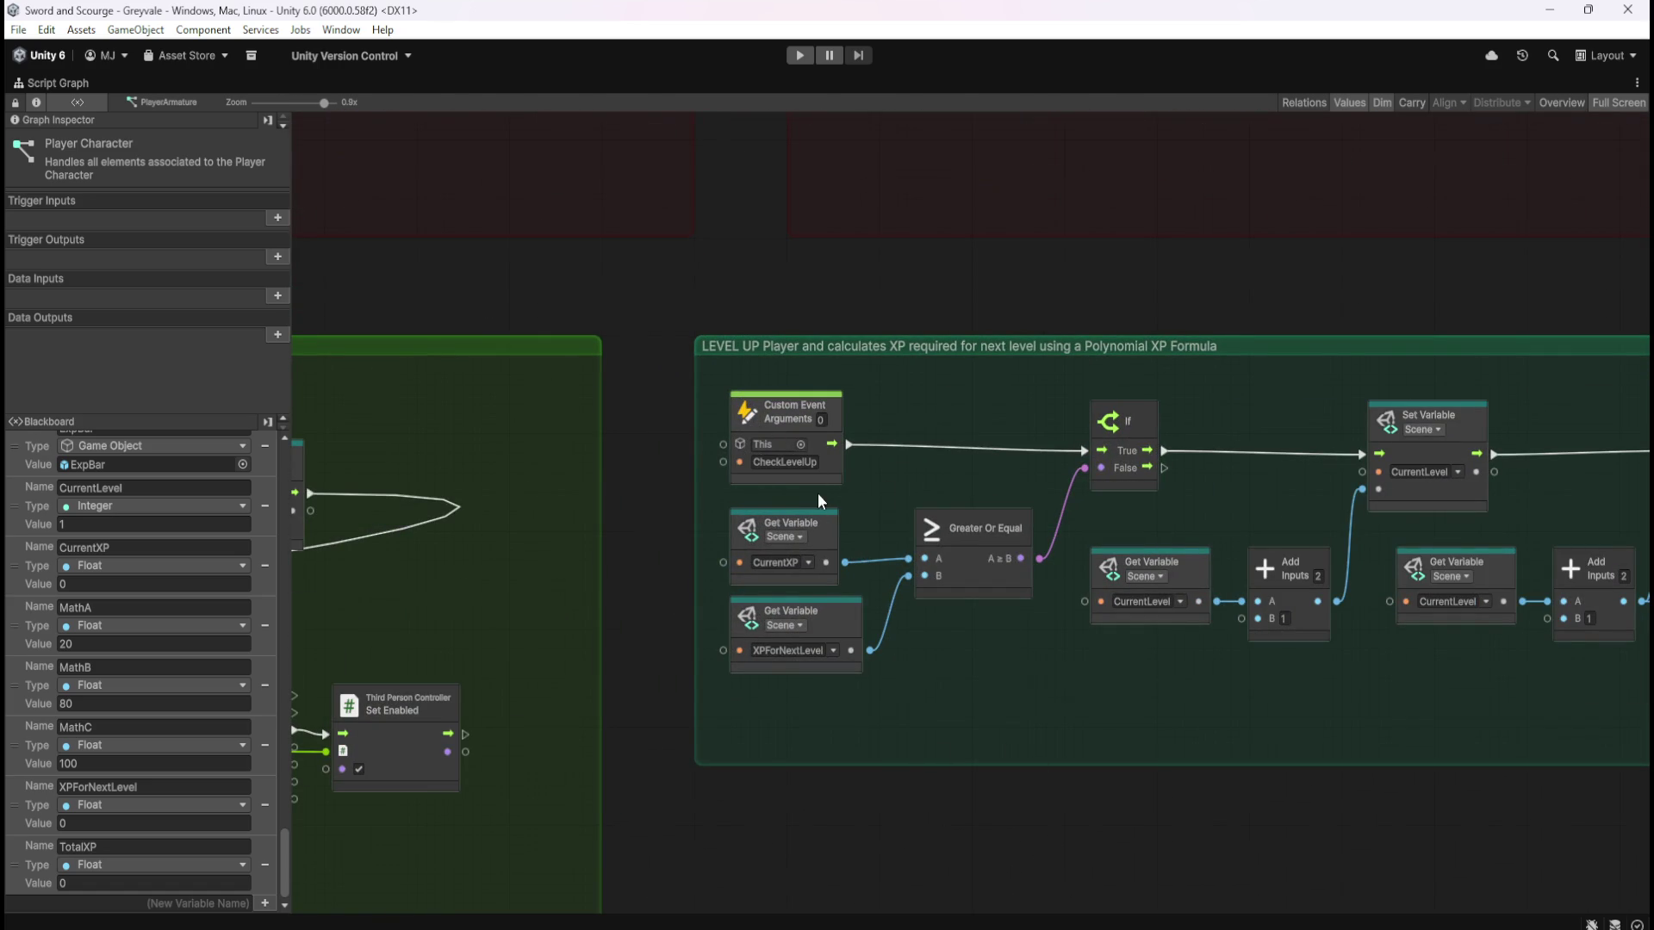
key(shift+space)
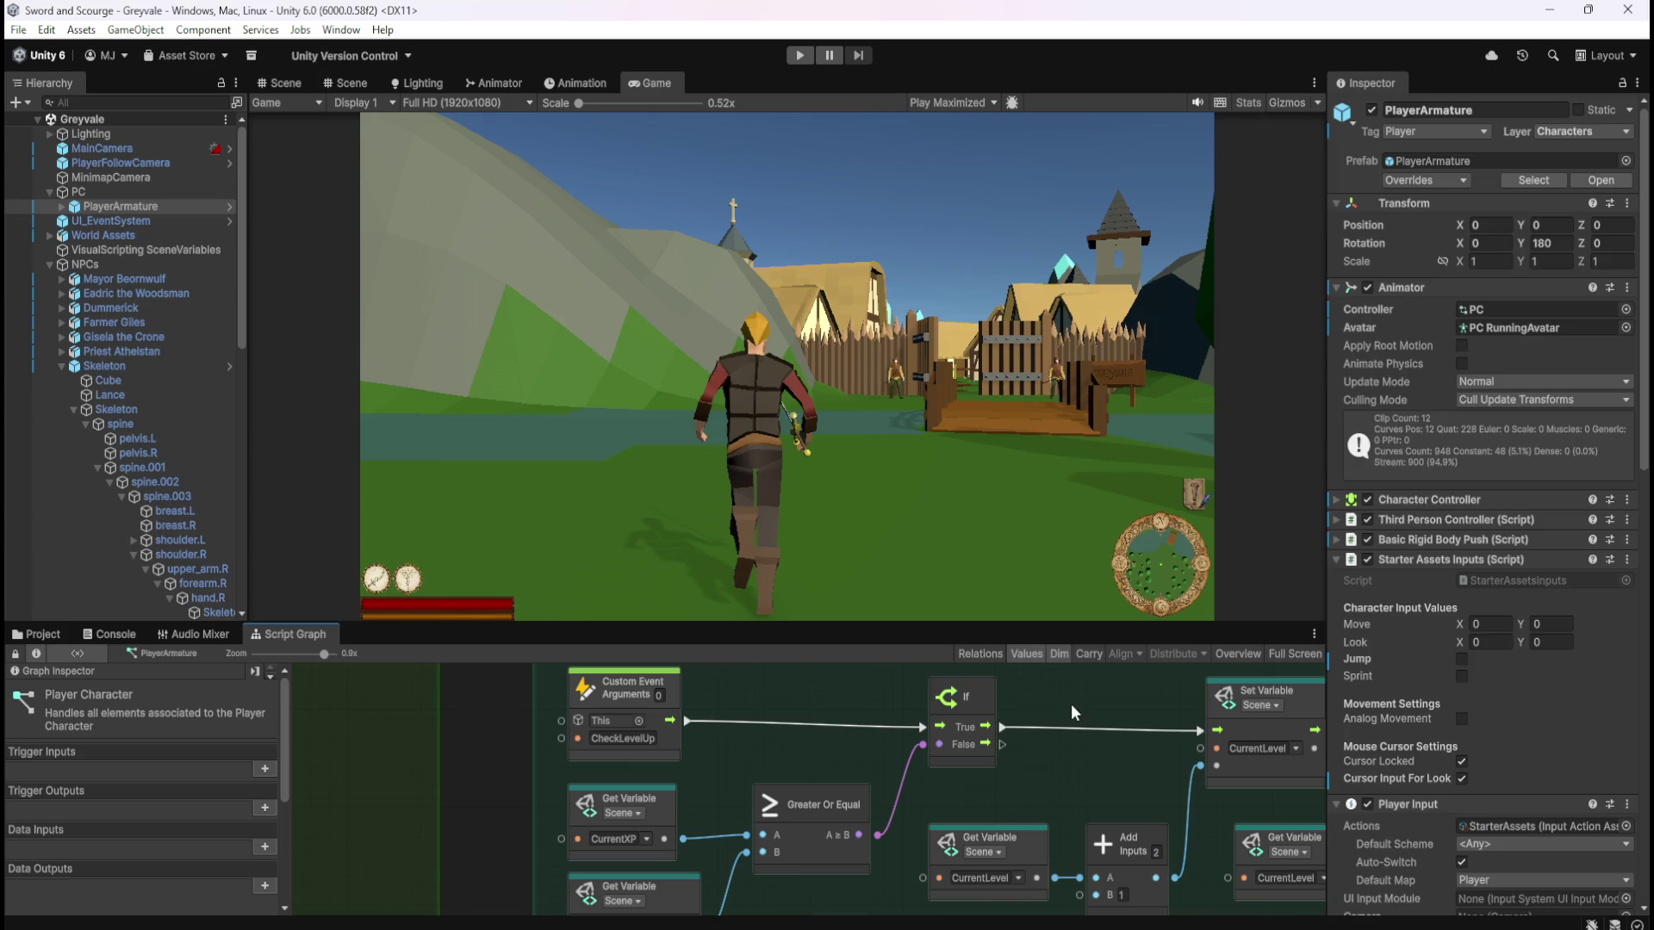
Open the Skeleton's script graph maximised, showing the right end of its XP group
click(138, 365)
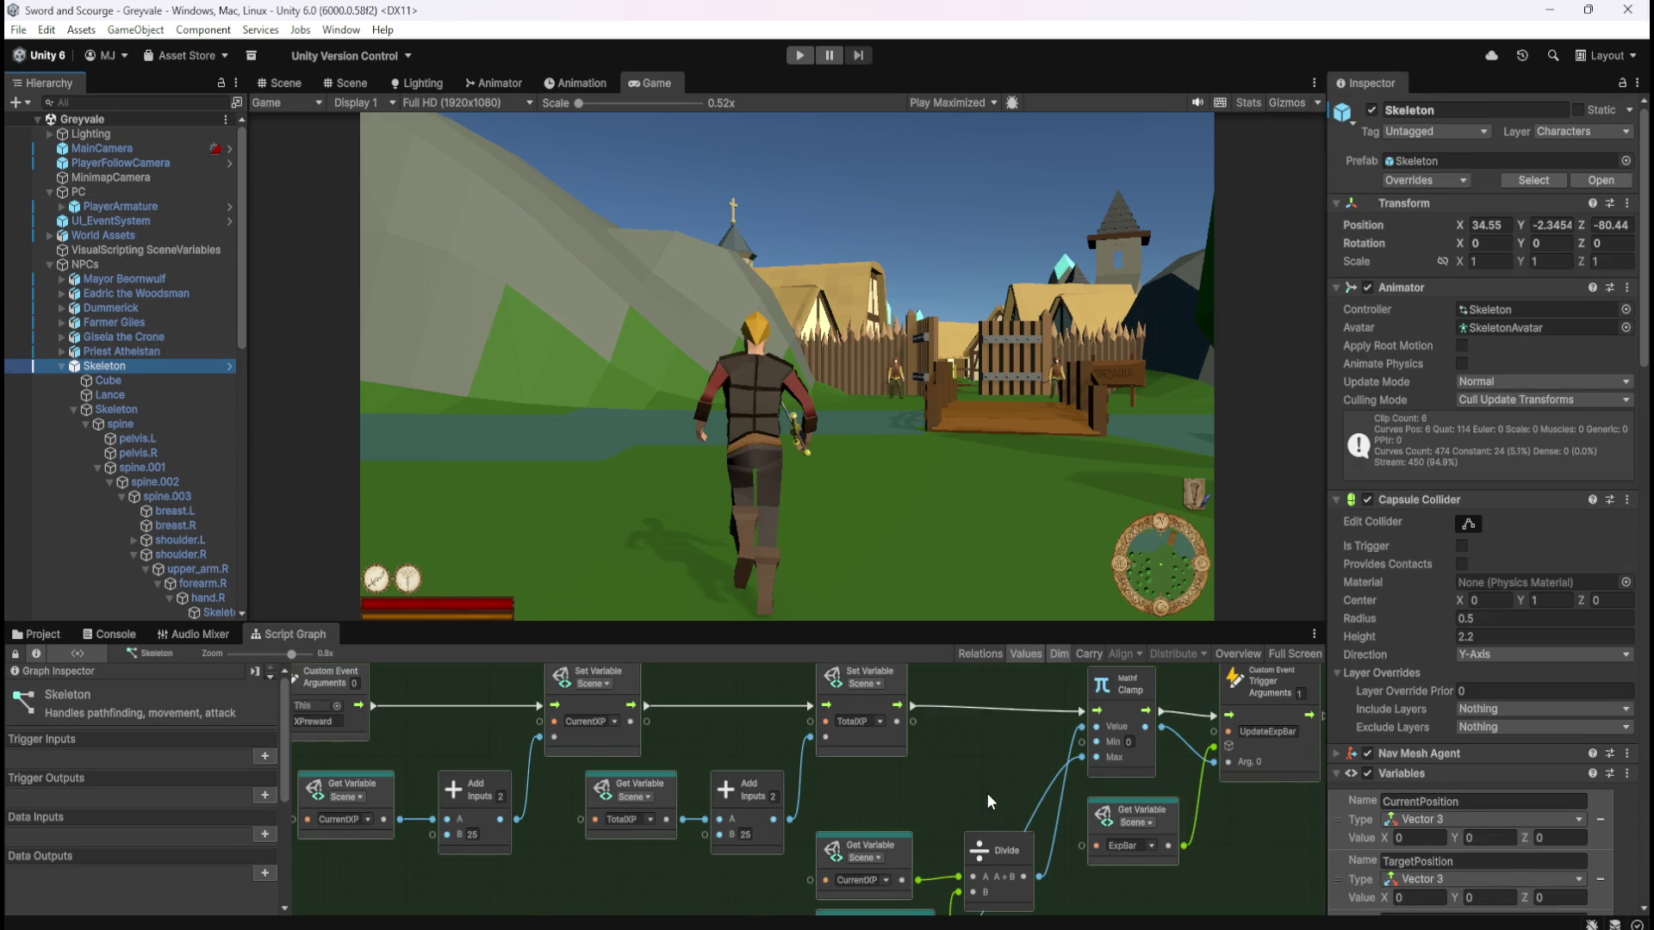
key(shift+space)
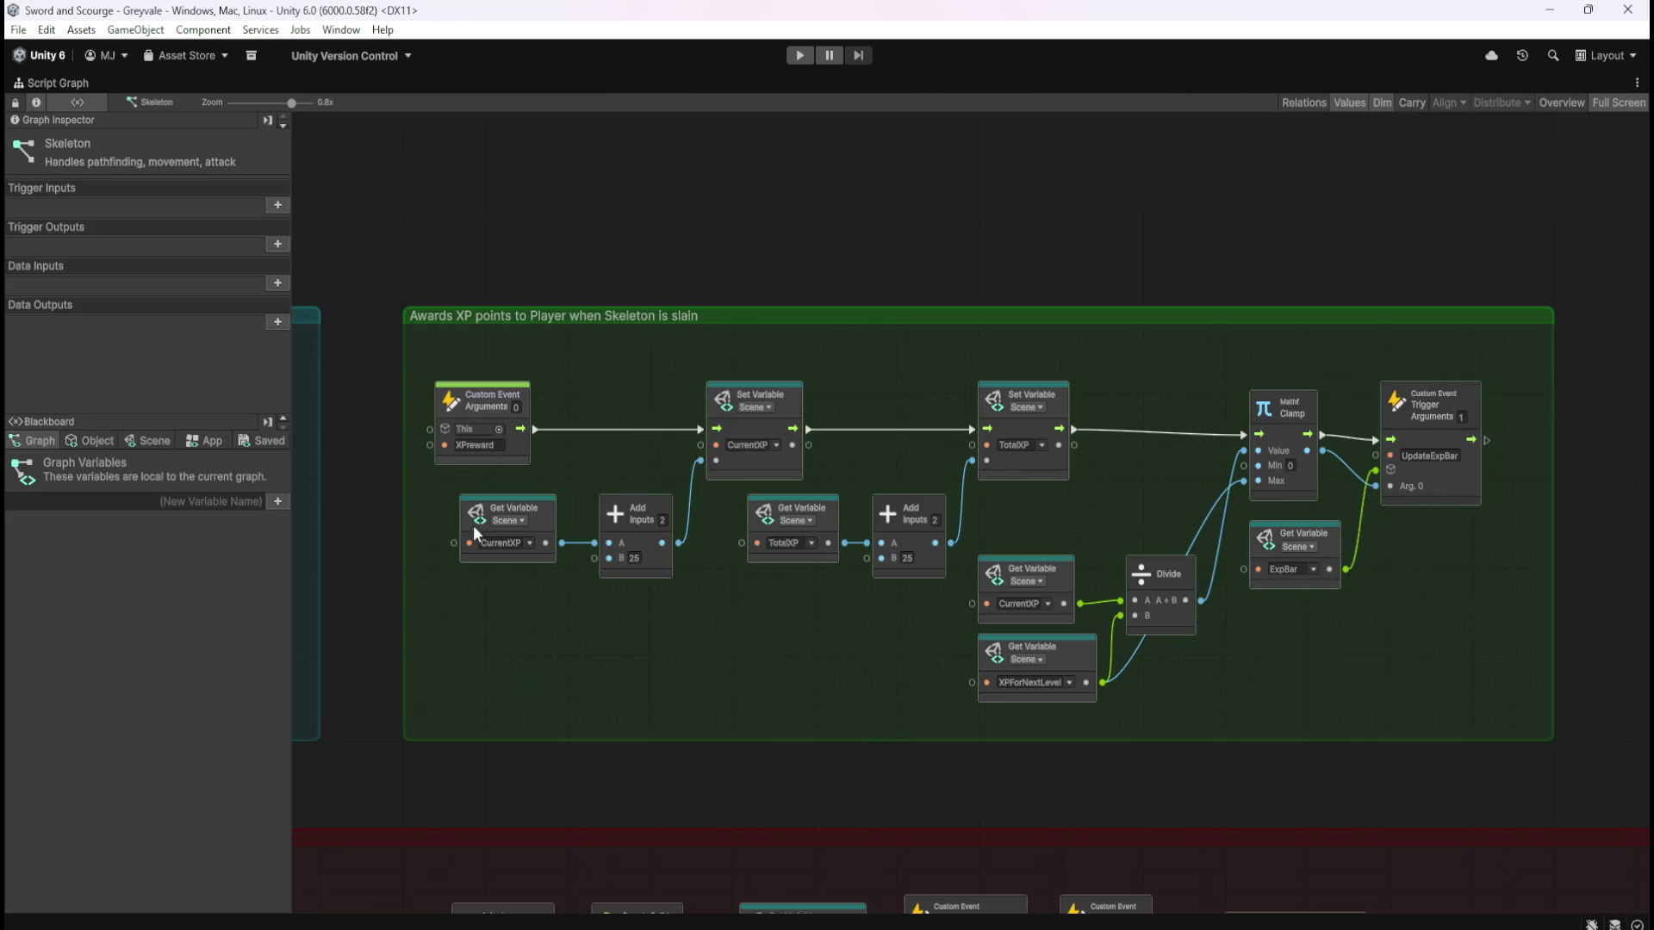
mouse_move(1383, 638)
mouse_down()
mouse_move(867, 653)
mouse_move(864, 575)
mouse_move(1469, 566)
mouse_up()
Add a CheckLevelUp Trigger Custom Event after UpdateExpBar, plus a PlayerCharacter scene variable node
drag(807, 430, 845, 431)
text(trigger)
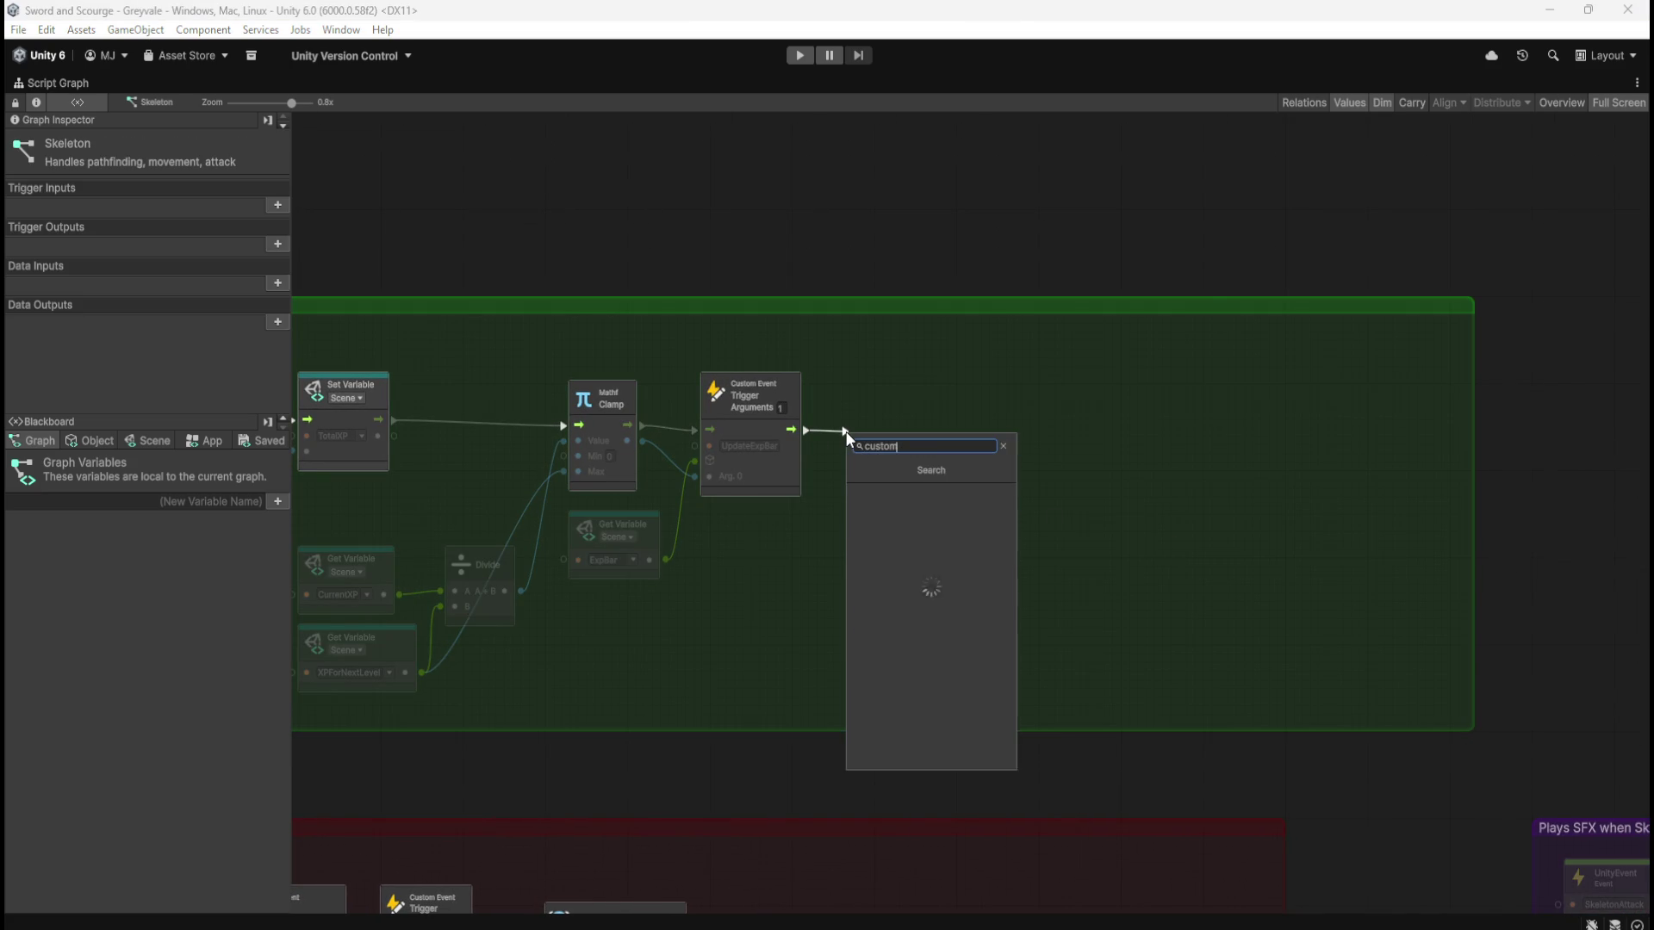
key(Down)
key(Down)
key(Return)
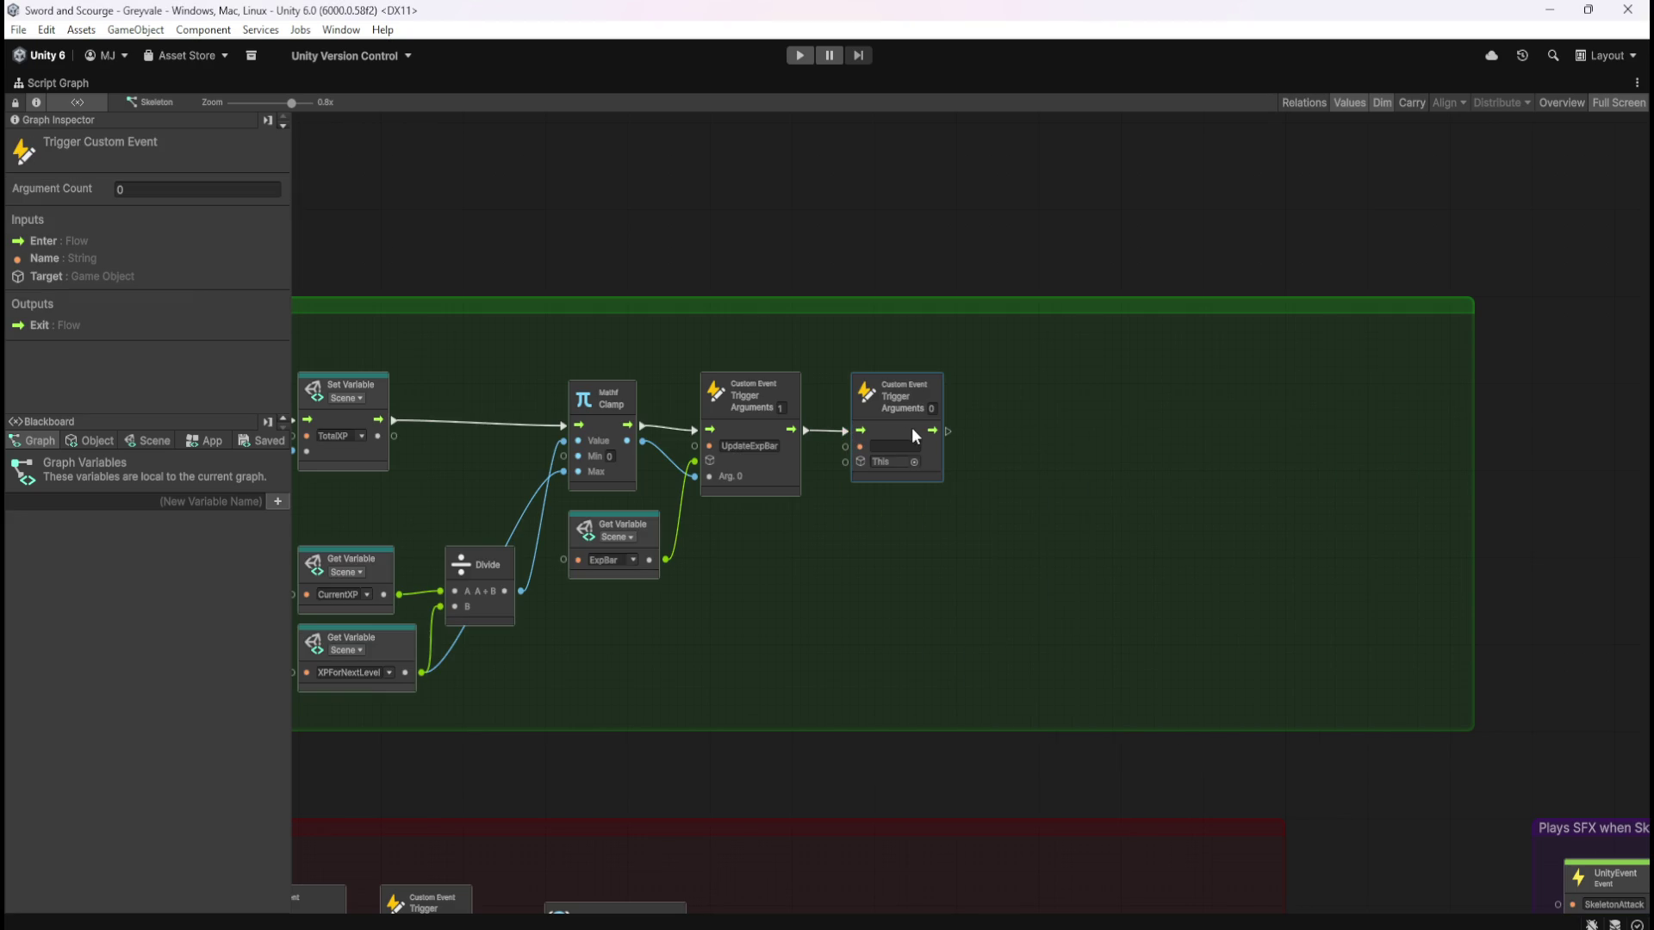
text(CheckLevelUp)
click(145, 438)
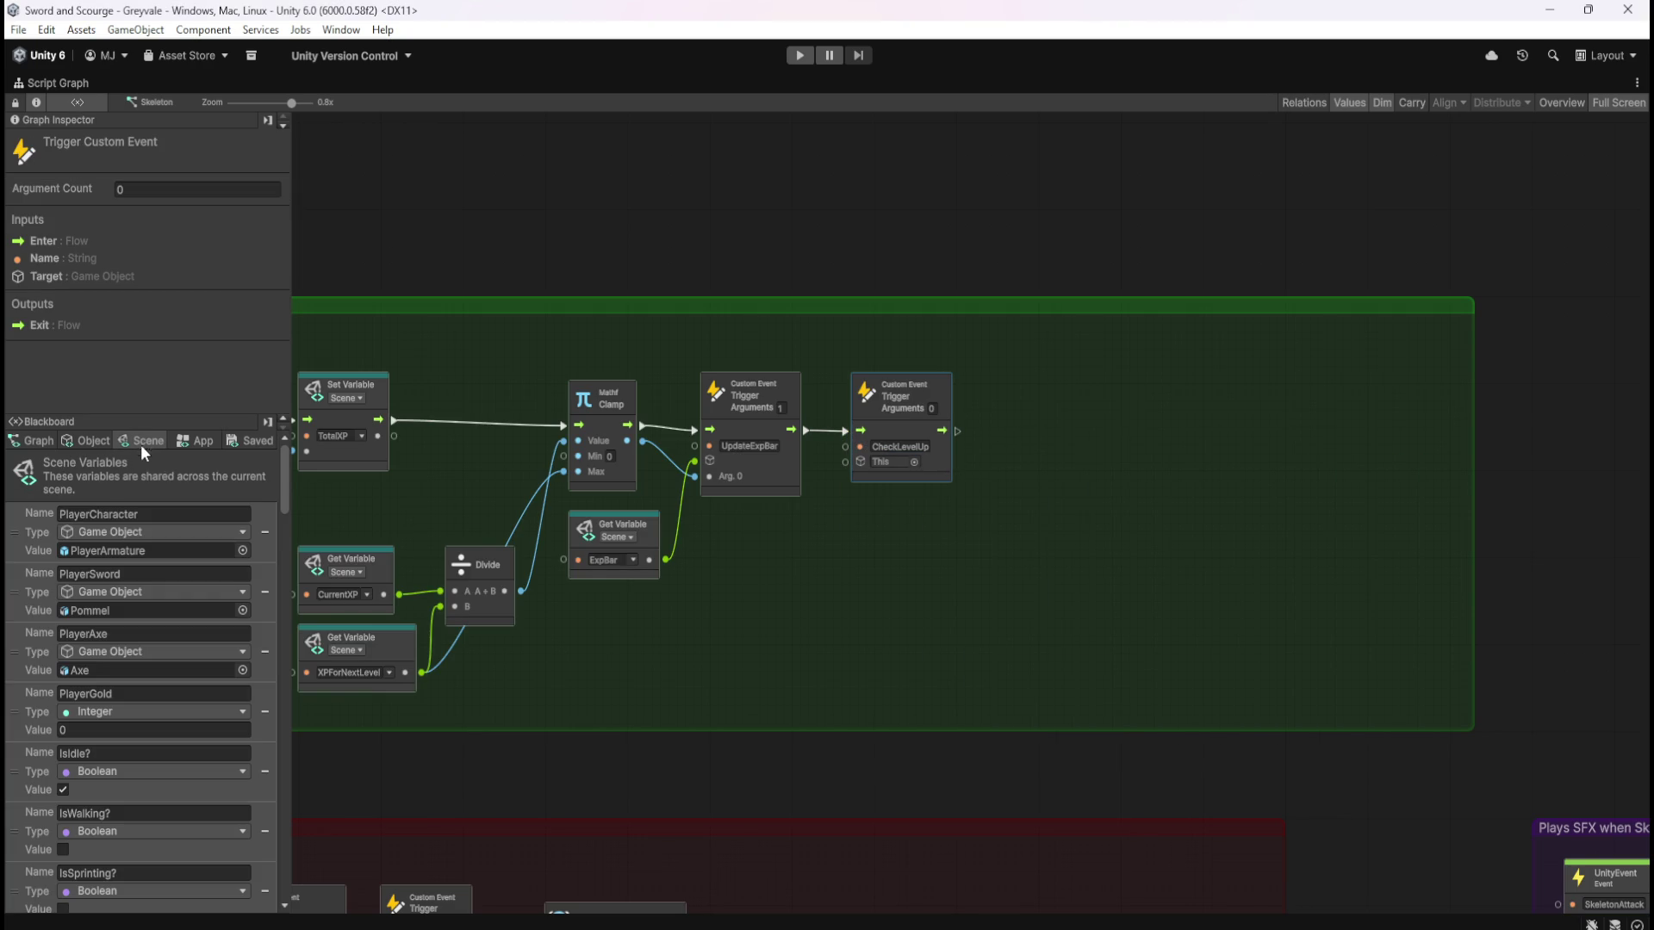
mouse_move(35, 528)
mouse_down()
mouse_move(637, 517)
mouse_move(745, 547)
mouse_move(806, 539)
mouse_move(845, 467)
mouse_up()
Wire PlayerCharacter into CheckLevelUp's target and pull the group's right edge in to fit
click(896, 465)
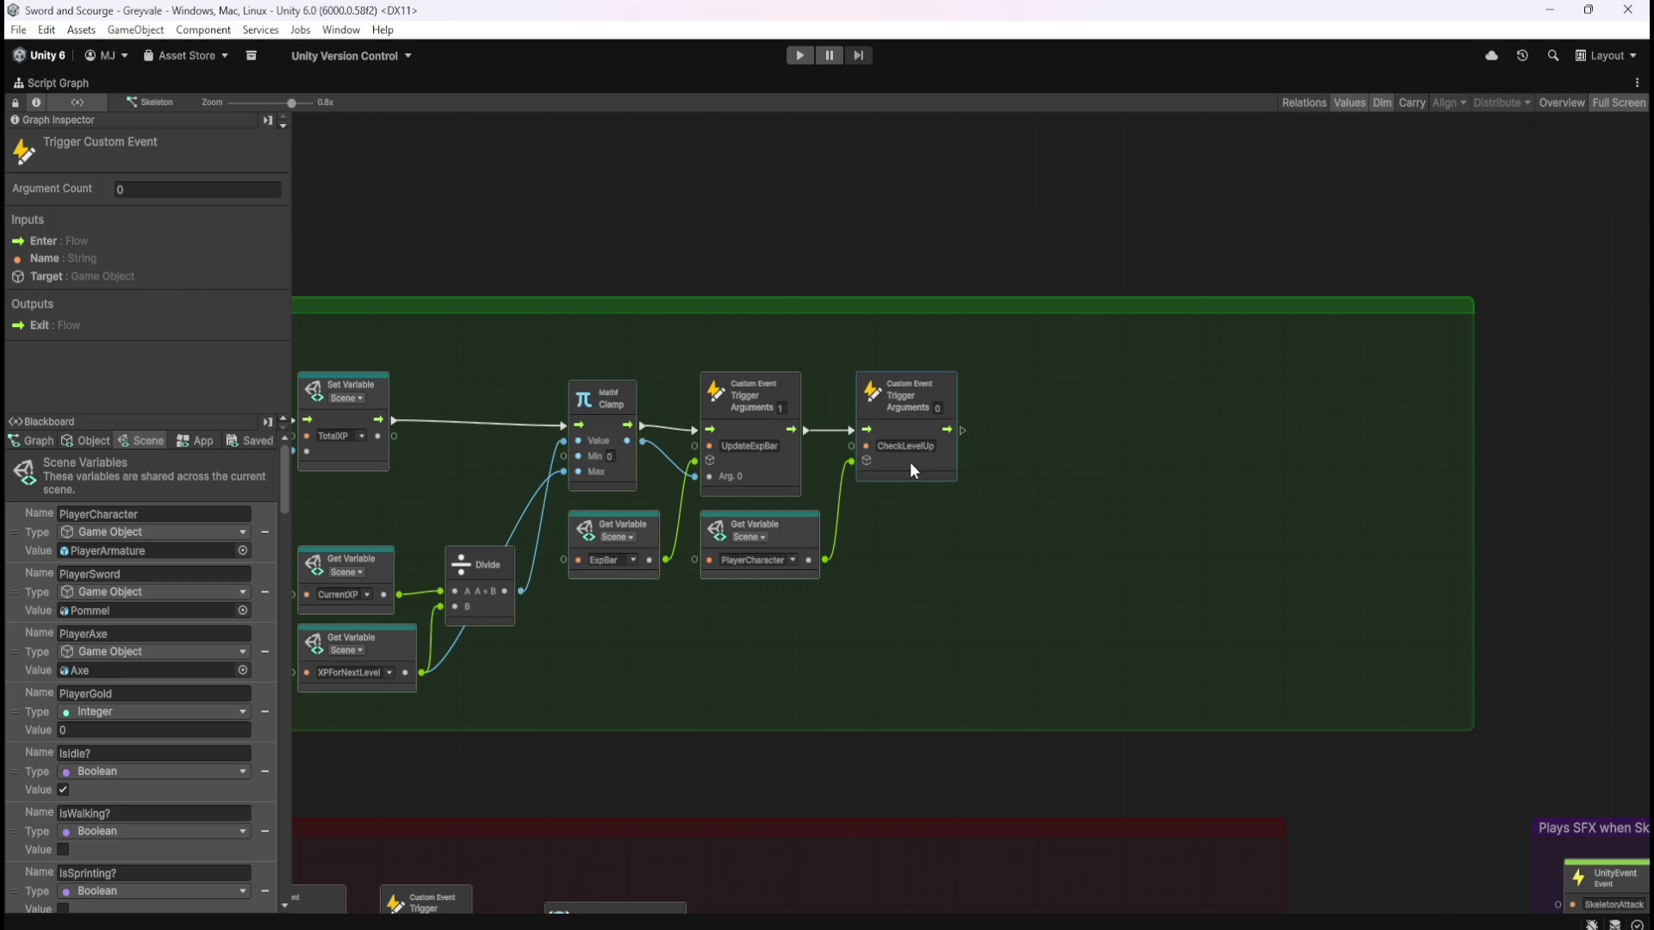
click(917, 562)
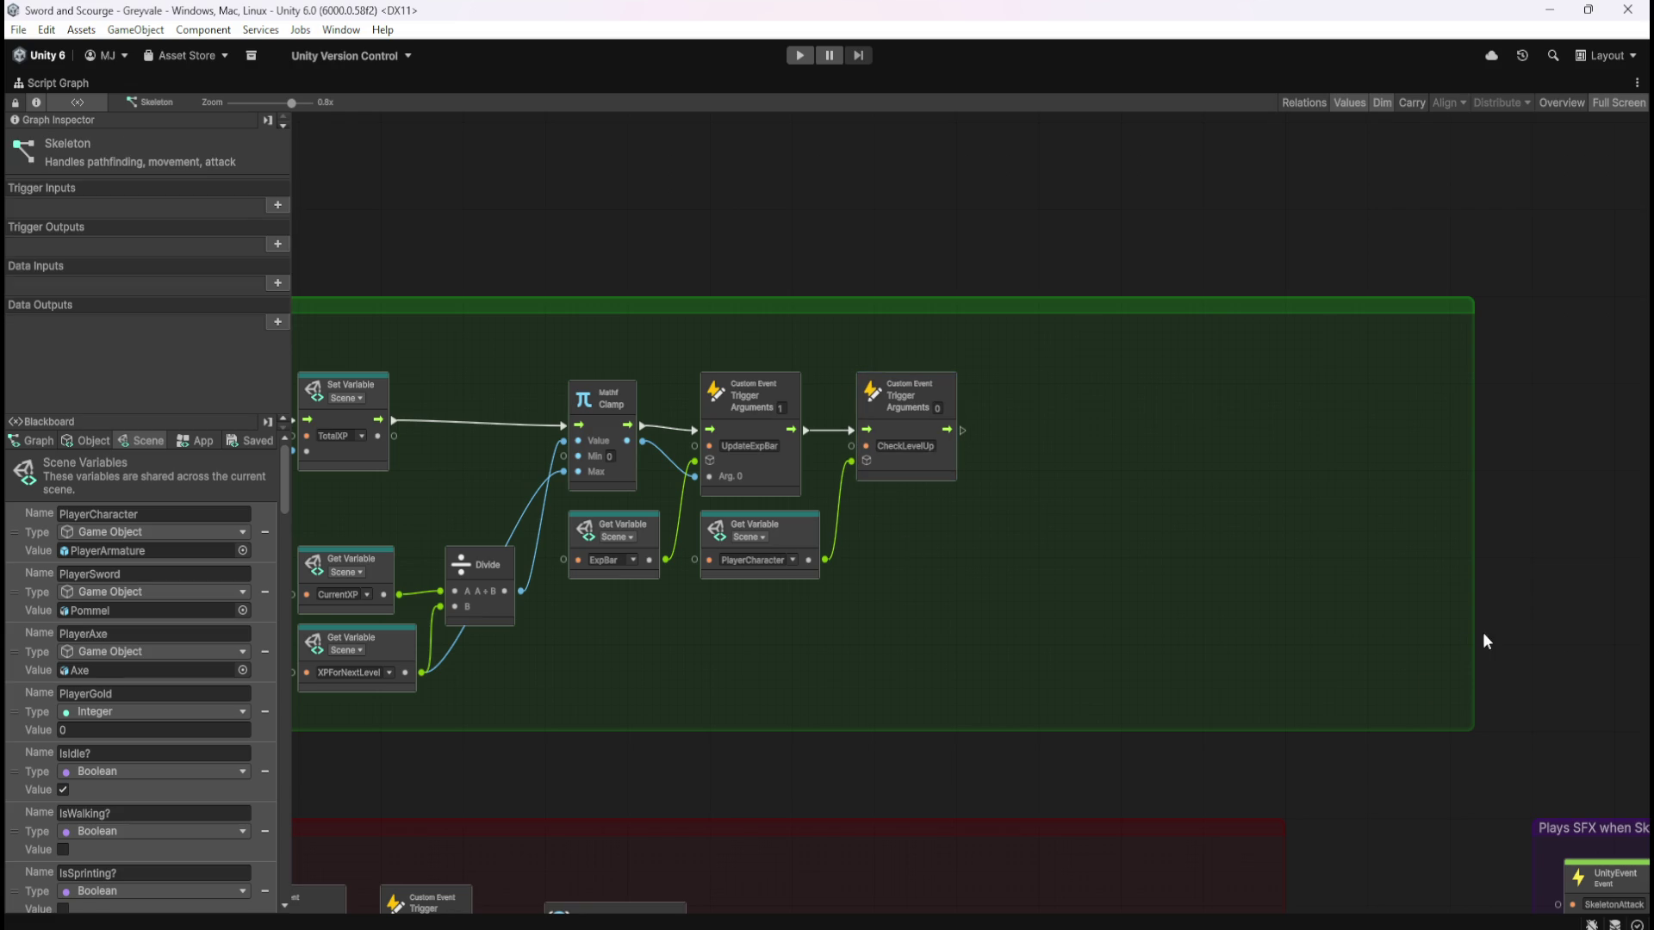
drag(1470, 638, 1030, 627)
click(783, 660)
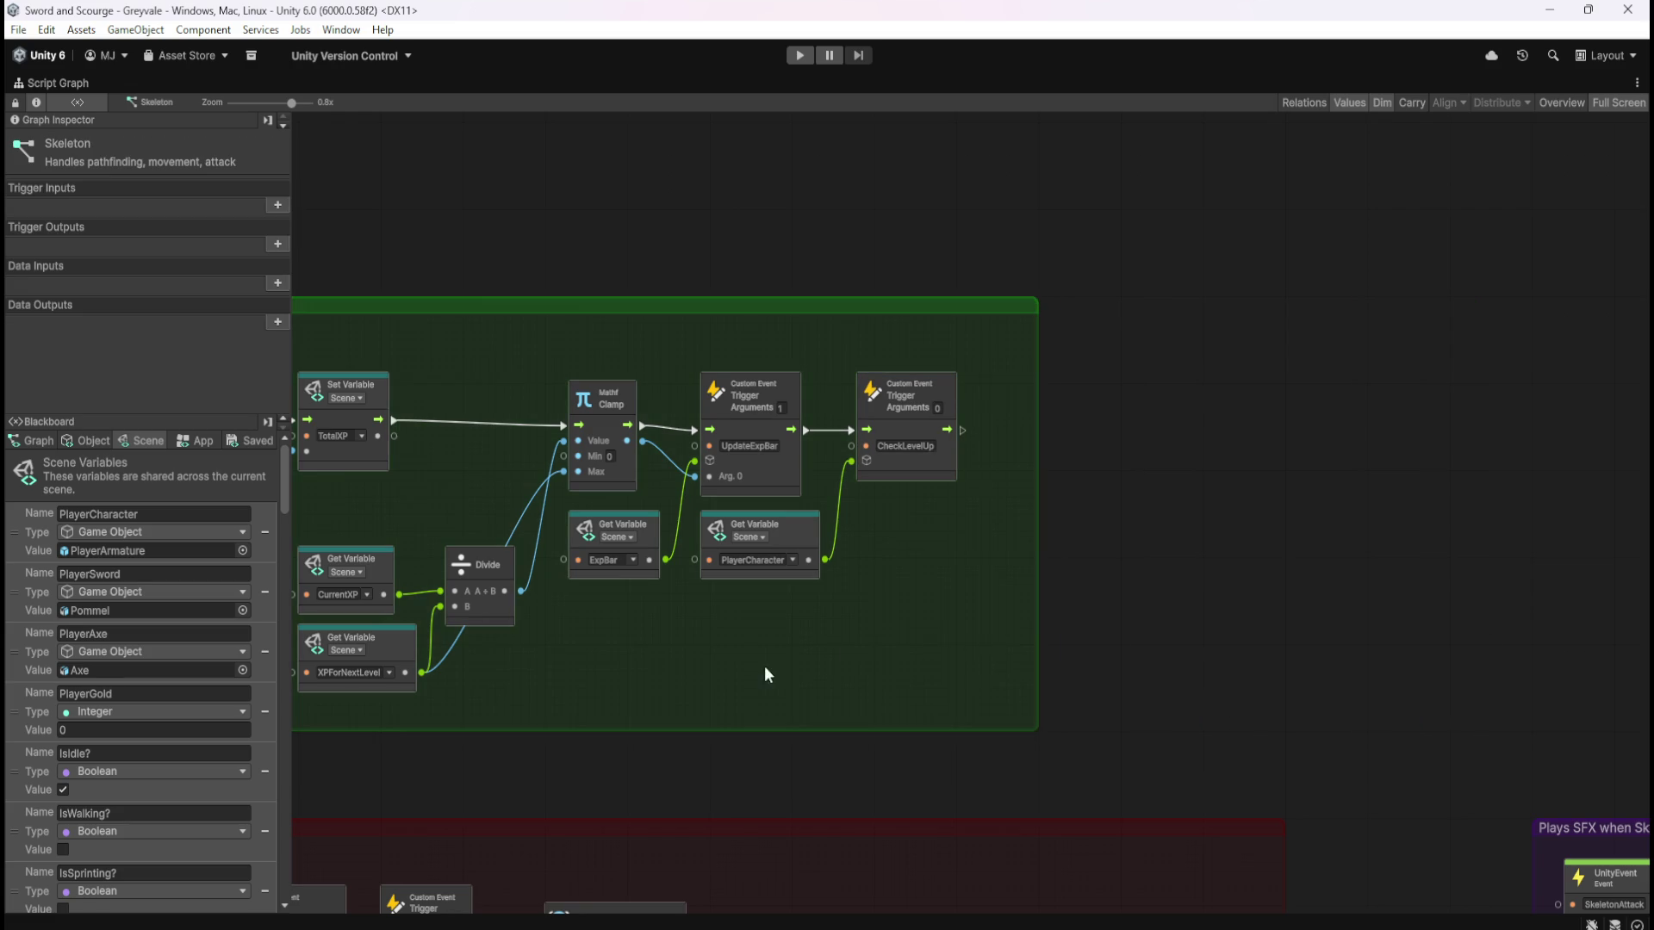
drag(783, 660, 1072, 688)
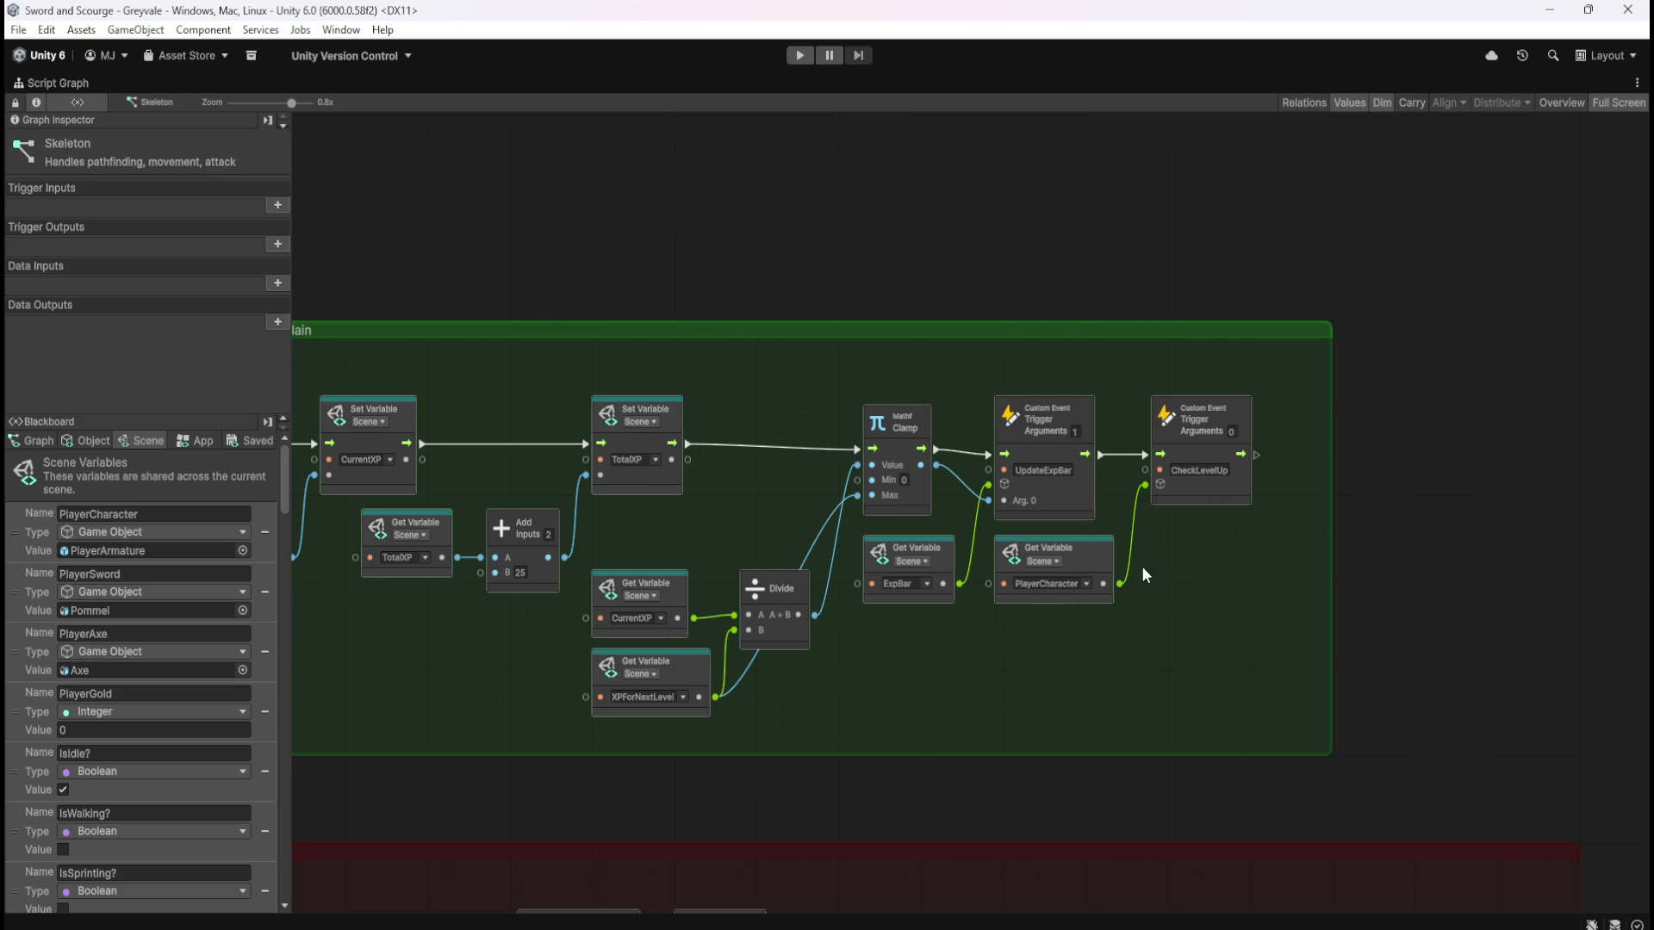
mouse_move(976, 641)
mouse_down()
mouse_move(1119, 695)
mouse_move(1256, 687)
mouse_up()
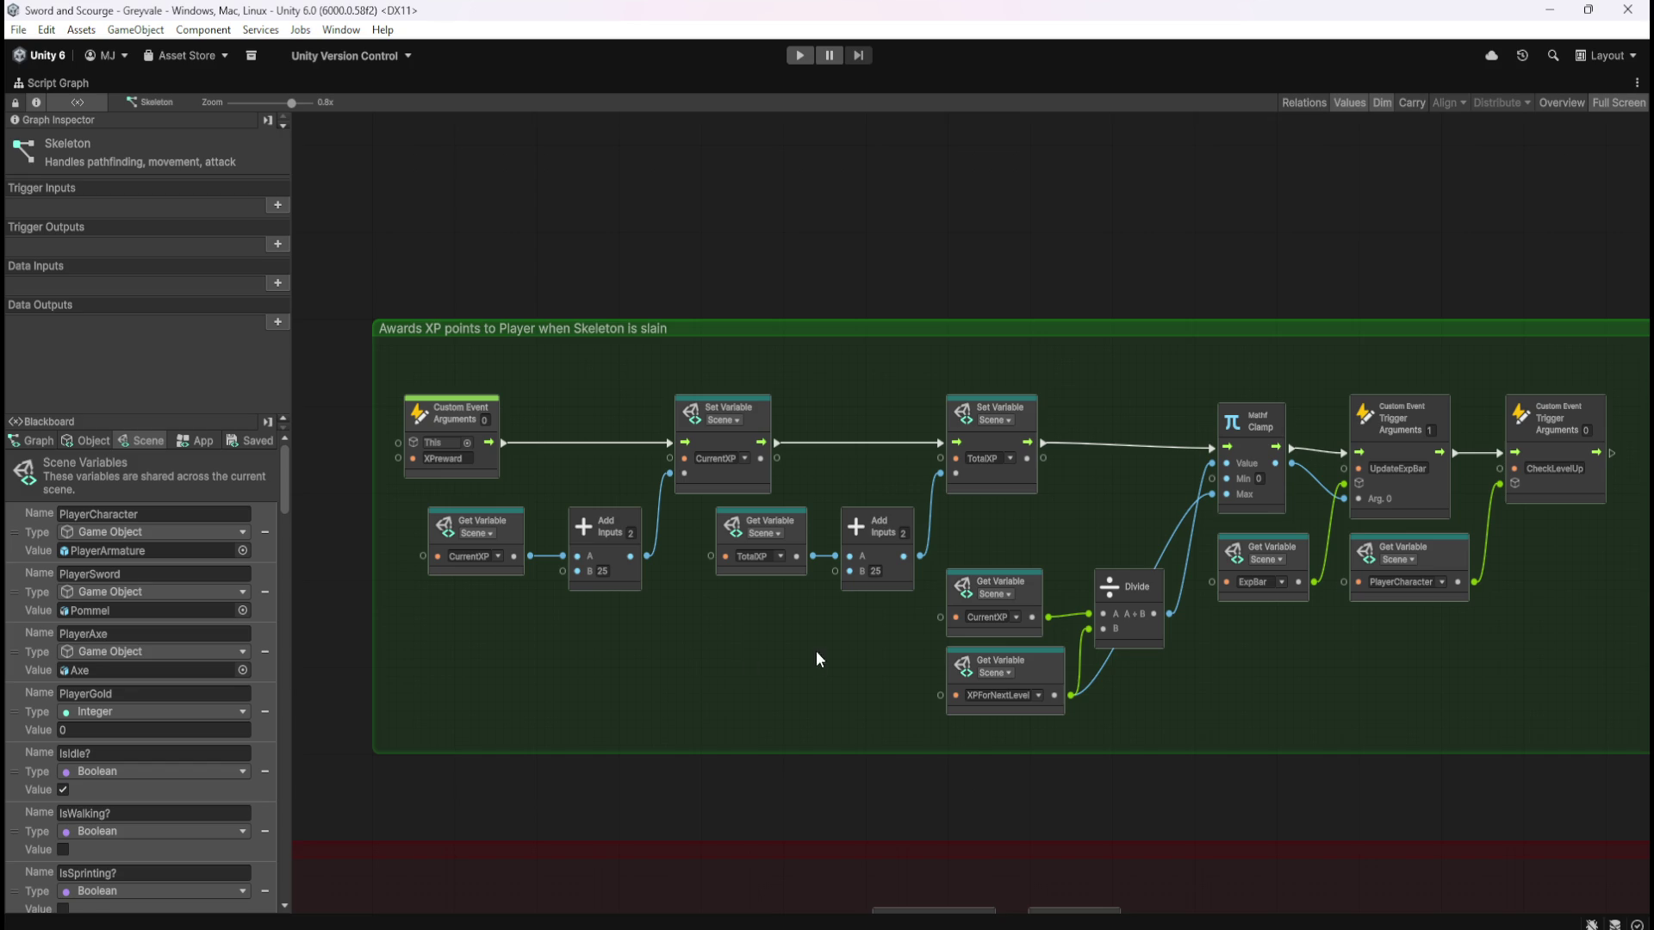
Scroll across the Skeleton graph, then switch from full-screen back to the full editor layout
scroll(1290, 742, right, 3)
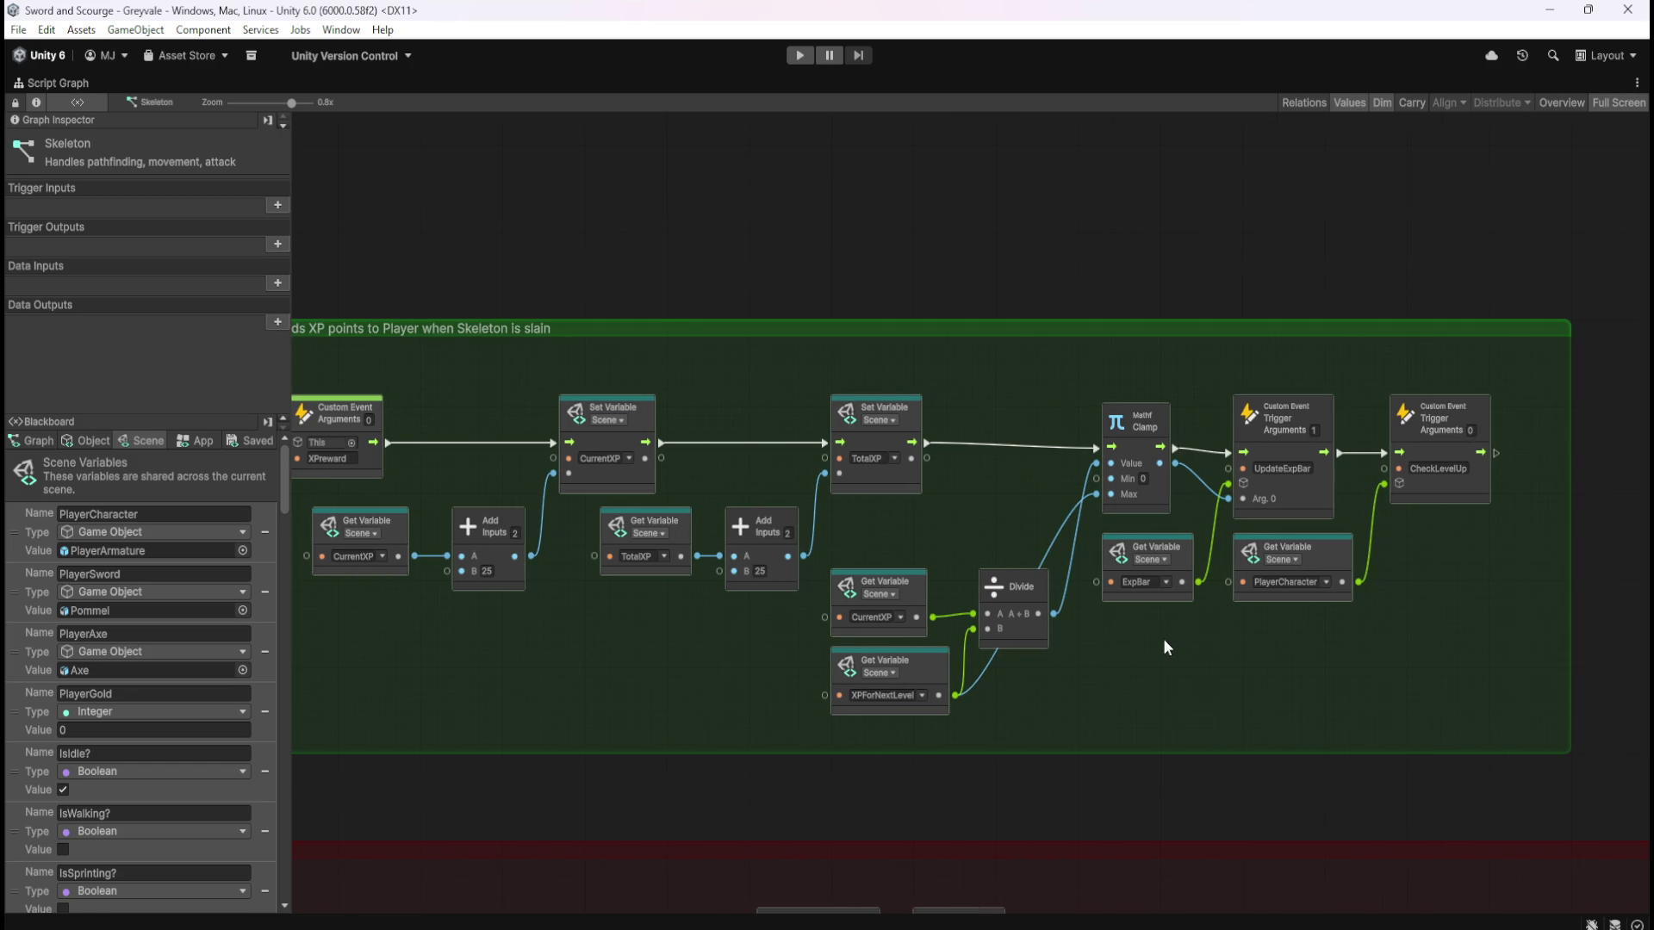
scroll(1186, 667, left, 3)
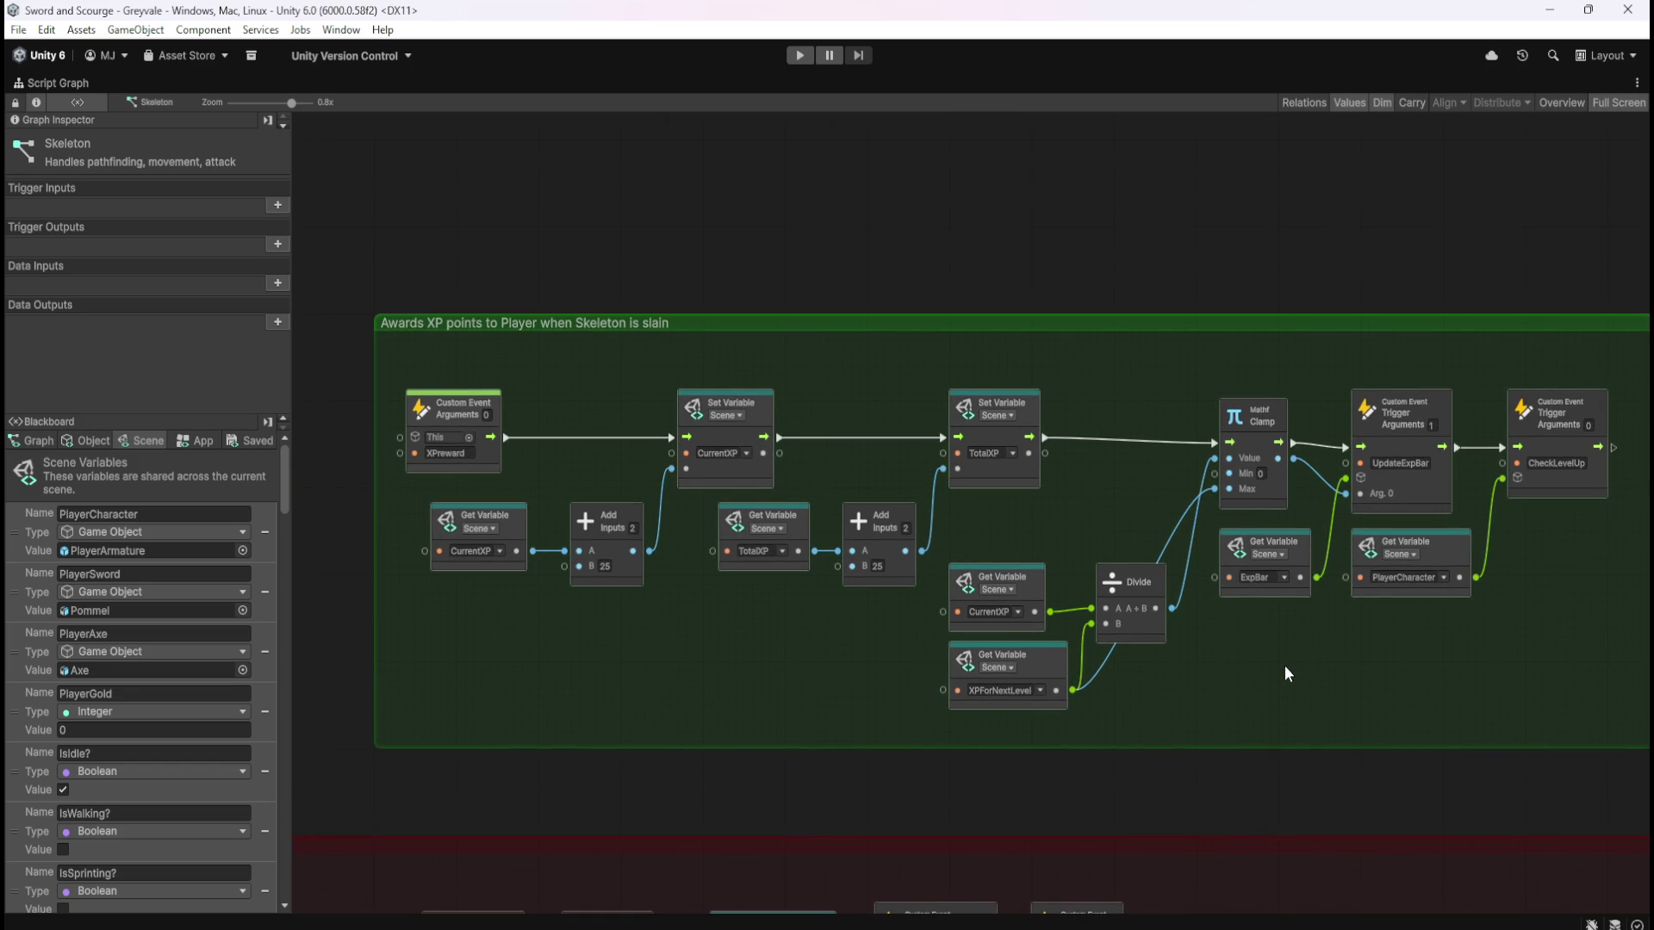
key(shift+space)
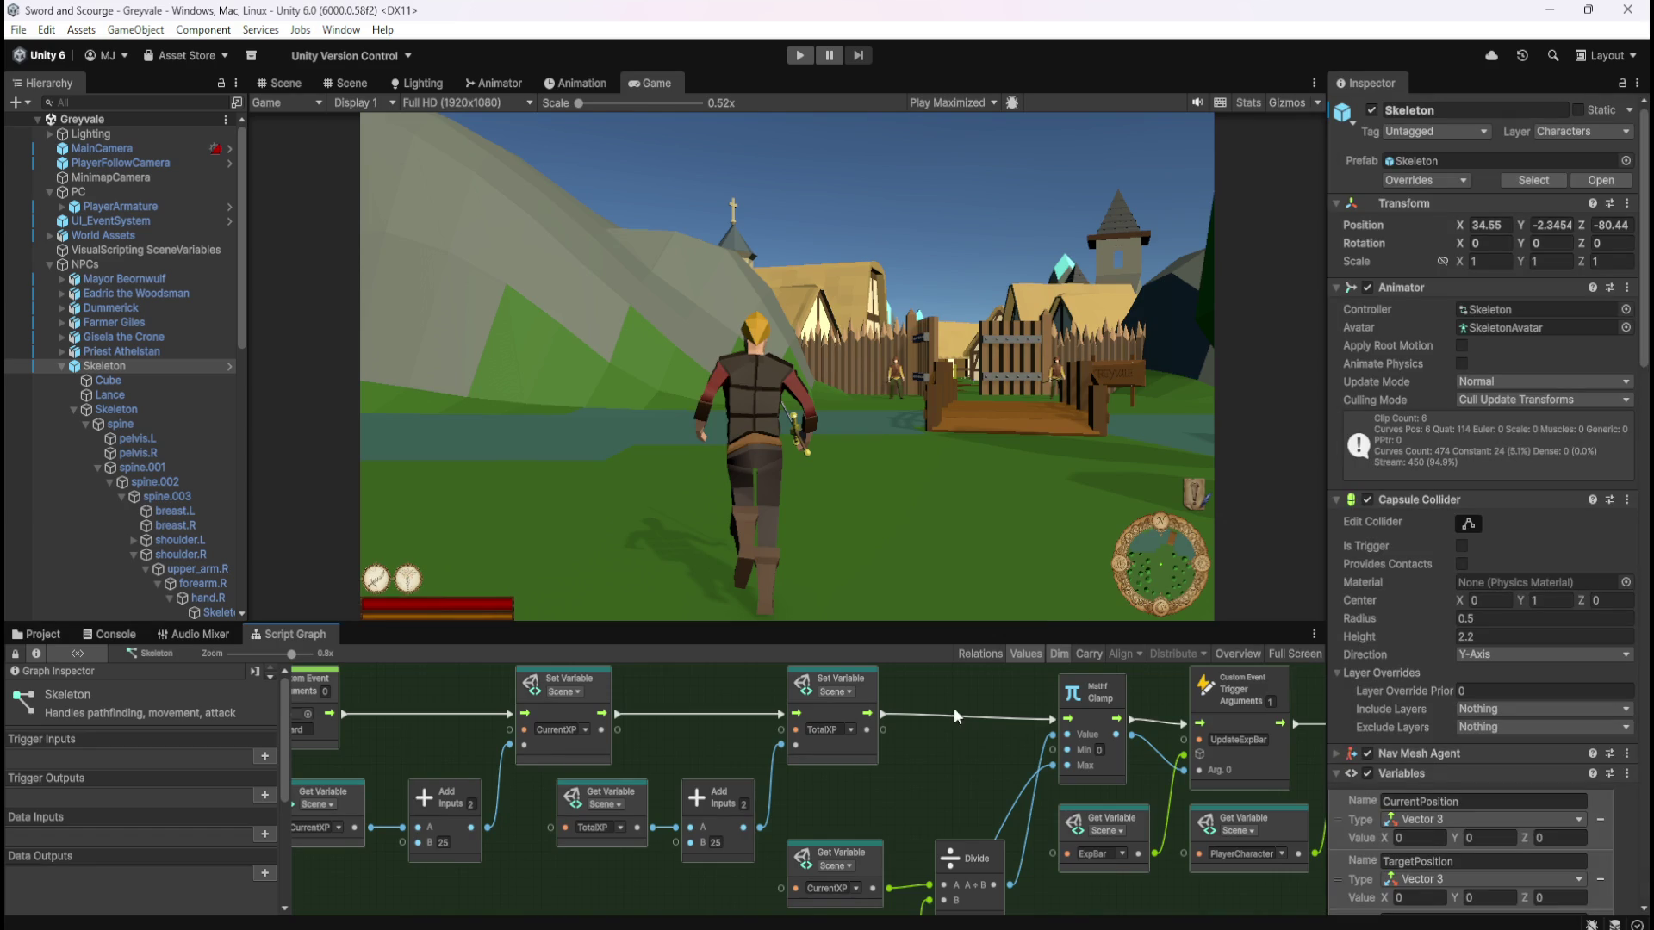
Enter Play mode and run the character over the bridge and through the village into the graveyard
click(280, 82)
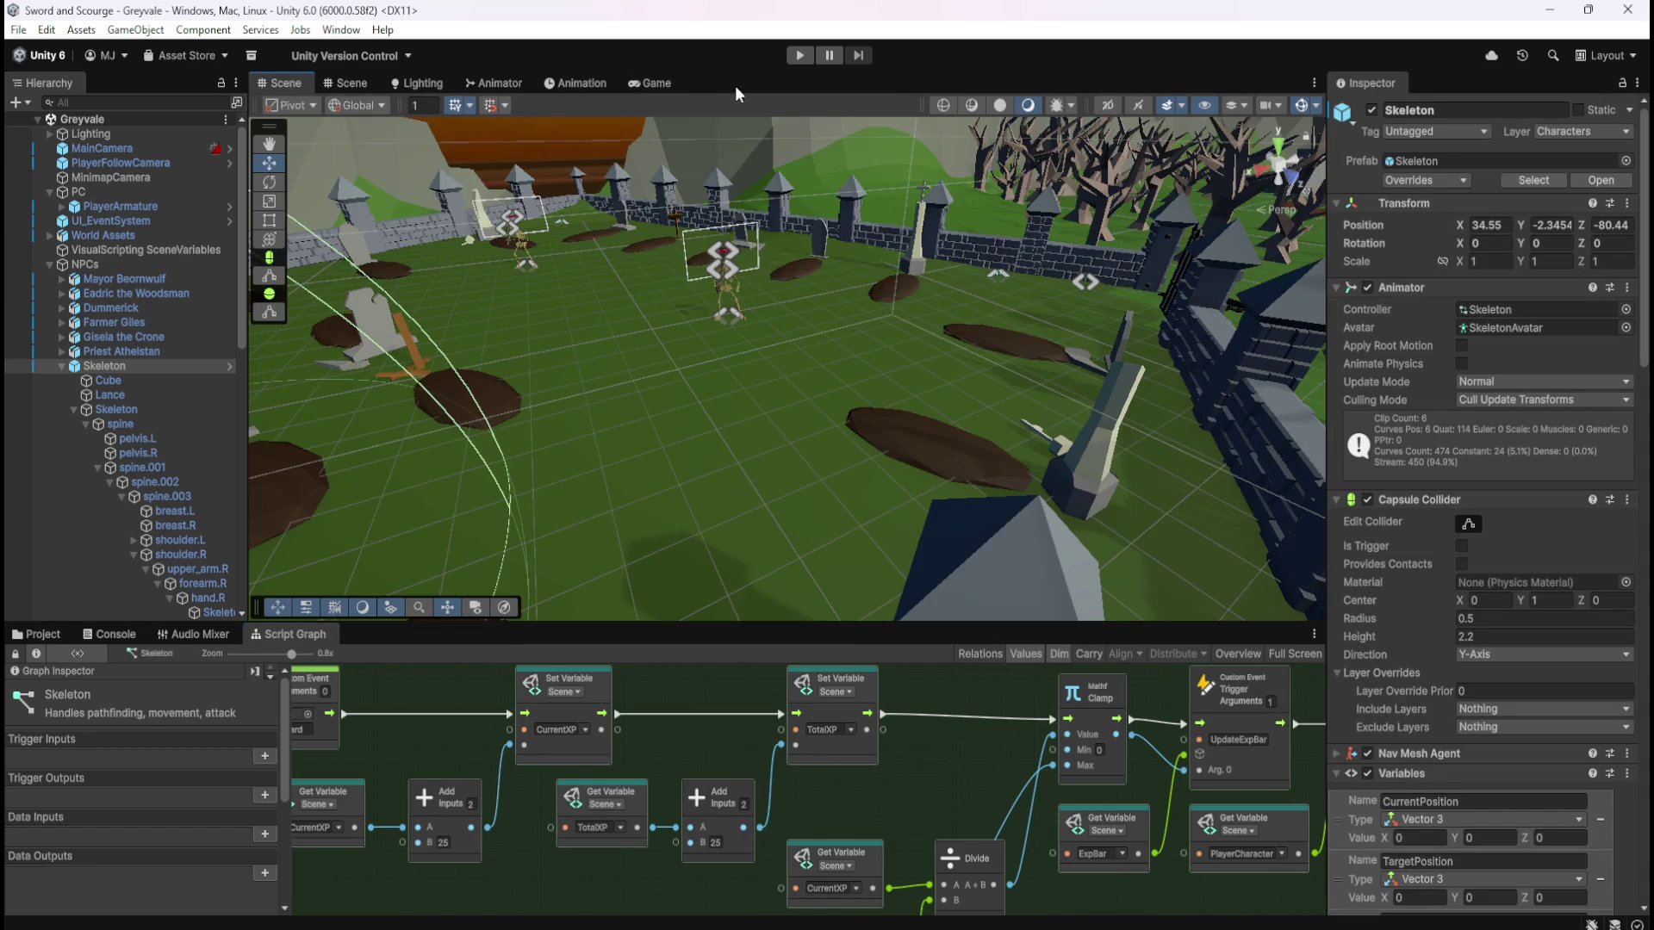
click(795, 55)
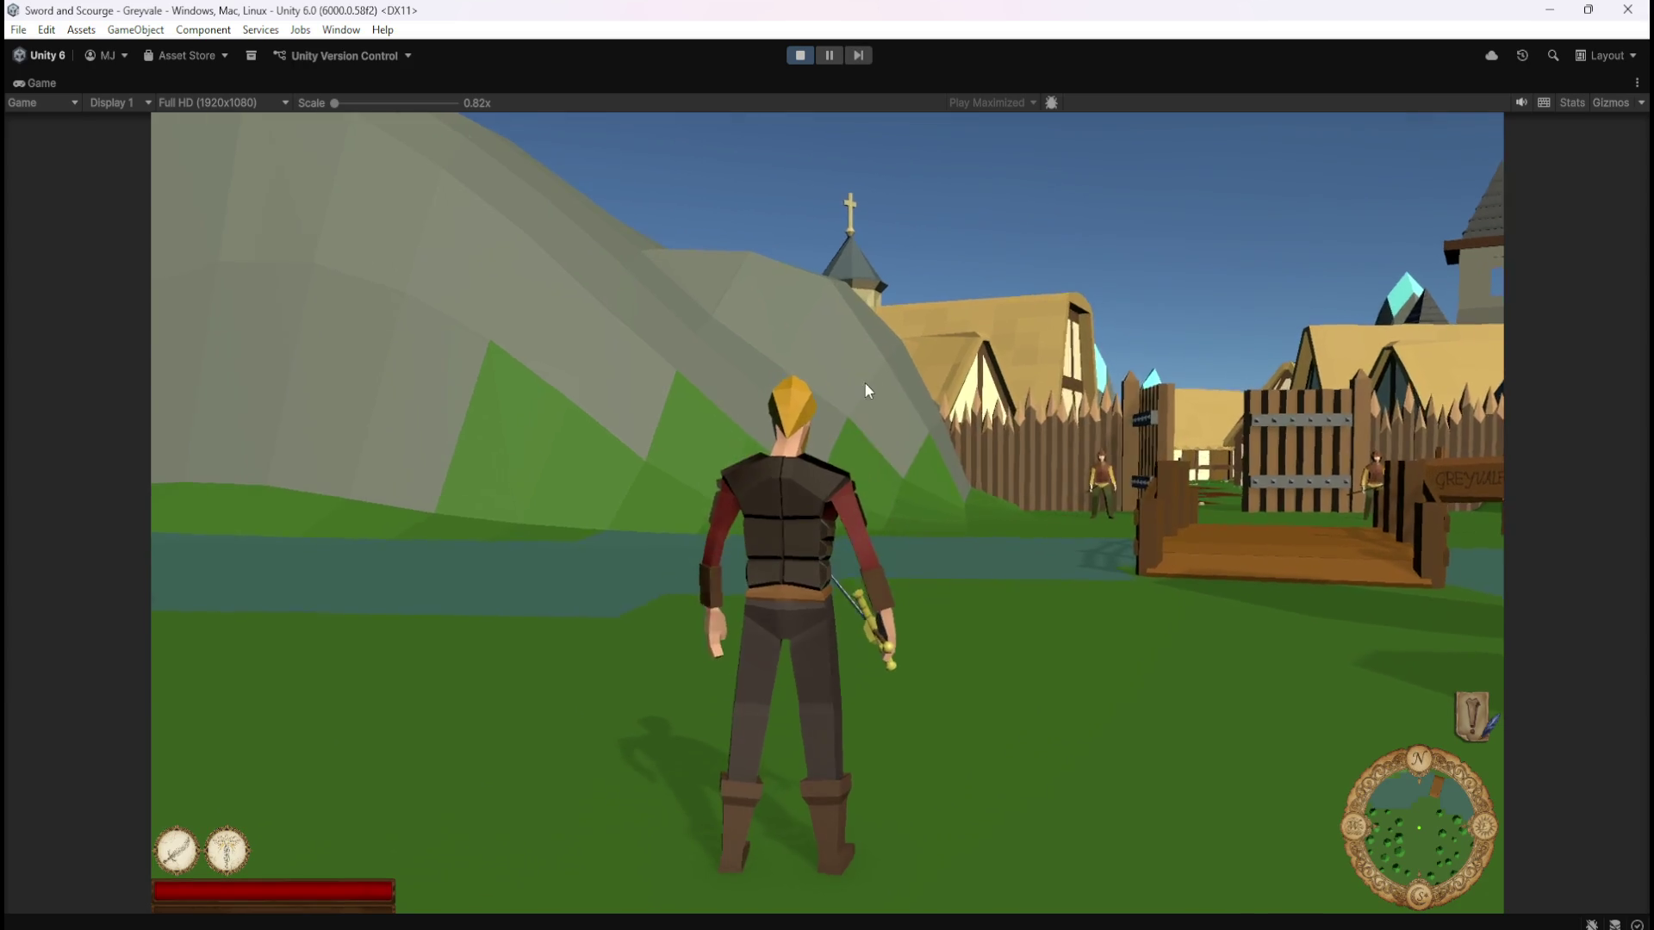
key(w)
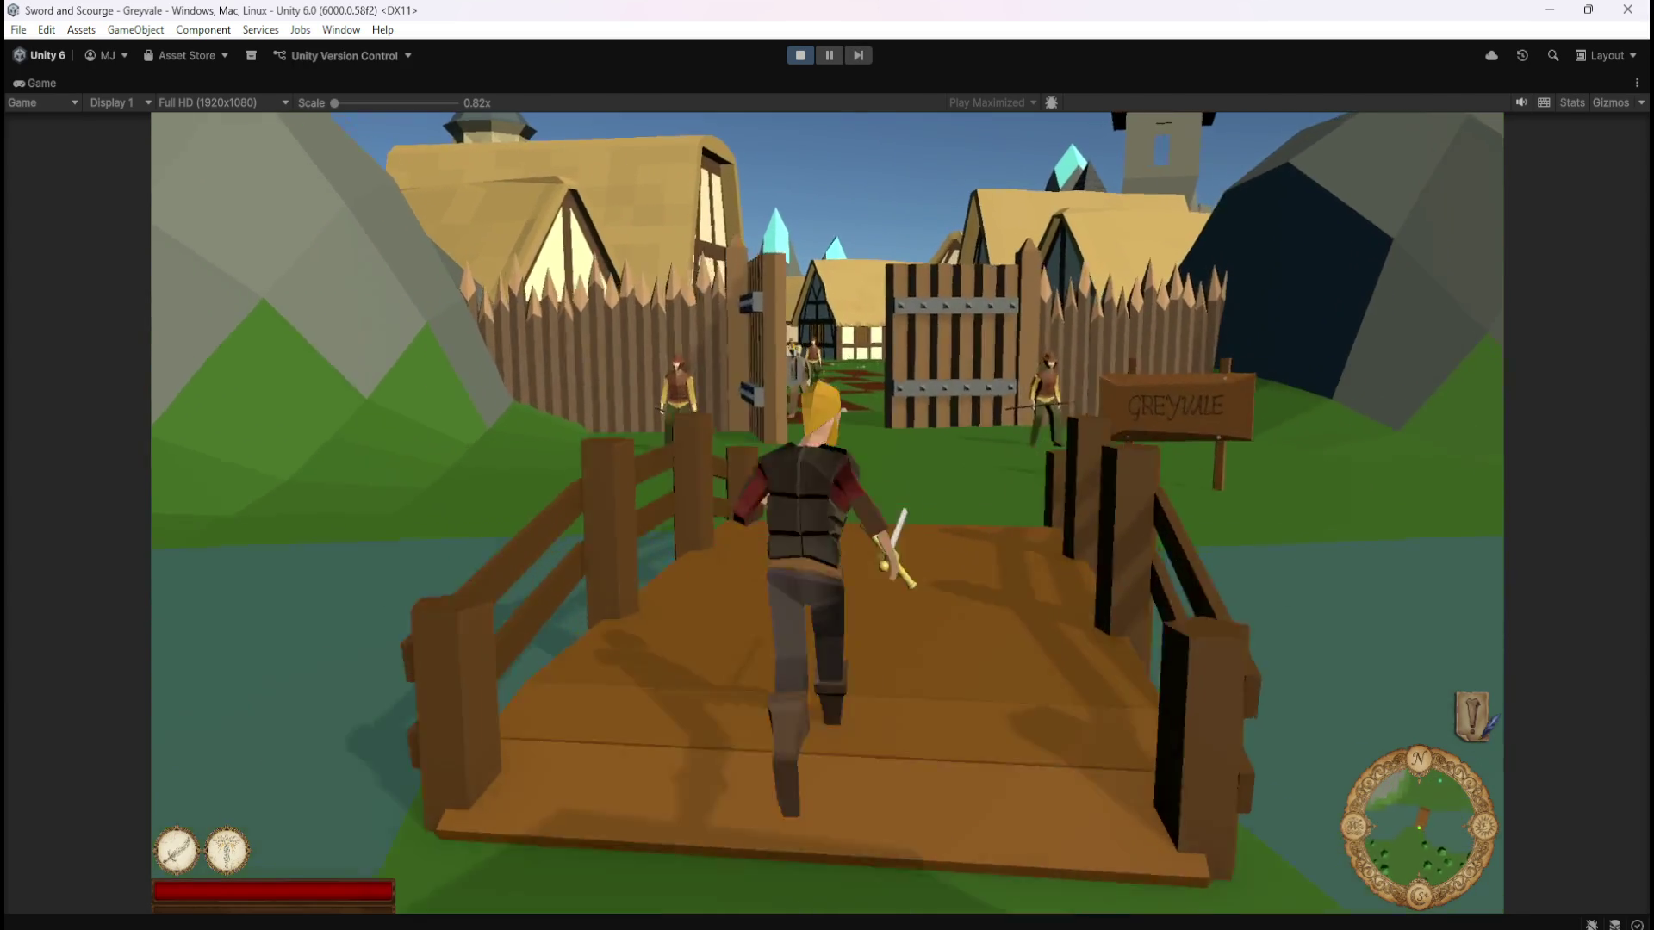
key(w)
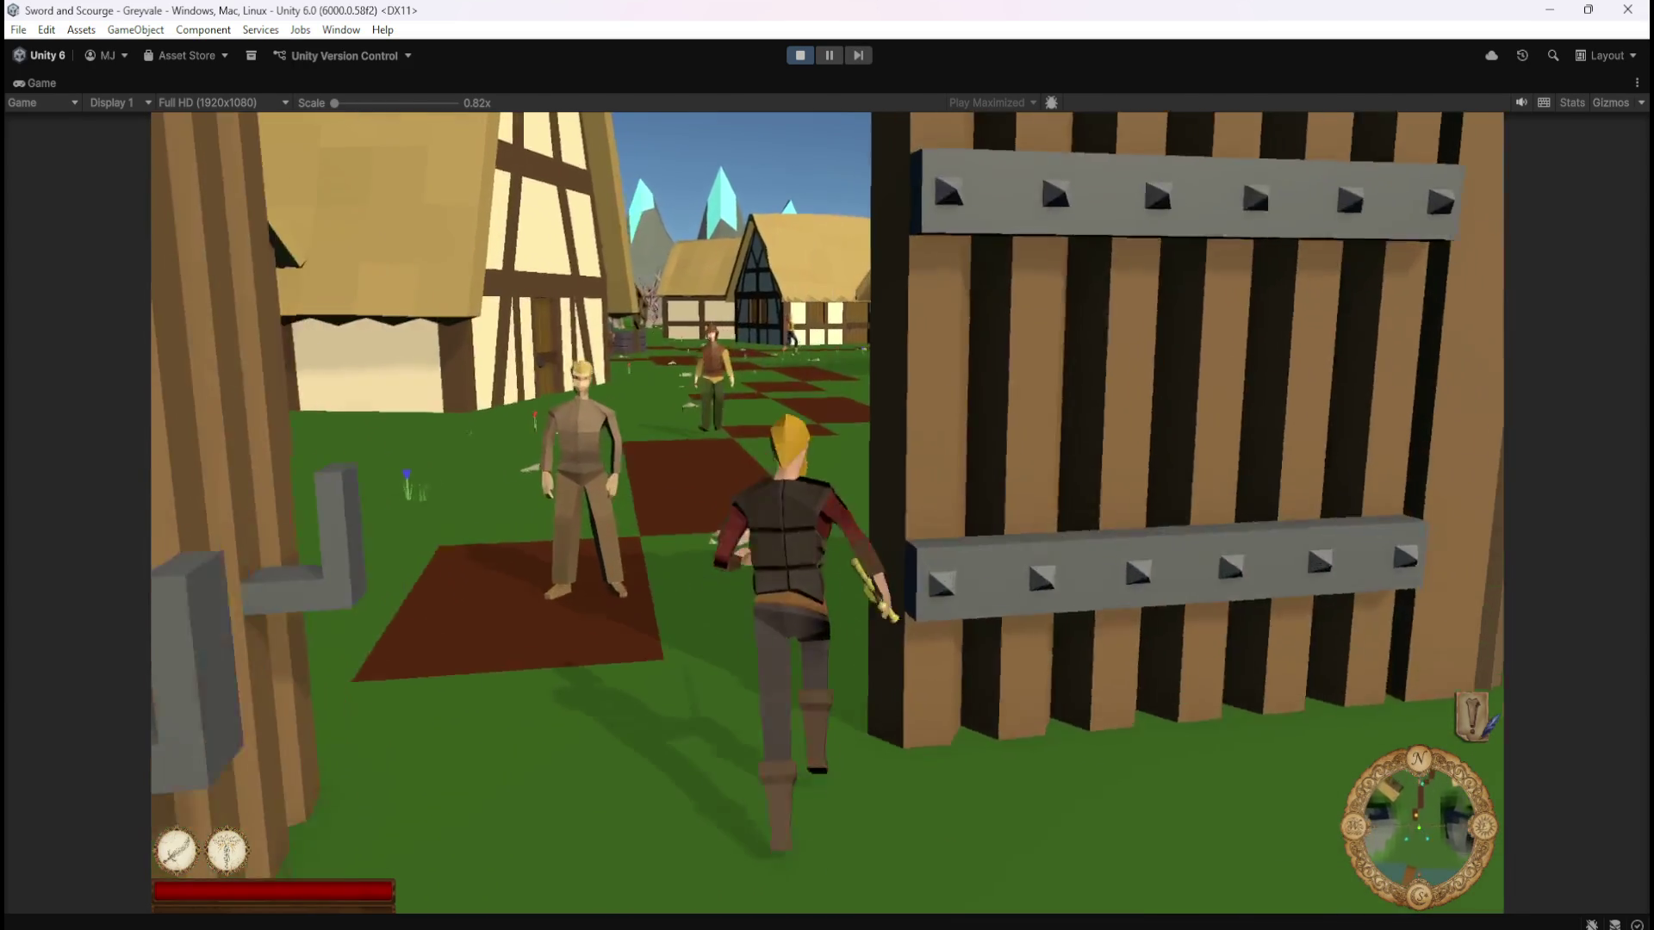
key(1)
key(w)
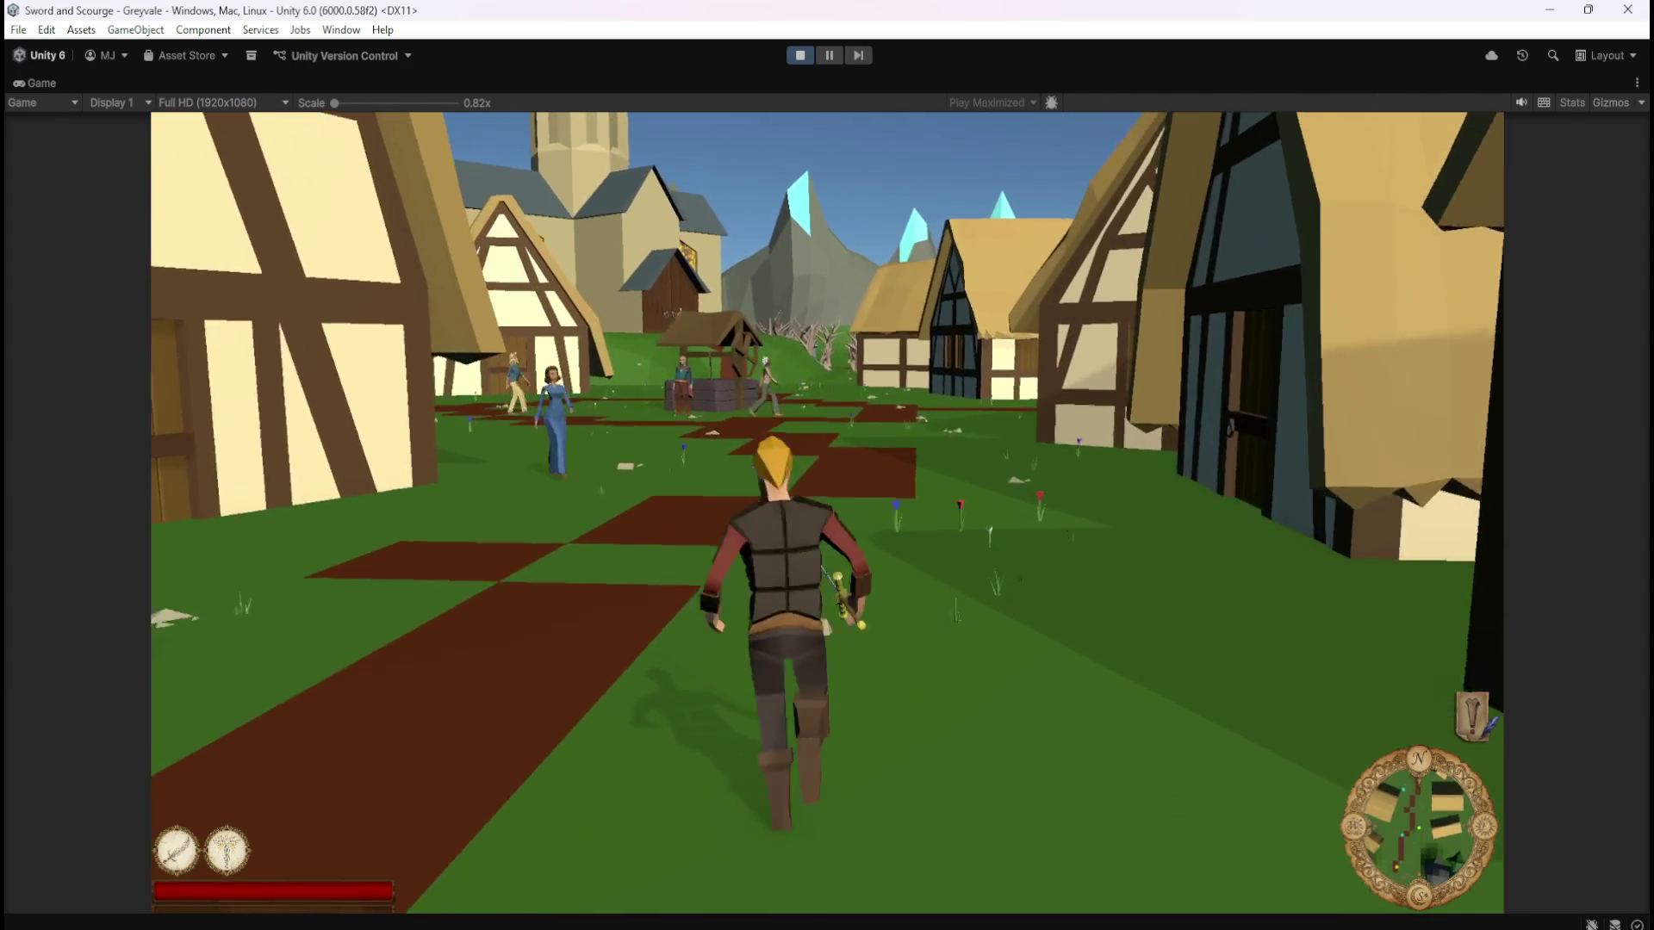
key(w)
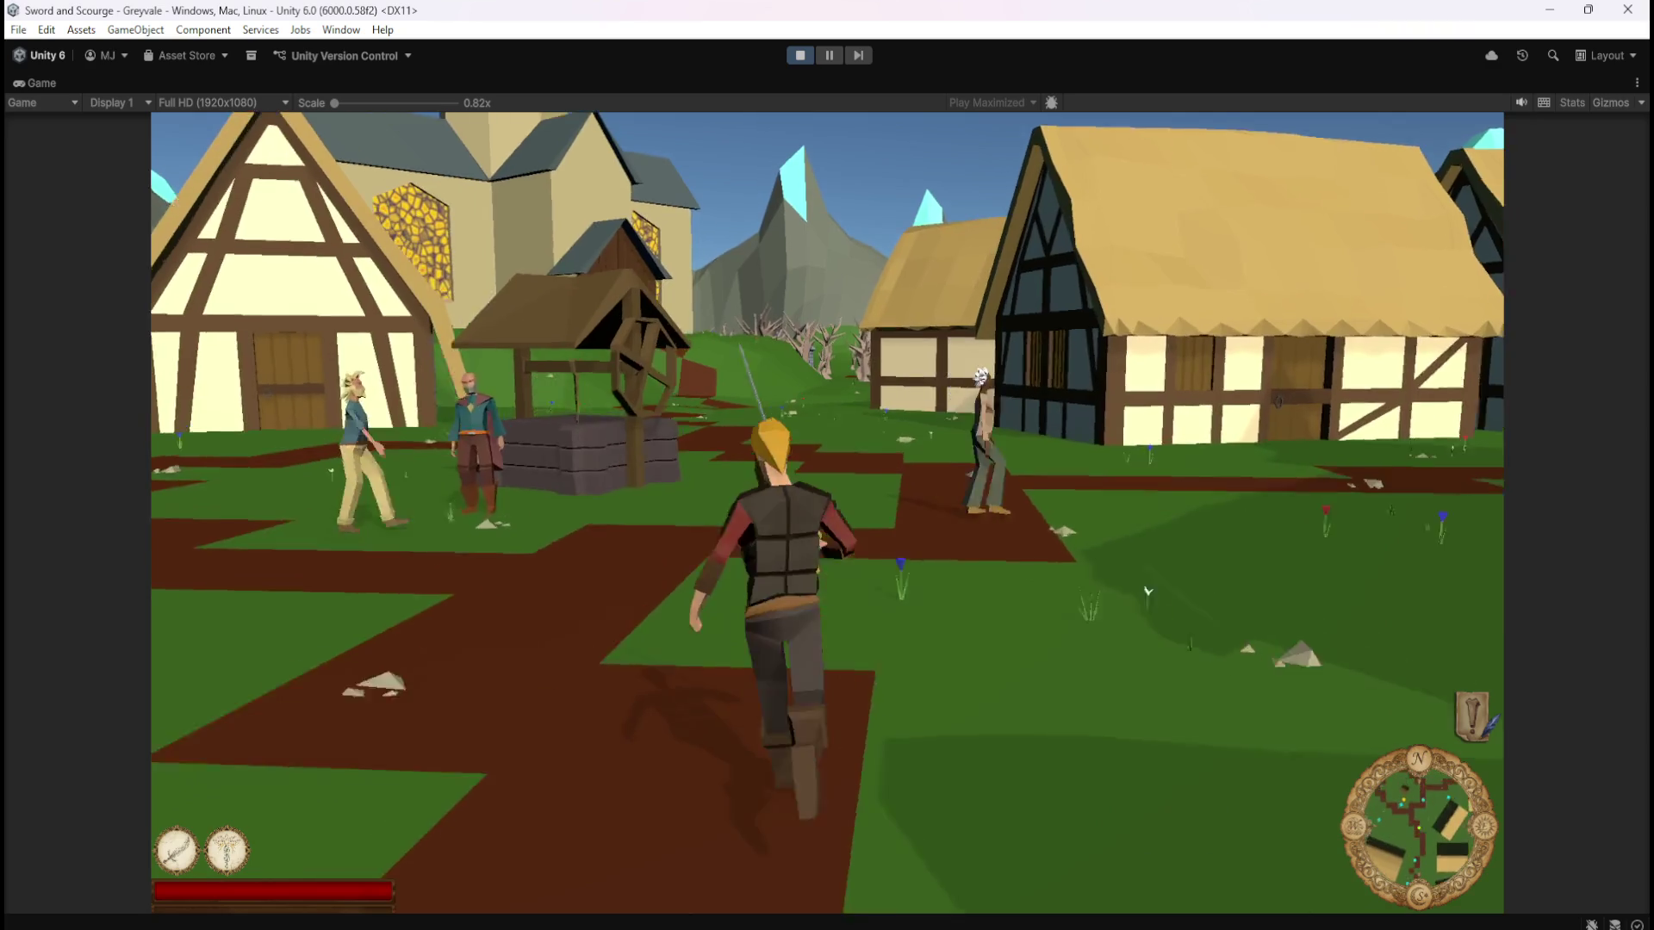
key(w)
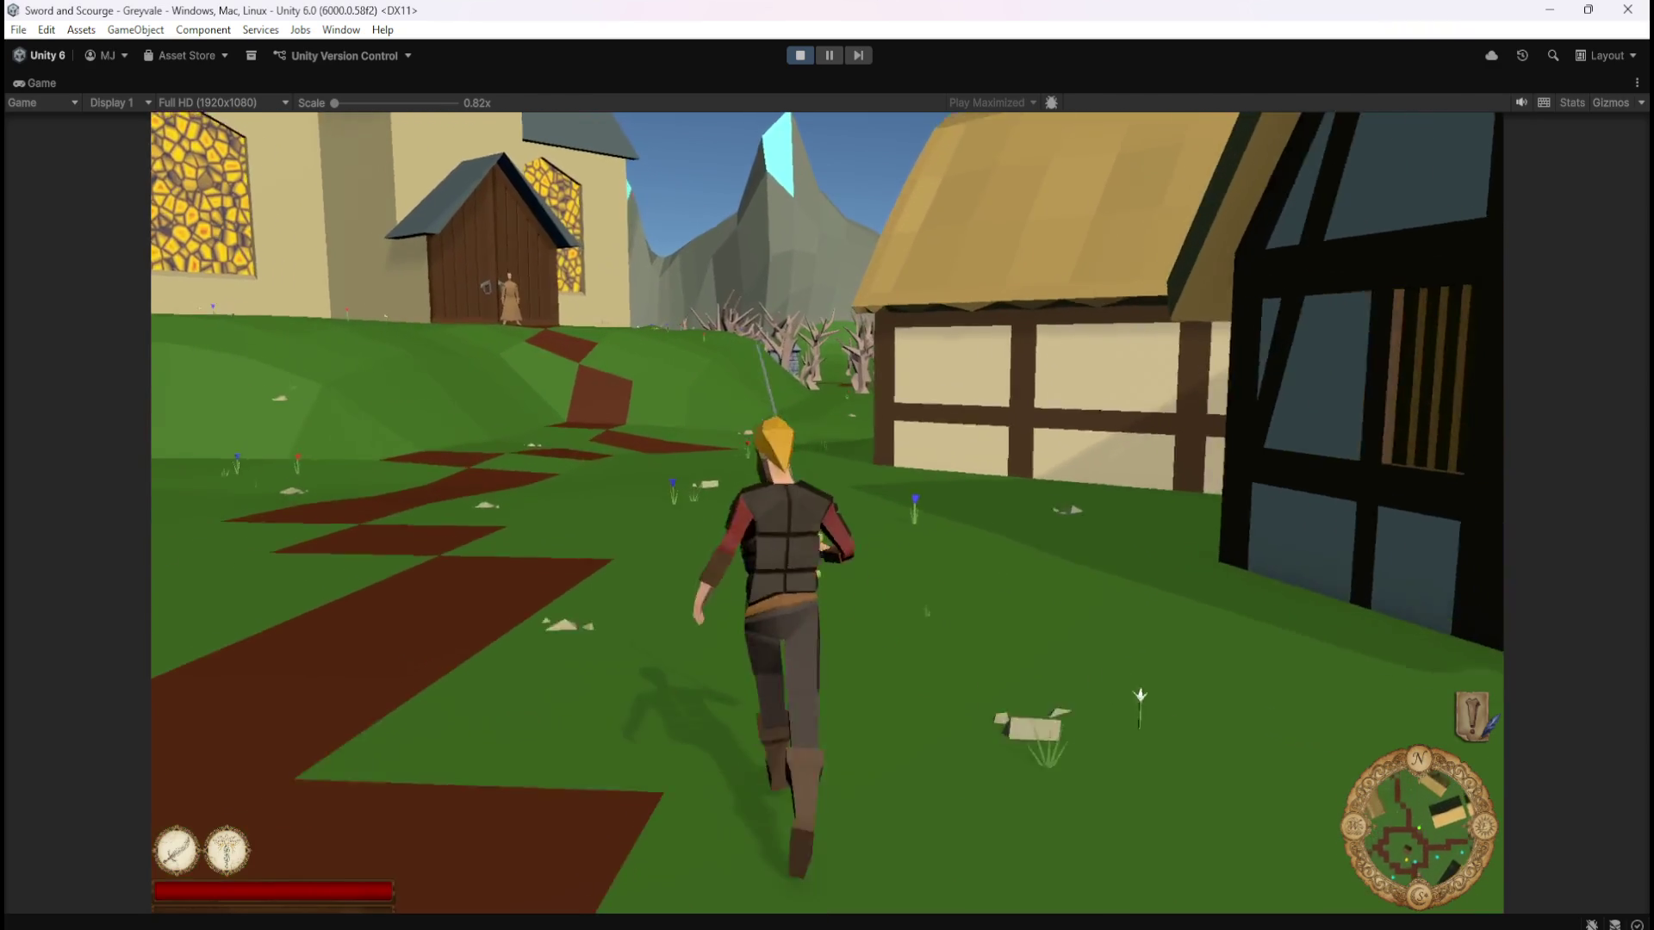
key(w)
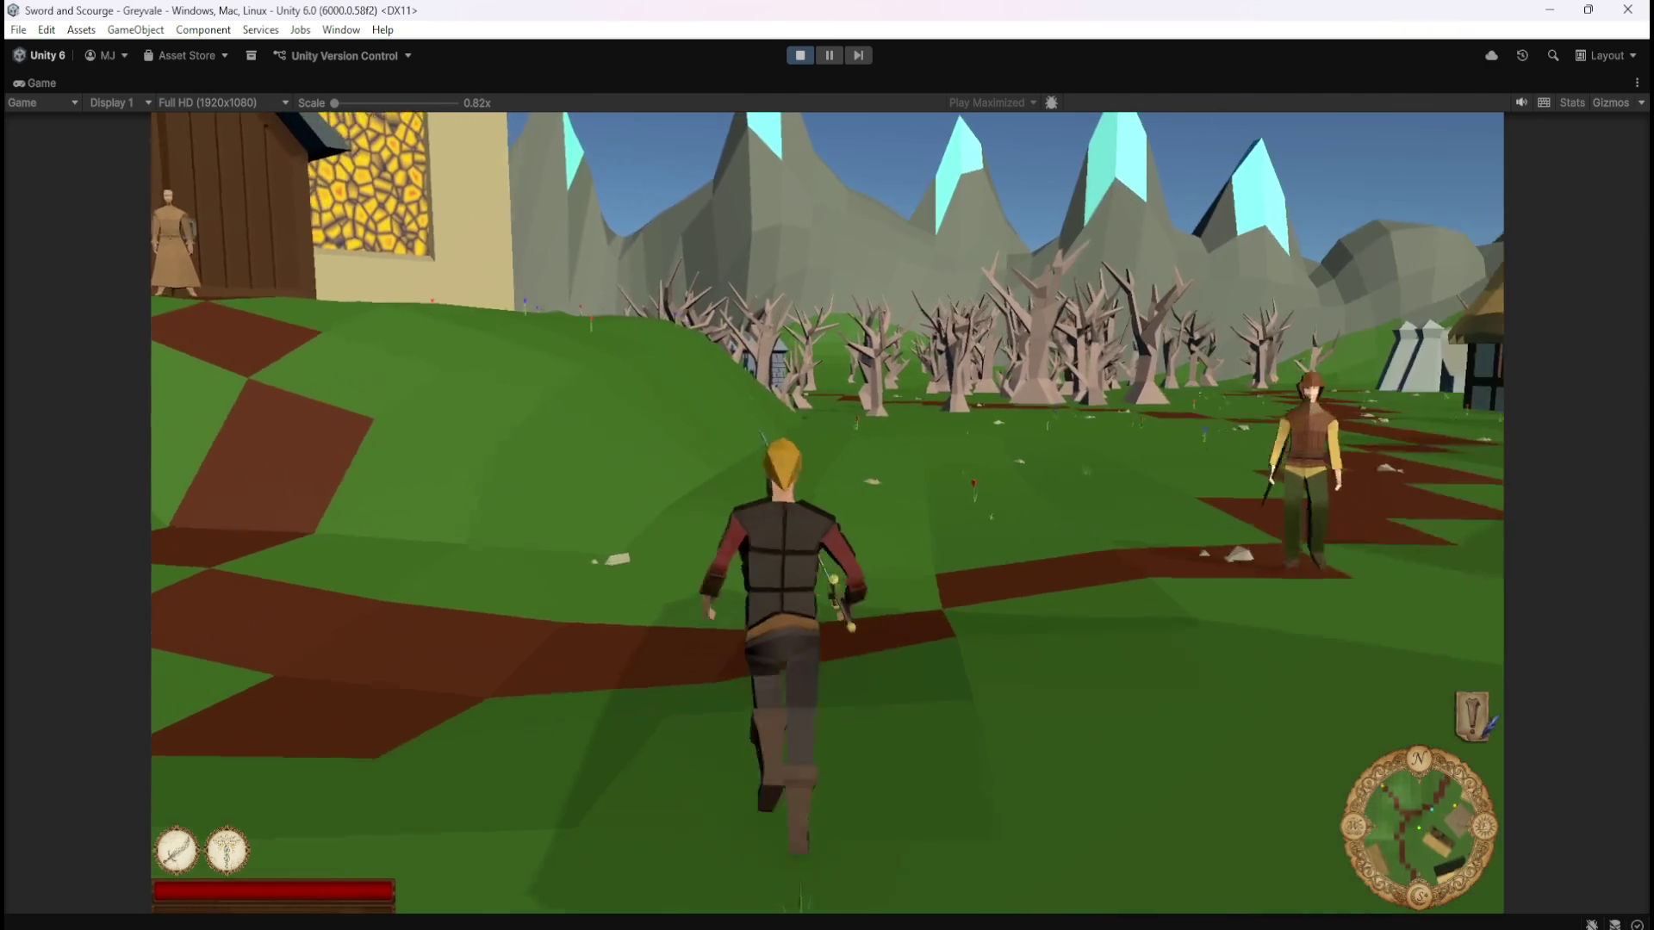
key(w)
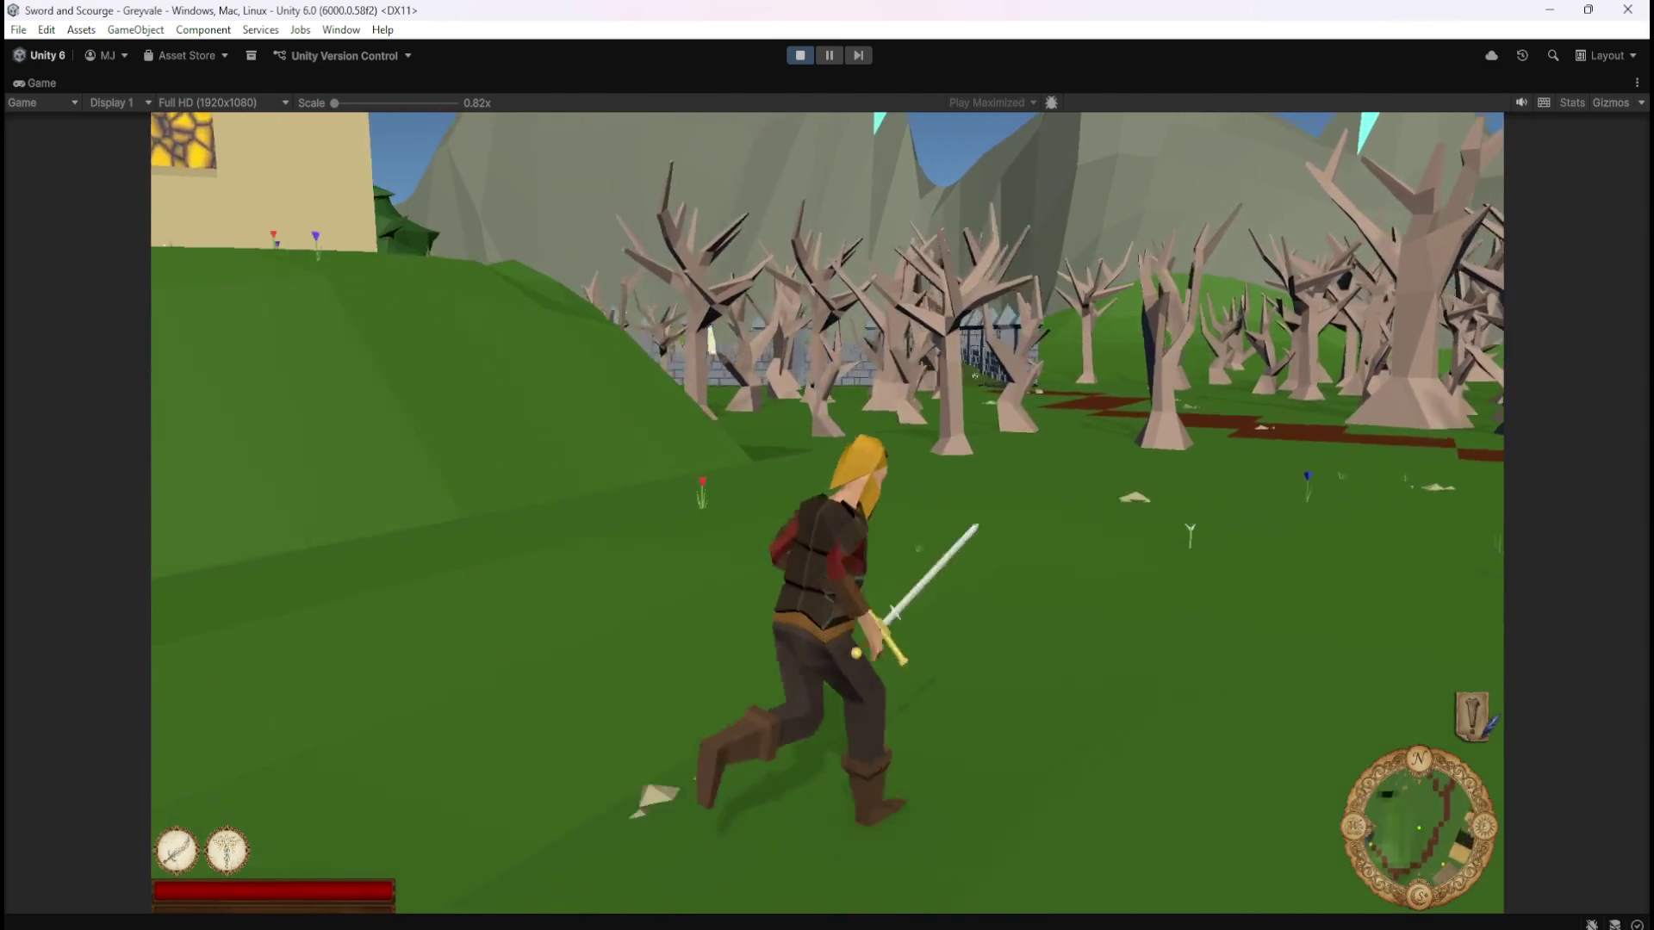
key(w)
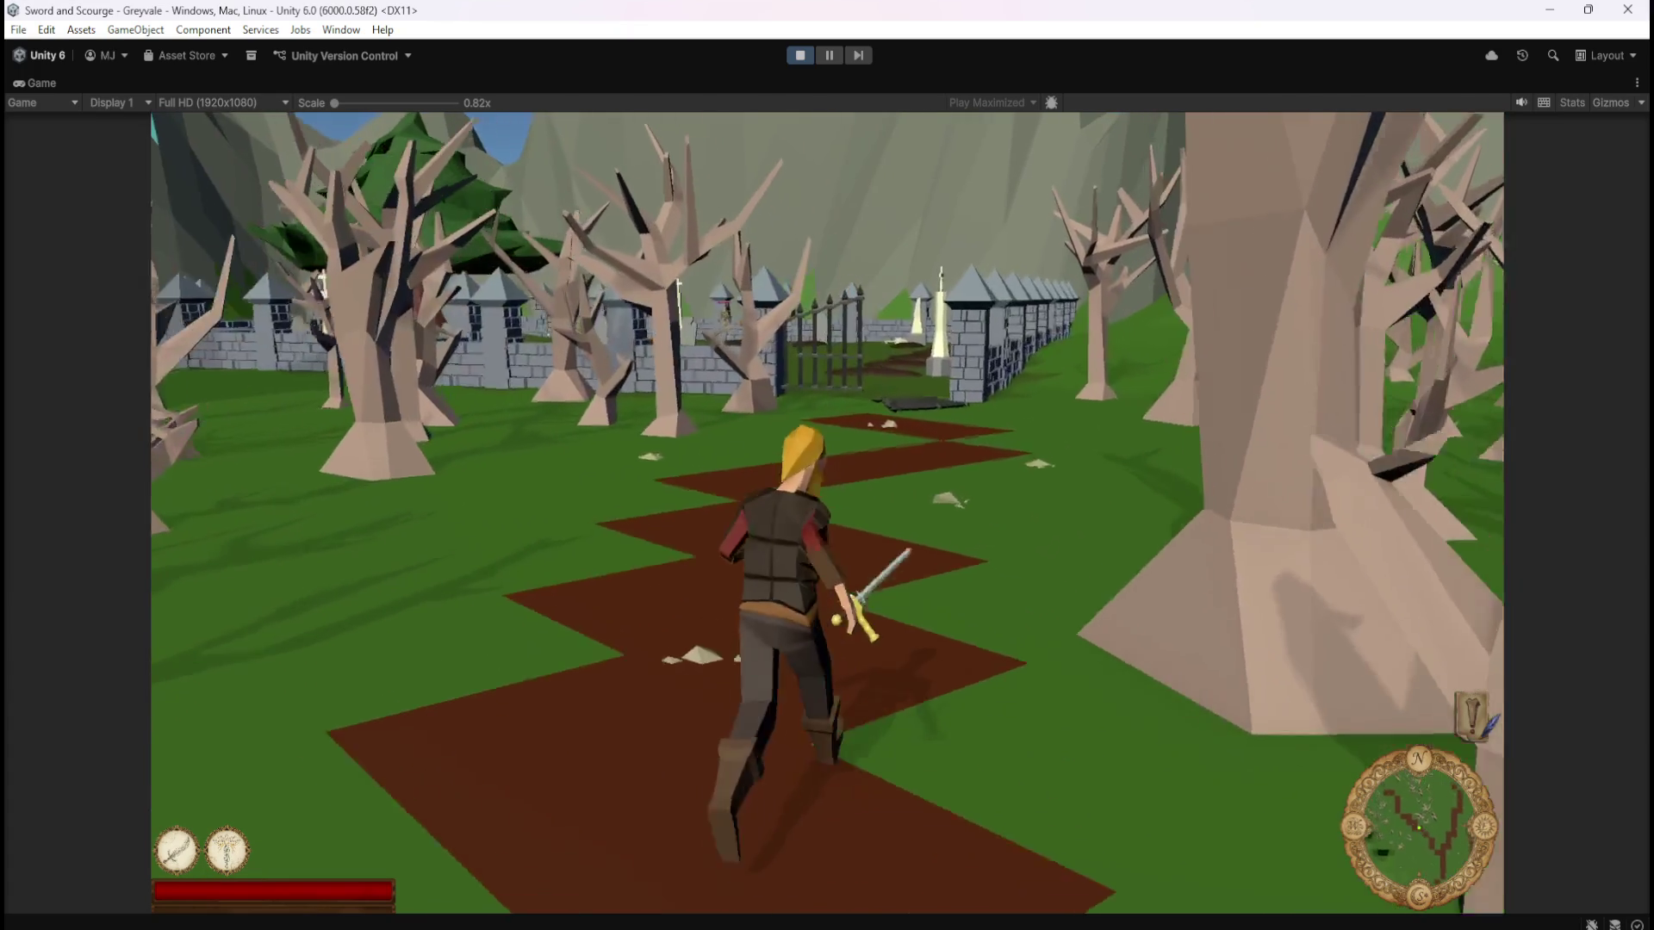
key(w)
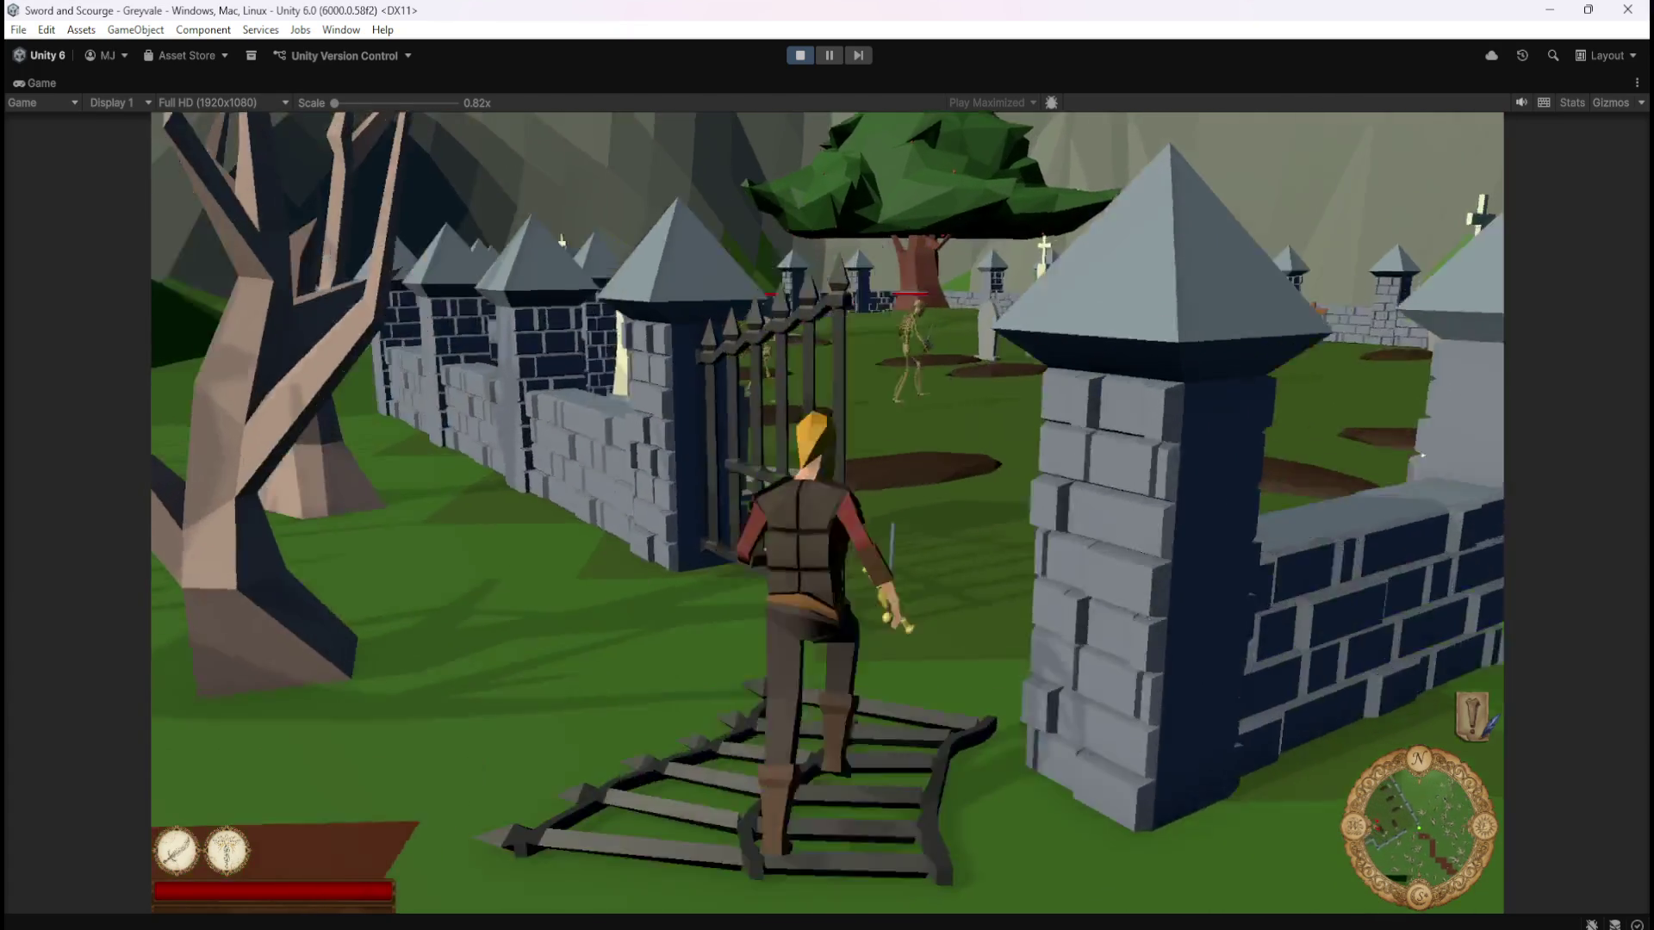
Kill several graveyard skeletons, pause with Escape, and stop Play mode
key(w)
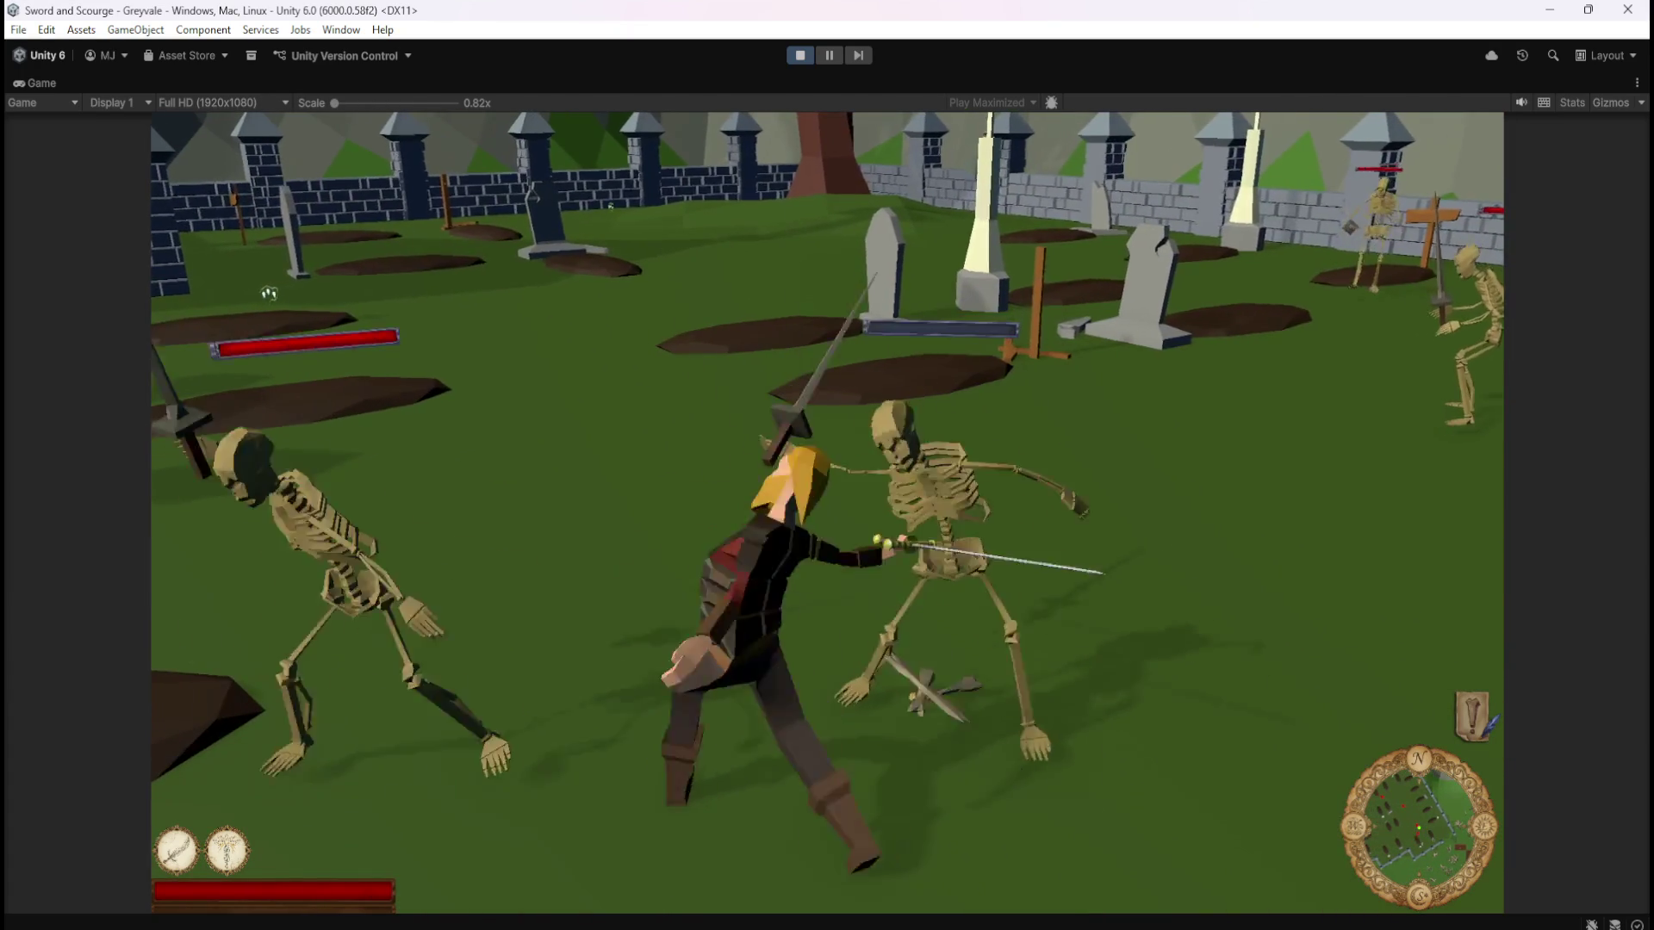
key(w)
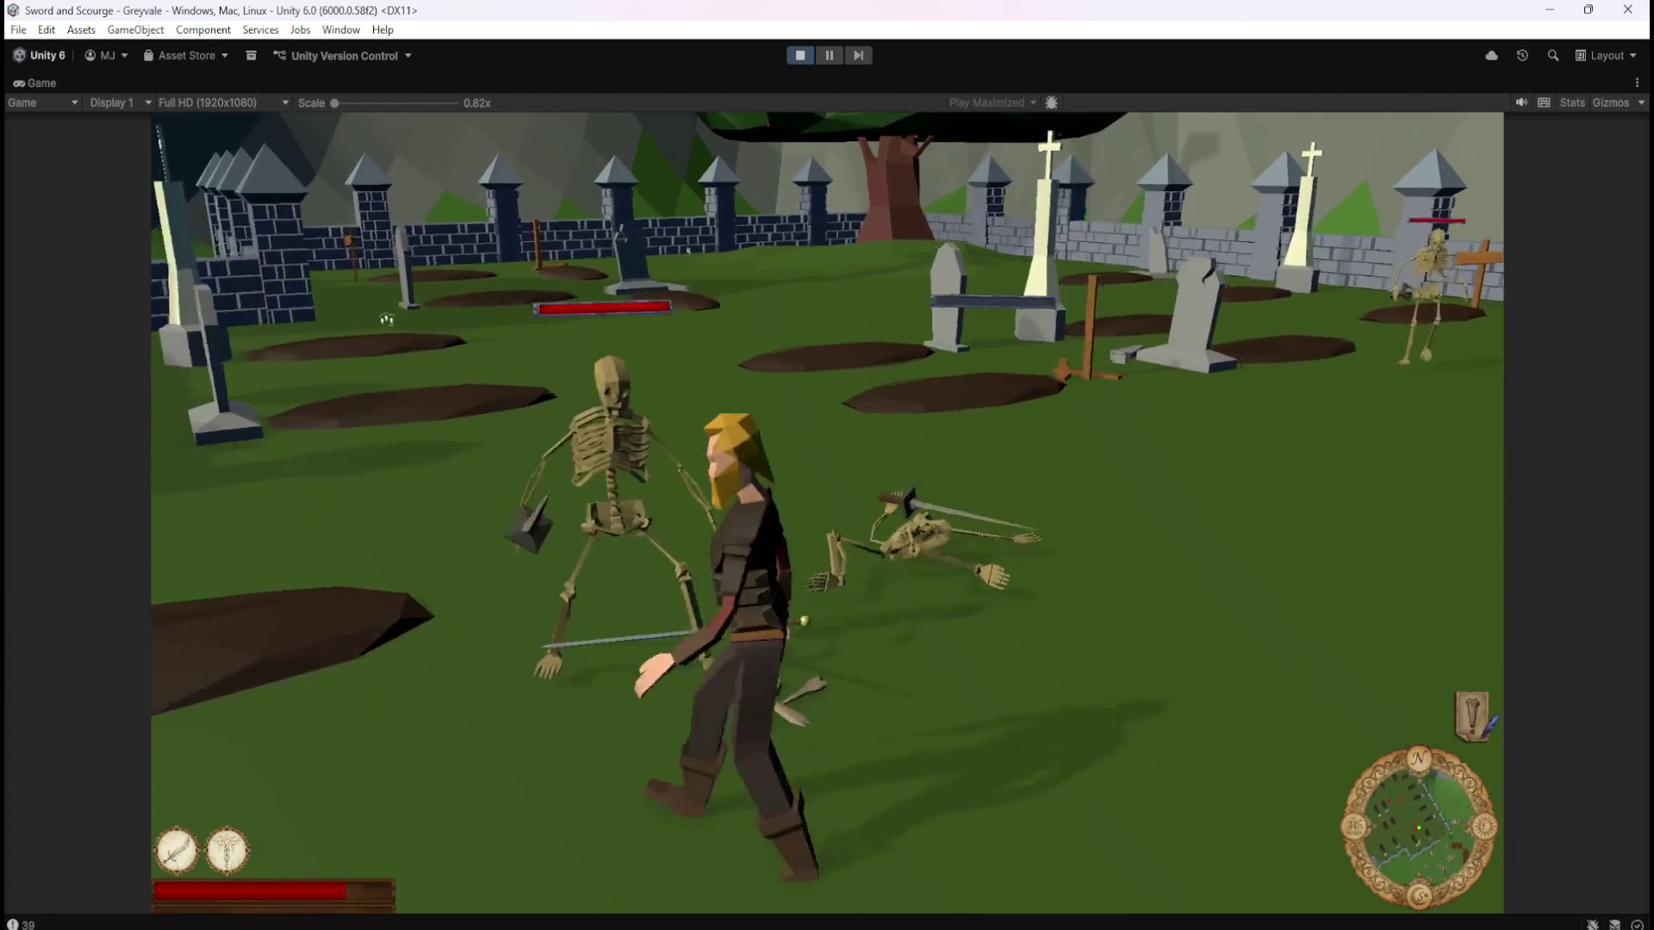
key(w)
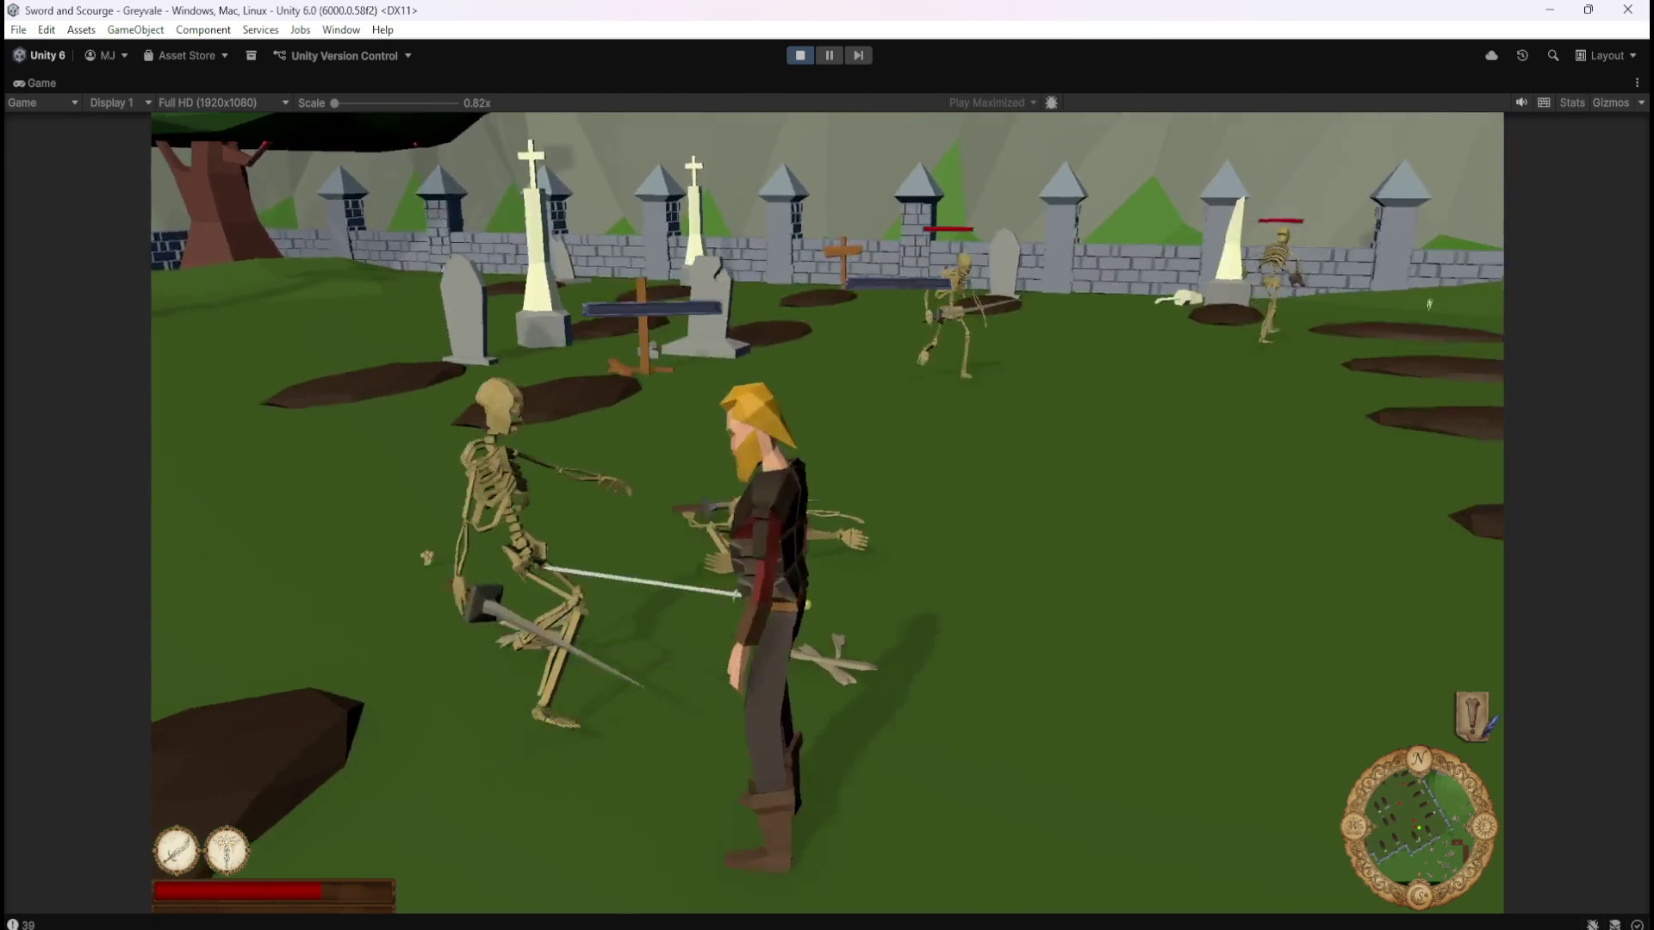
key(w)
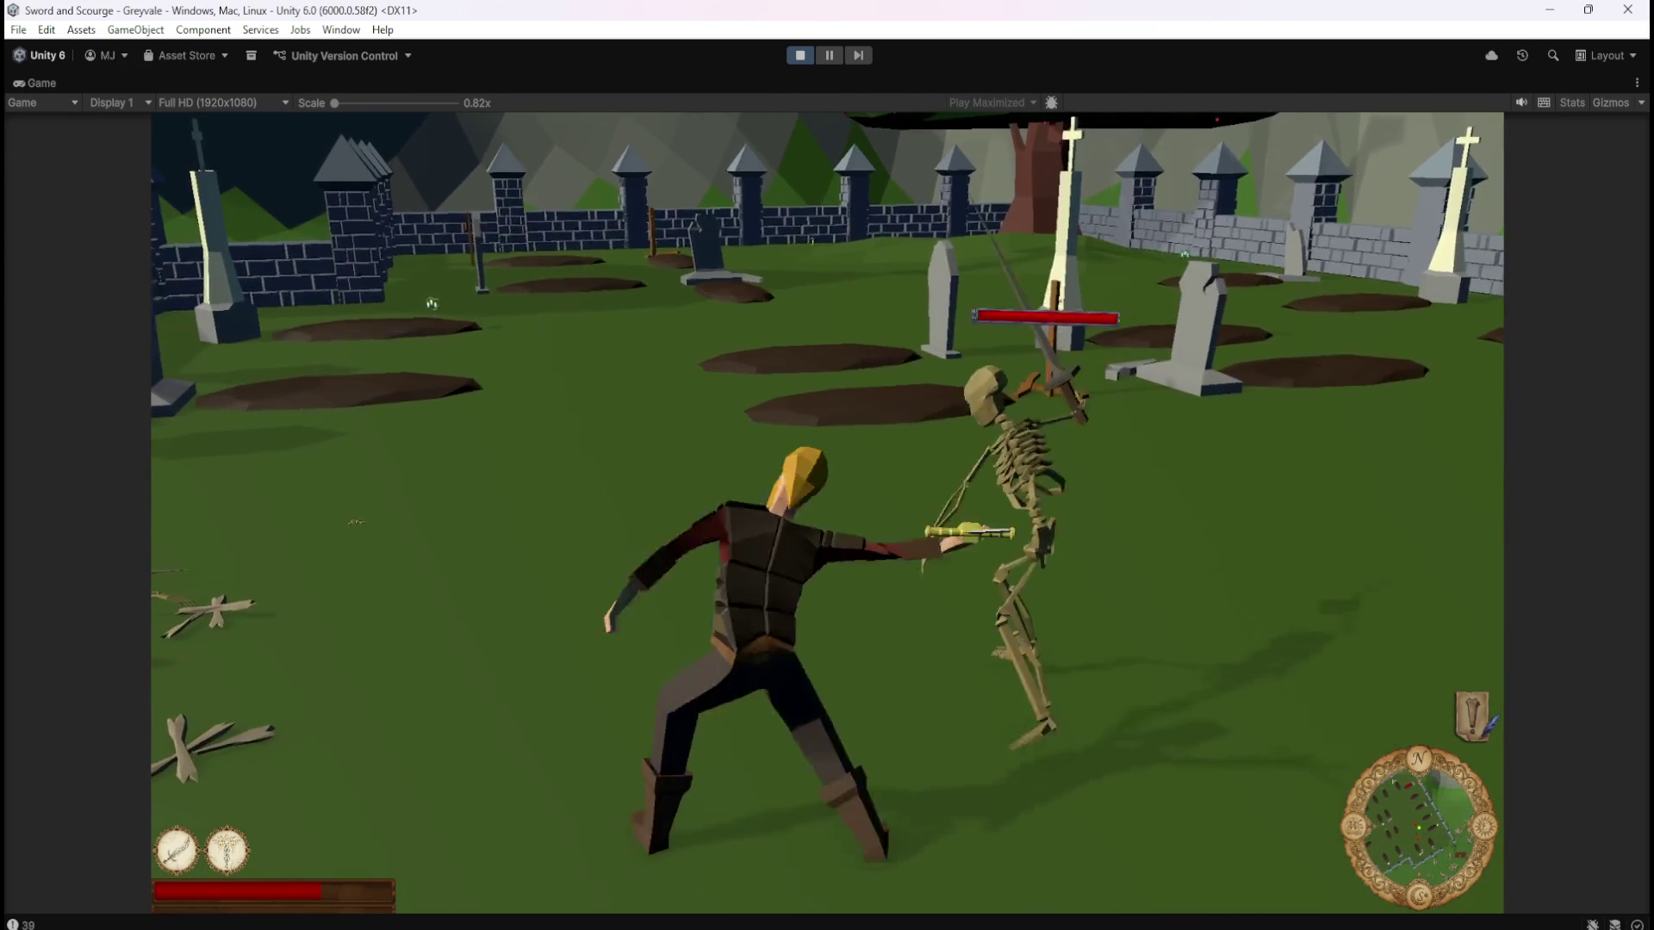
key(w)
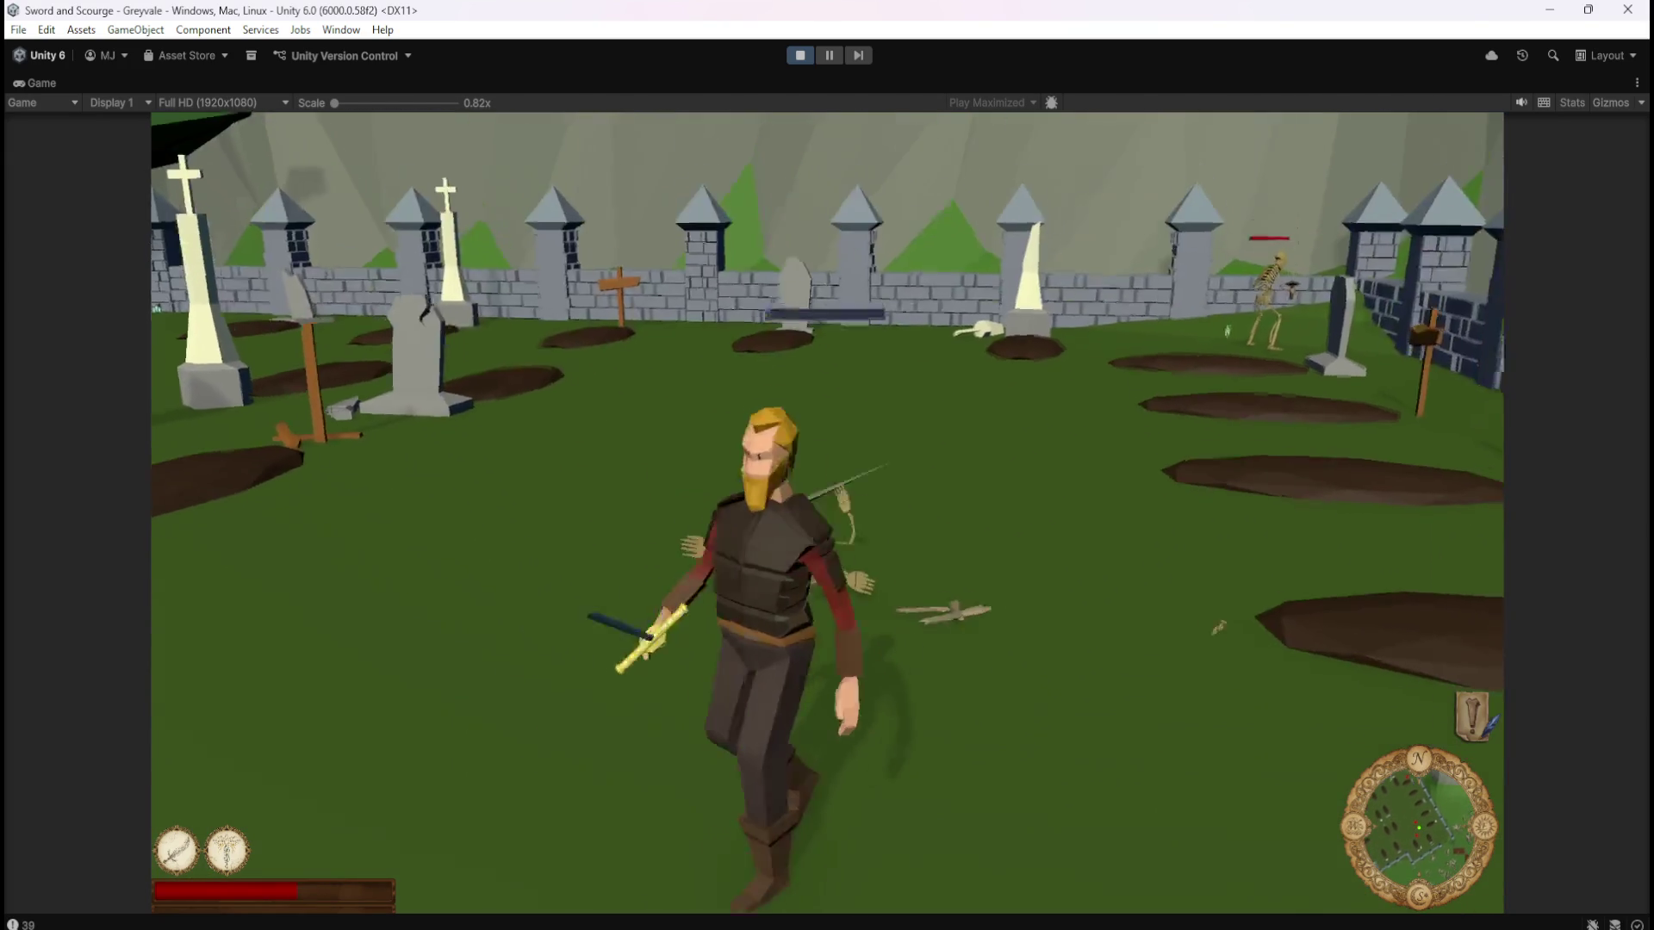
key(w)
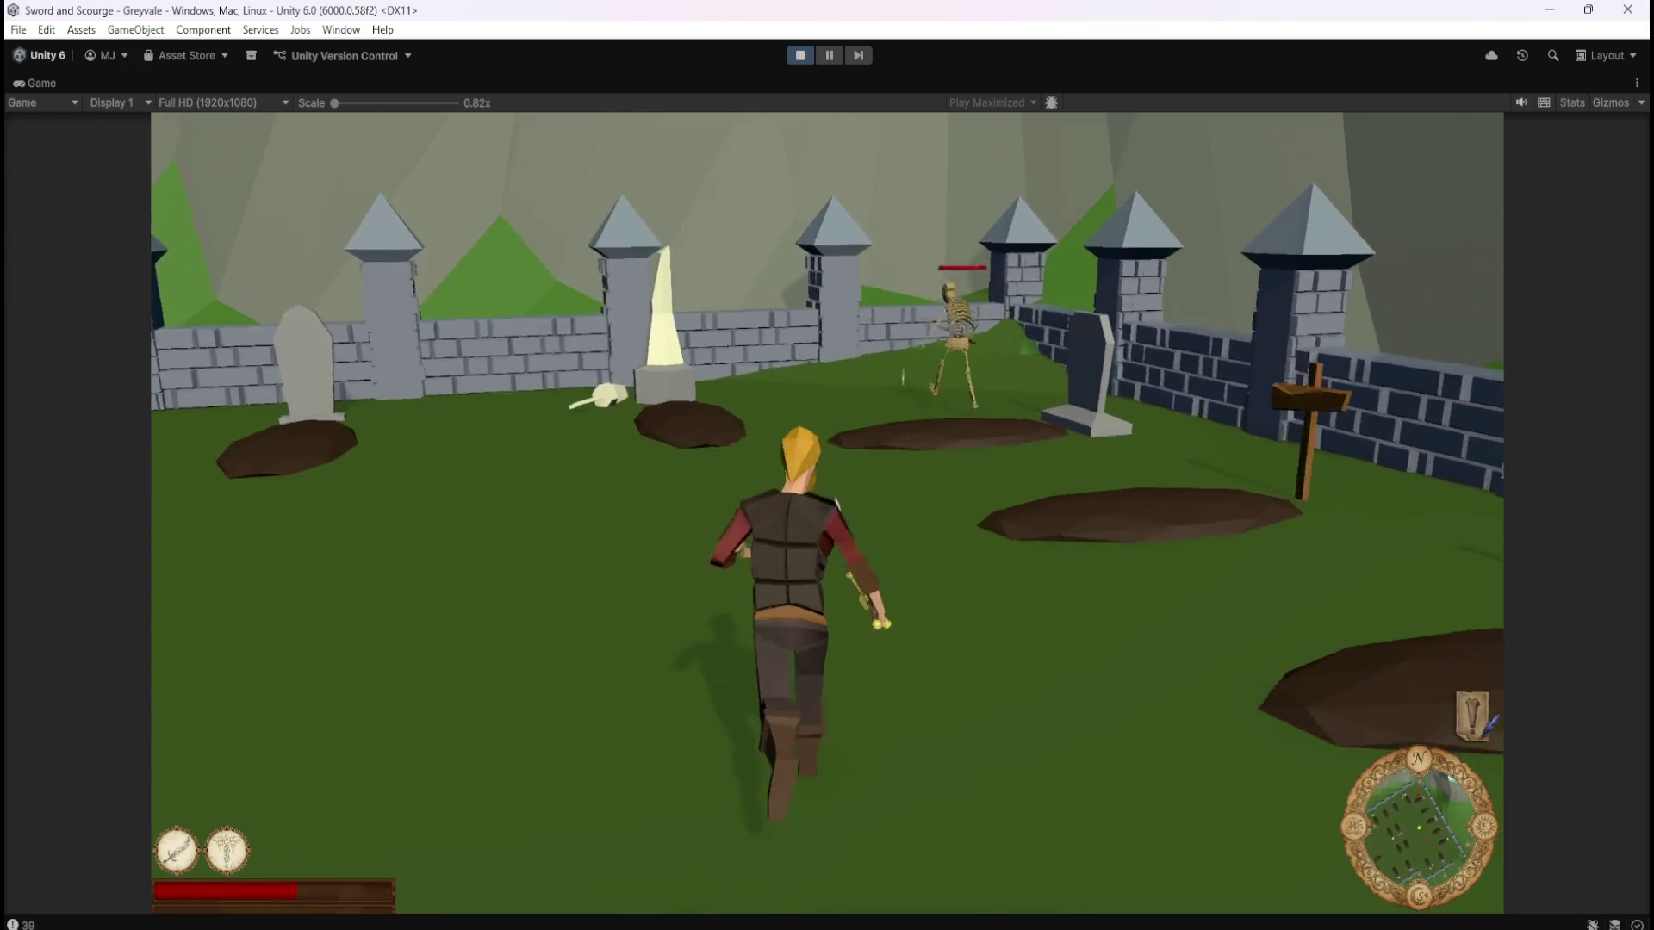
key(w)
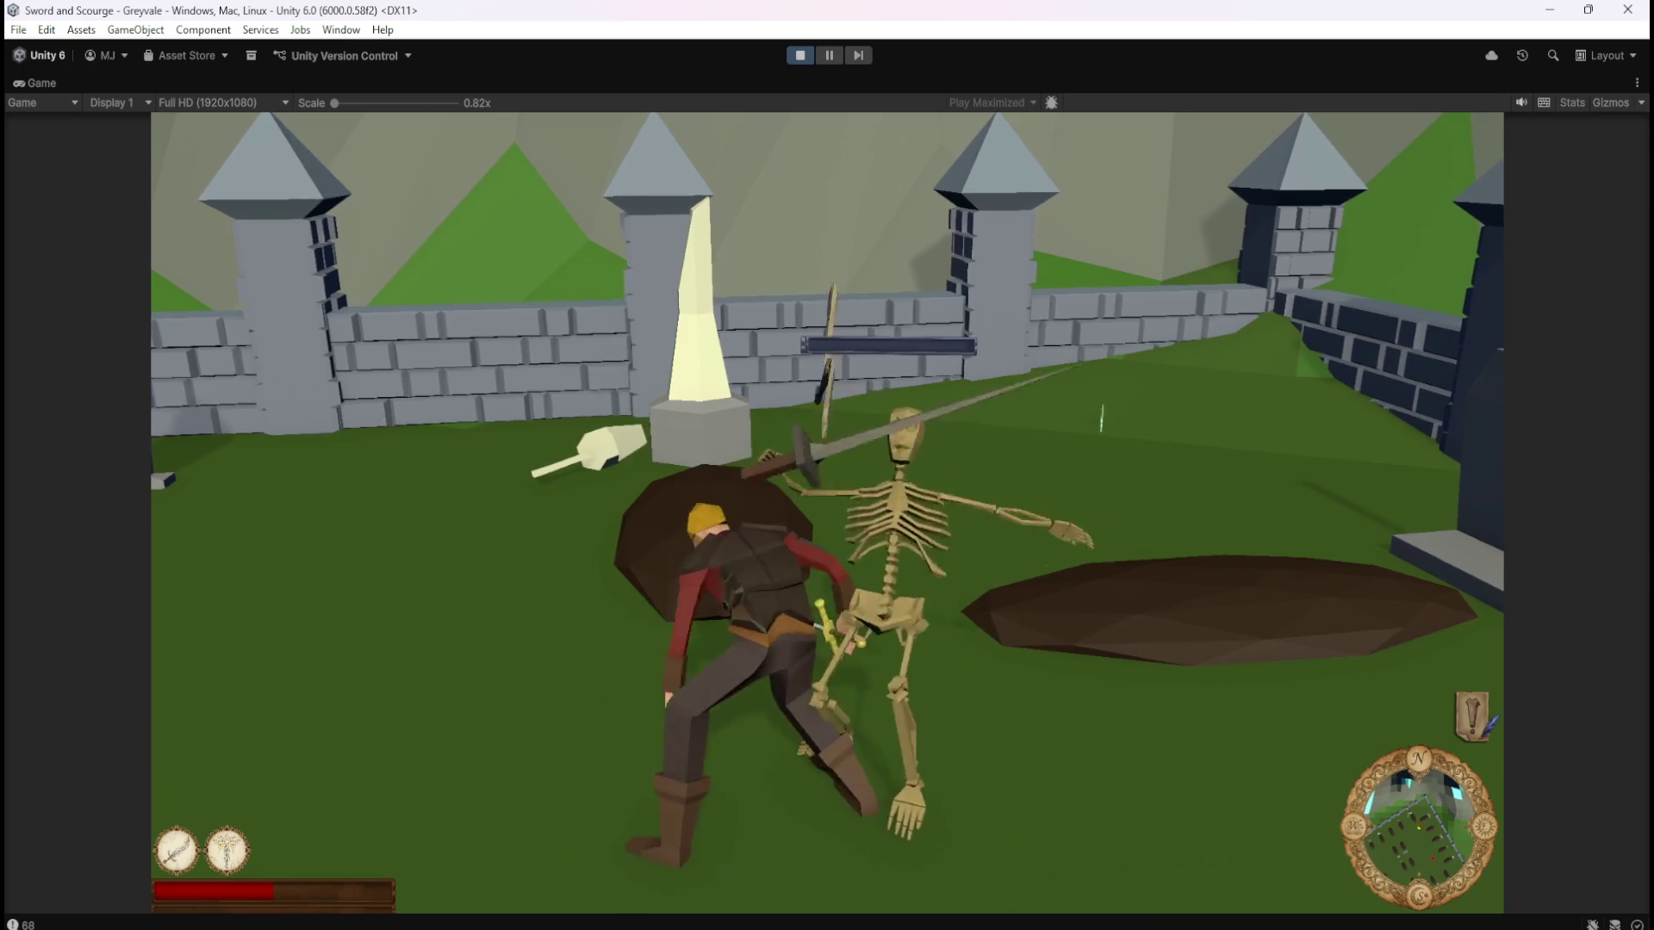
key(w)
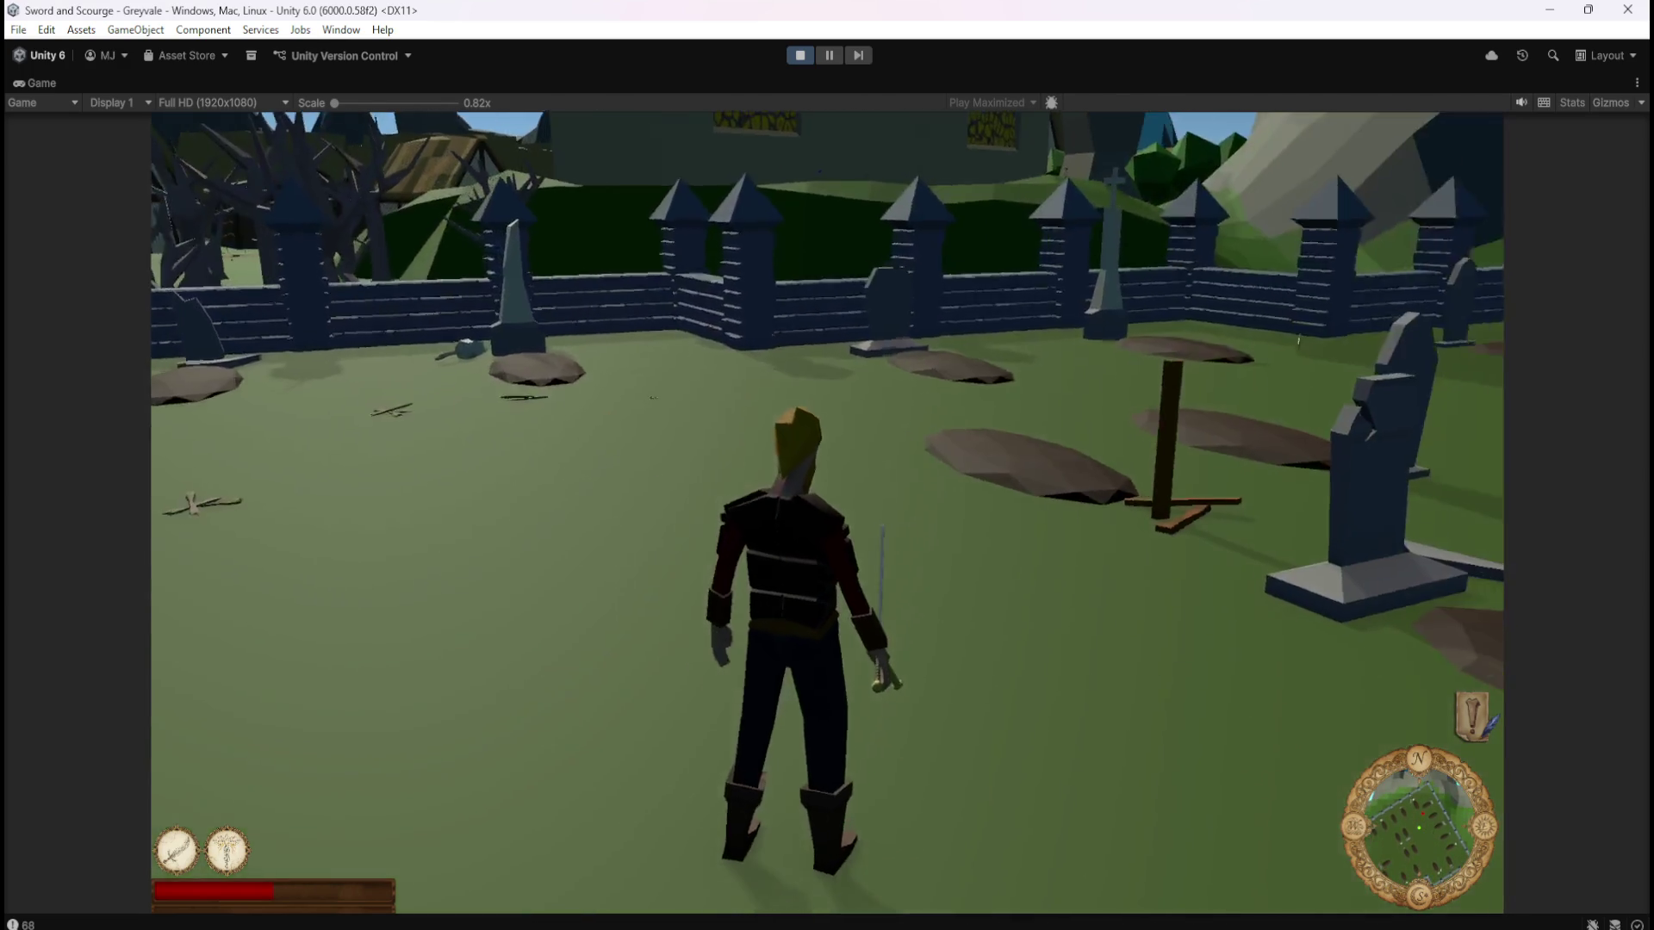
key(Escape)
click(808, 57)
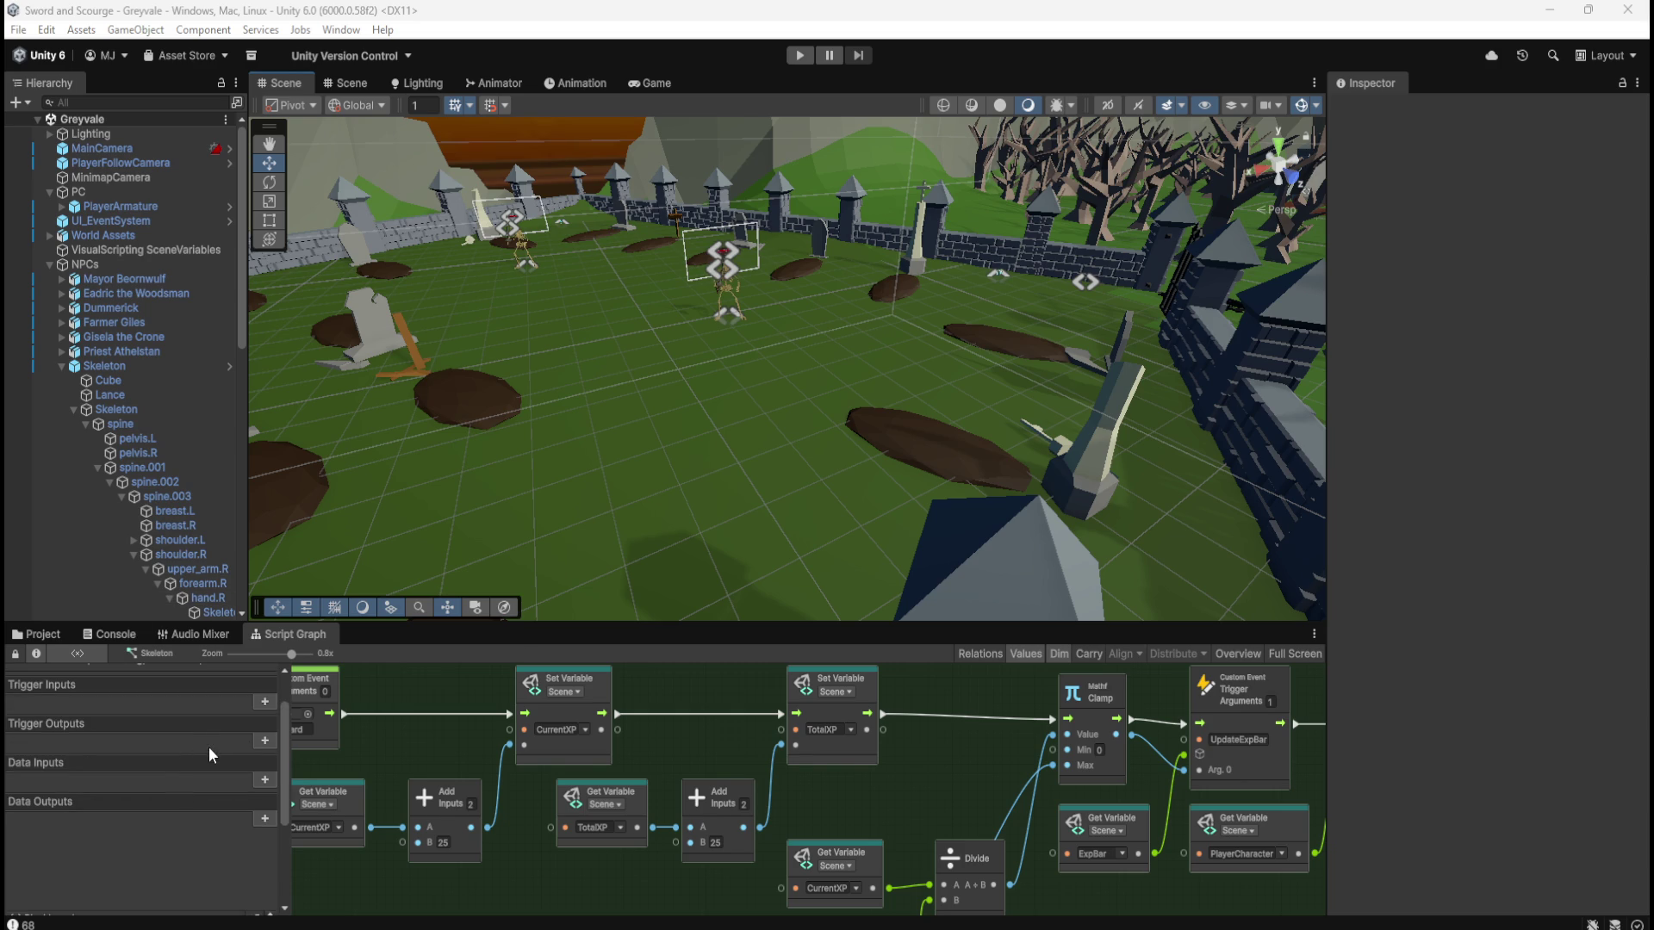
Show the Blackboard's Scene variables and scroll down to XPForNextLevel and TotalXP
click(147, 777)
scroll(267, 851, down, 10)
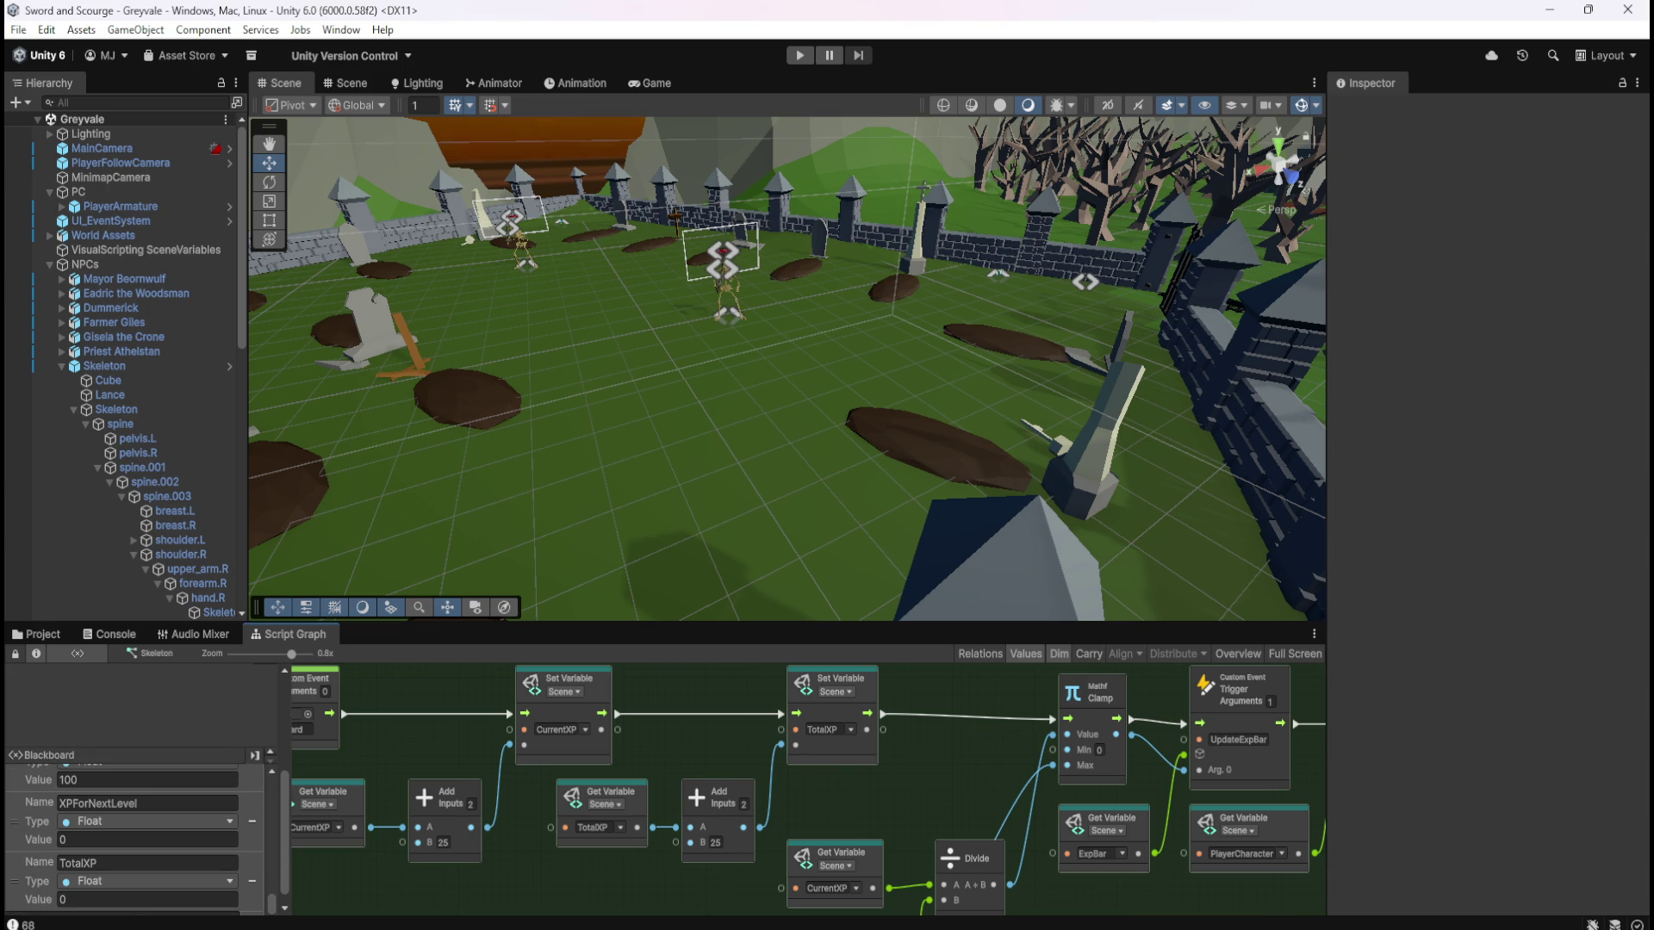
scroll(147, 861, up, 3)
scroll(146, 862, down, 3)
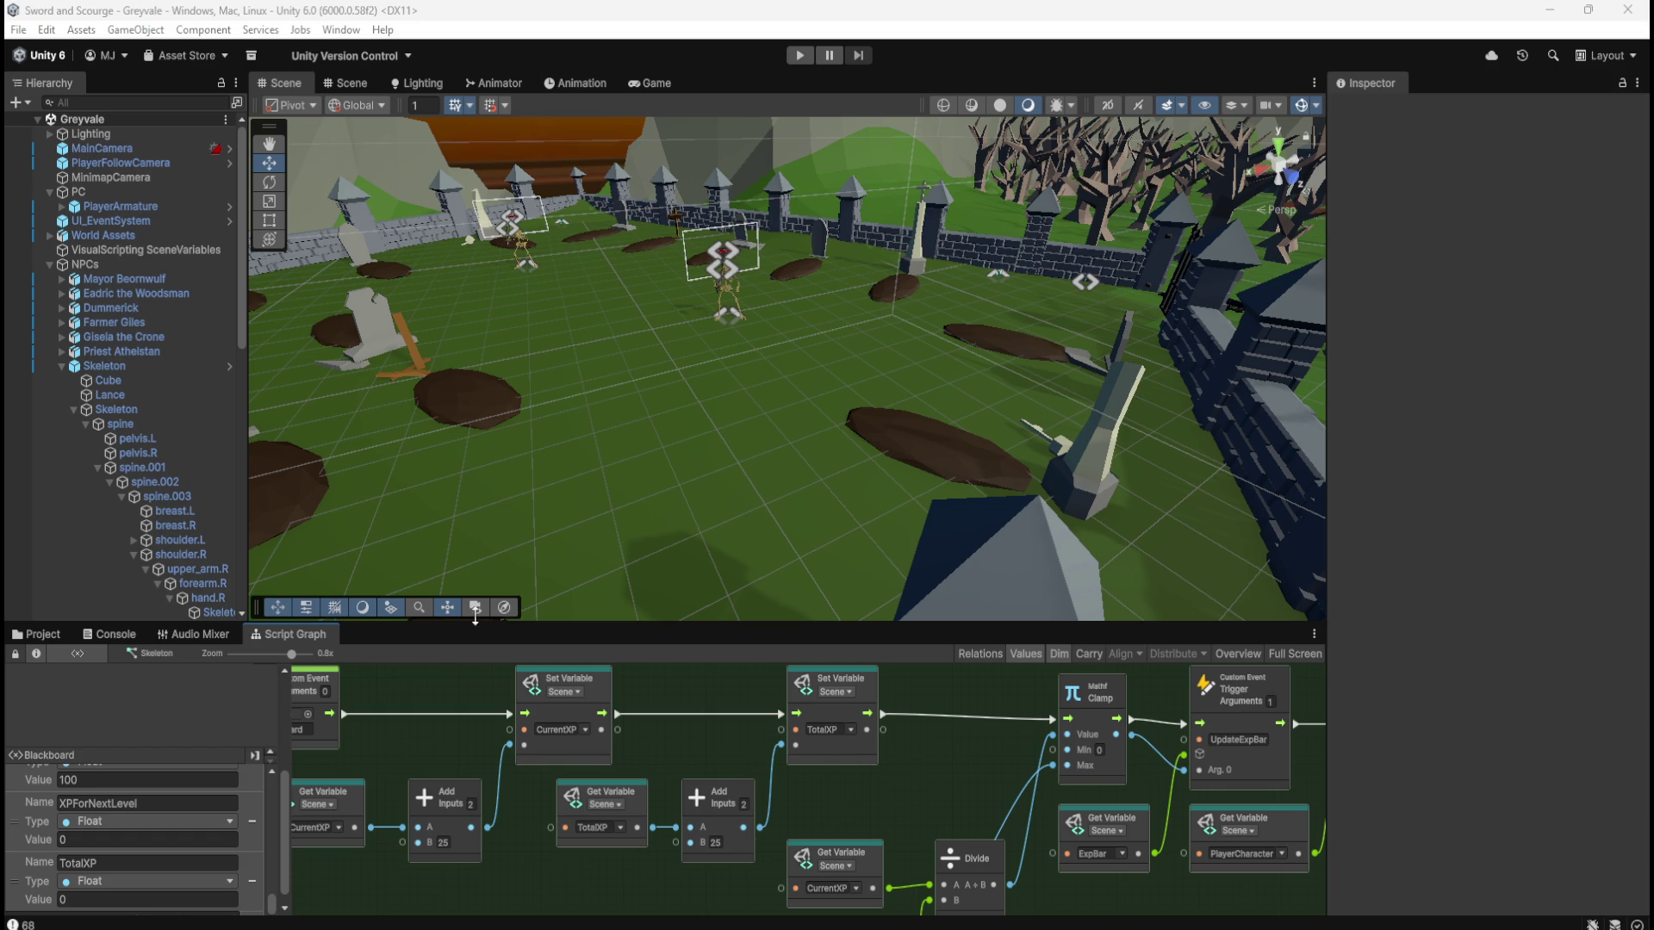
scroll(99, 443, down, 10)
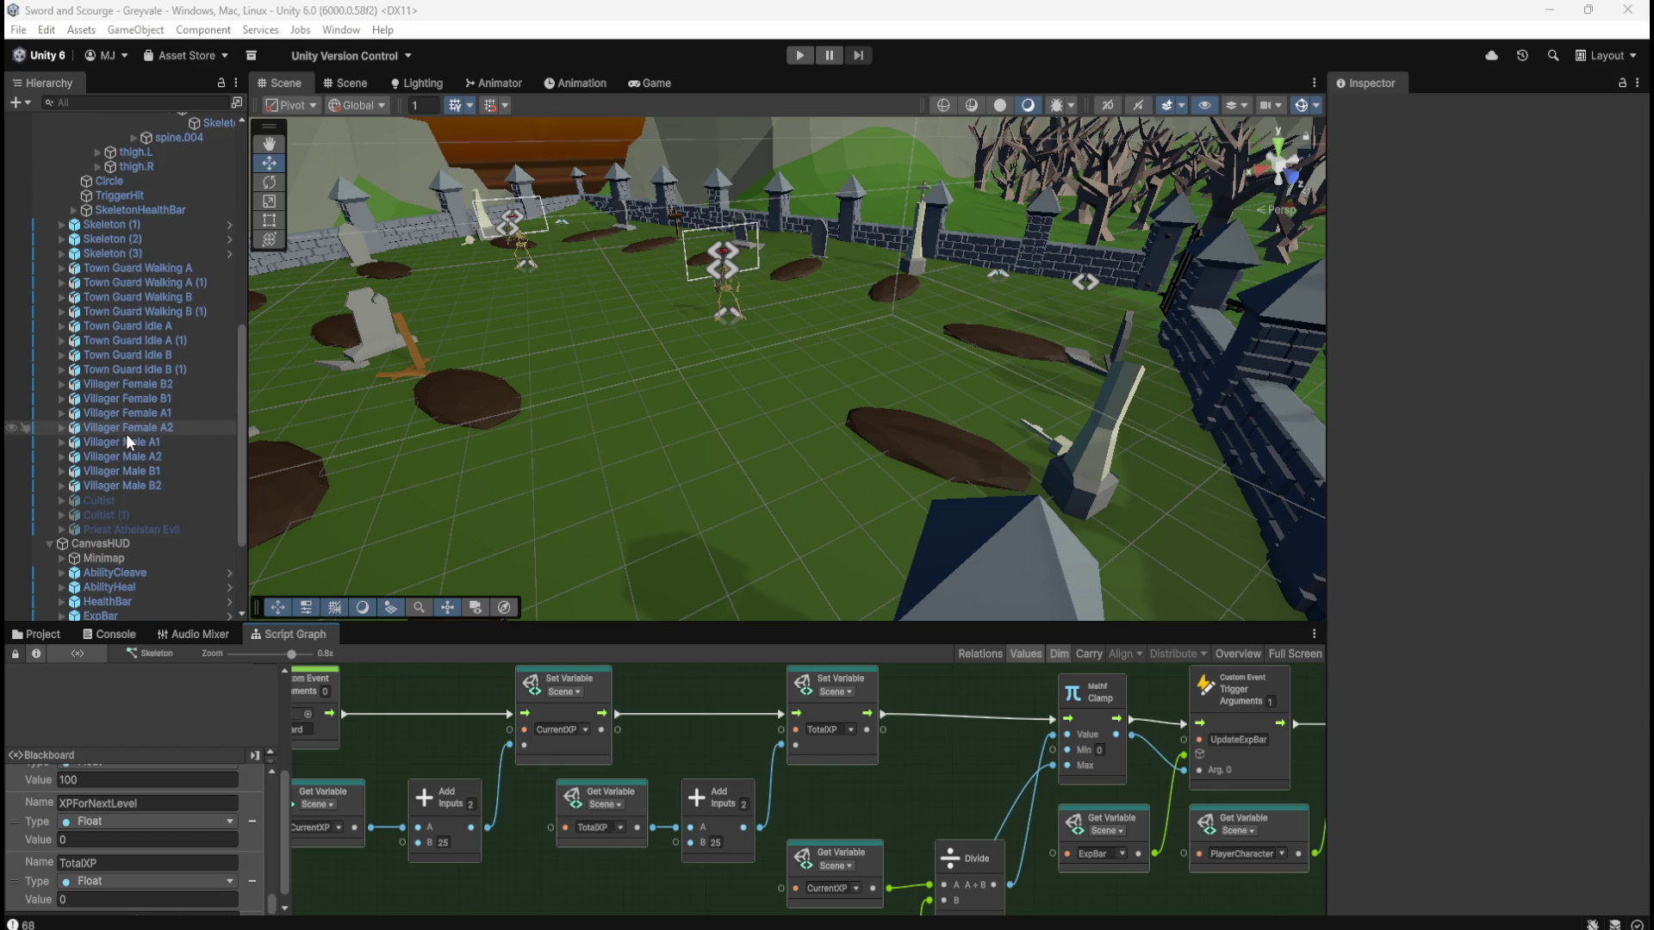
Select PlayerArmature and maximise its Player Character script graph
scroll(126, 432, down, 3)
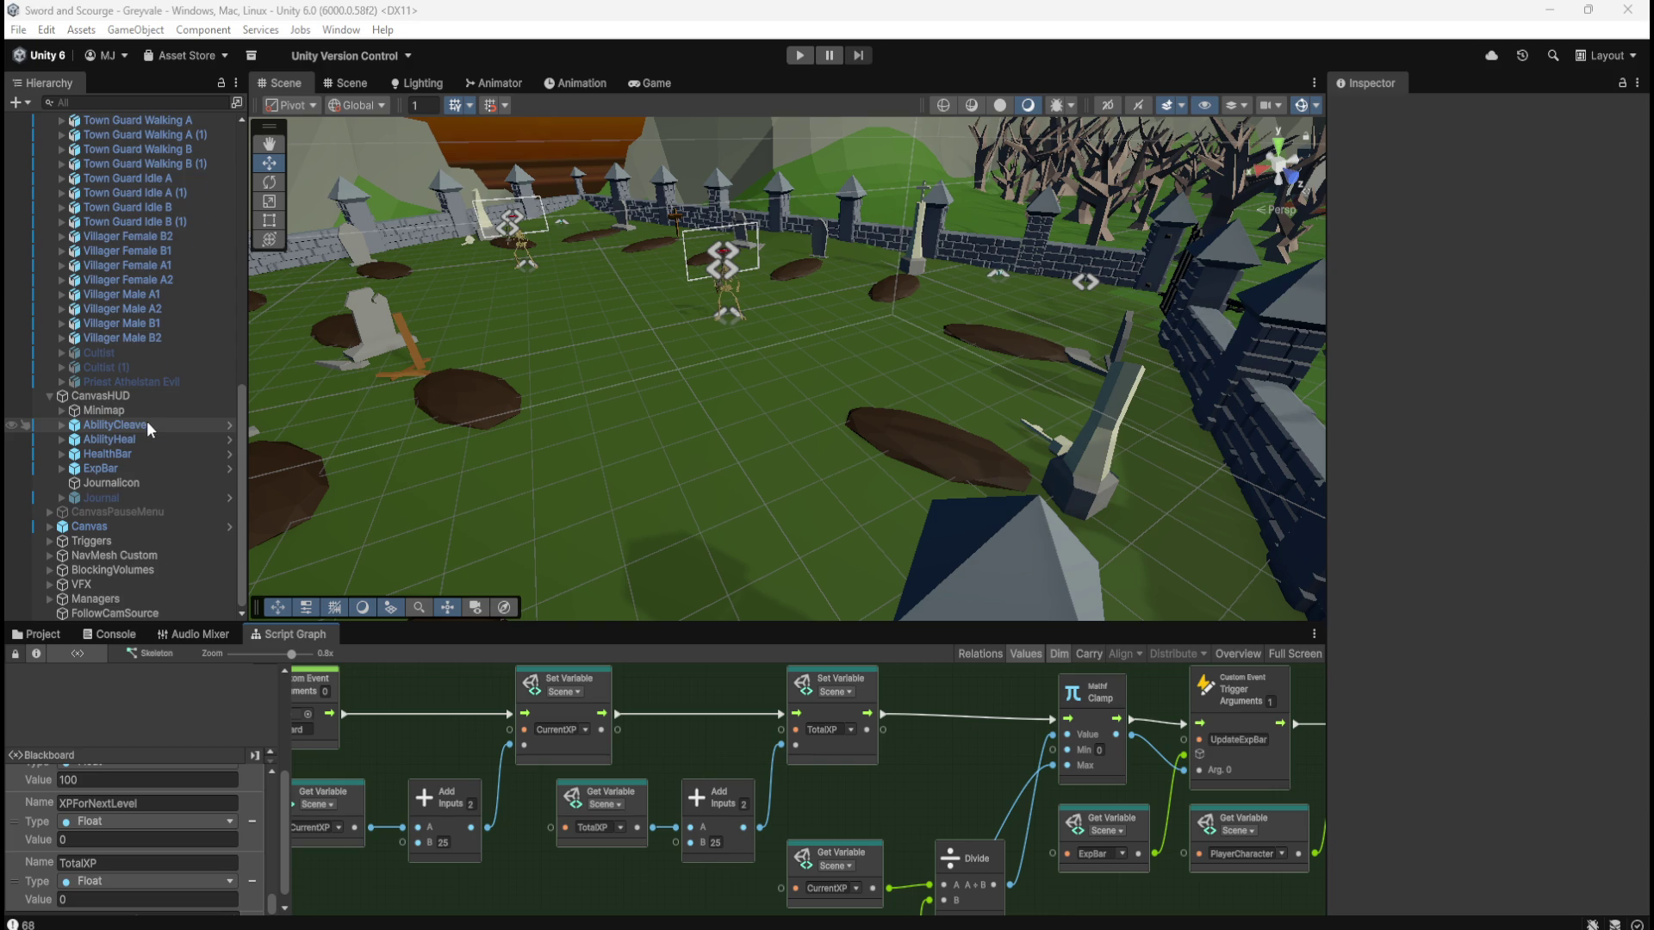
scroll(147, 420, up, 10)
scroll(148, 421, up, 4)
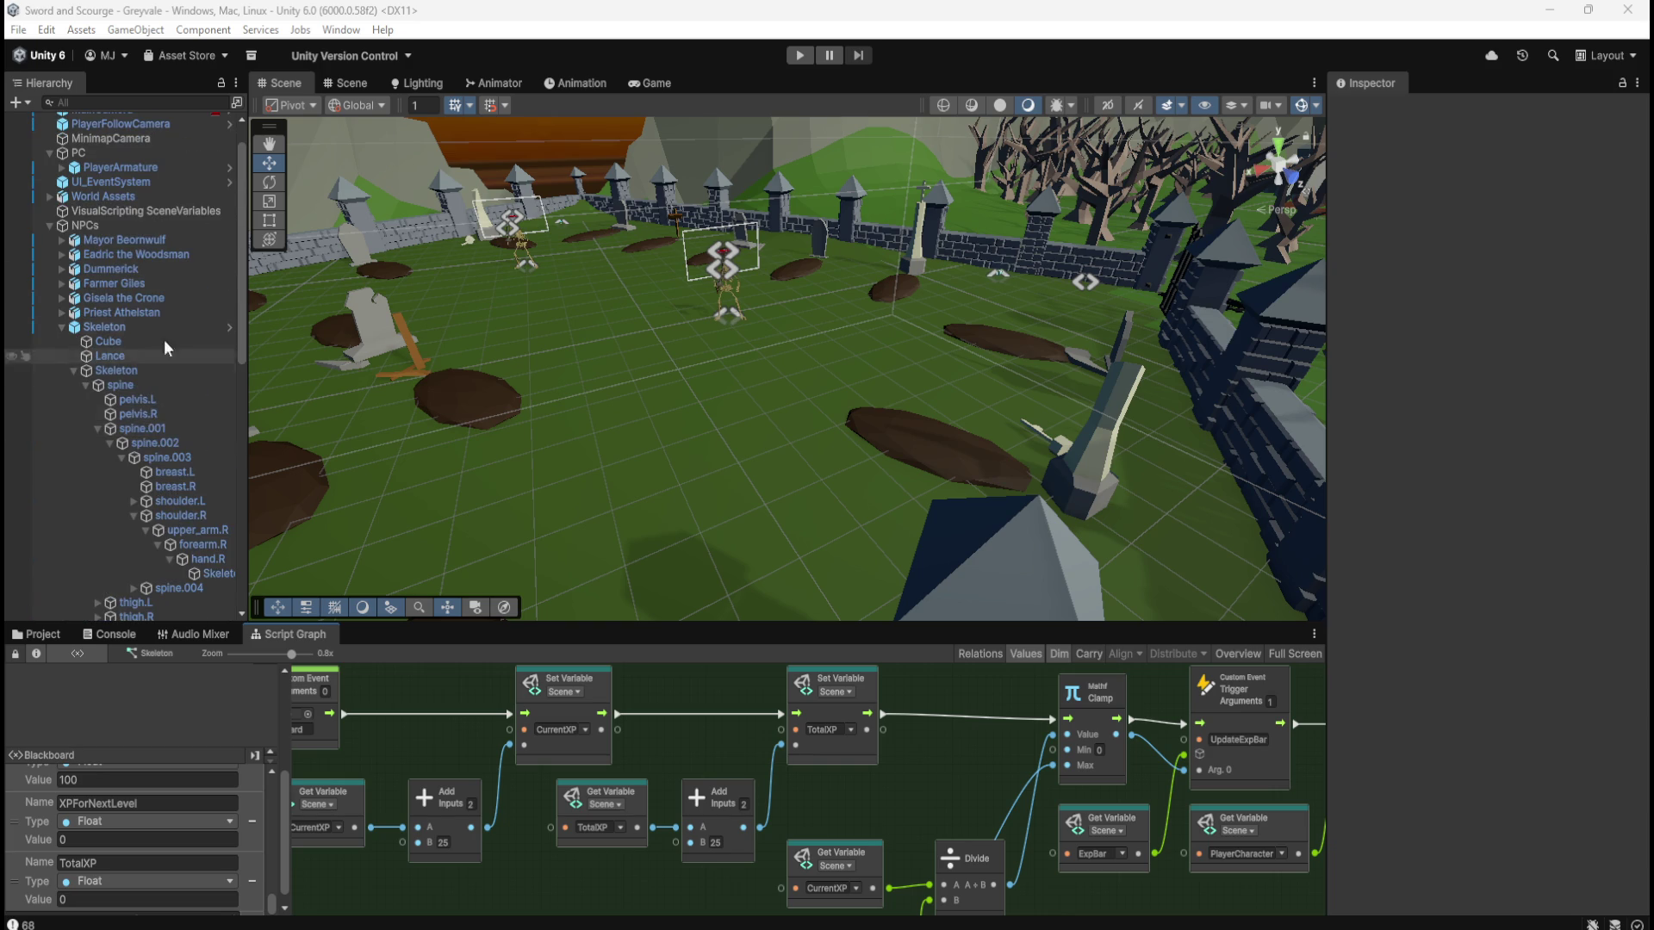
scroll(123, 232, up, 1)
click(128, 206)
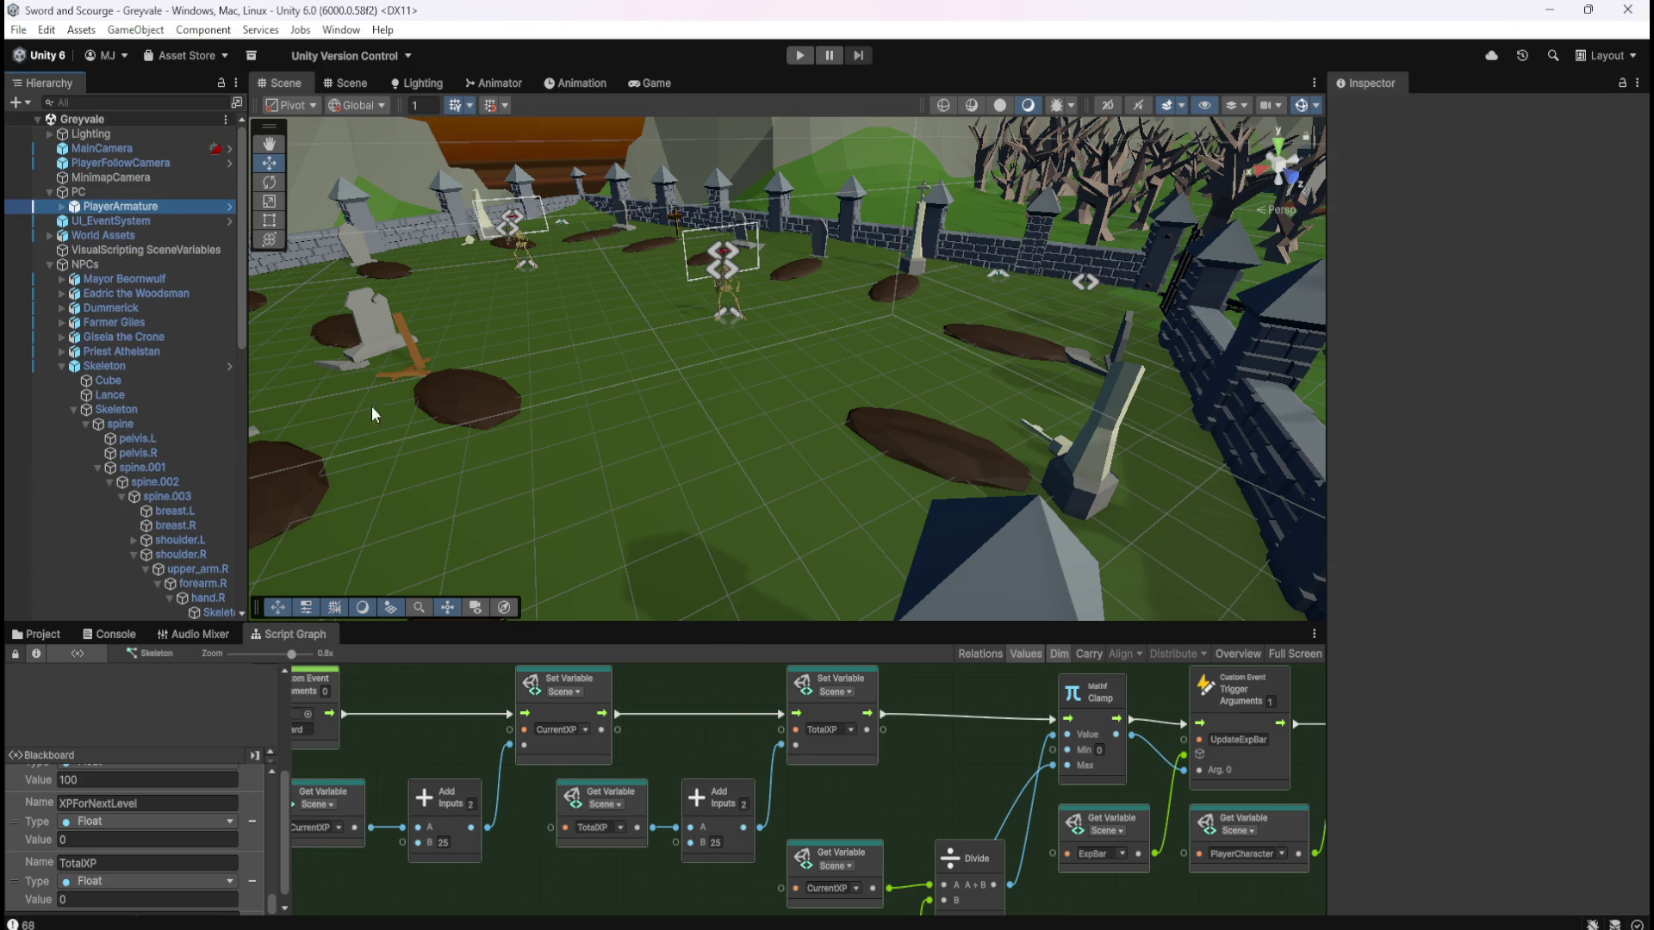
key(shift+space)
Zoom out to overview the graph's groups, including the green LEVEL UP formula group
scroll(922, 441, down, 10)
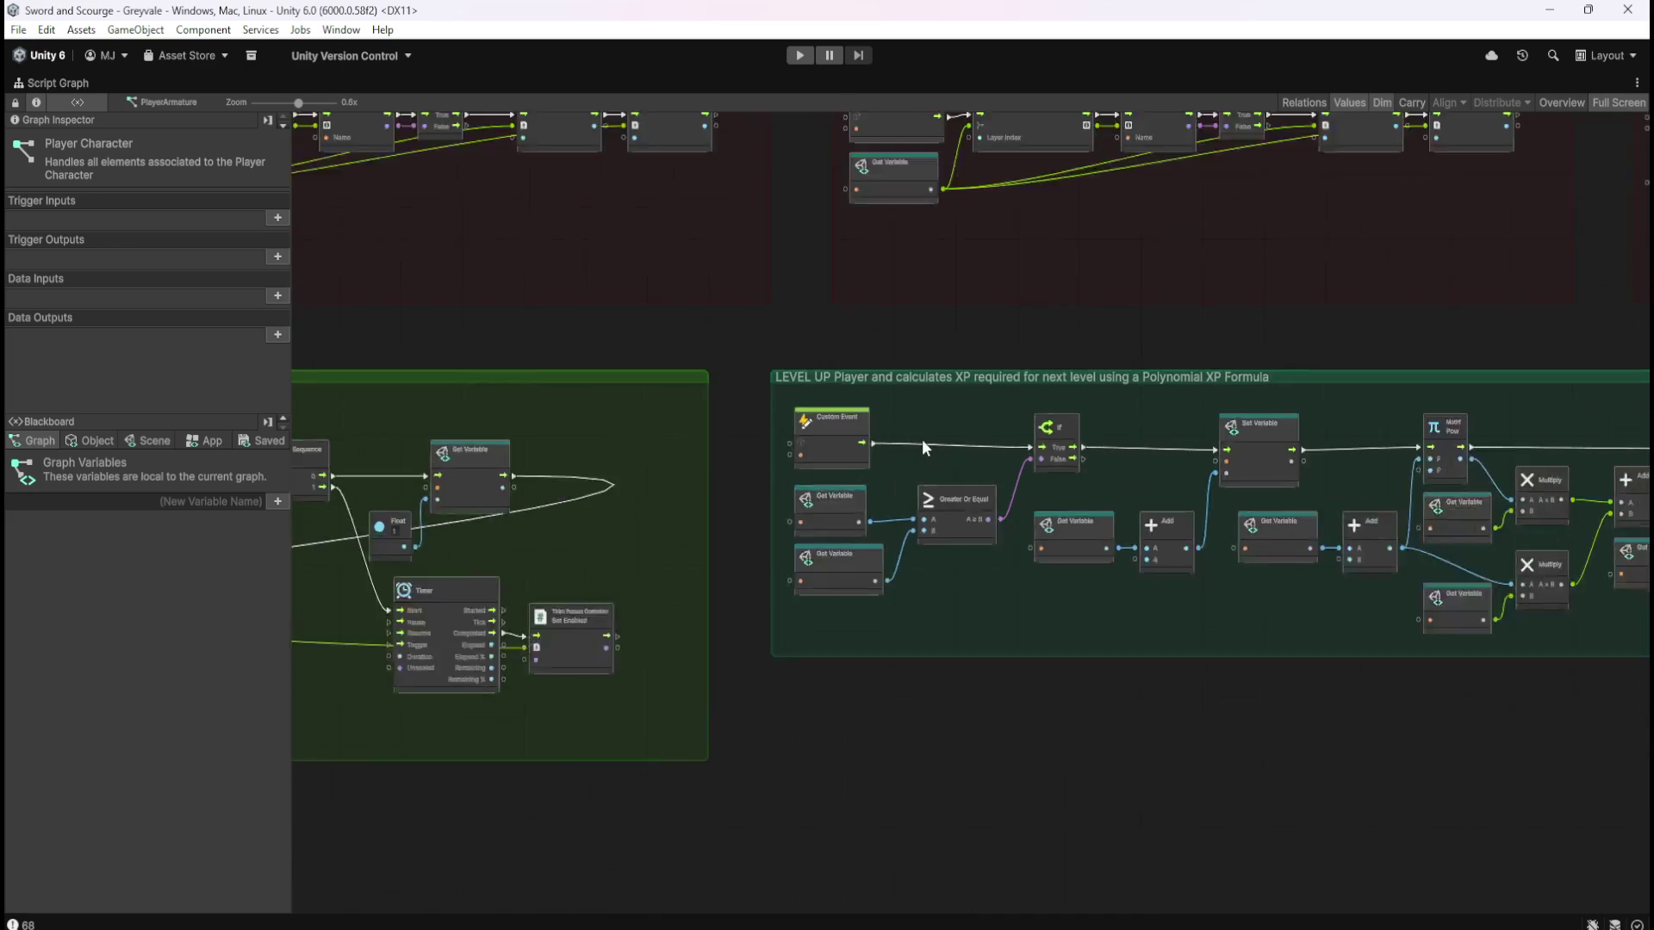
scroll(924, 617, up, 8)
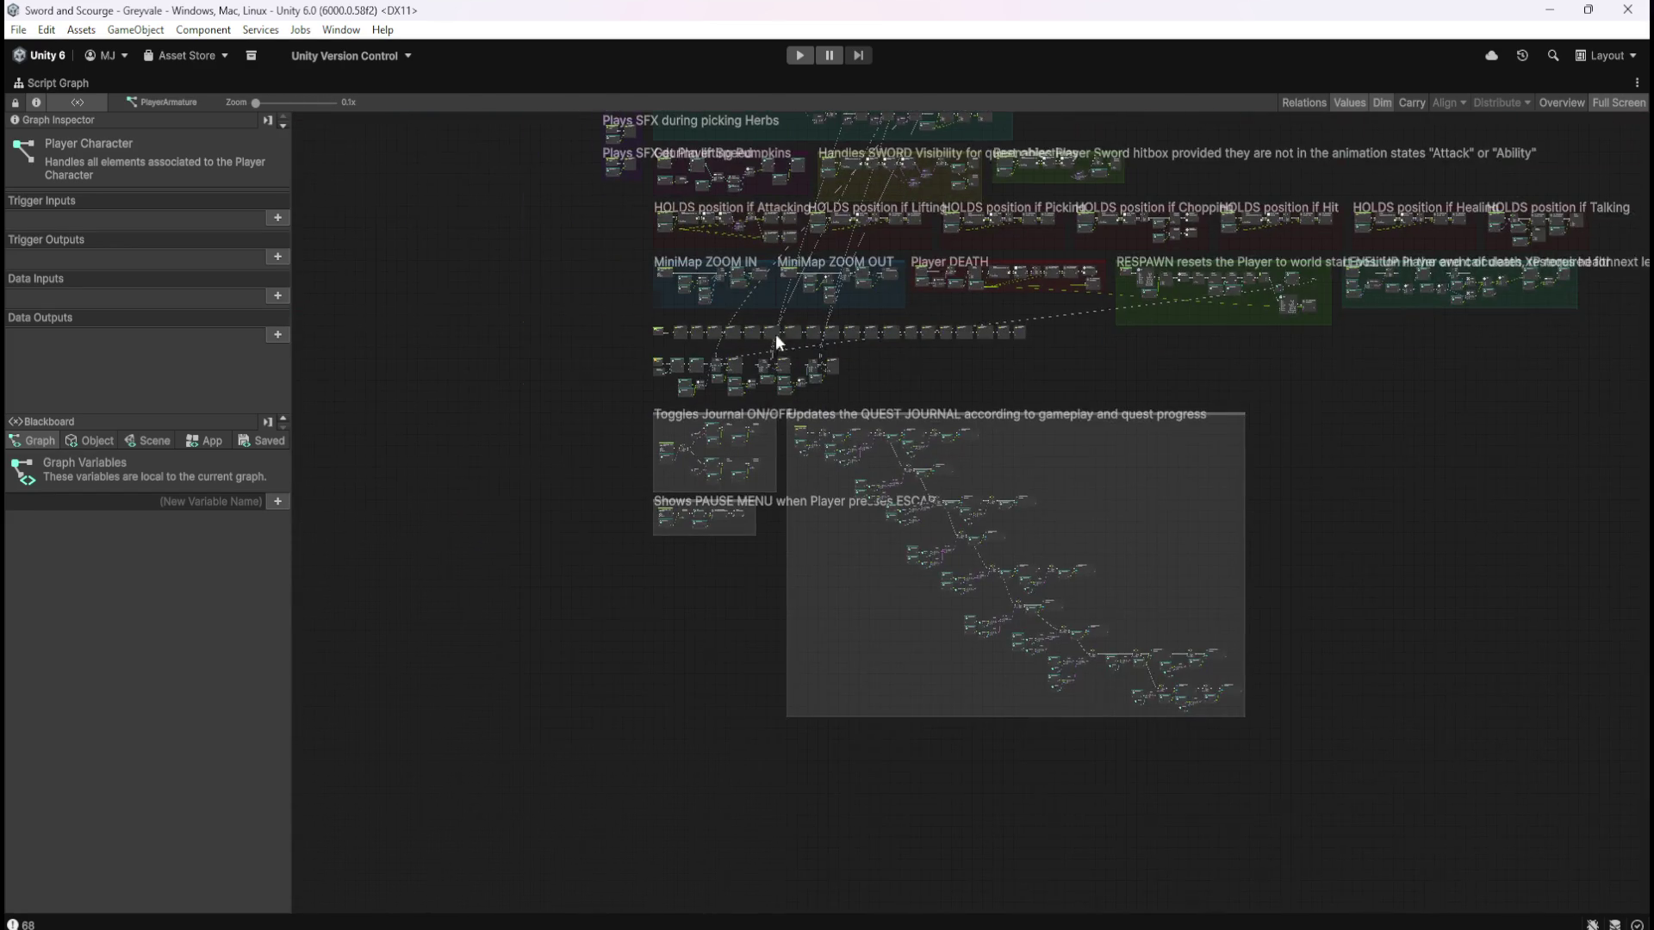
scroll(1151, 383, right, 15)
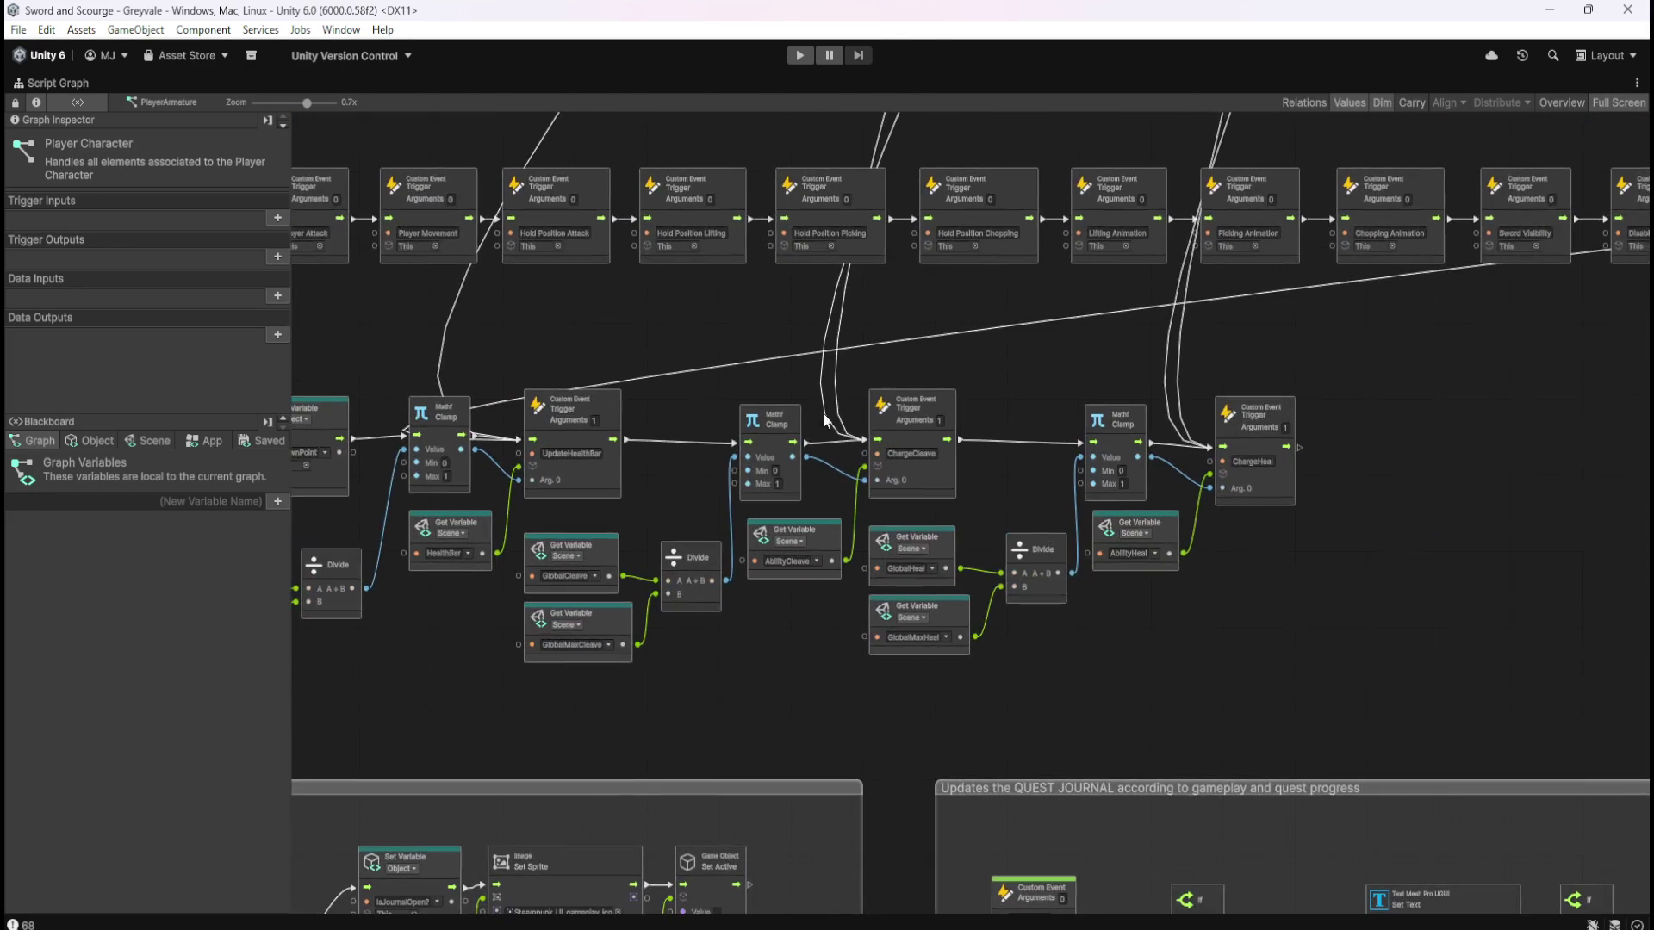
scroll(1105, 526, up, 10)
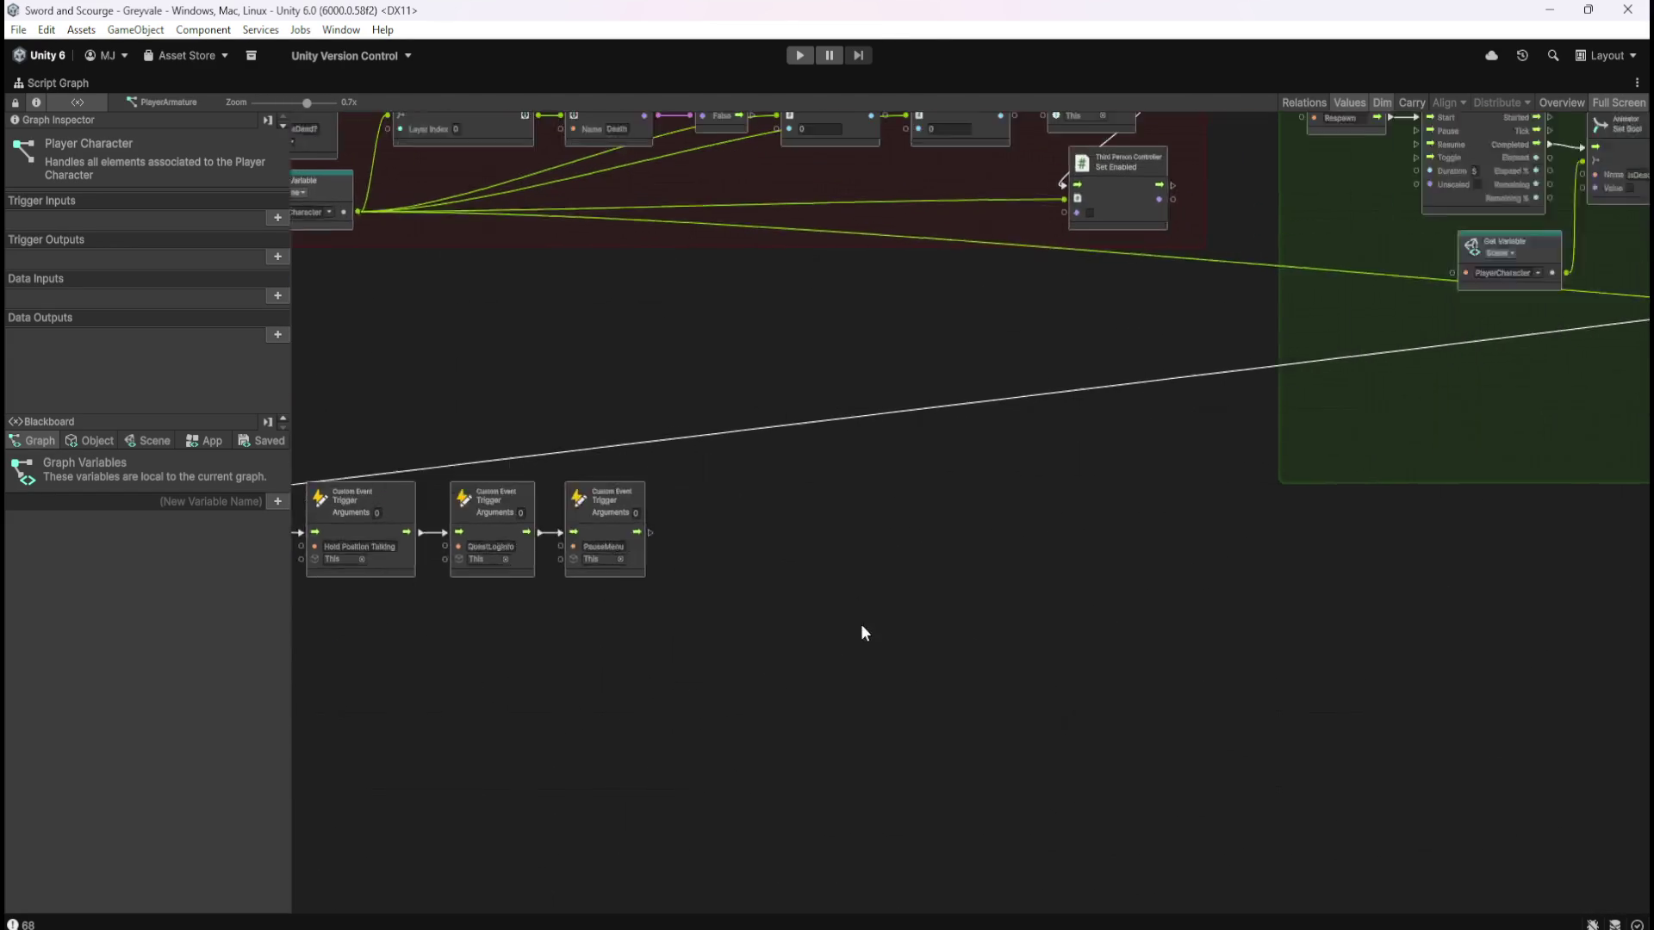
scroll(1117, 316, up, 1)
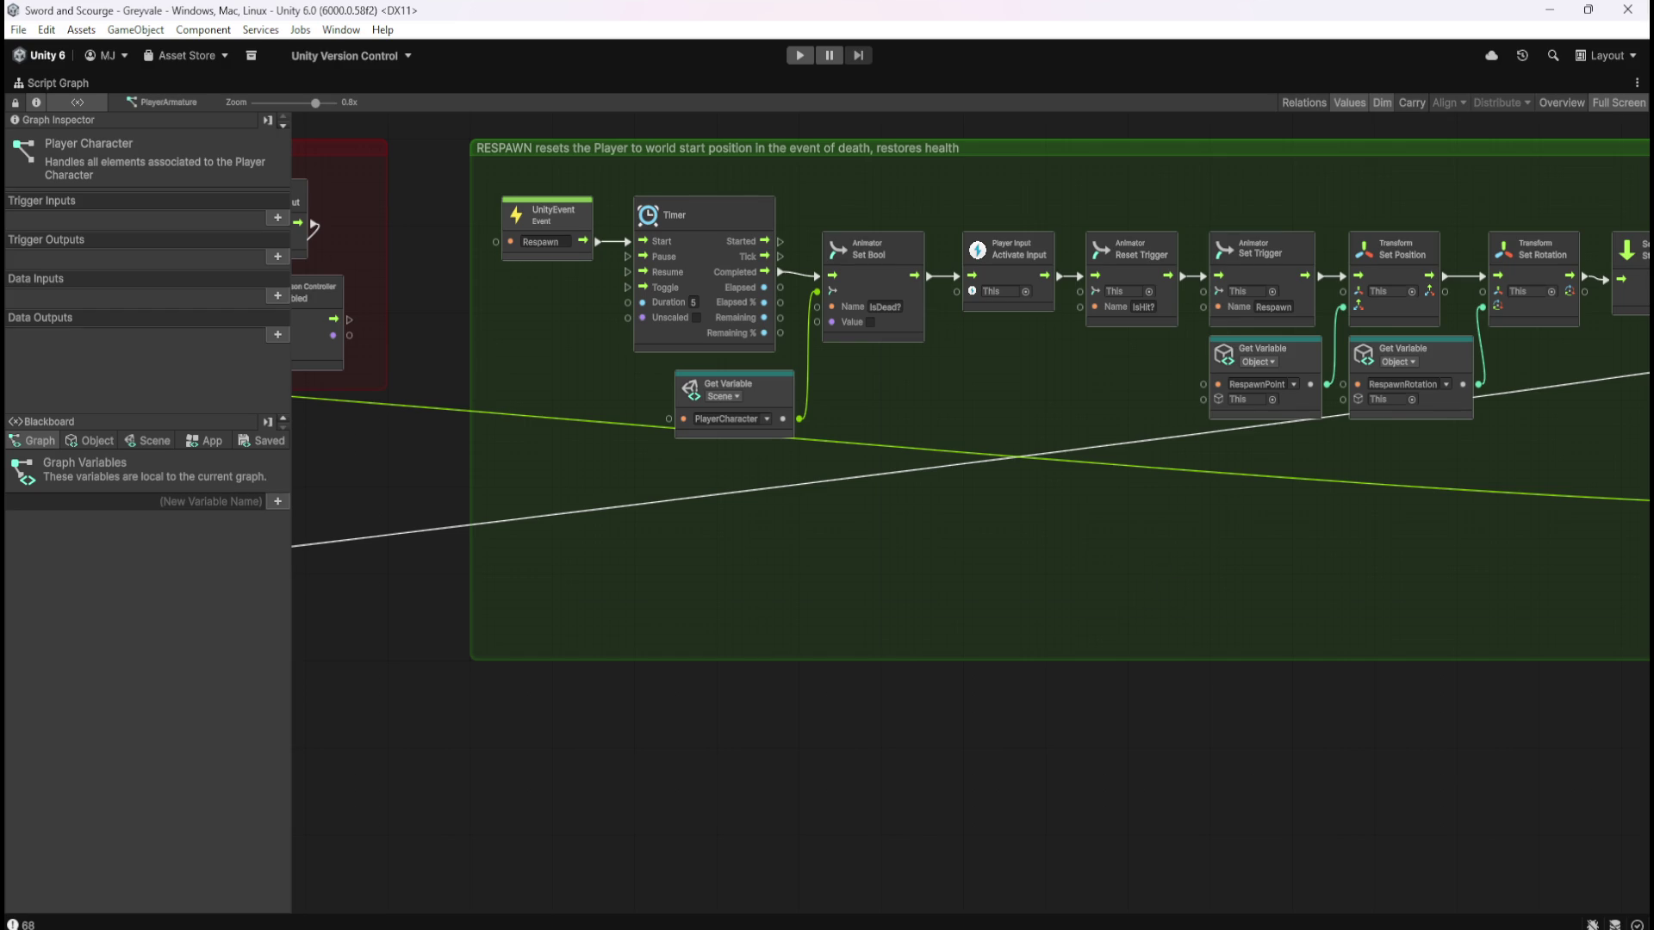
scroll(1399, 487, right, 5)
scroll(1077, 575, up, 4)
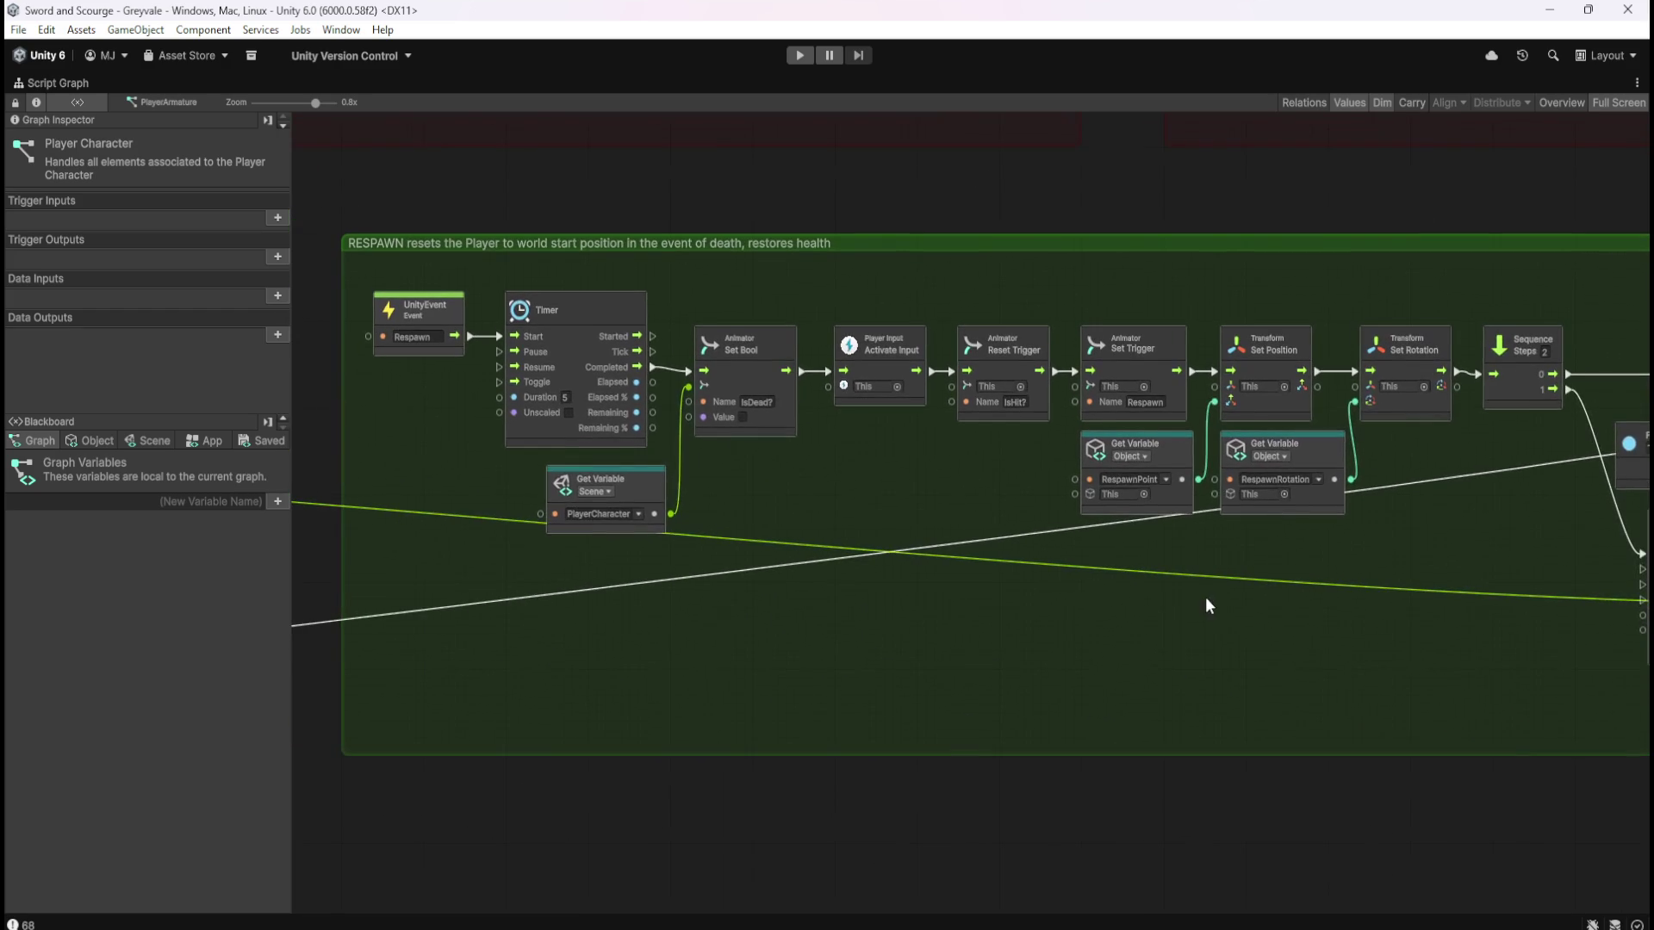
scroll(803, 536, down, 6)
scroll(1181, 520, up, 5)
scroll(900, 551, up, 1)
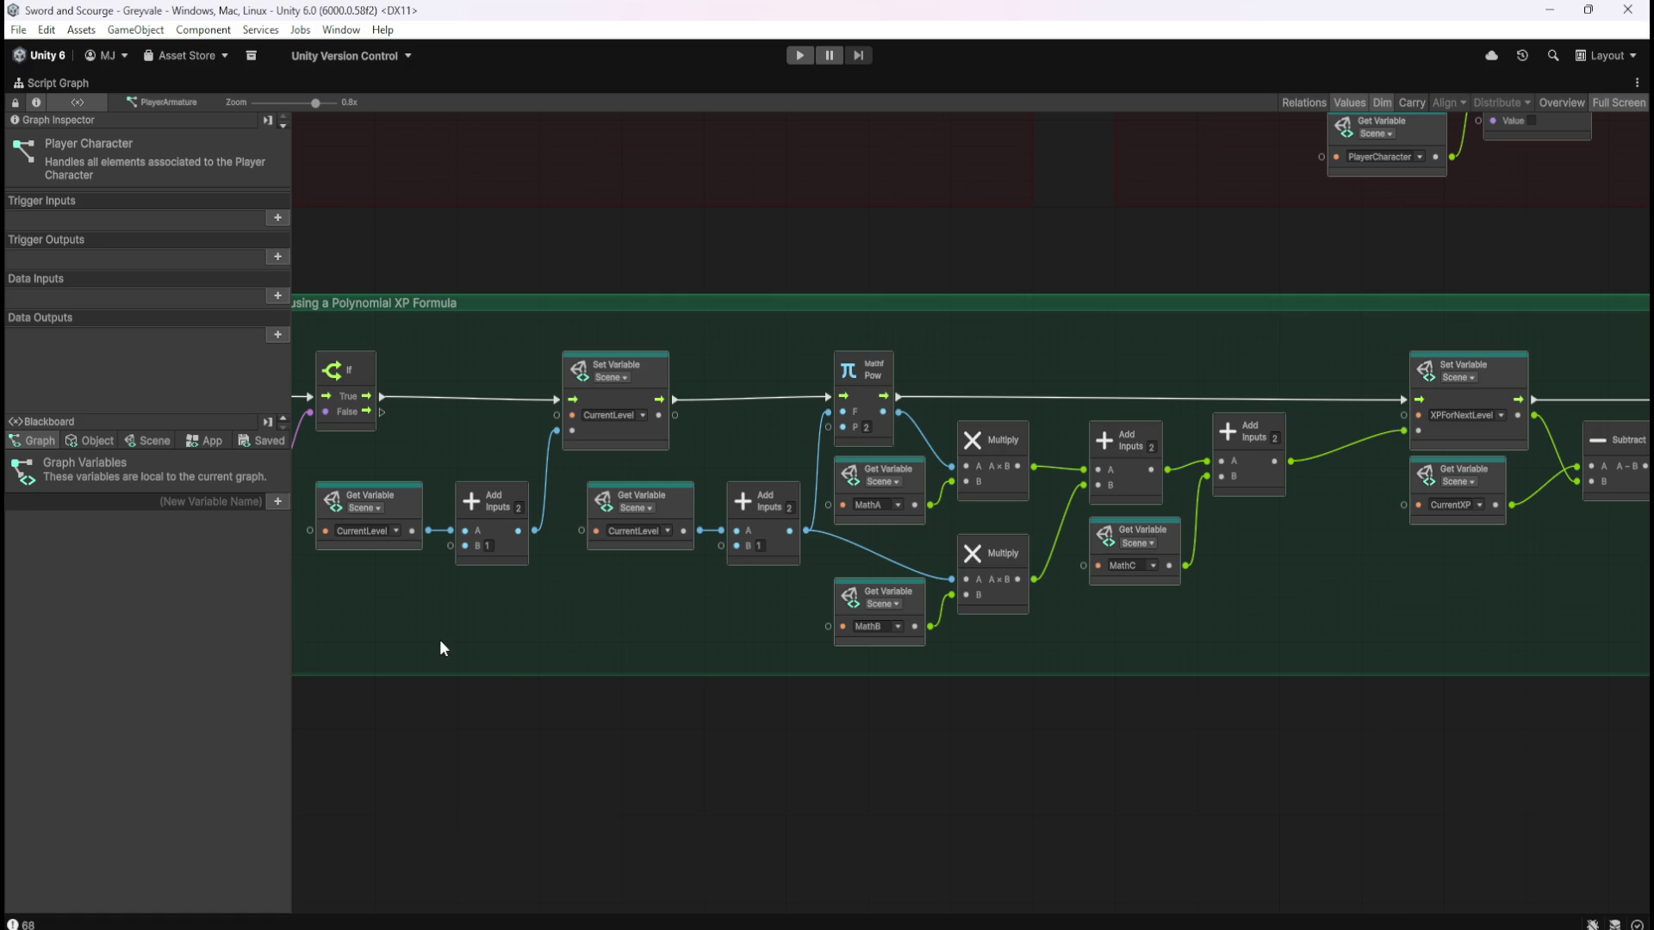
List Scene variables (CurrentLevel 1, MathA 20, MathB 80, MathC 100) and frame the LEVEL UP formula beside them
click(131, 435)
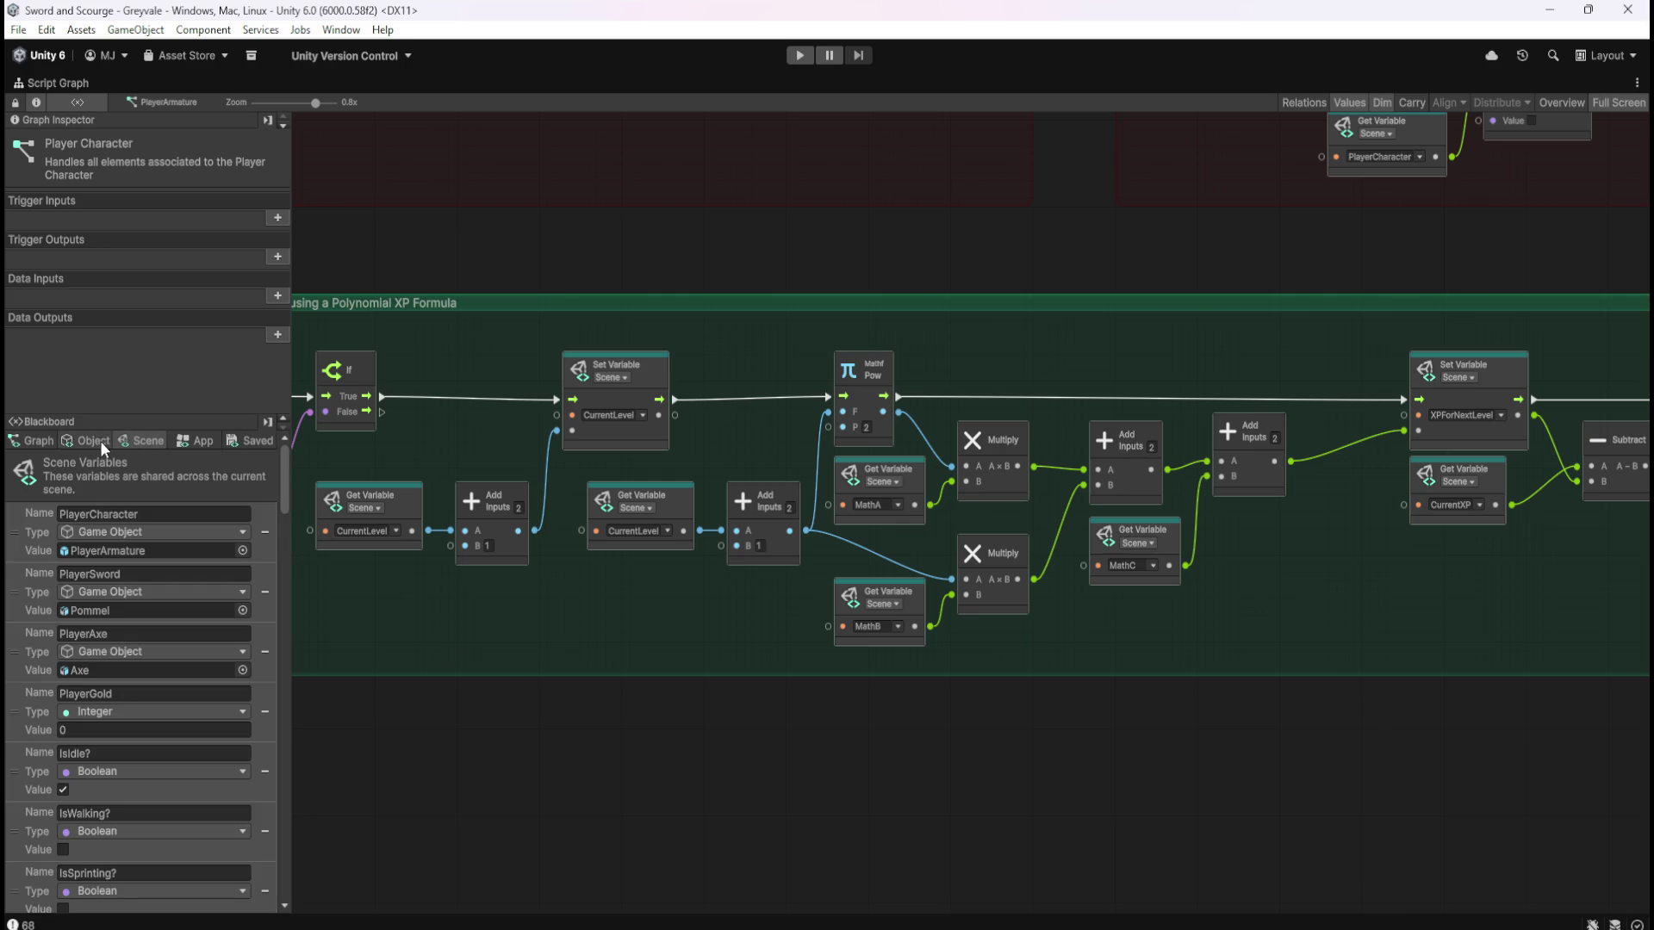
scroll(112, 668, down, 3)
drag(281, 522, 342, 925)
drag(667, 780, 941, 637)
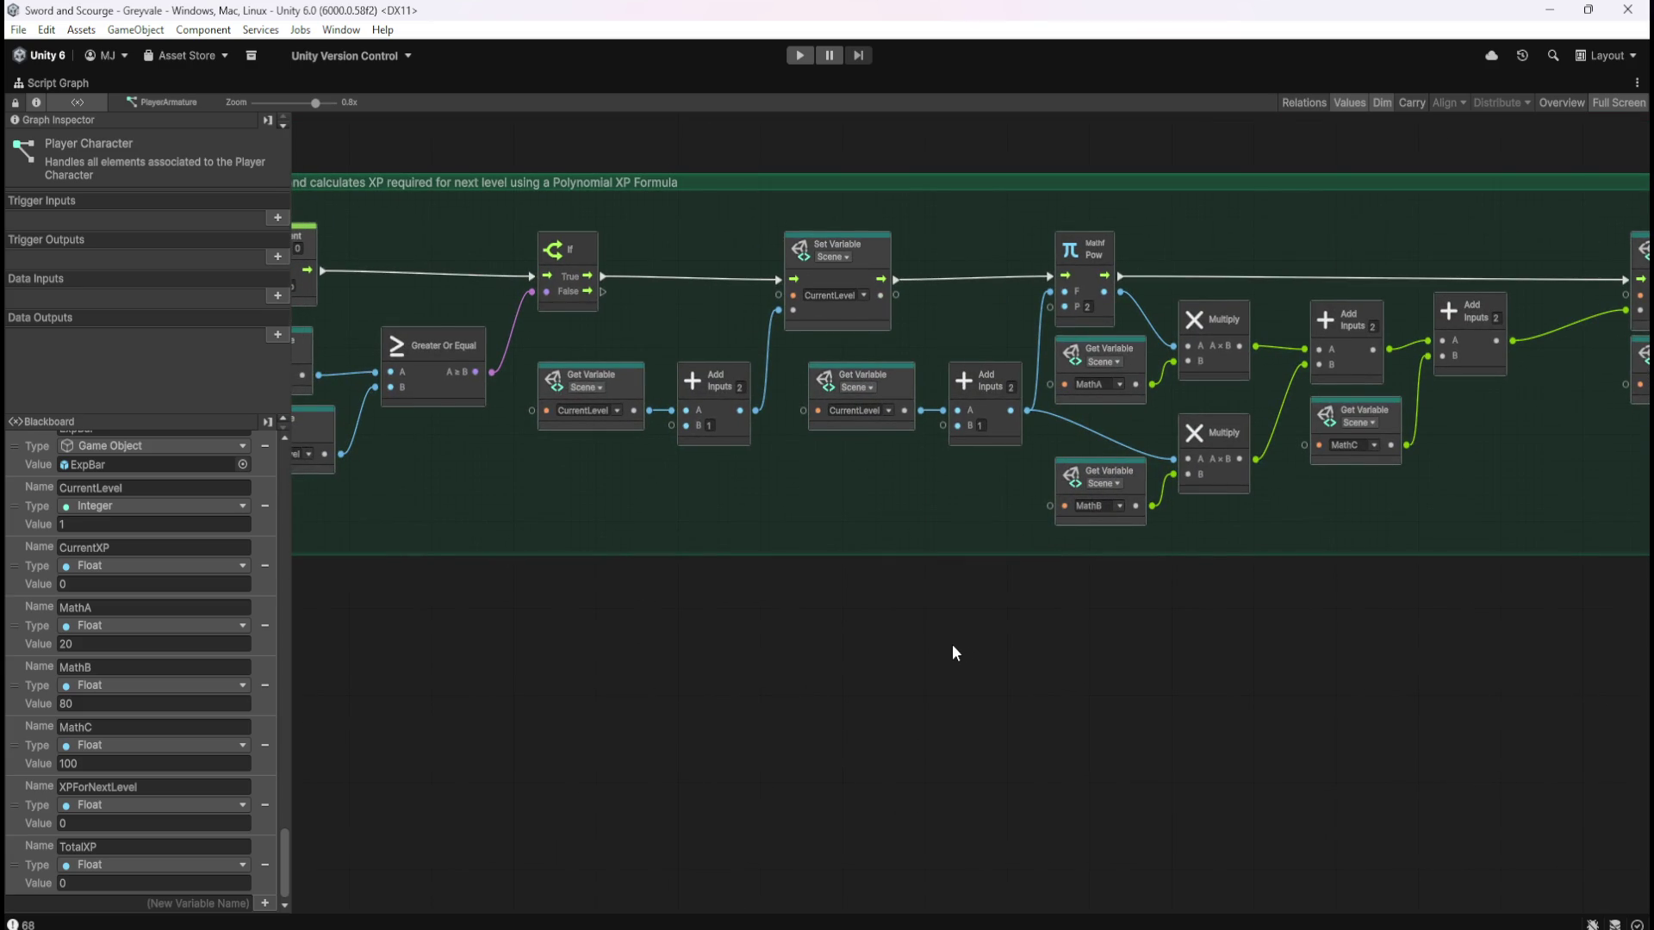